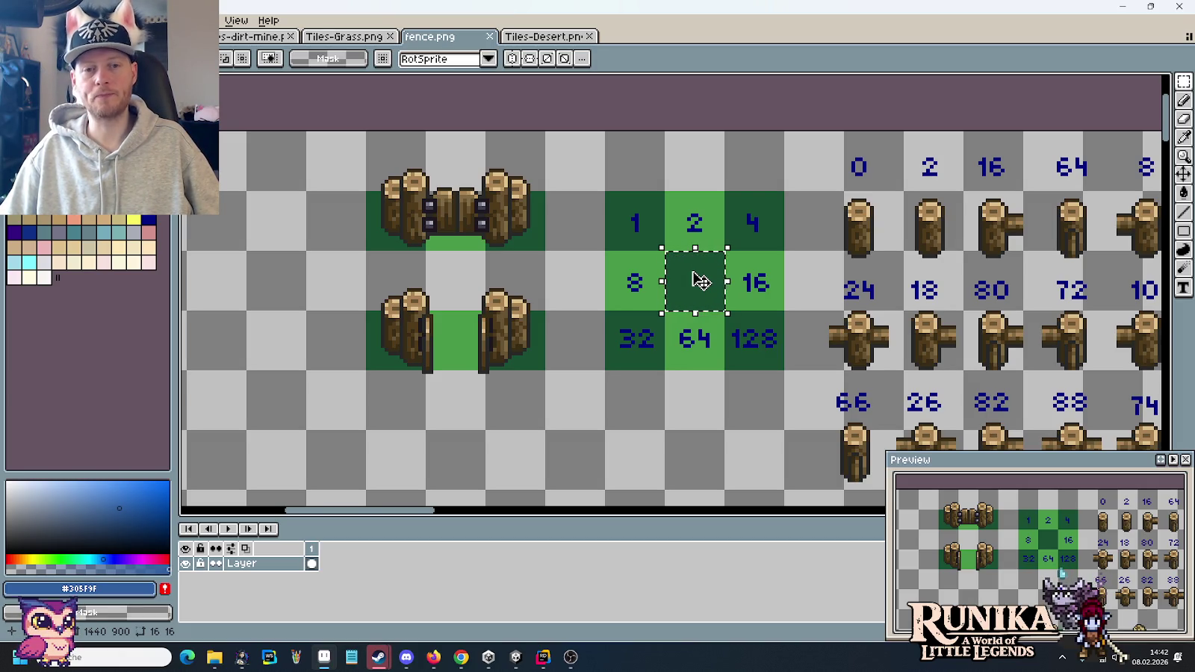
# - Marquee-mark the fence grid tiles numbered 1, 2 and 4
pyautogui.click(702, 291)
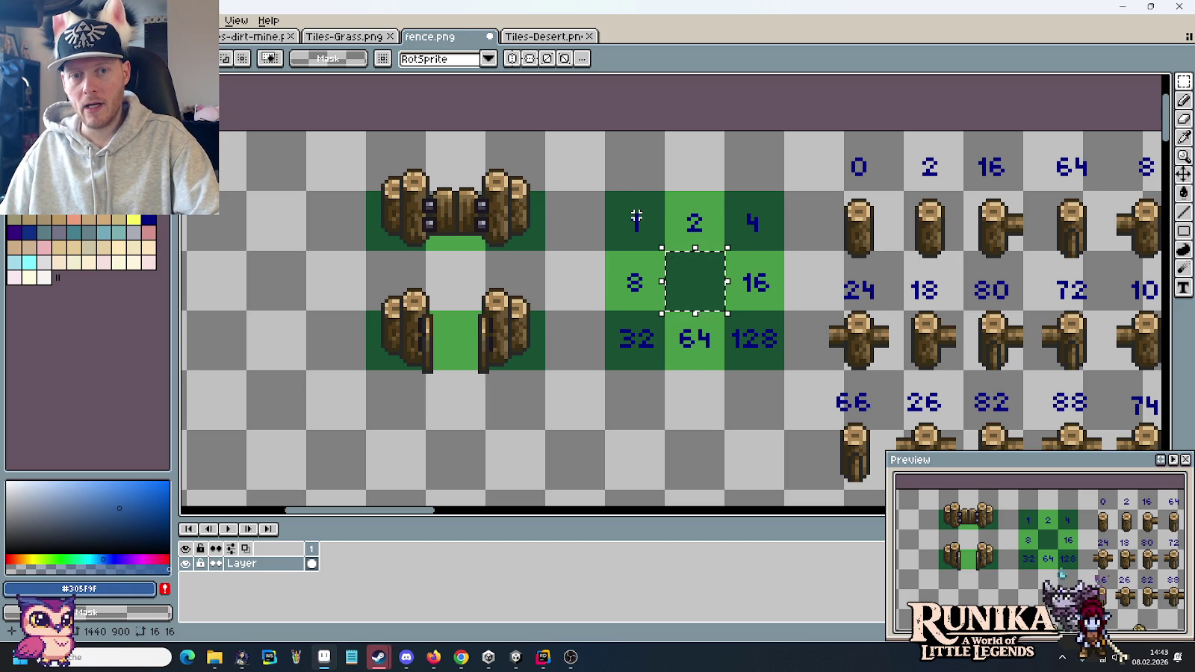
pyautogui.moveTo(636, 219); pyautogui.dragTo(642, 222)
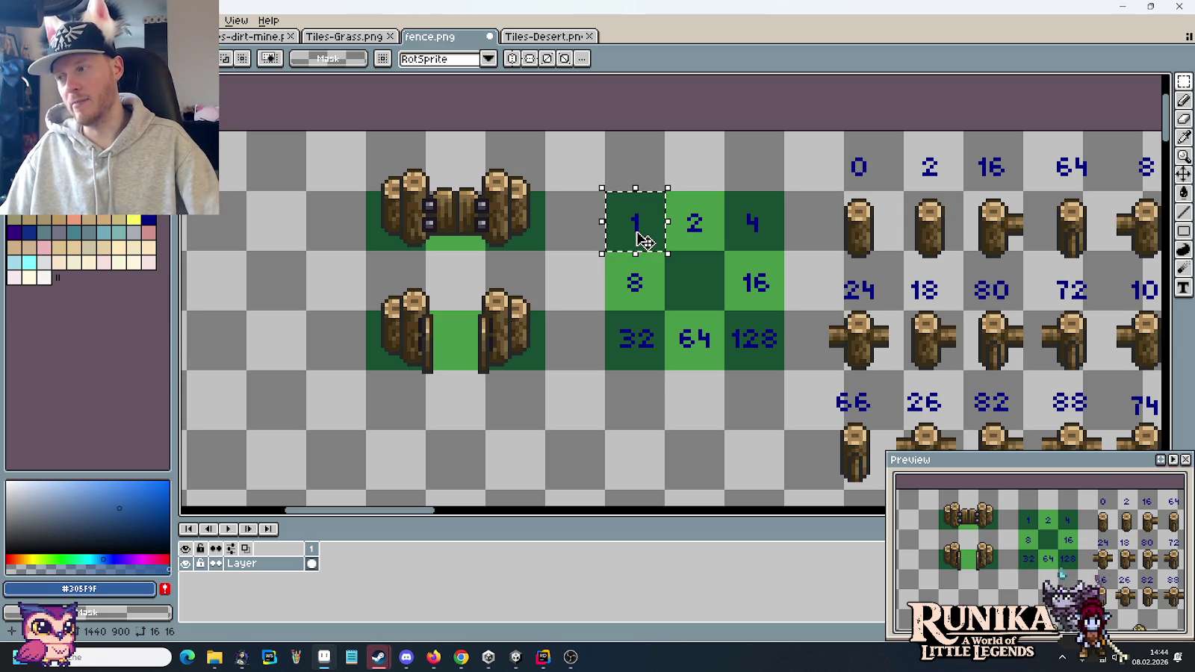
pyautogui.moveTo(693, 223); pyautogui.dragTo(699, 237)
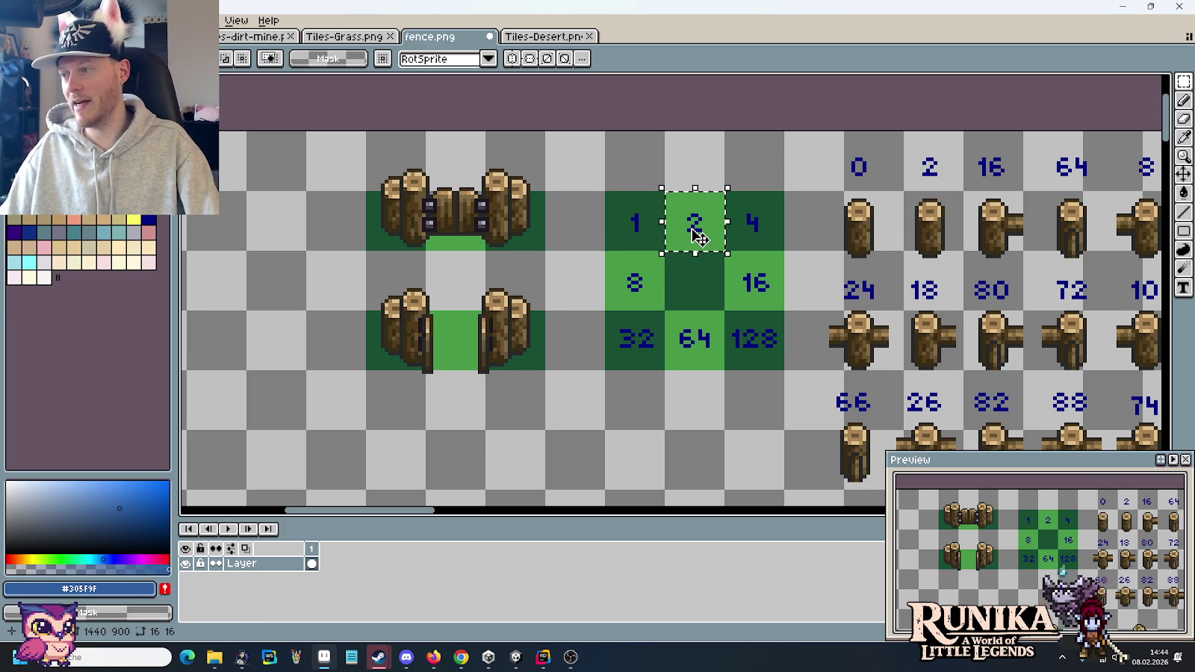
pyautogui.moveTo(698, 238); pyautogui.dragTo(759, 236)
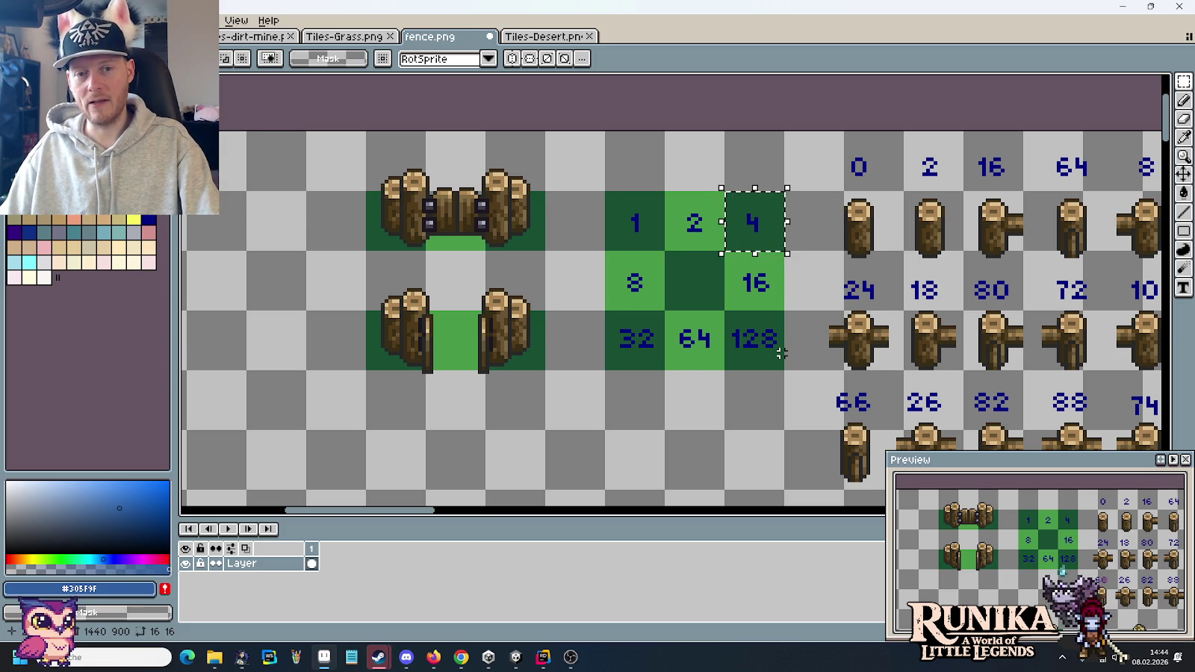
# - Outline the fence tiles under the 82 and 80 labels
pyautogui.moveTo(780, 353)
pyautogui.mouseDown()
pyautogui.moveTo(592, 344)
pyautogui.moveTo(585, 292)
pyautogui.mouseUp()
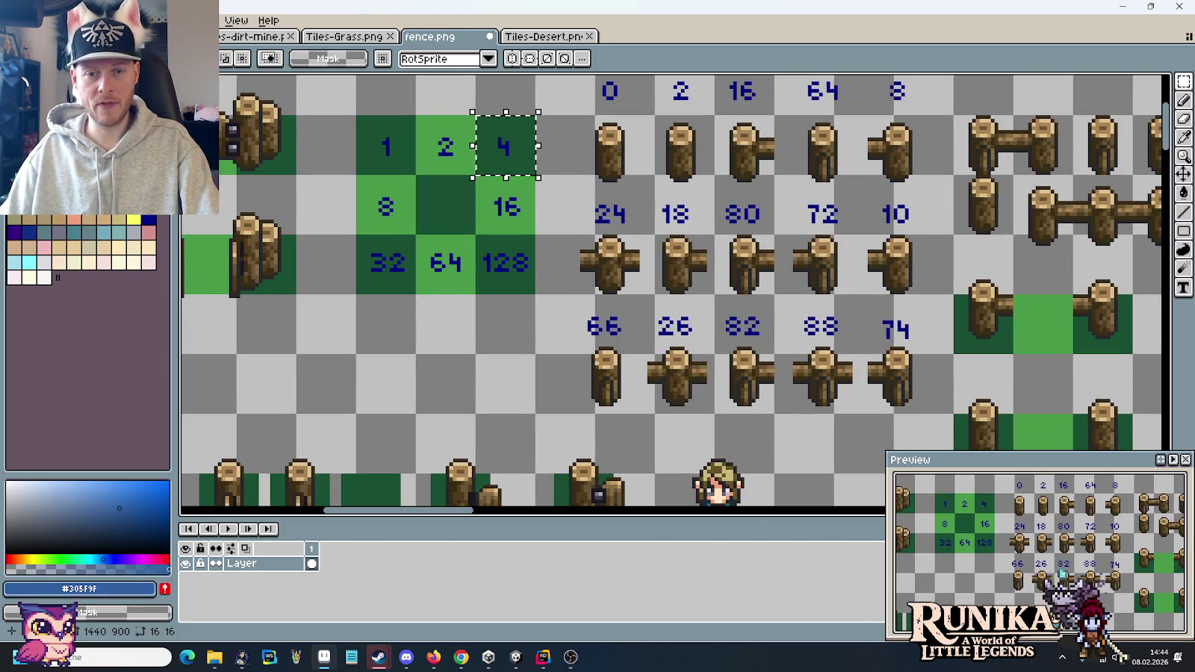
pyautogui.moveTo(709, 299); pyautogui.dragTo(788, 424)
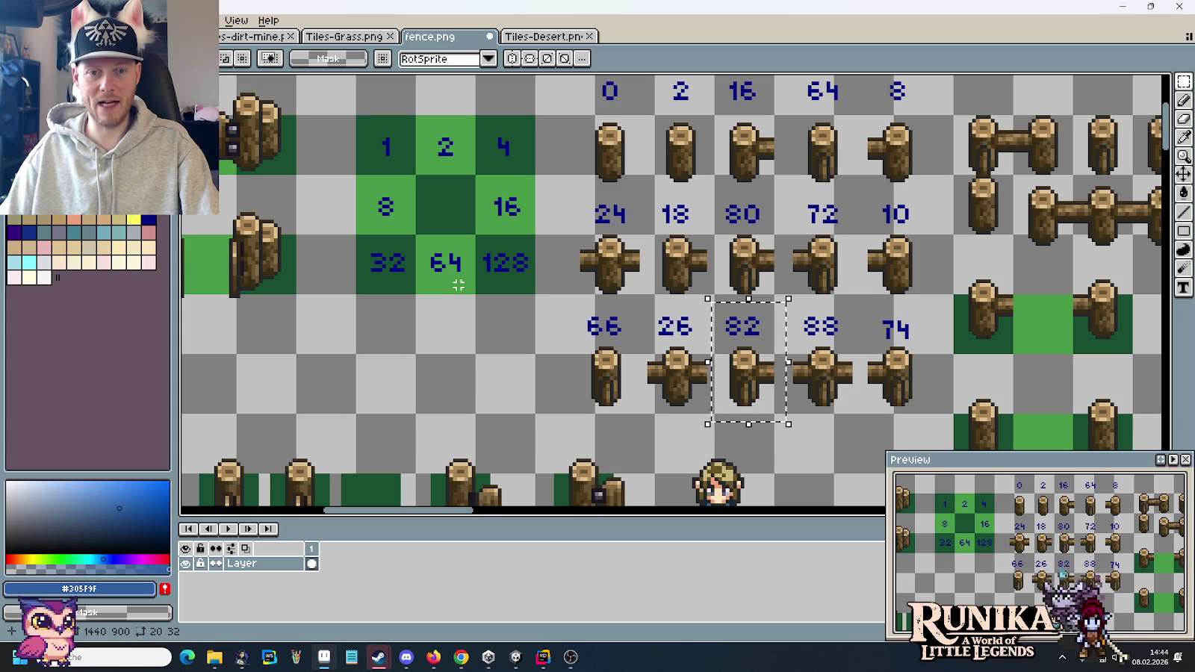
pyautogui.click(726, 196)
pyautogui.moveTo(727, 196); pyautogui.dragTo(784, 308)
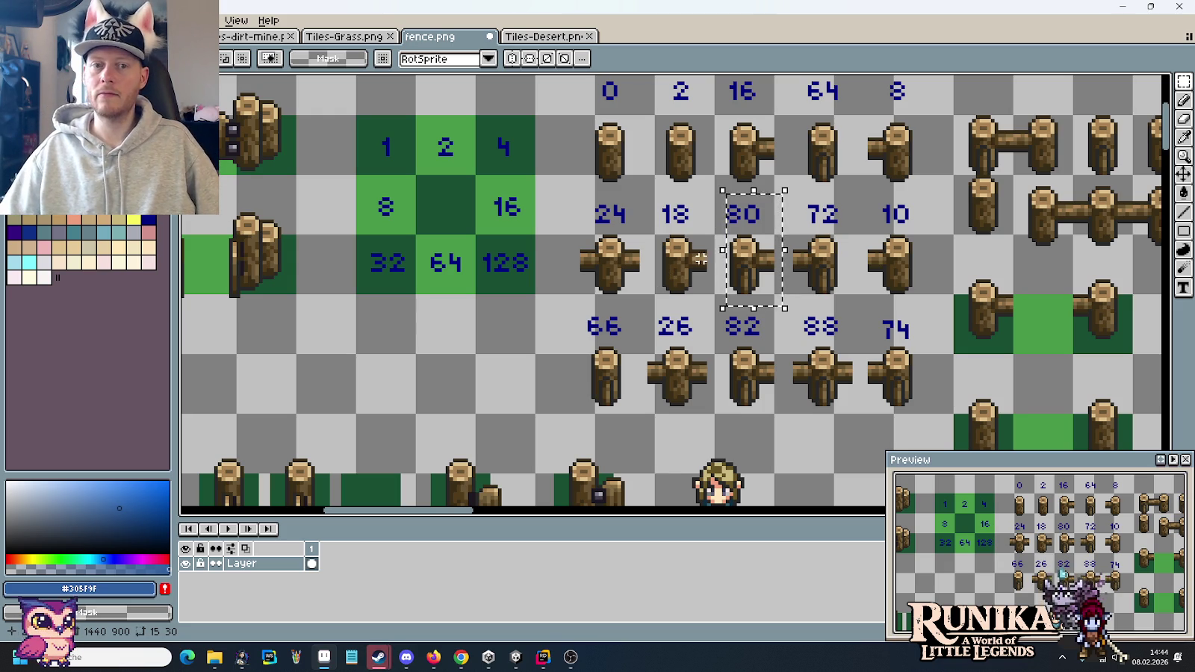
# - Point out grid tile pairs 1/4, 32/128, 2/8 and 16/64, then clear the selection
pyautogui.hscroll(-3, 505, 174)
pyautogui.scroll(1, 505, 174)
pyautogui.moveTo(506, 175); pyautogui.dragTo(523, 197)
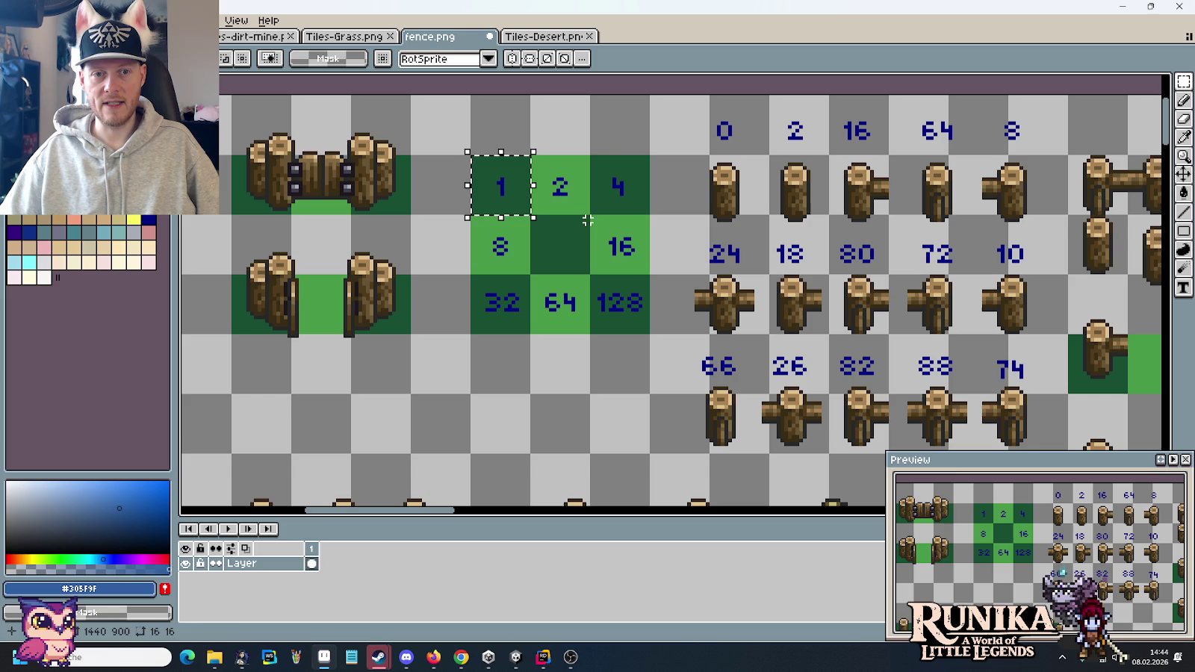
pyautogui.moveTo(619, 173); pyautogui.dragTo(631, 196)
pyautogui.moveTo(517, 314); pyautogui.dragTo(523, 326)
pyautogui.moveTo(603, 313); pyautogui.dragTo(622, 325)
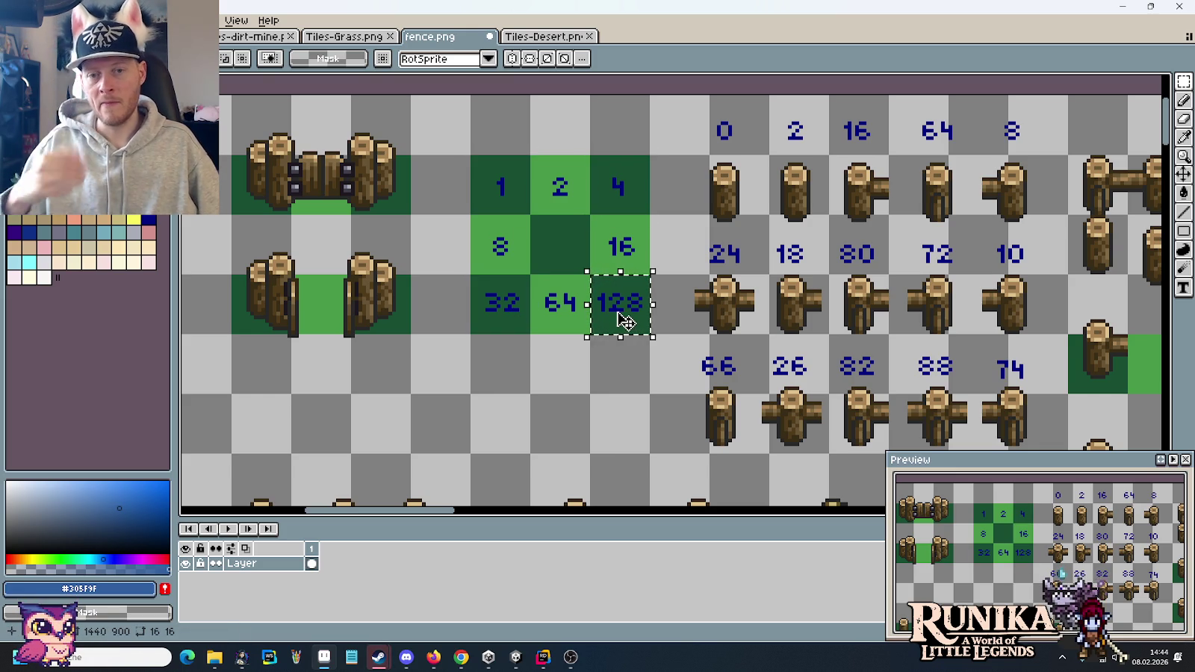
pyautogui.moveTo(533, 159); pyautogui.dragTo(585, 212)
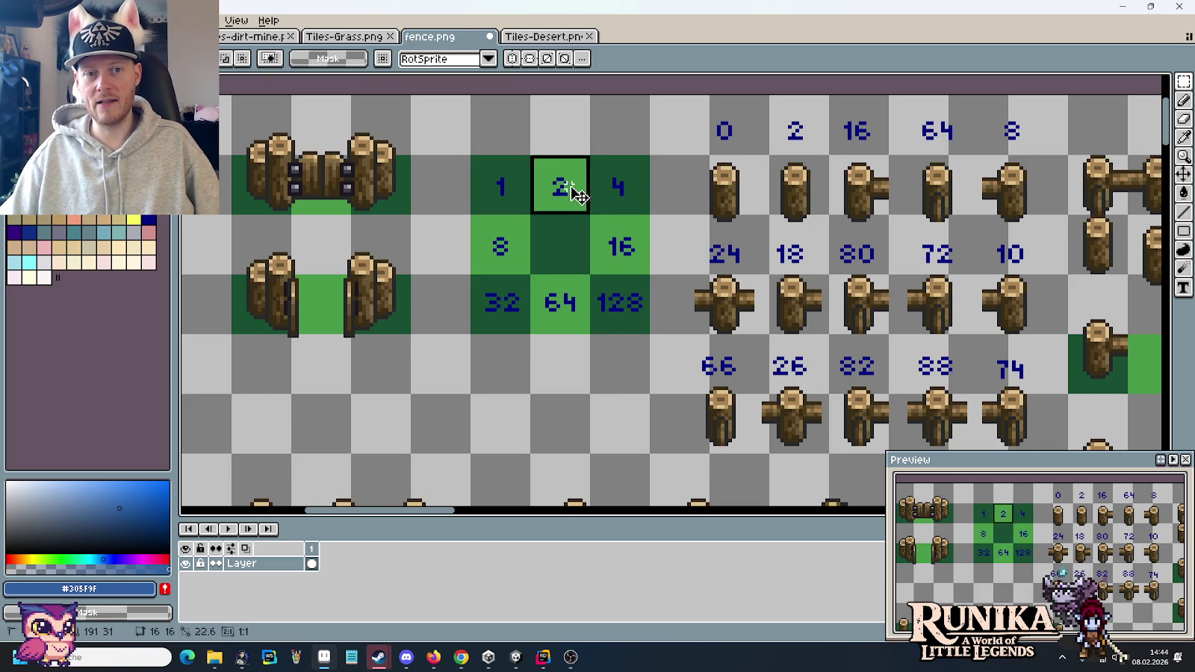
pyautogui.moveTo(475, 221); pyautogui.dragTo(526, 272)
pyautogui.moveTo(607, 246); pyautogui.dragTo(631, 266)
pyautogui.moveTo(541, 283); pyautogui.dragTo(560, 308)
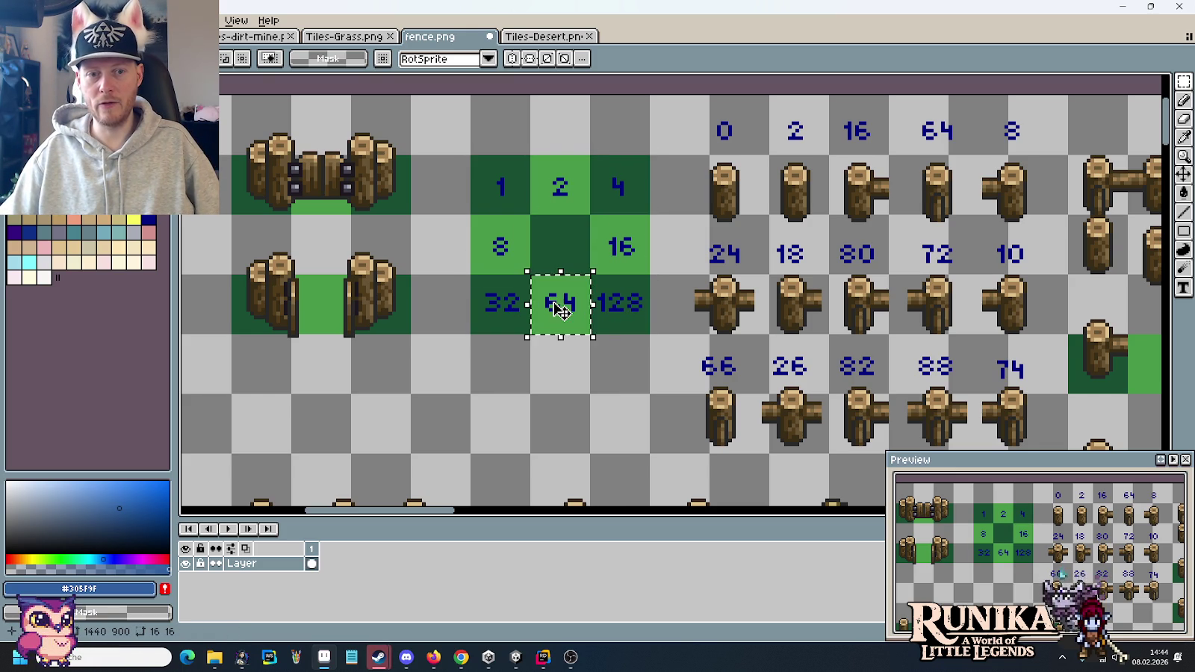
pyautogui.click(642, 308)
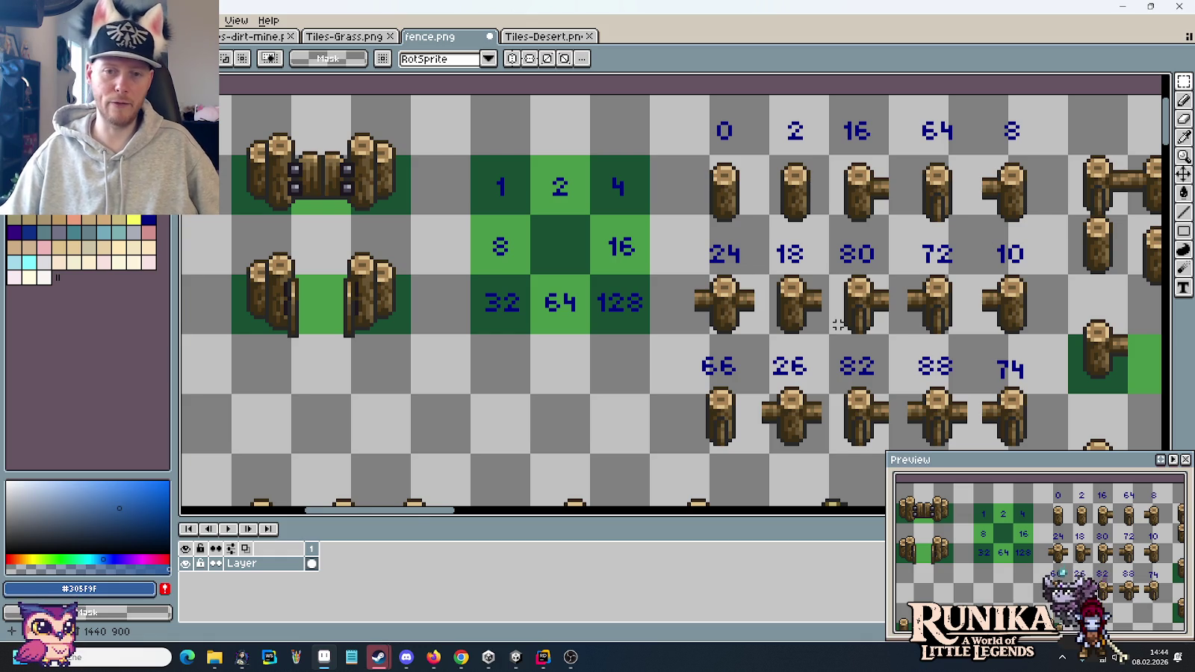
# - Outline the block of numbered fence tiles and their variants, clearing each selection
pyautogui.scroll(-4, 787, 303)
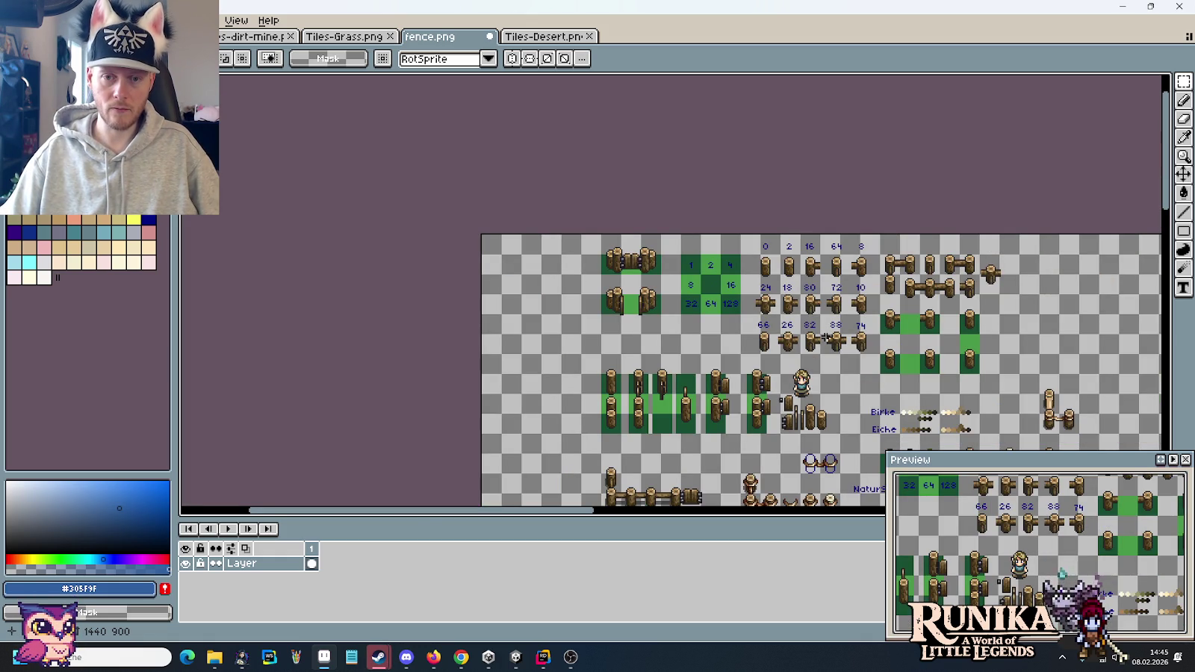
pyautogui.moveTo(830, 352); pyautogui.dragTo(750, 298)
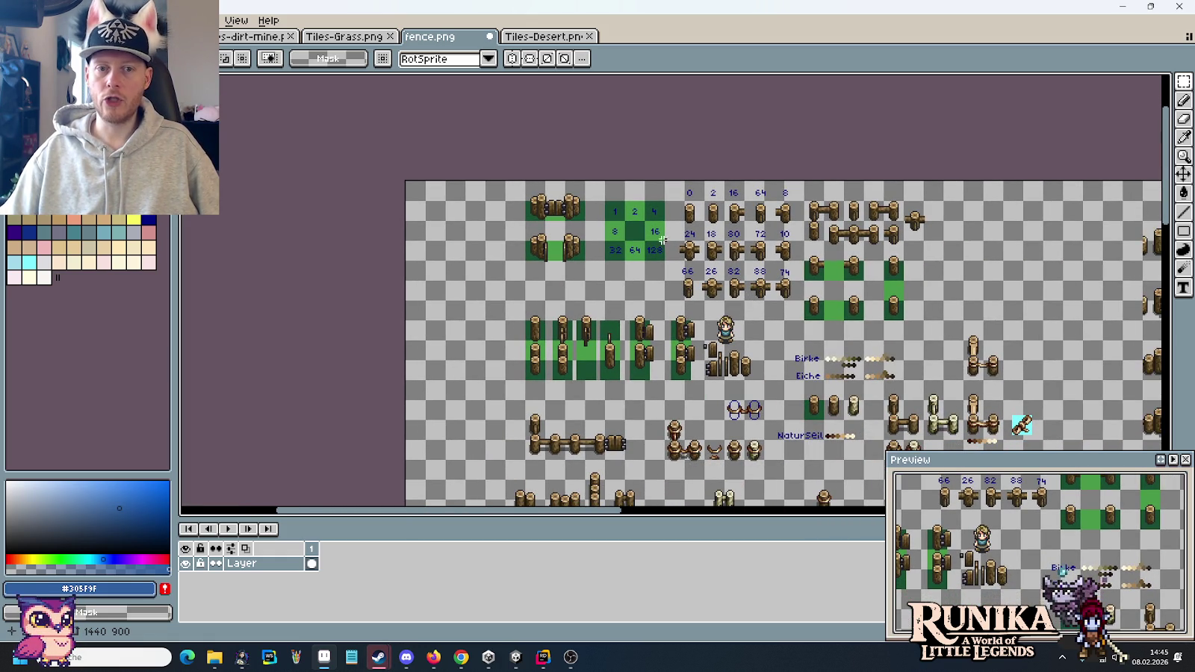
pyautogui.moveTo(601, 179); pyautogui.dragTo(797, 303)
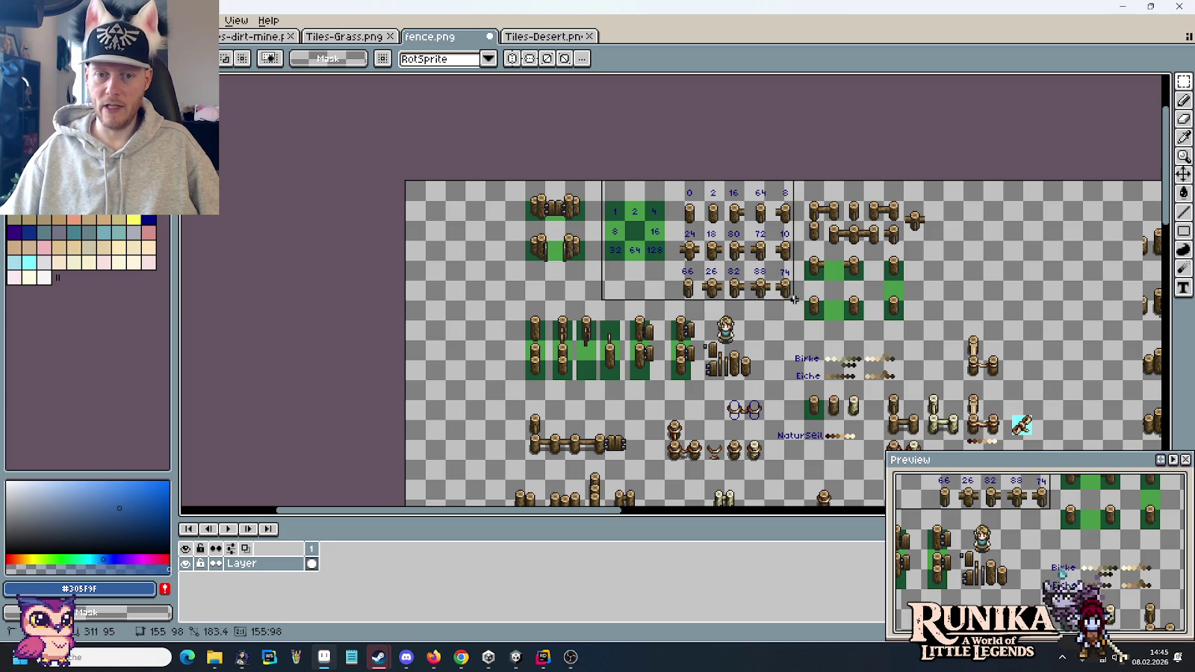
pyautogui.click(852, 309)
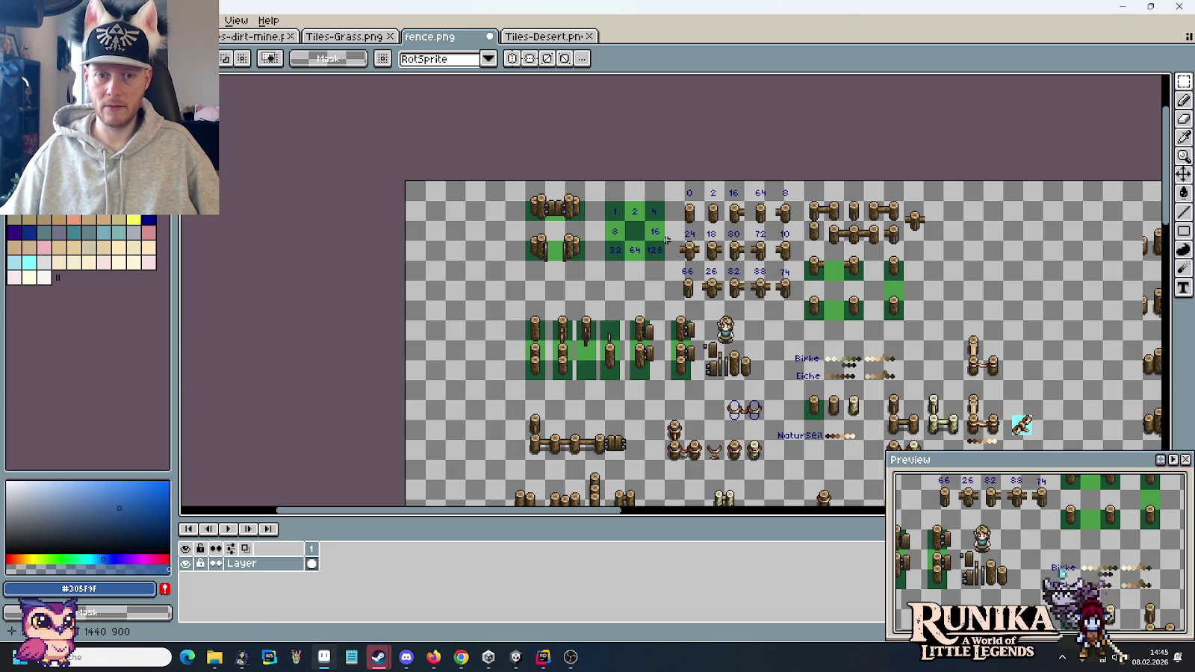
pyautogui.moveTo(599, 230); pyautogui.dragTo(698, 236)
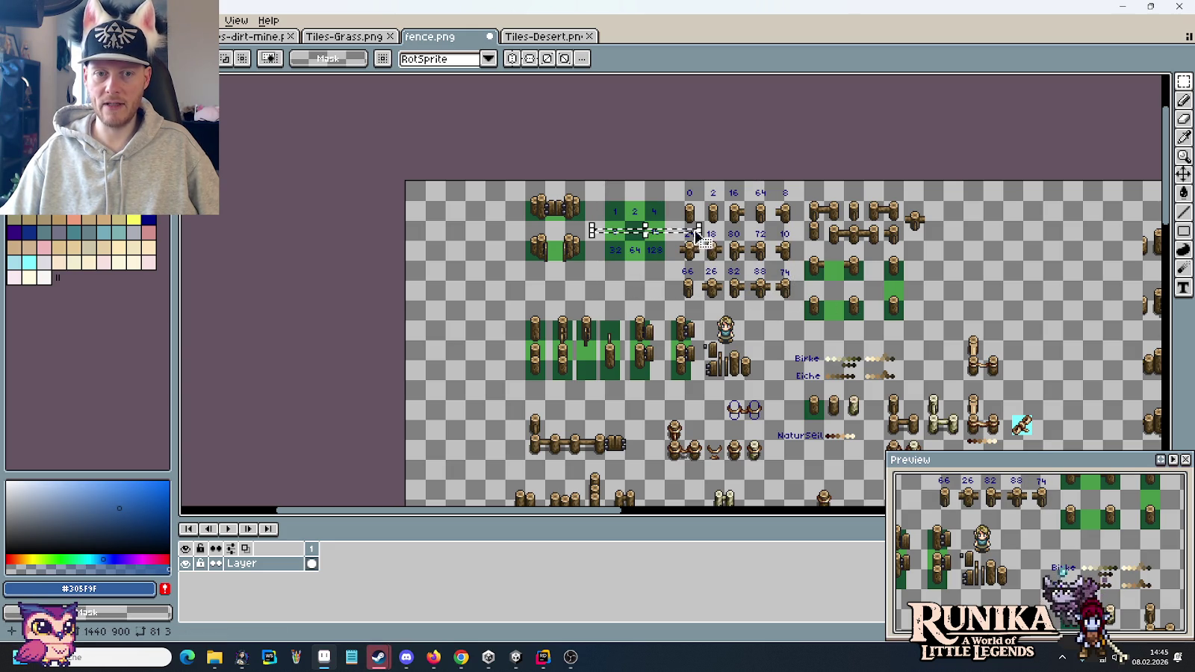
pyautogui.click(631, 200)
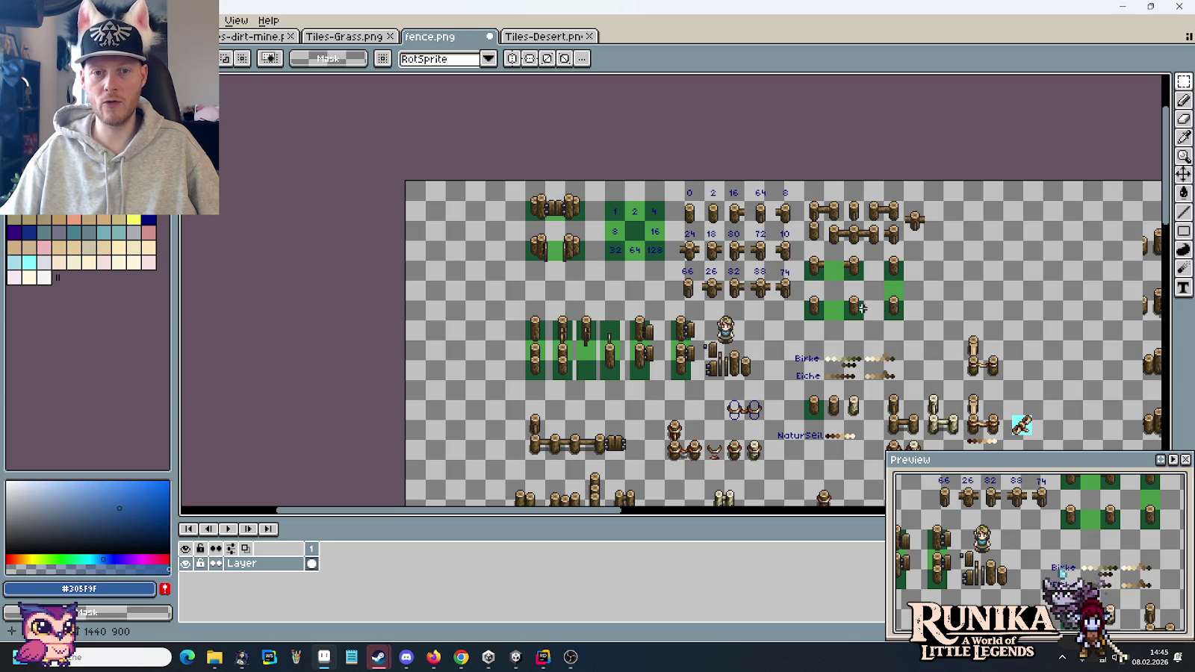
pyautogui.moveTo(800, 307); pyautogui.dragTo(663, 178)
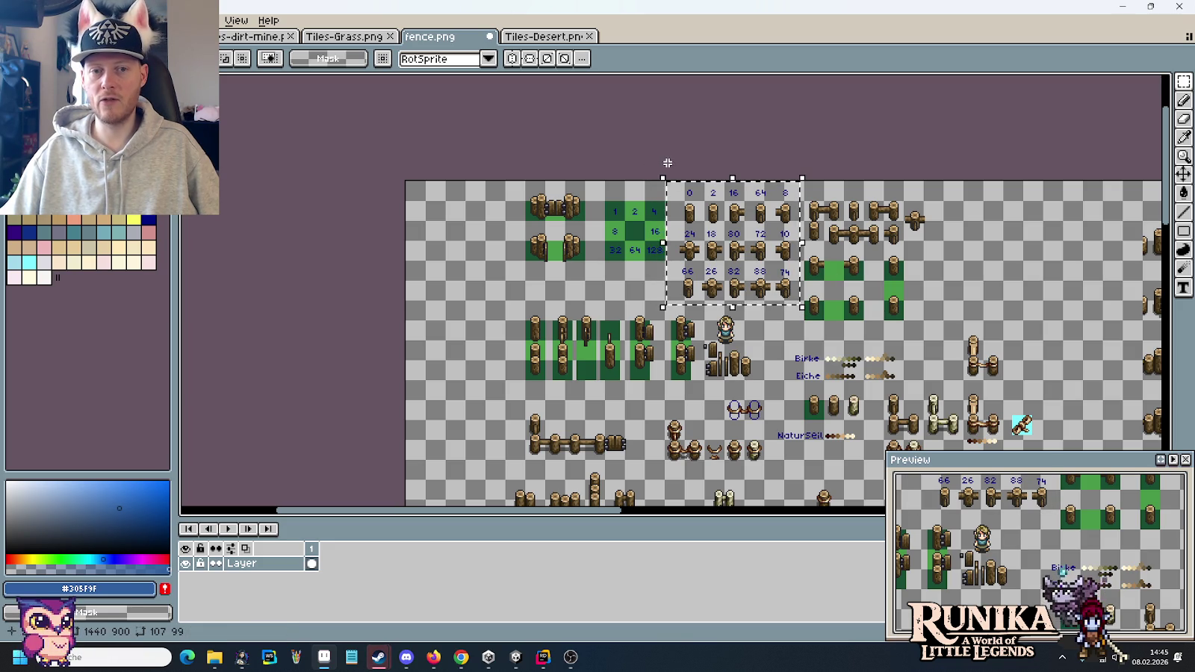
pyautogui.click(942, 292)
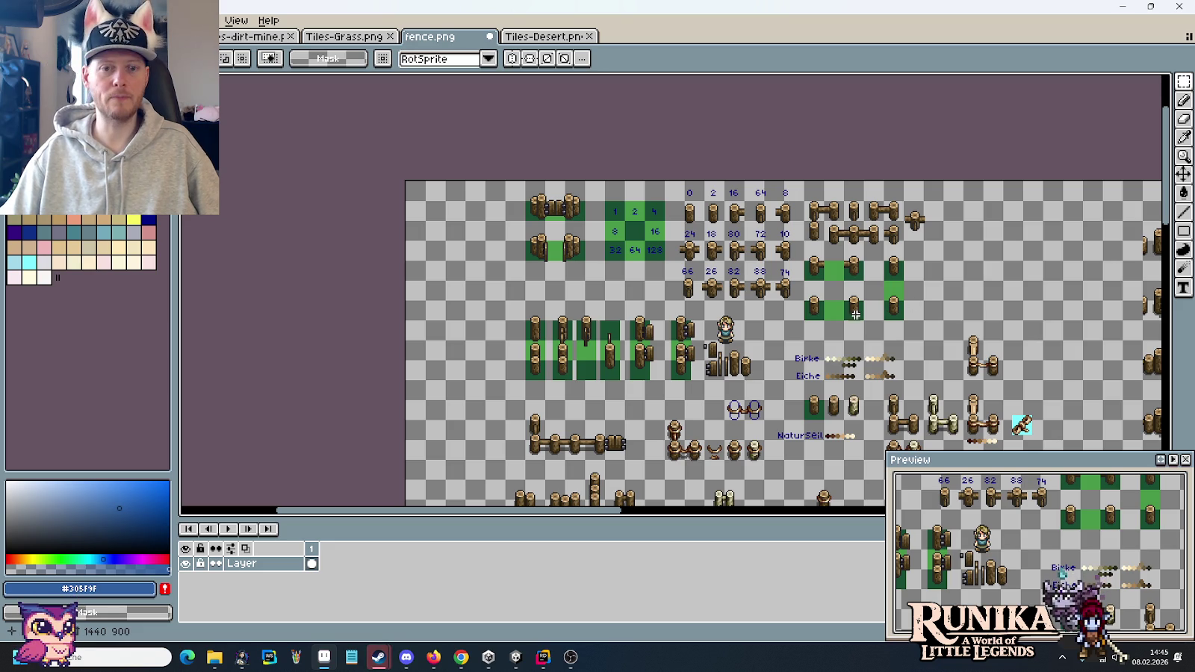
# - Outline the ornate tile with its rail pieces, then switch to Tiles-Grass.png
pyautogui.moveTo(904, 355); pyautogui.dragTo(801, 125)
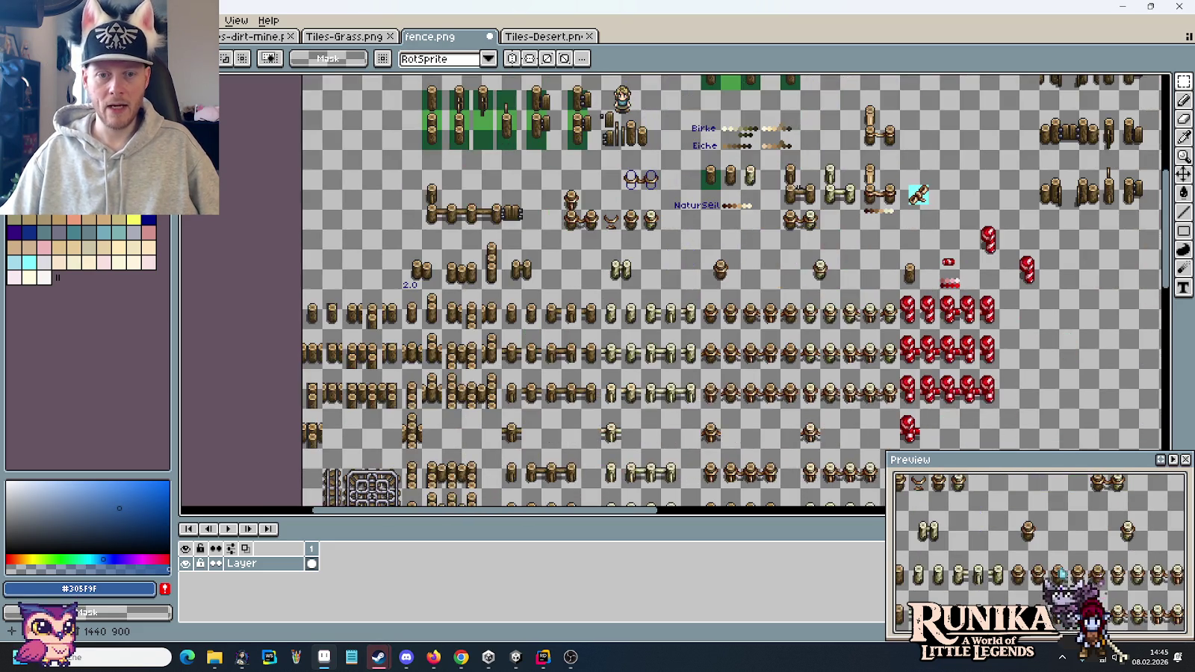
pyautogui.scroll(3, 754, 294)
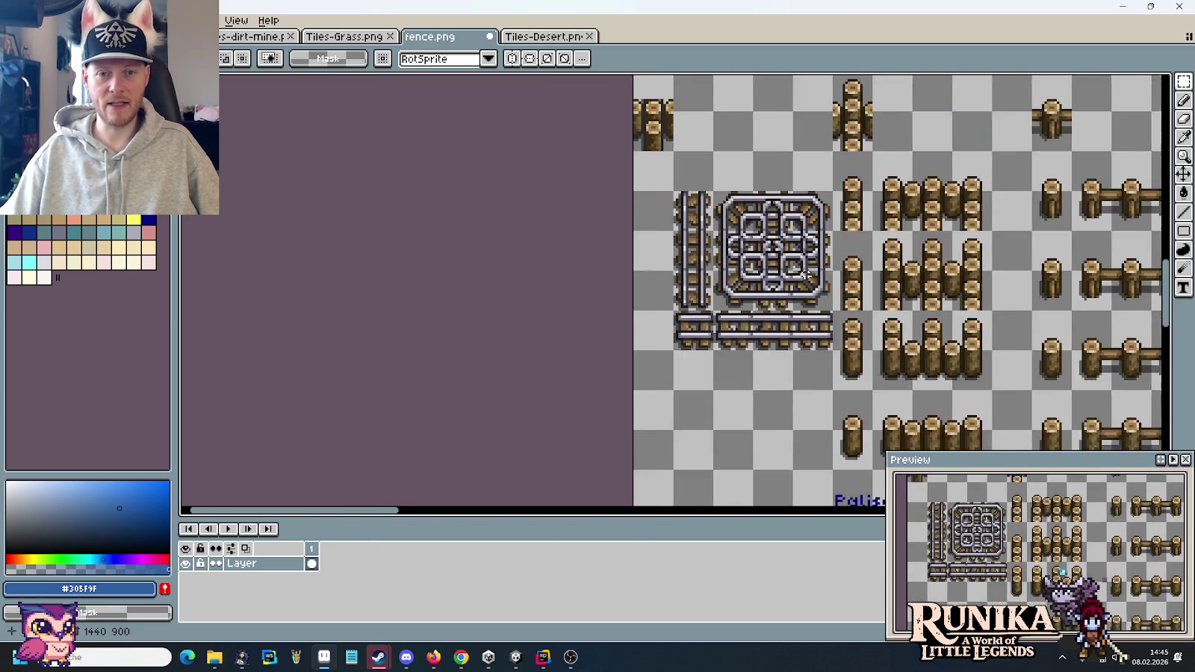
pyautogui.scroll(-1, 755, 294)
pyautogui.scroll(2, 770, 294)
pyautogui.scroll(1, 687, 291)
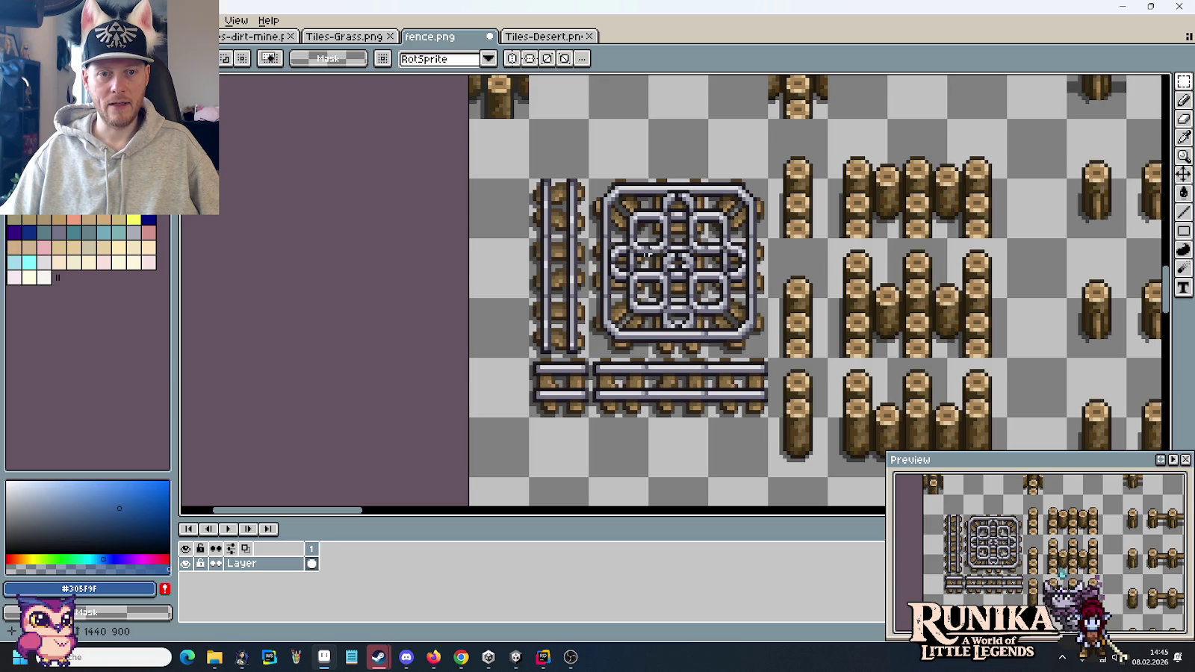
pyautogui.moveTo(532, 181); pyautogui.dragTo(767, 417)
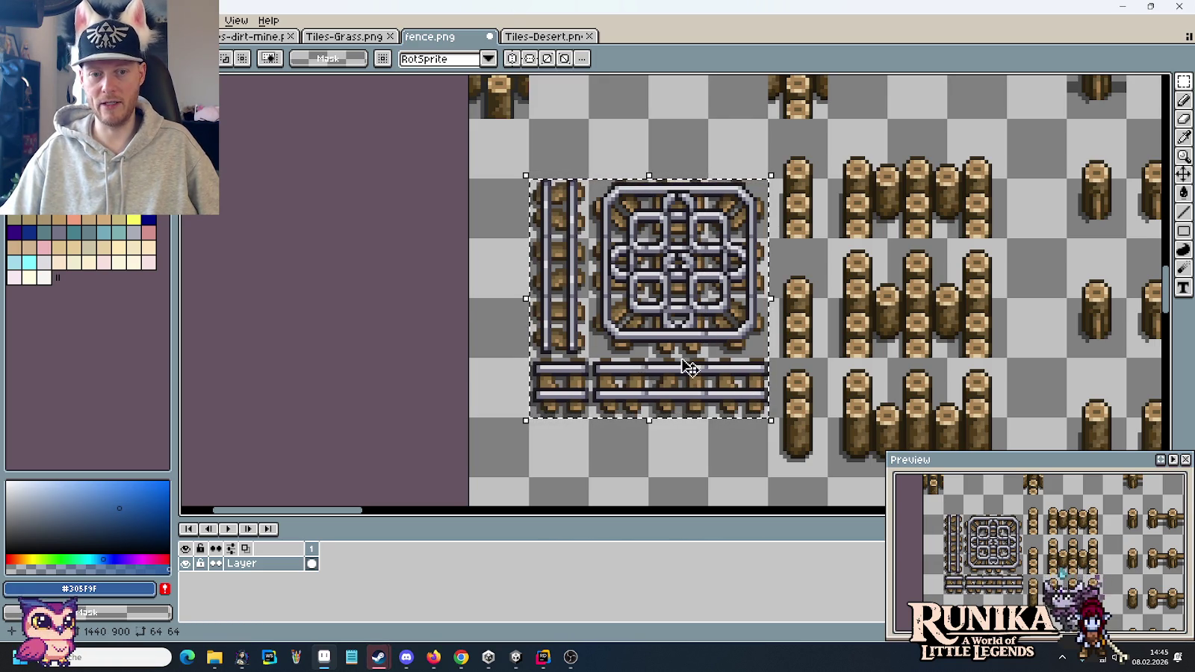
pyautogui.click(498, 340)
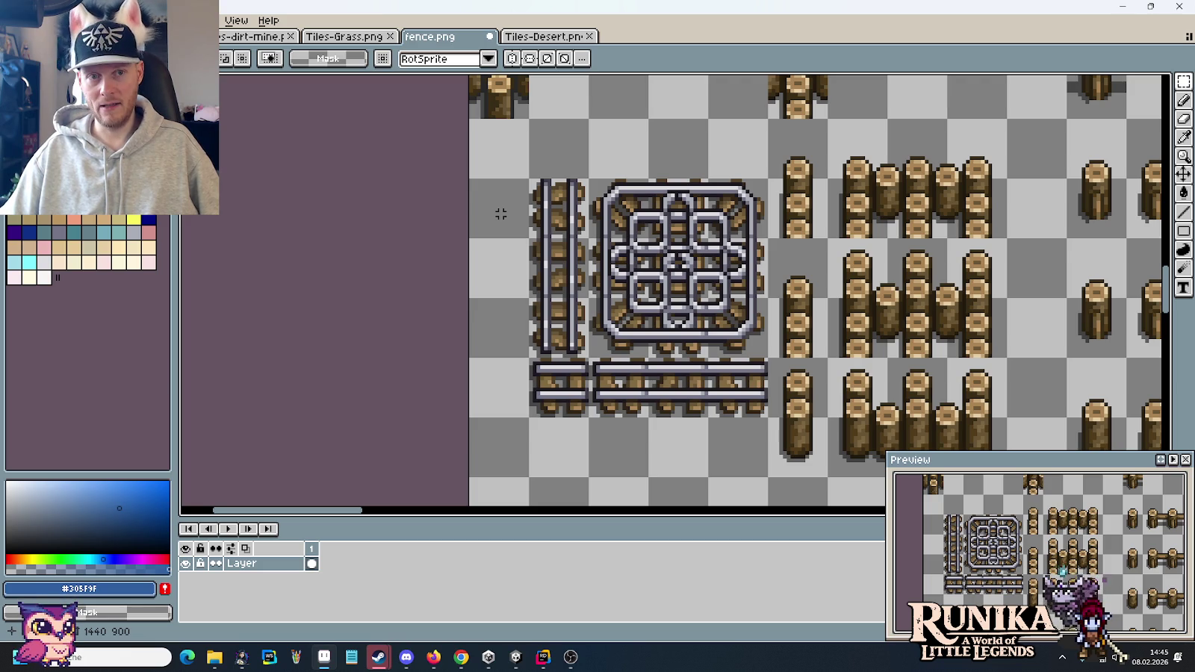
pyautogui.click(332, 37)
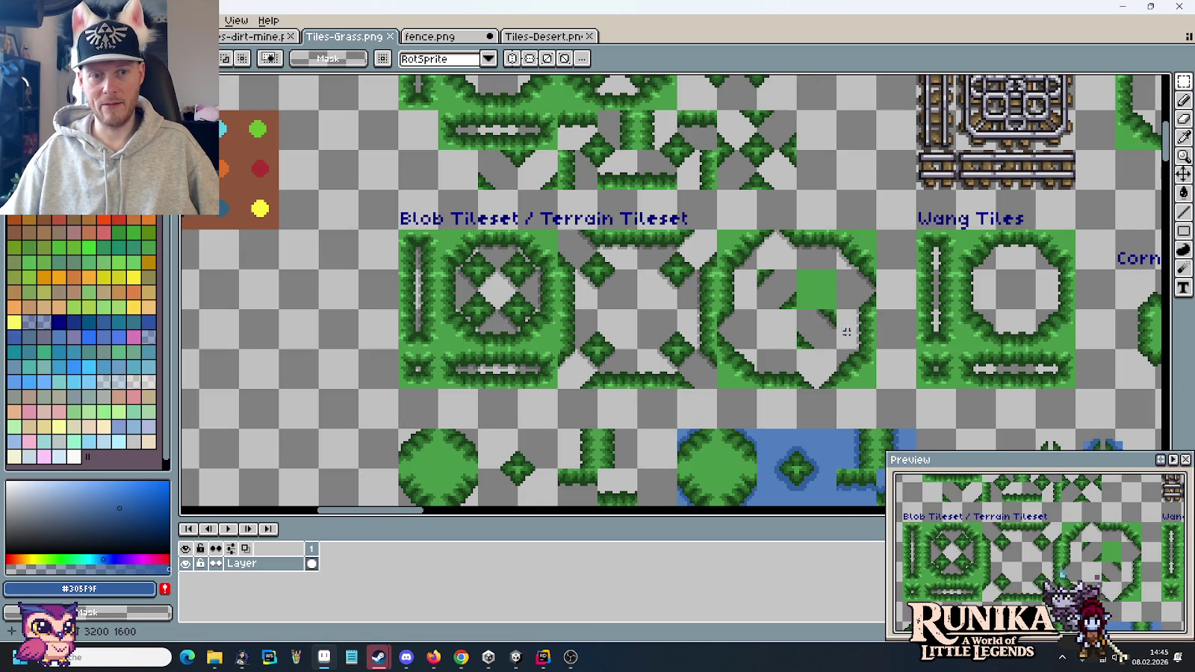
# - Drag one 16×16 octagon corner tile from the Blob Tileset onto empty canvas at 304, 224
pyautogui.moveTo(860, 382); pyautogui.dragTo(429, 253)
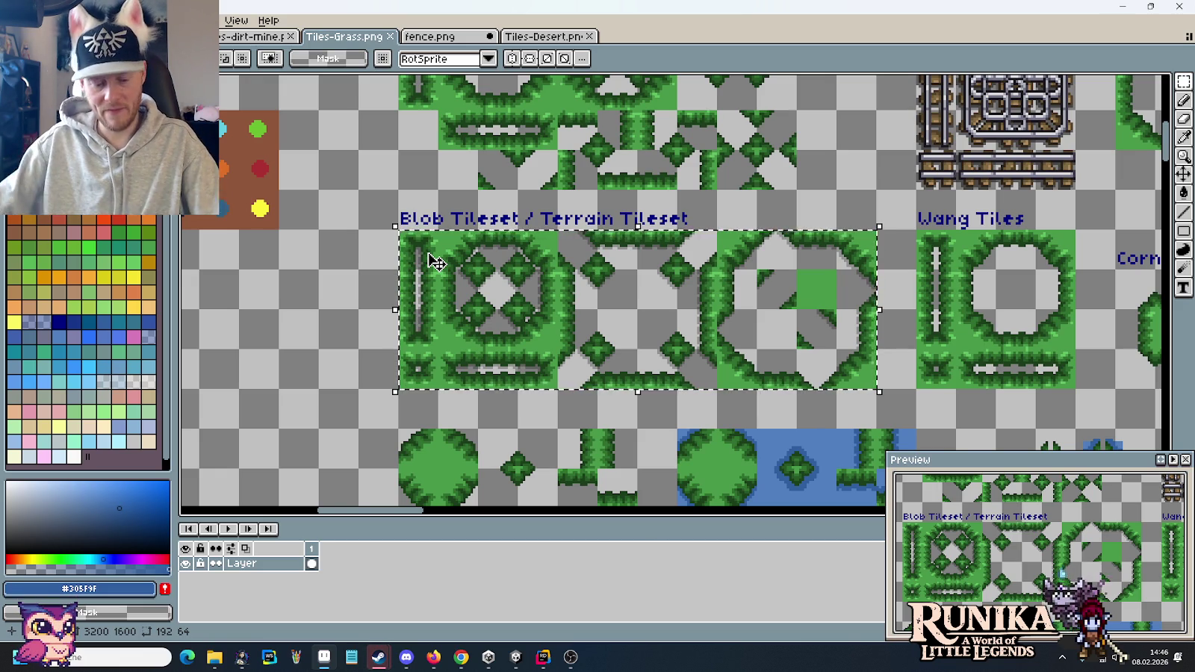
pyautogui.moveTo(844, 354); pyautogui.dragTo(862, 377)
pyautogui.scroll(1, 858, 369)
pyautogui.moveTo(1132, 291); pyautogui.dragTo(494, 330)
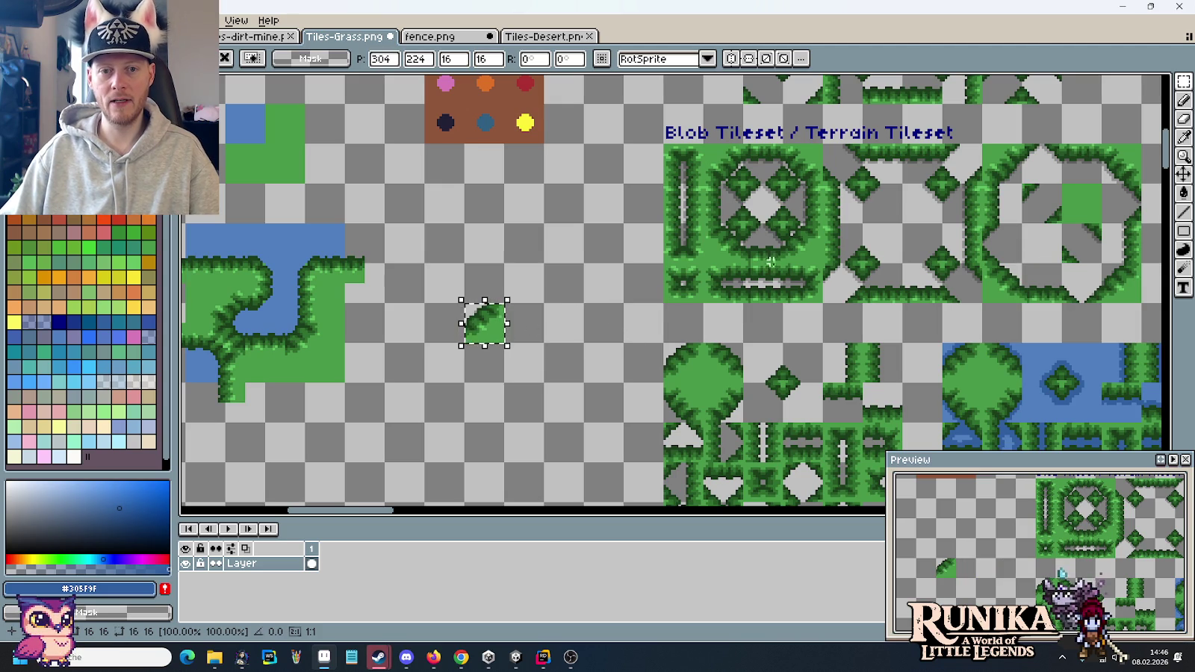
# - Drop the grass tile, shift it one cell left and commit it
pyautogui.click(527, 282)
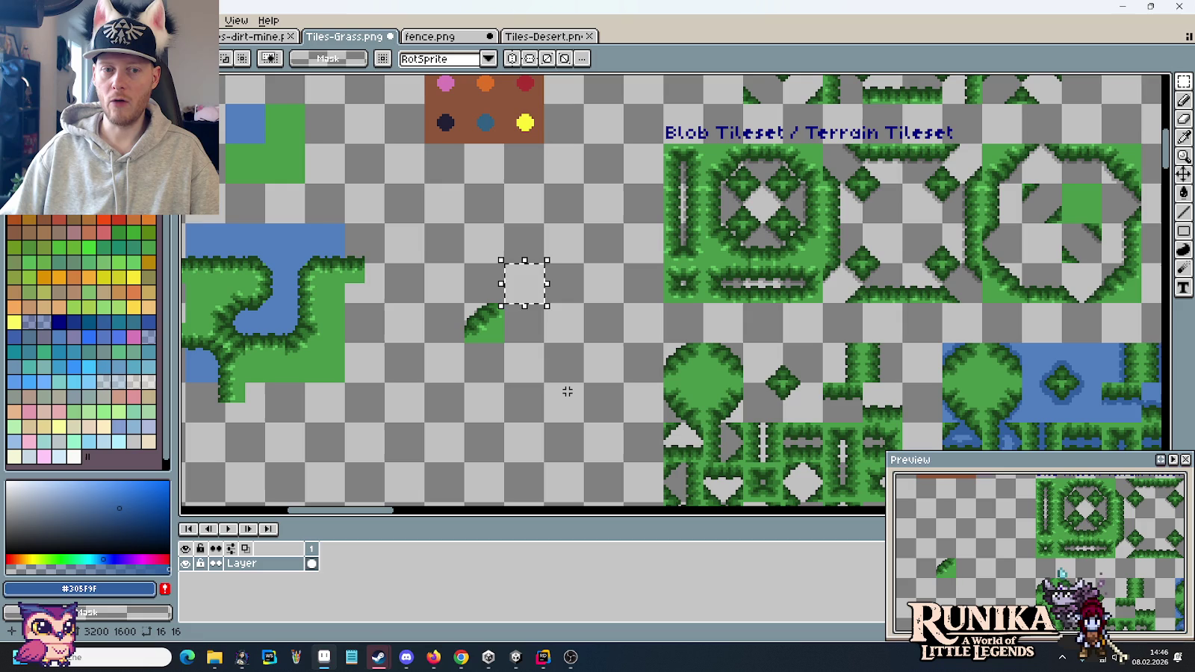
pyautogui.click(490, 331)
pyautogui.moveTo(489, 331)
pyautogui.mouseDown()
pyautogui.moveTo(451, 338)
pyautogui.moveTo(605, 329)
pyautogui.mouseUp()
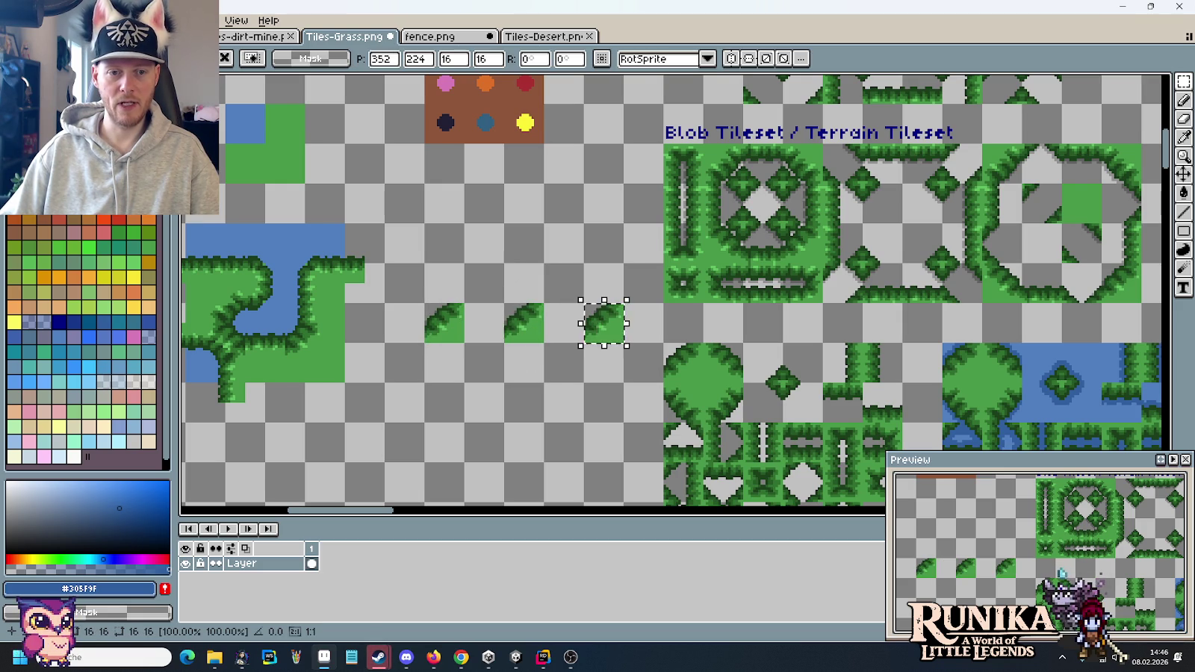
pyautogui.scroll(-3, 577, 230)
pyautogui.press('Escape')
pyautogui.scroll(3, 542, 268)
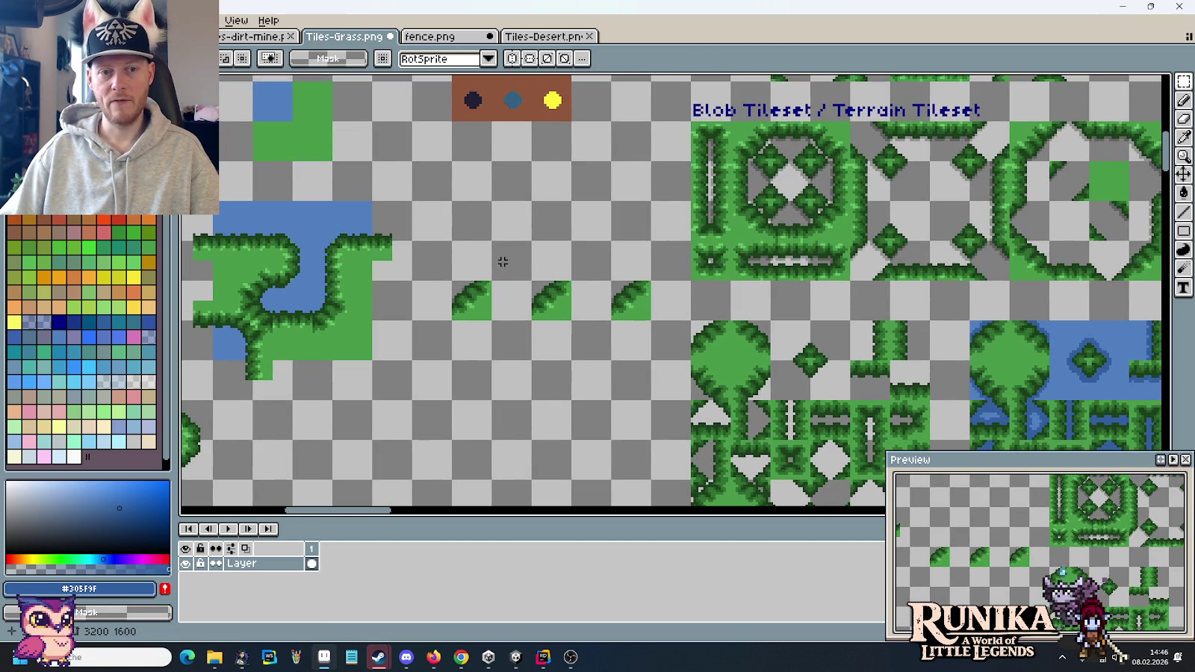
# - Paste a grass edge tile into an empty cell and try a copied grass corner tile
pyautogui.moveTo(503, 262); pyautogui.dragTo(532, 281)
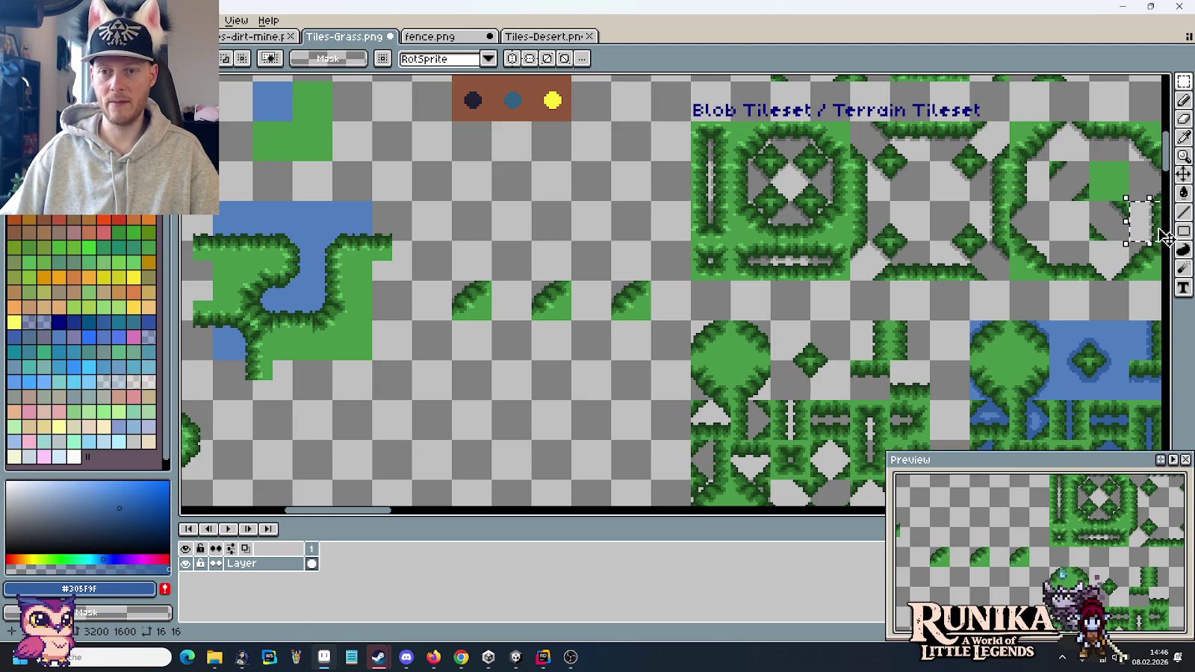
pyautogui.hotkey('ctrl', 'v')
pyautogui.moveTo(634, 215); pyautogui.dragTo(475, 254)
pyautogui.press('Escape')
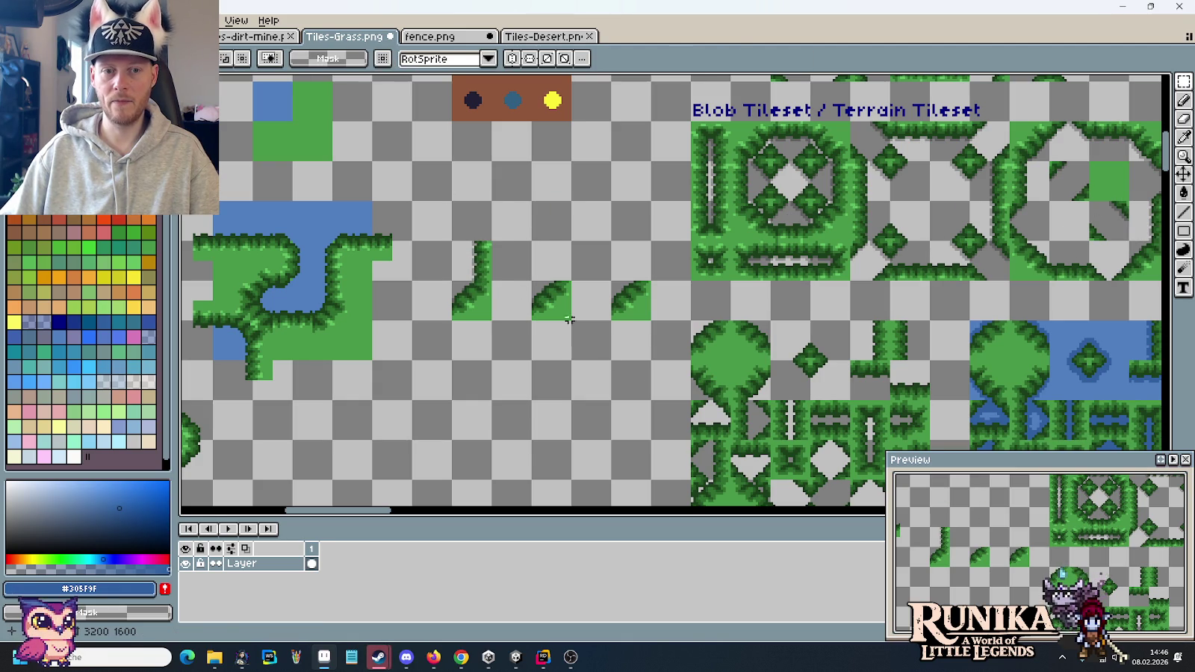
pyautogui.moveTo(587, 262); pyautogui.dragTo(590, 286)
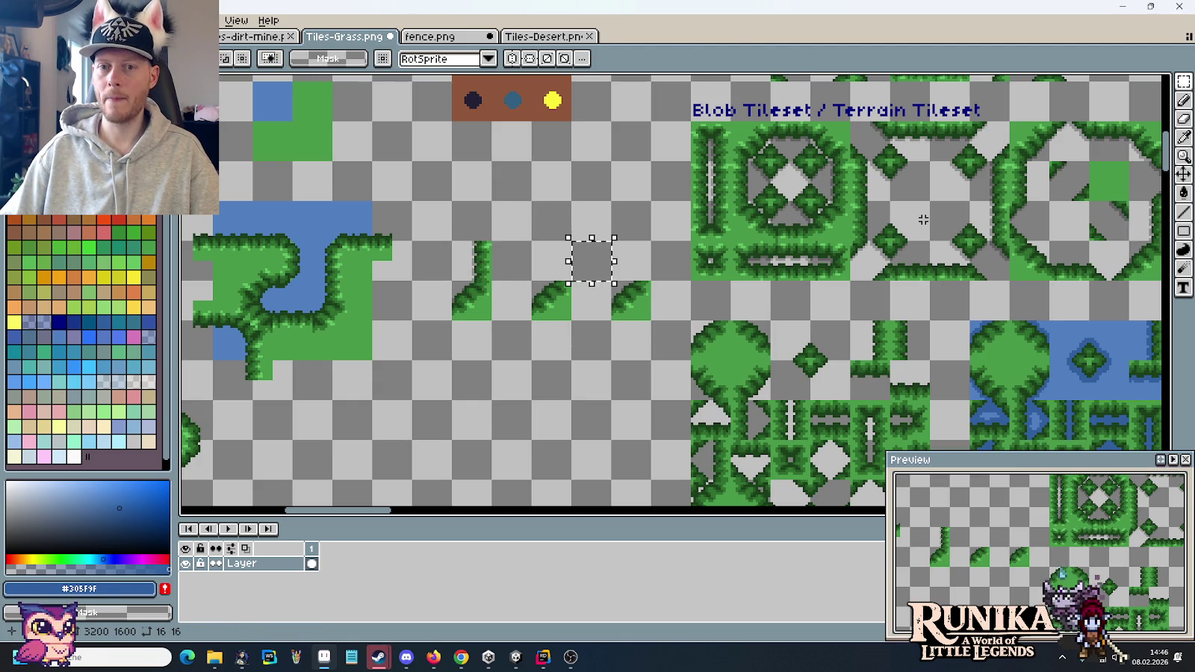
pyautogui.moveTo(926, 199)
pyautogui.mouseDown()
pyautogui.moveTo(971, 243)
pyautogui.moveTo(571, 253)
pyautogui.moveTo(573, 293)
pyautogui.mouseUp()
pyautogui.hotkey('ctrl', 'c')
pyautogui.hotkey('ctrl', 'v')
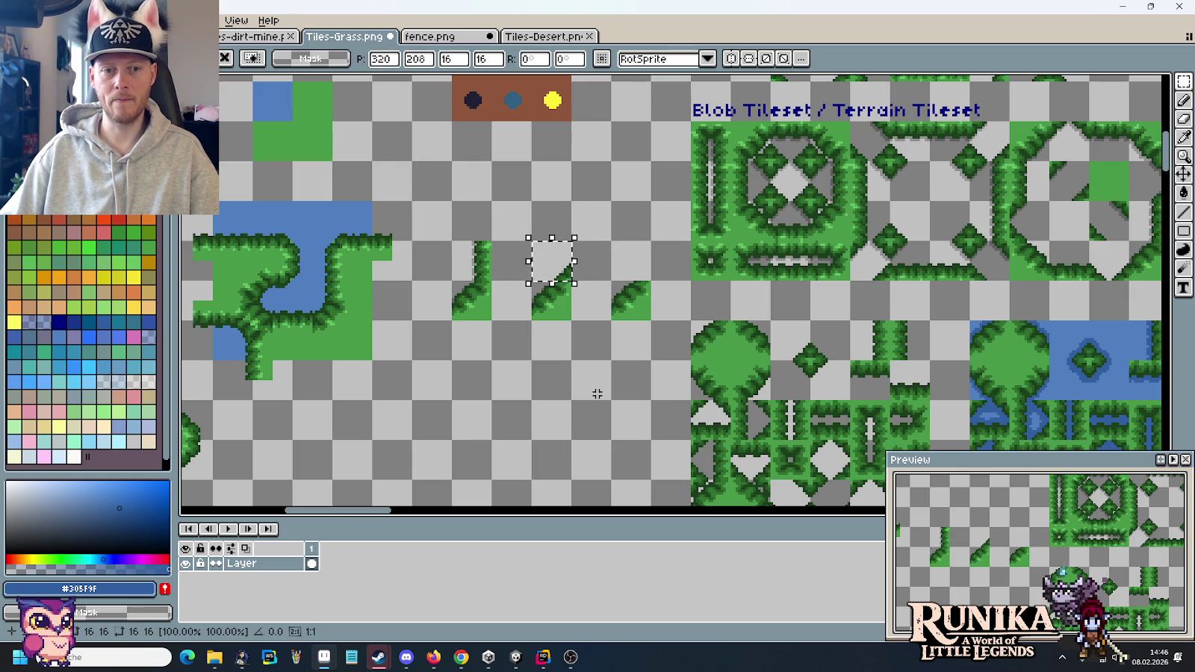
pyautogui.press('Escape')
# - Paste a grass diagonal tile, then select and delete the three trial grass tiles
pyautogui.moveTo(624, 259); pyautogui.dragTo(646, 277)
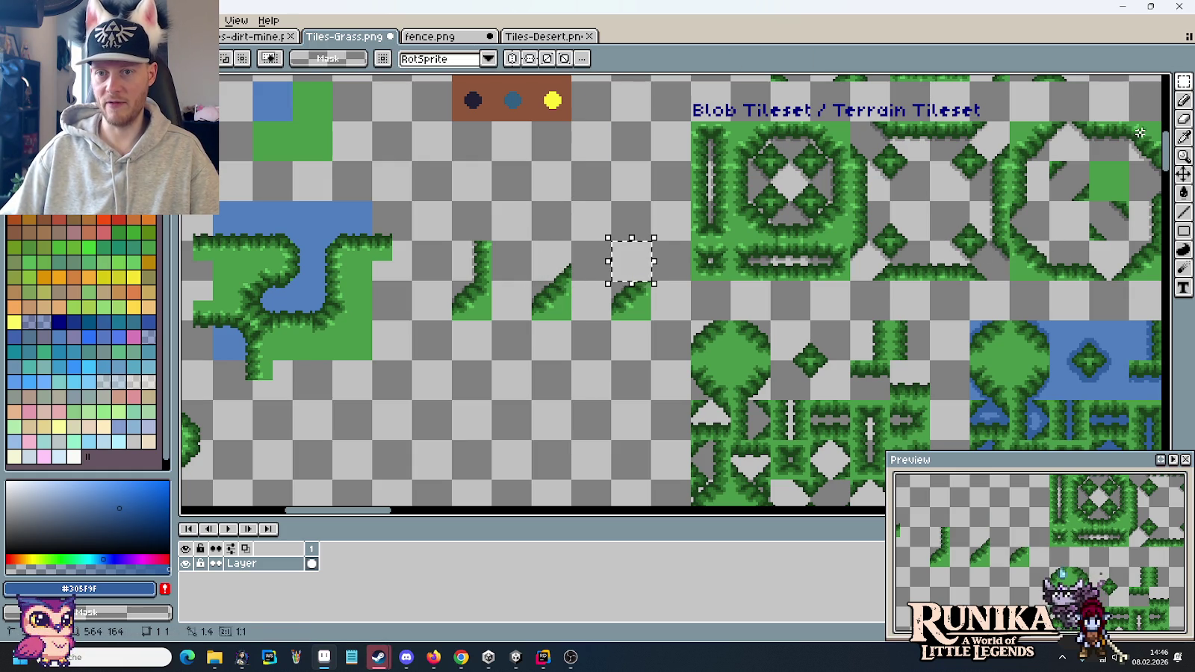
pyautogui.hotkey('ctrl', 'v')
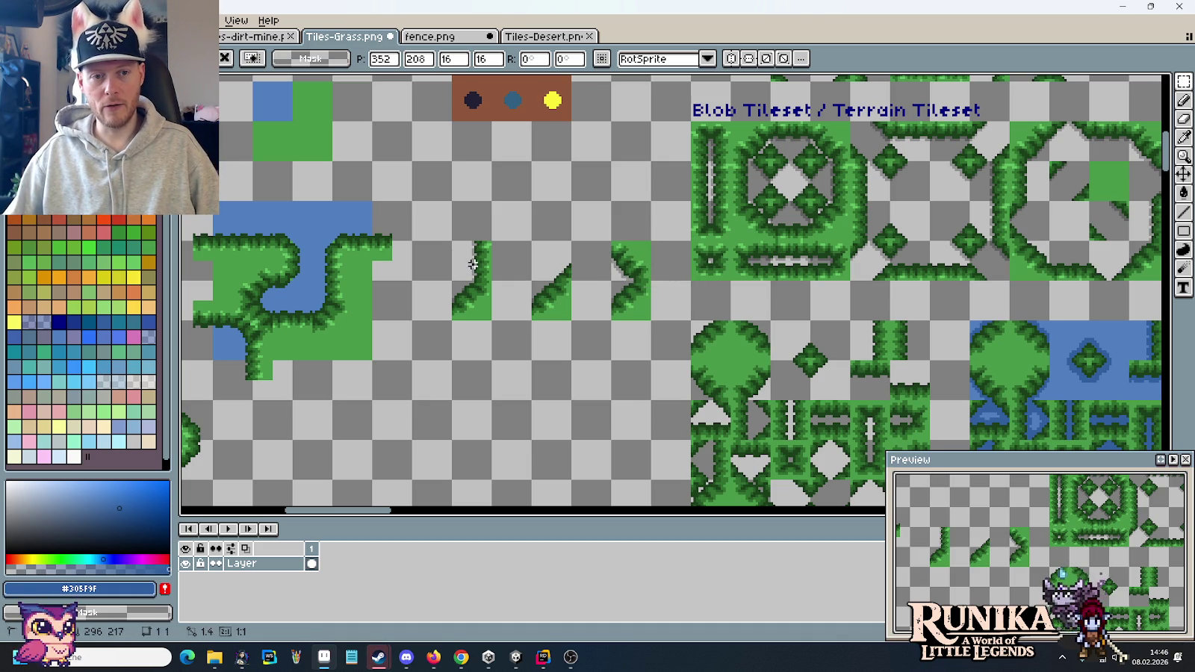
pyautogui.moveTo(450, 240); pyautogui.dragTo(532, 282)
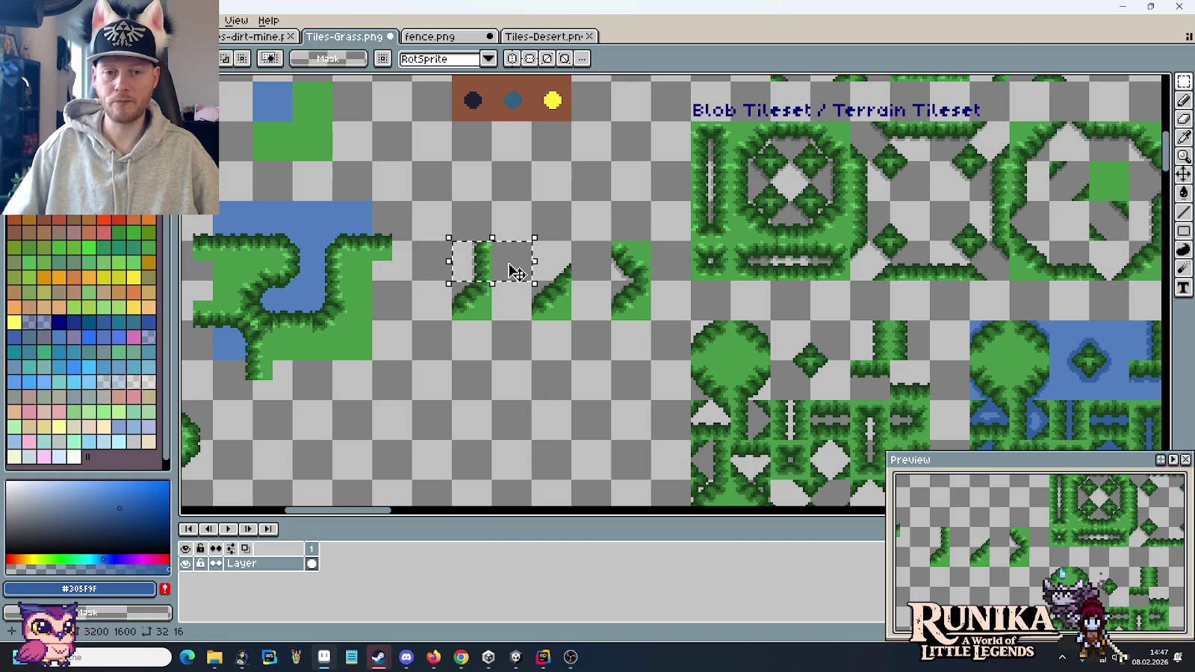
pyautogui.moveTo(627, 291); pyautogui.dragTo(453, 258)
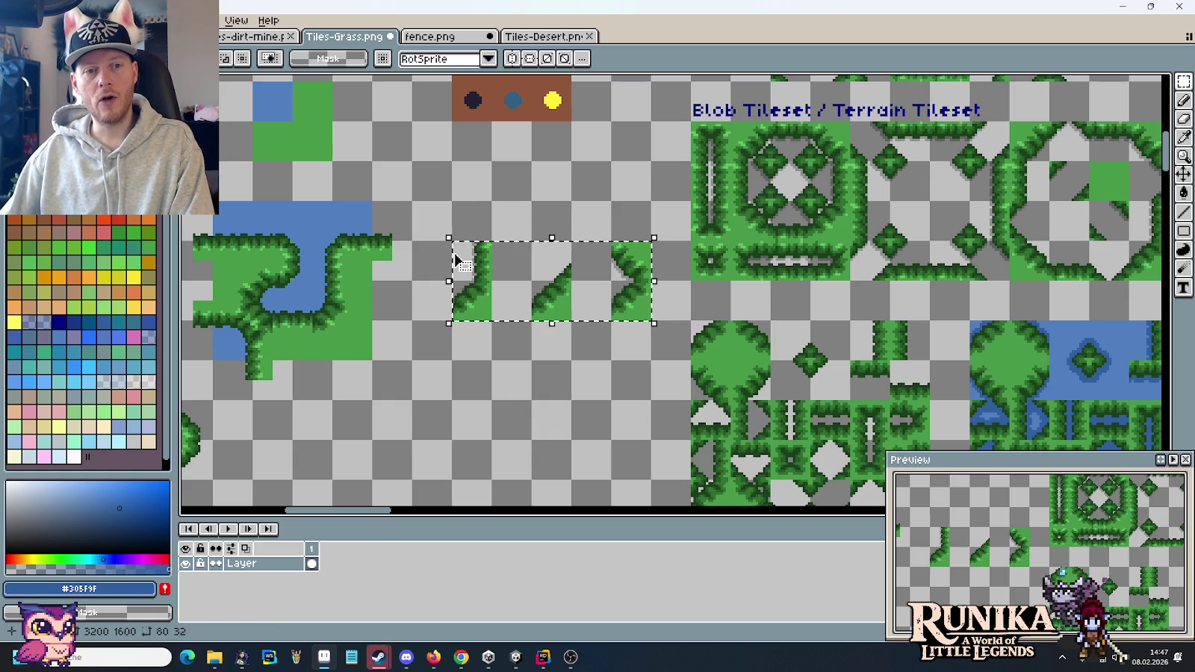
pyautogui.press('Delete')
pyautogui.scroll(-2, 470, 255)
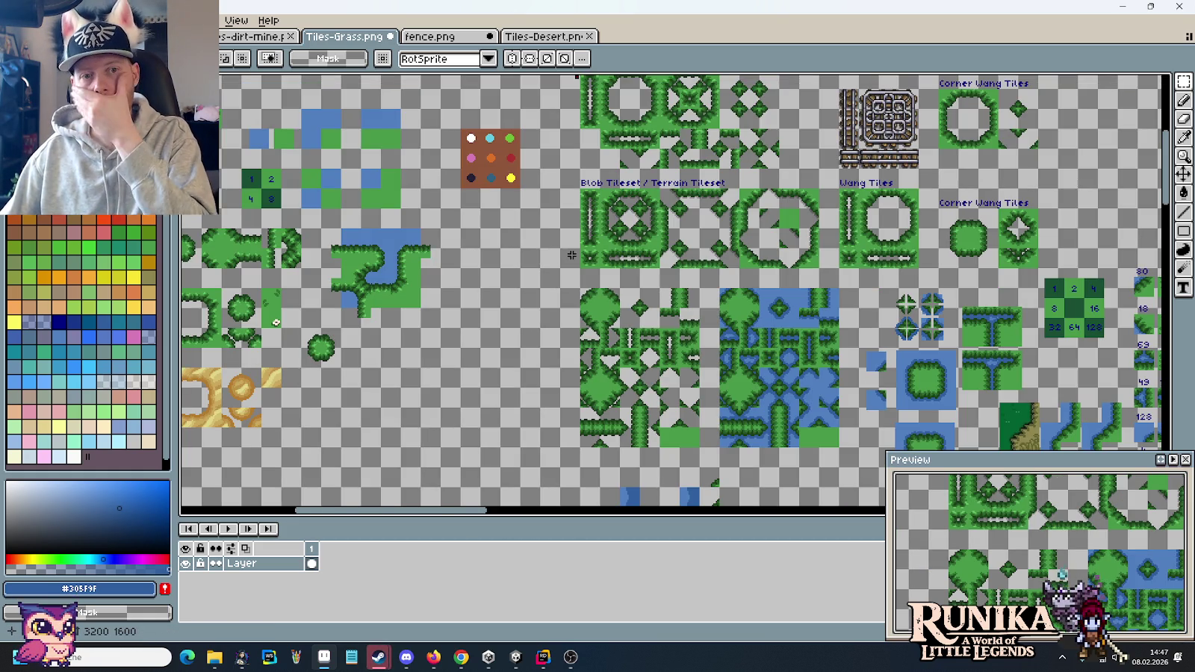
# - Leave Tiles-Grass.png and bring up the tiles-dirt-mine document
pyautogui.scroll(1, 471, 254)
pyautogui.moveTo(537, 274); pyautogui.dragTo(479, 317)
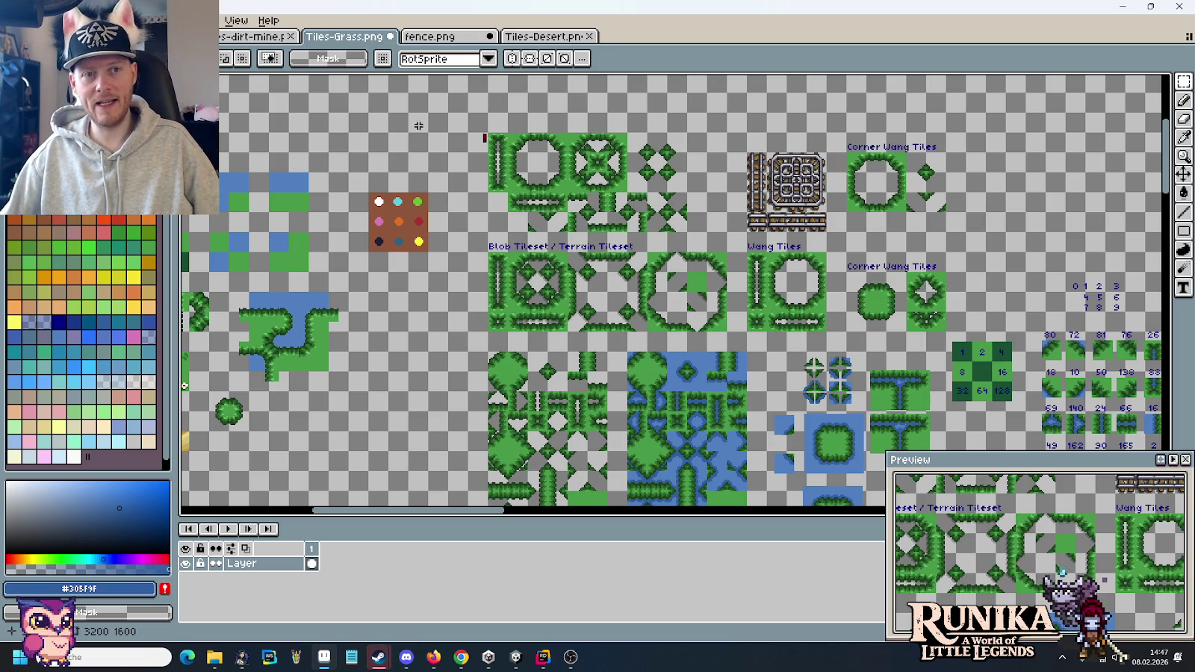
pyautogui.click(437, 37)
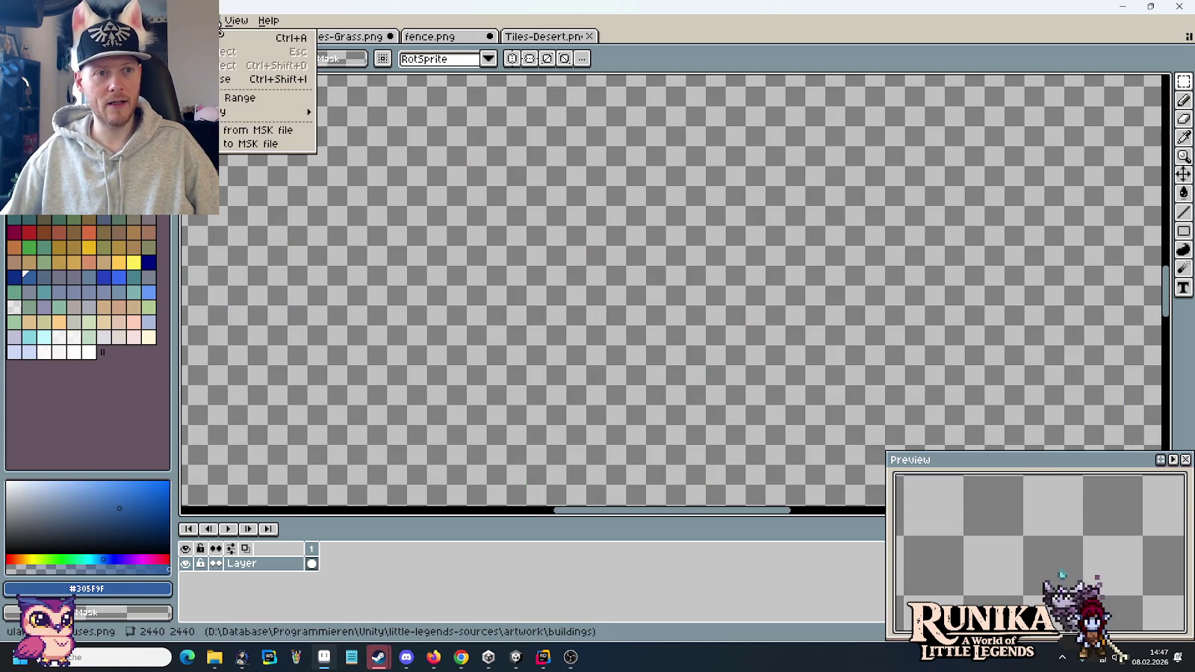
pyautogui.click(221, 38)
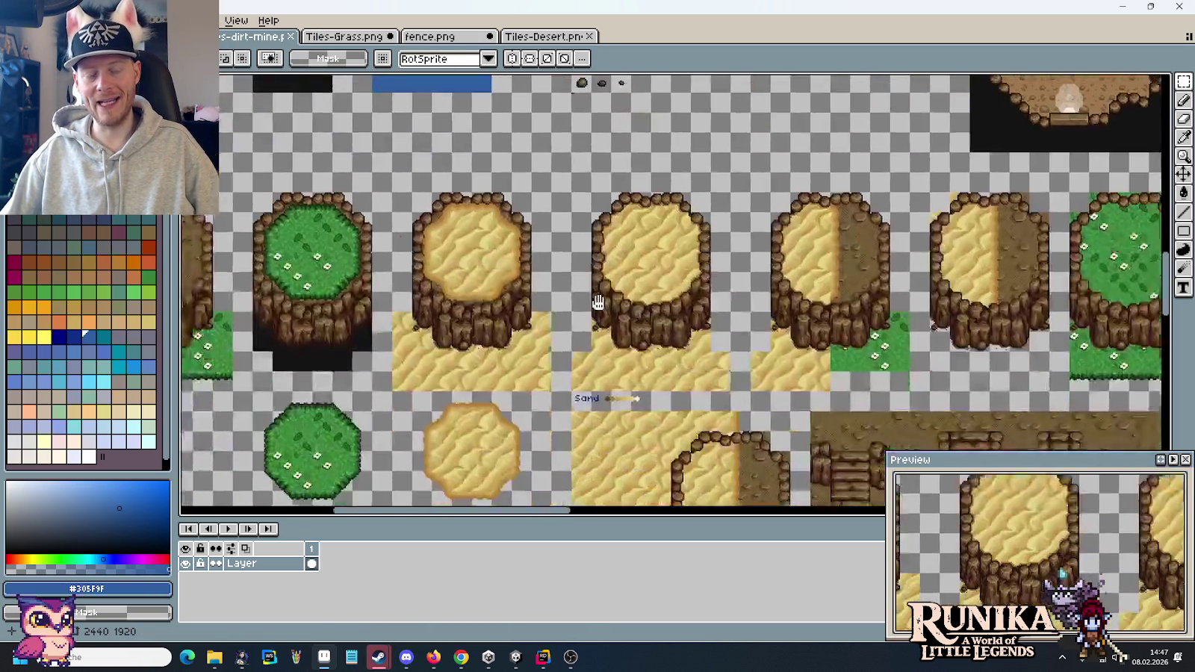
# - Copy the small rock arch tile and paste it onto empty space of the dirt-mine sheet
pyautogui.moveTo(639, 437); pyautogui.dragTo(577, 241)
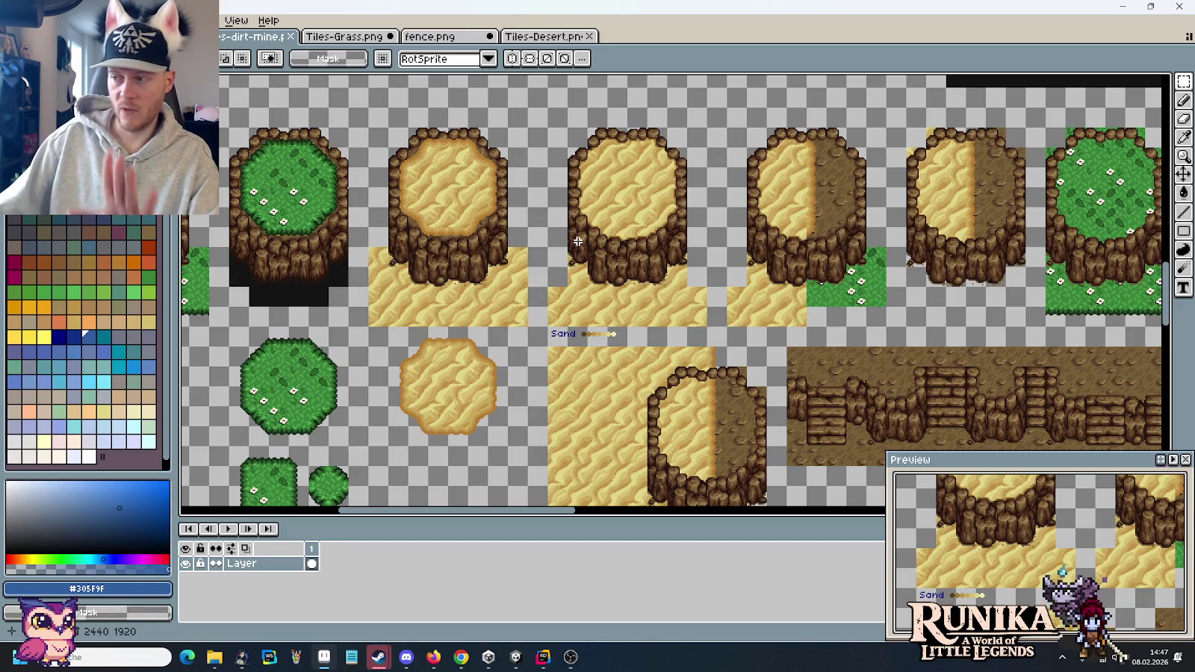
pyautogui.moveTo(577, 241)
pyautogui.mouseDown()
pyautogui.moveTo(866, 314)
pyautogui.moveTo(568, 311)
pyautogui.moveTo(526, 155)
pyautogui.mouseUp()
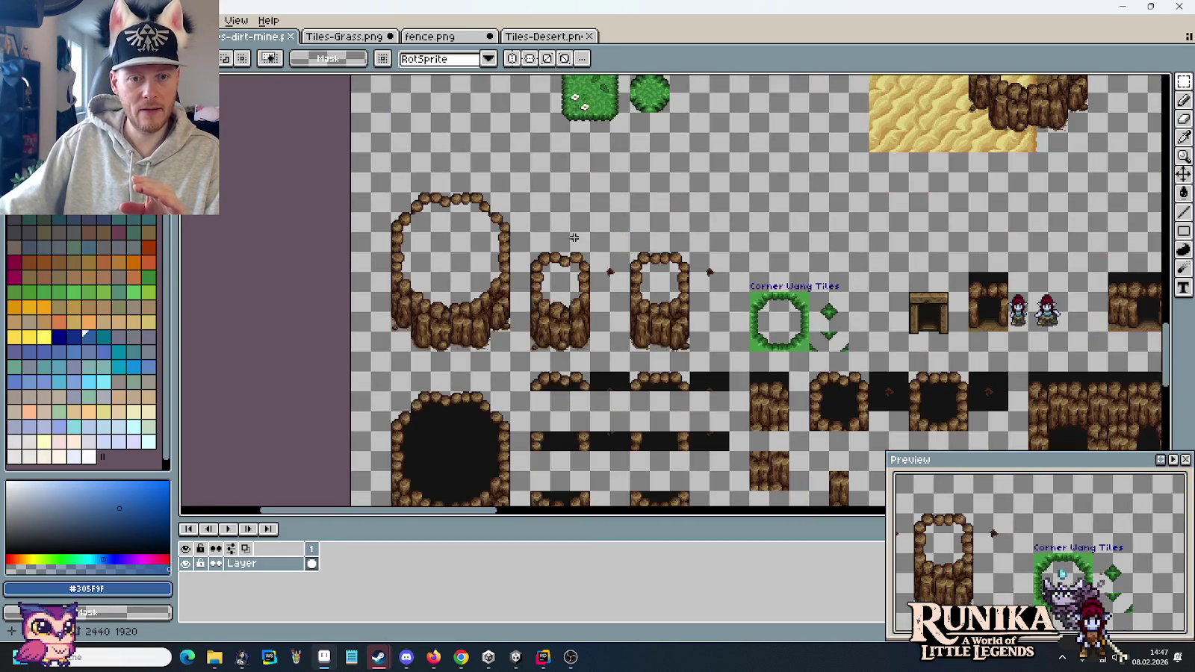
pyautogui.moveTo(590, 353); pyautogui.dragTo(527, 250)
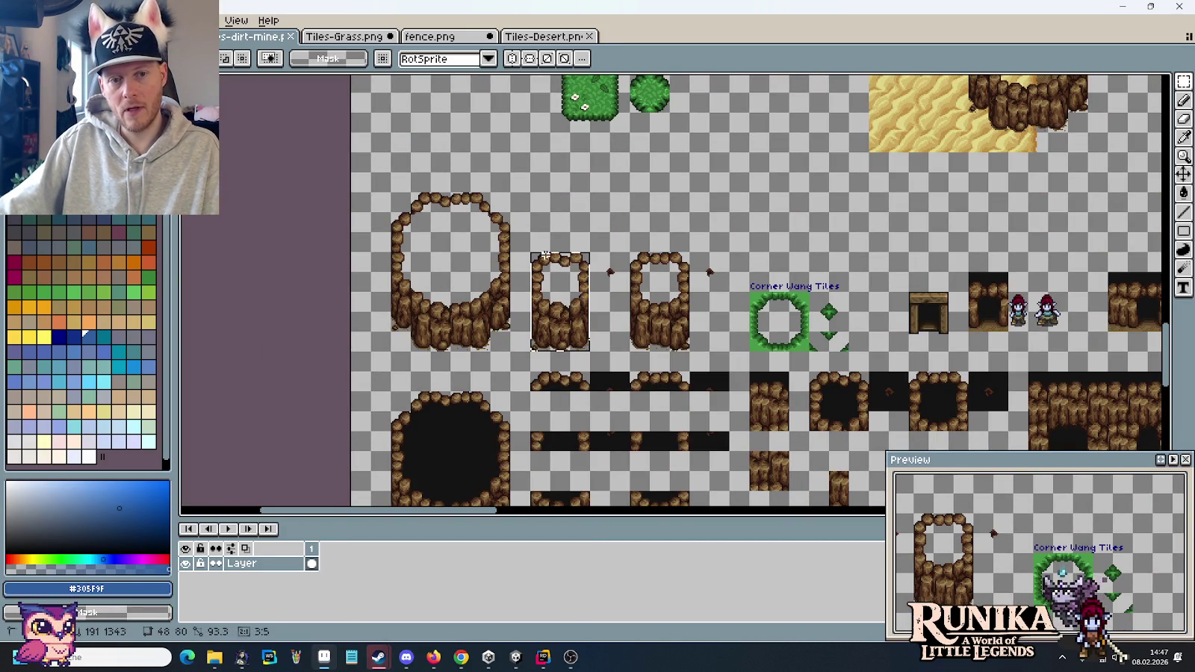
pyautogui.moveTo(883, 251); pyautogui.dragTo(569, 177)
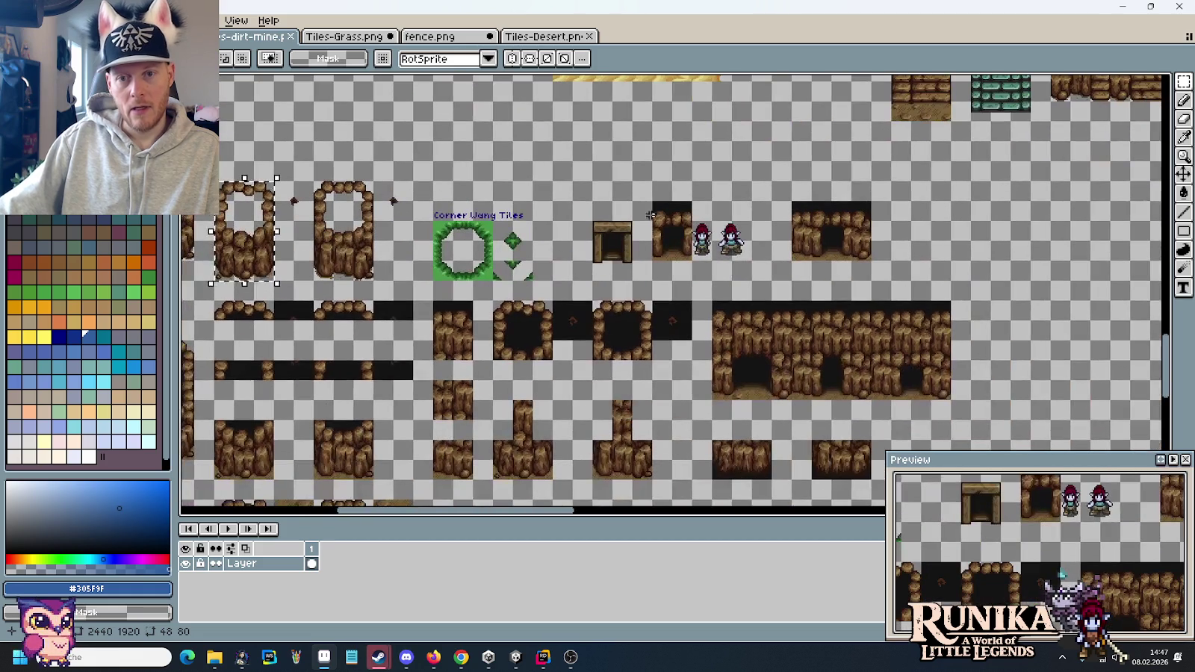
pyautogui.moveTo(944, 240); pyautogui.dragTo(712, 205)
pyautogui.moveTo(1157, 361)
pyautogui.mouseDown()
pyautogui.moveTo(715, 277)
pyautogui.moveTo(655, 315)
pyautogui.mouseUp()
pyautogui.hotkey('ctrl', 'v')
pyautogui.click(739, 347)
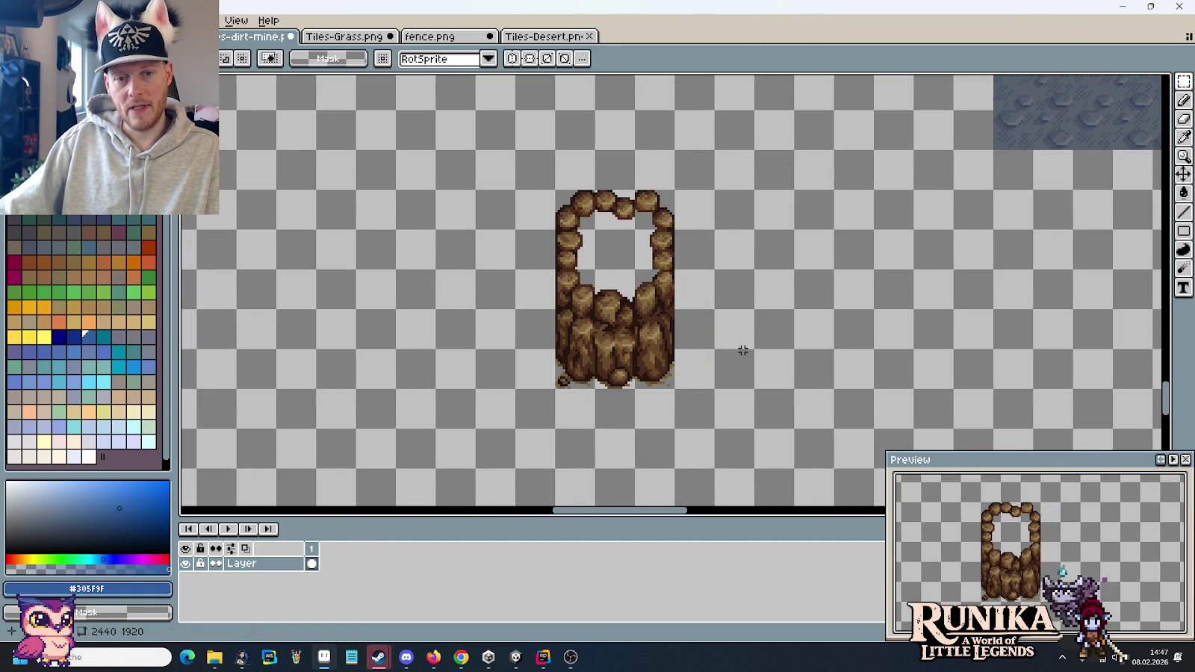
# - Compare tiles in fence.png and Tiles-Grass.png, then copy a rock chunk down from the arch top
pyautogui.moveTo(607, 375)
pyautogui.mouseDown()
pyautogui.moveTo(616, 383)
pyautogui.moveTo(622, 298)
pyautogui.mouseUp()
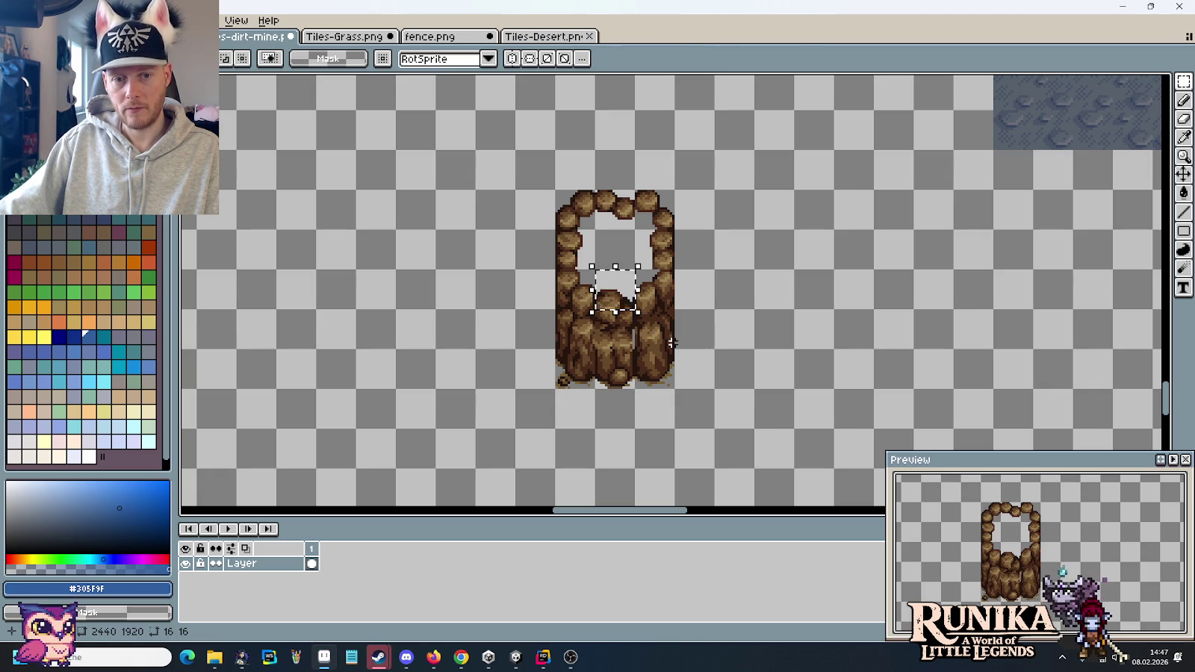
pyautogui.click(427, 39)
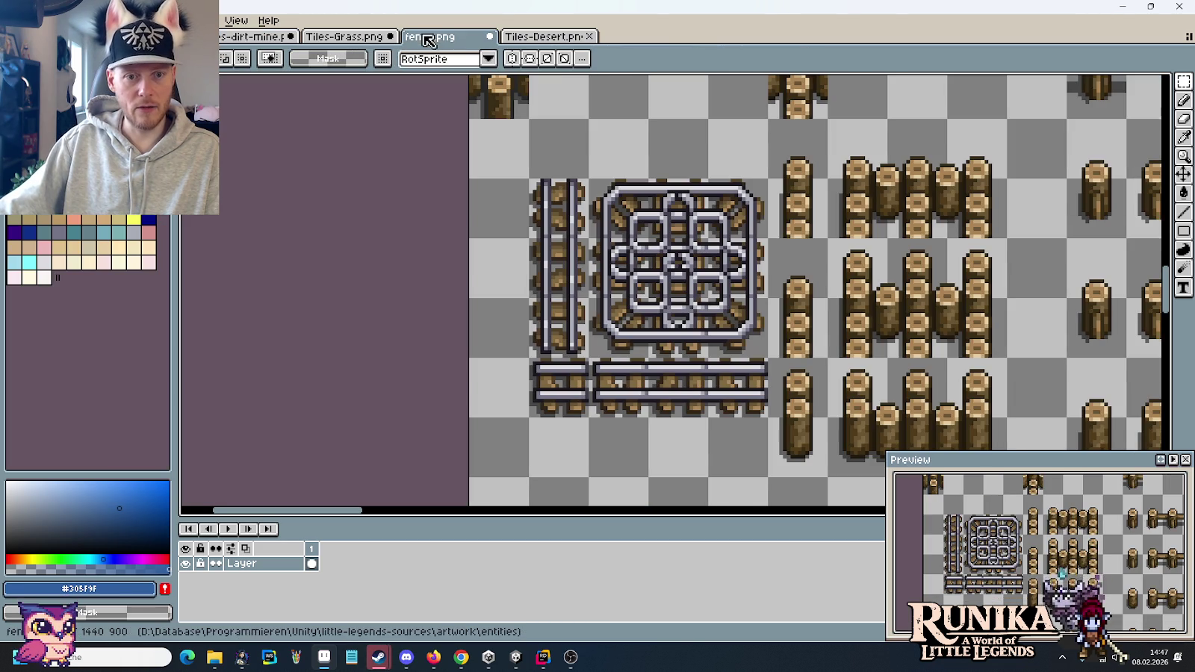
pyautogui.moveTo(675, 327); pyautogui.dragTo(686, 218)
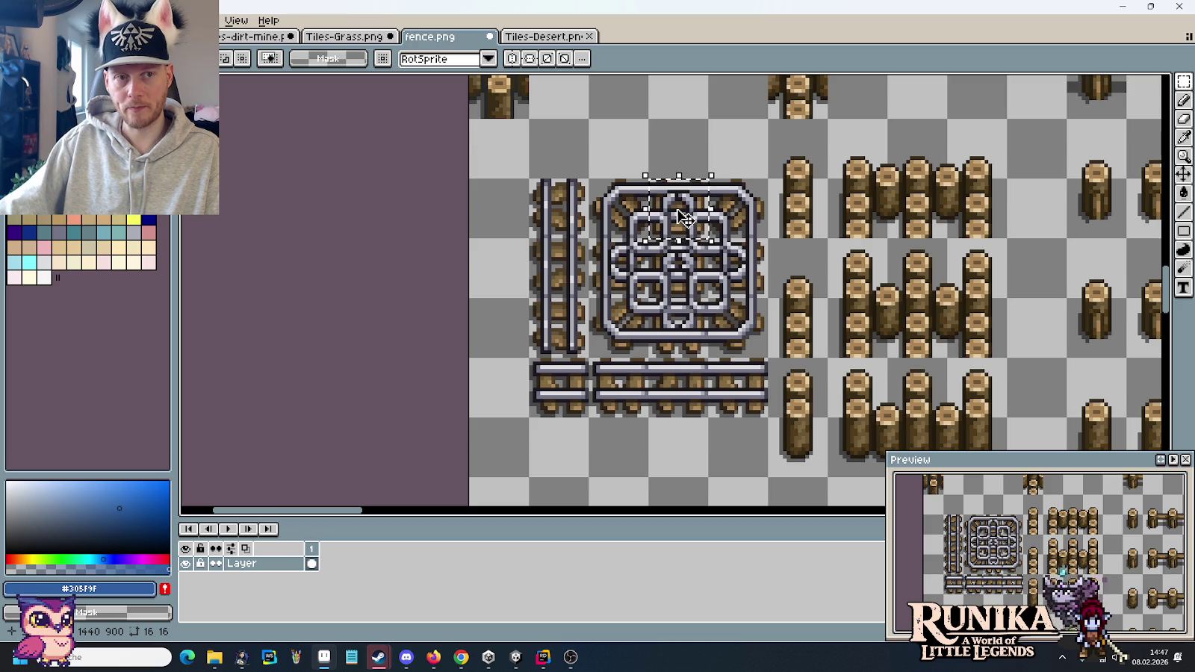
pyautogui.click(357, 39)
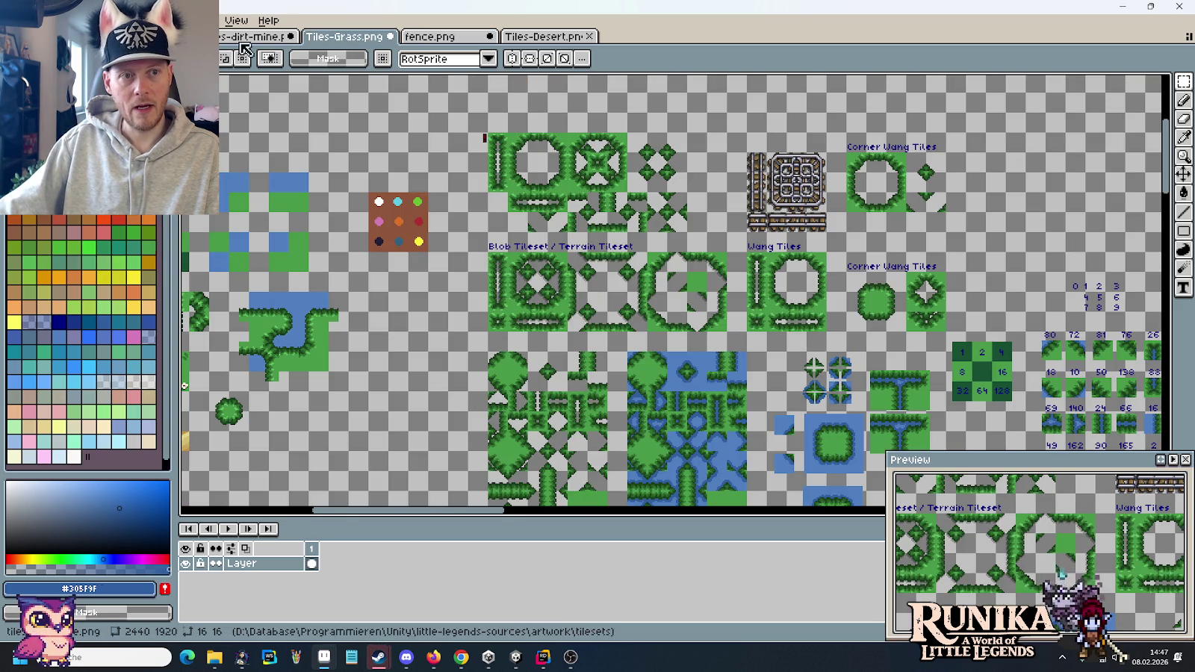
pyautogui.hotkey('ctrl', 'shift', 'Tab')
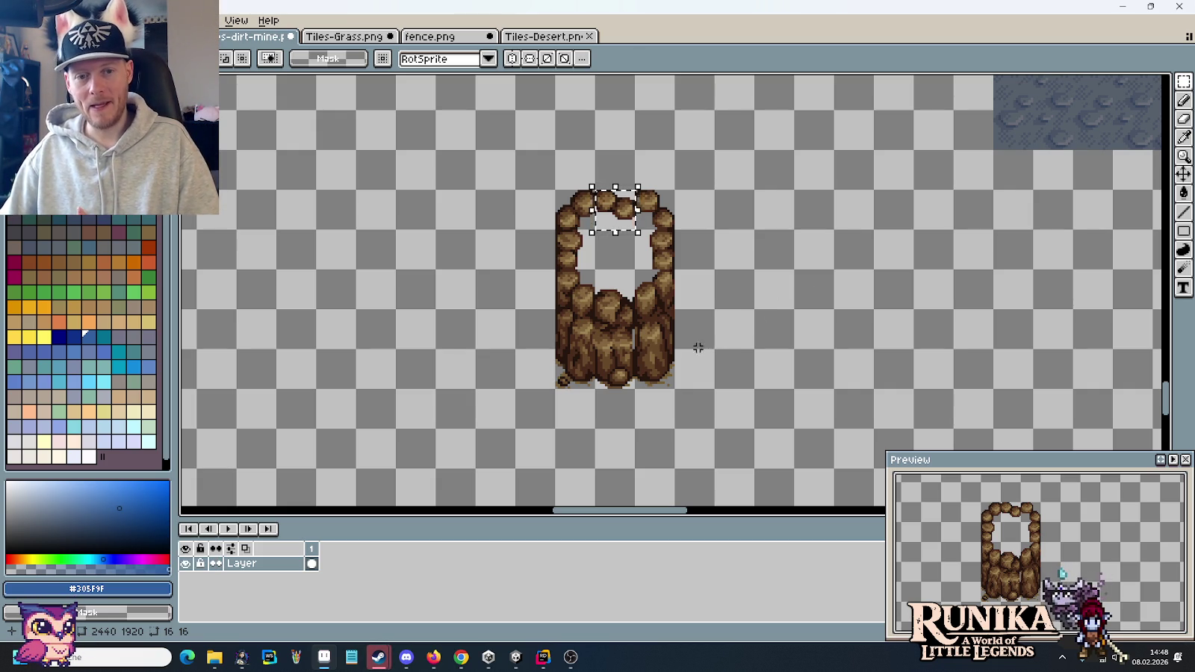
pyautogui.moveTo(615, 209); pyautogui.dragTo(614, 329)
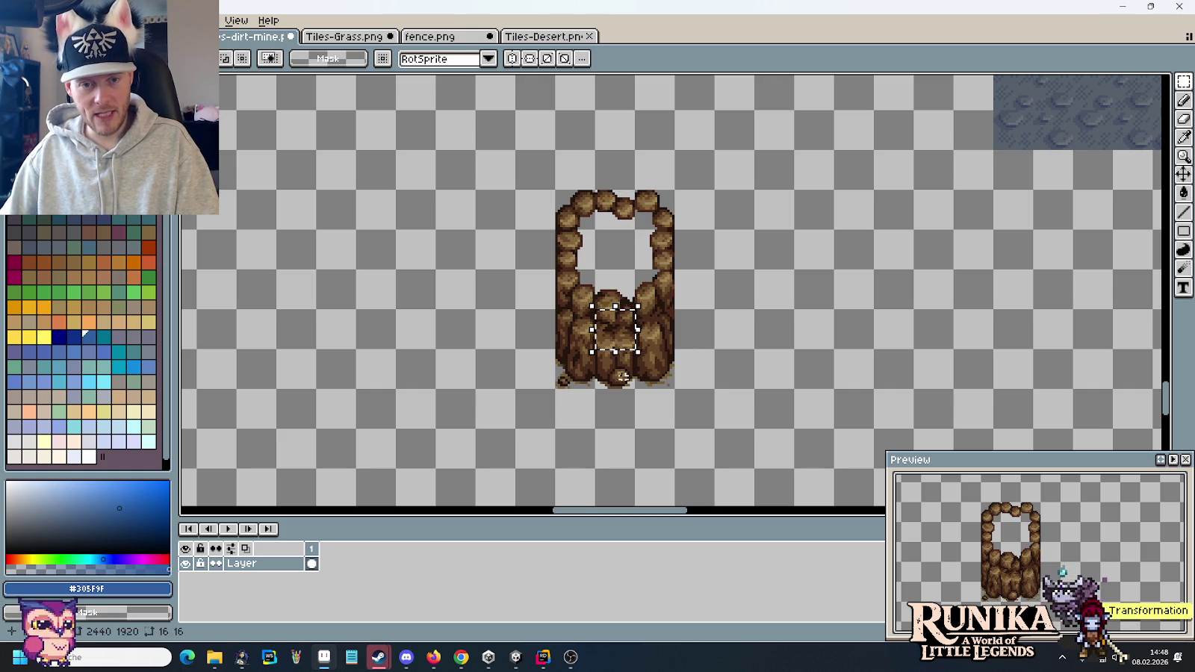
pyautogui.click(704, 402)
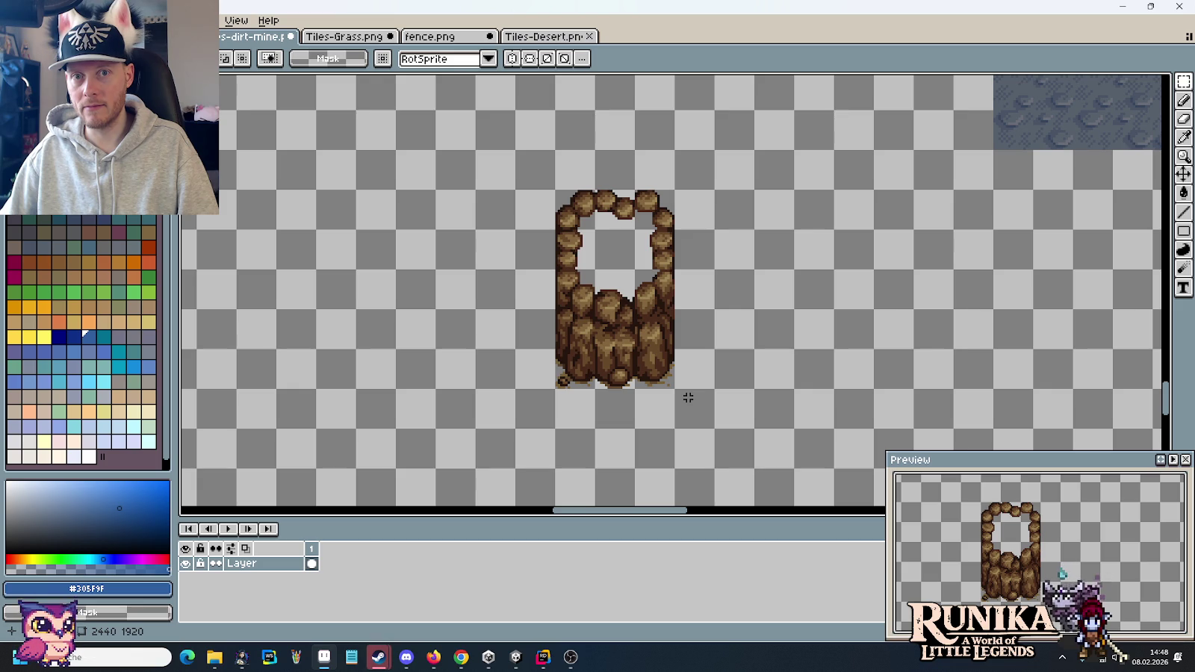
# - Move the arch's middle rock column out to the right and return to fence.png
pyautogui.moveTo(619, 376); pyautogui.dragTo(612, 300)
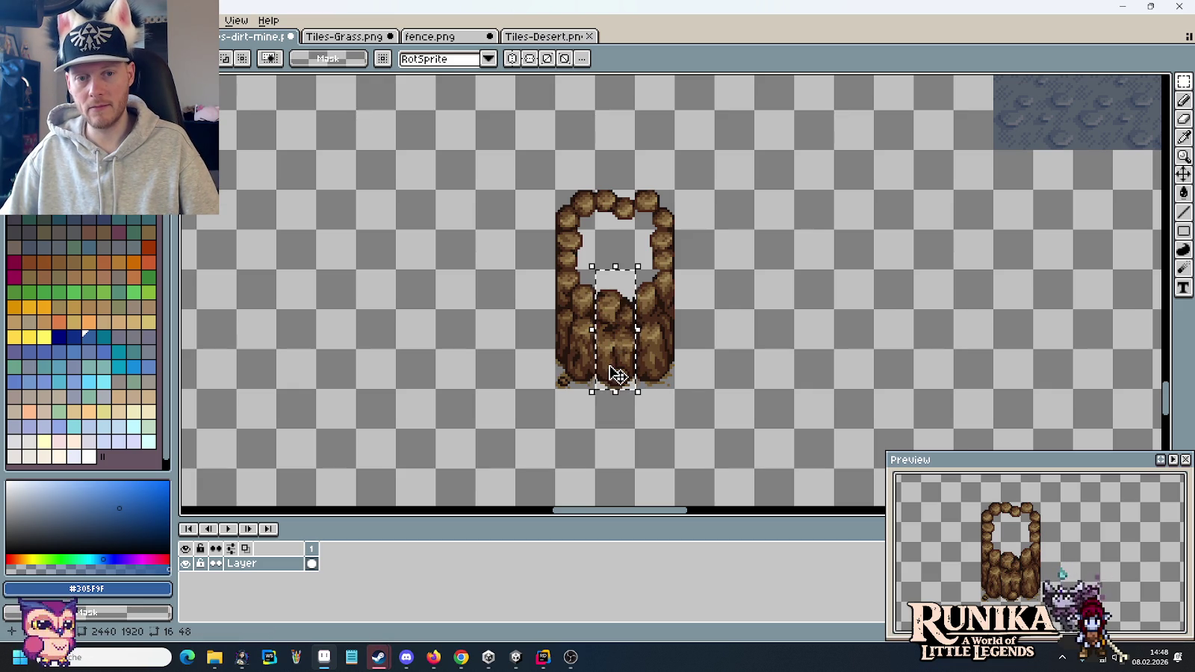
pyautogui.moveTo(616, 373); pyautogui.dragTo(774, 369)
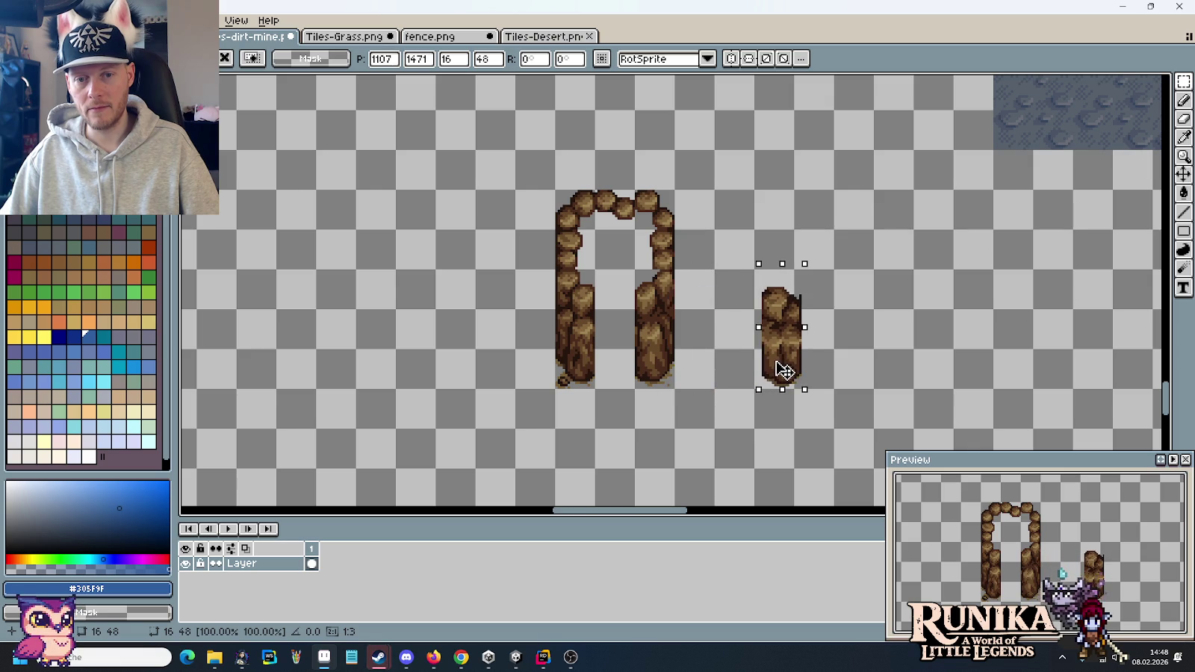
pyautogui.click(818, 378)
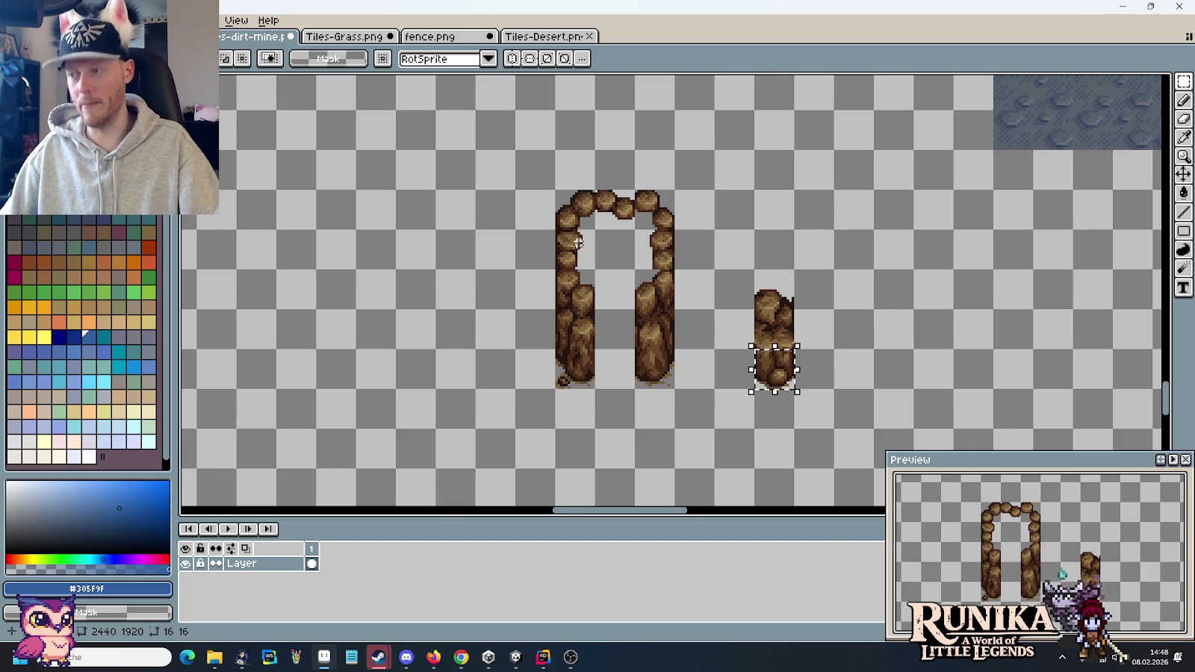
pyautogui.click(330, 37)
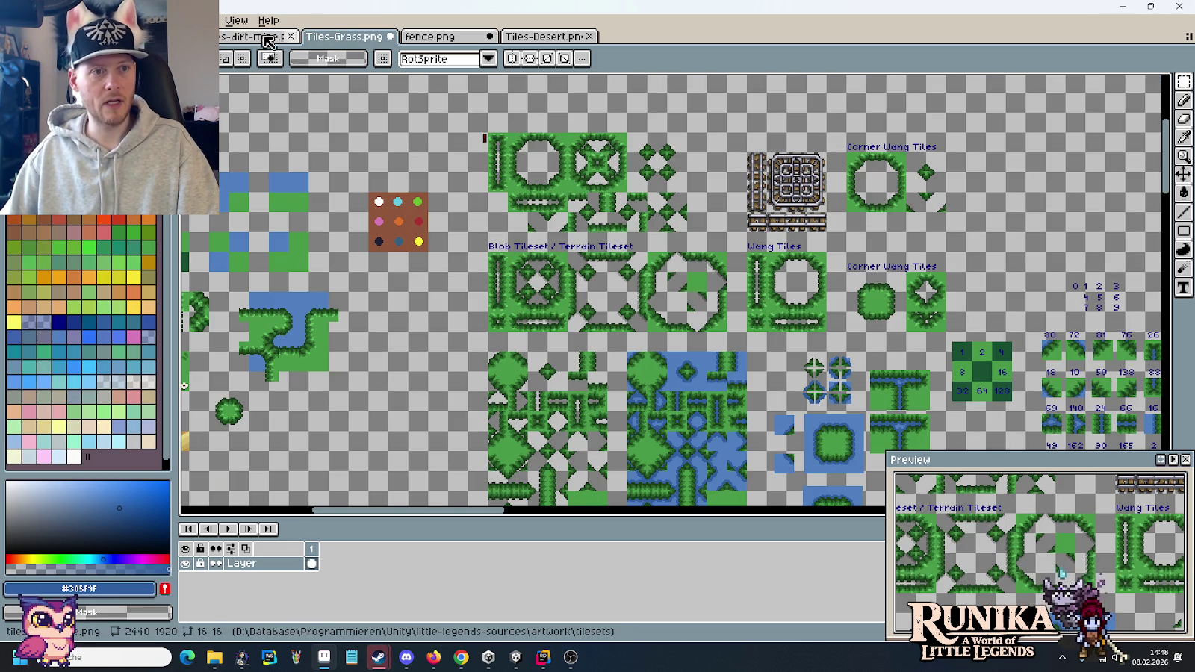
pyautogui.click(172, 36)
pyautogui.click(224, 38)
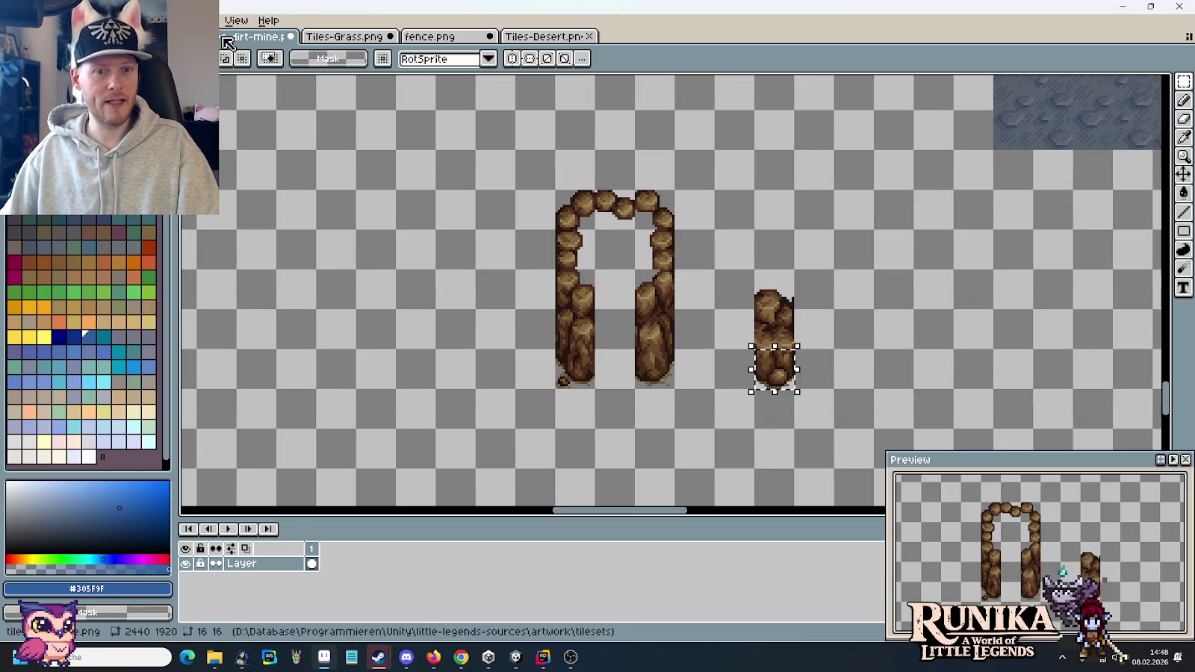
pyautogui.click(445, 37)
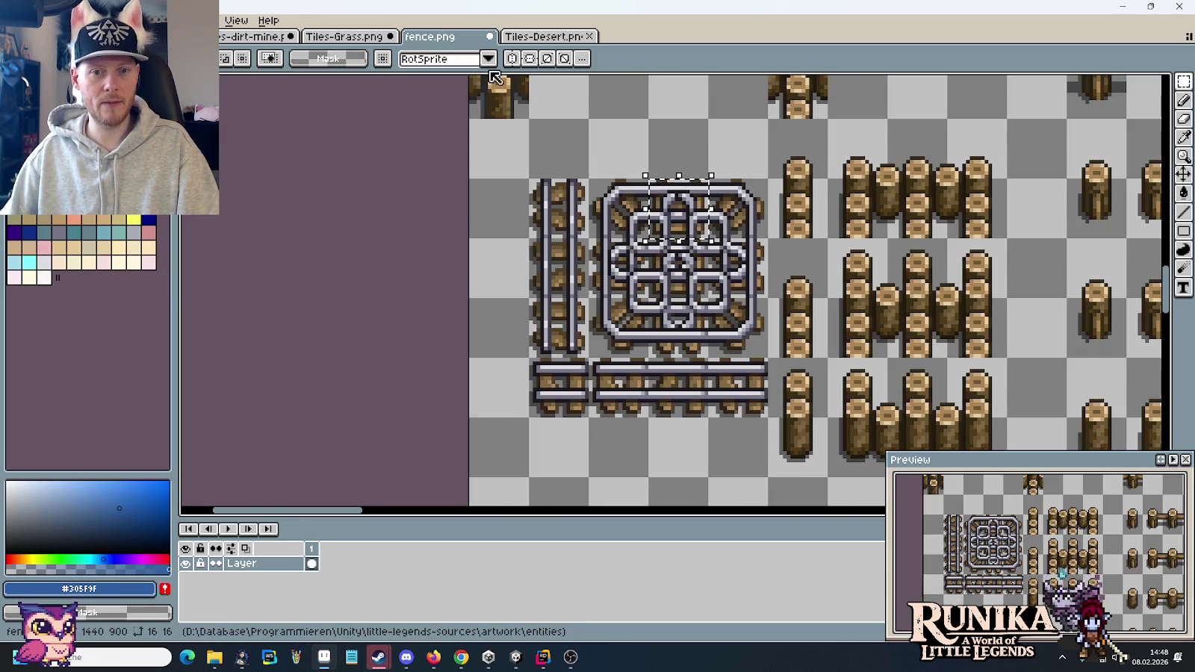
# - Copy the block of fence tiles from fence.png into the dirt-mine sheet, placed to the left
pyautogui.moveTo(765, 417); pyautogui.dragTo(531, 179)
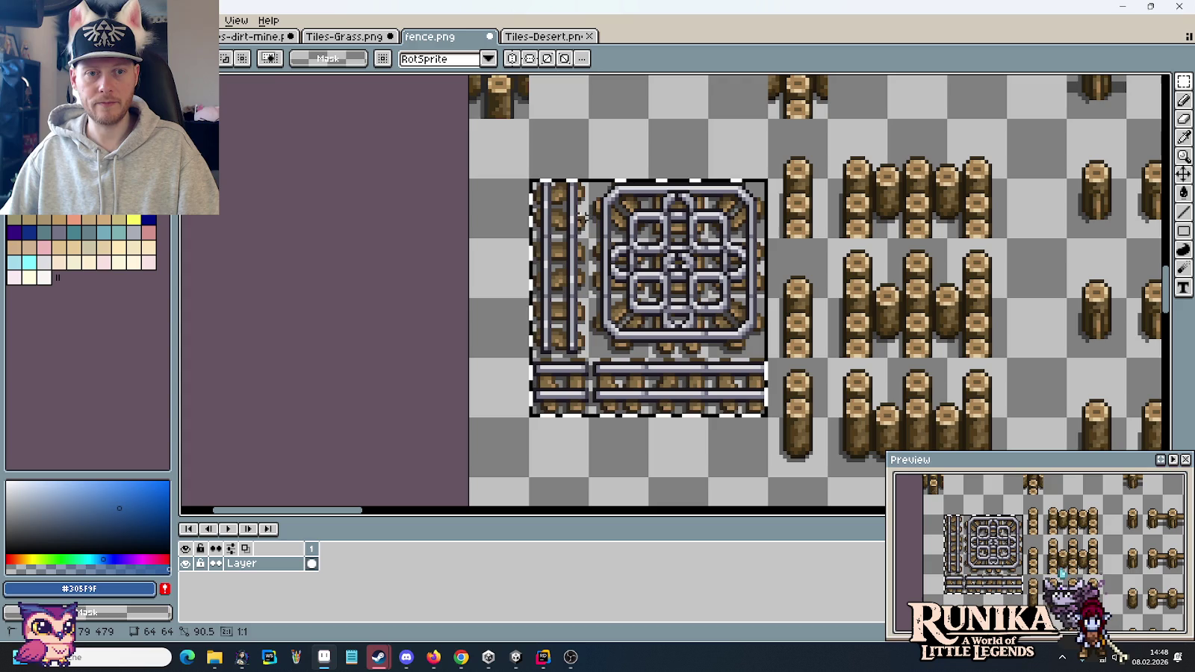
pyautogui.hotkey('ctrl', 'c')
pyautogui.click(254, 36)
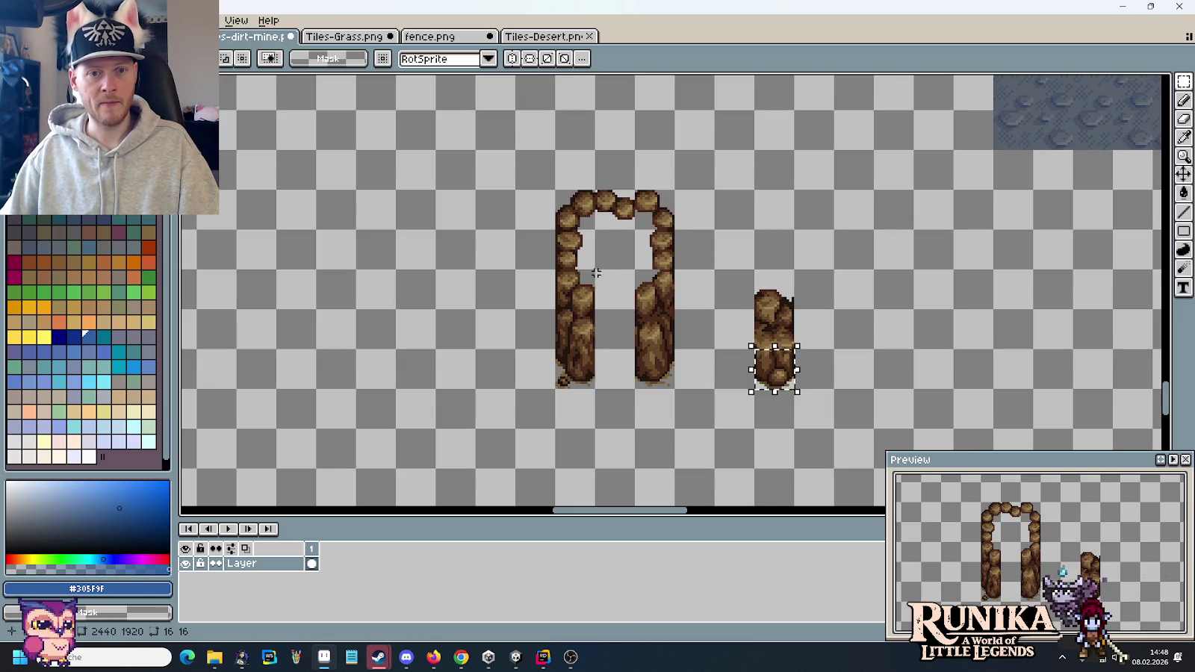
pyautogui.hotkey('ctrl', 'v')
pyautogui.moveTo(697, 299); pyautogui.dragTo(340, 315)
pyautogui.press('Return')
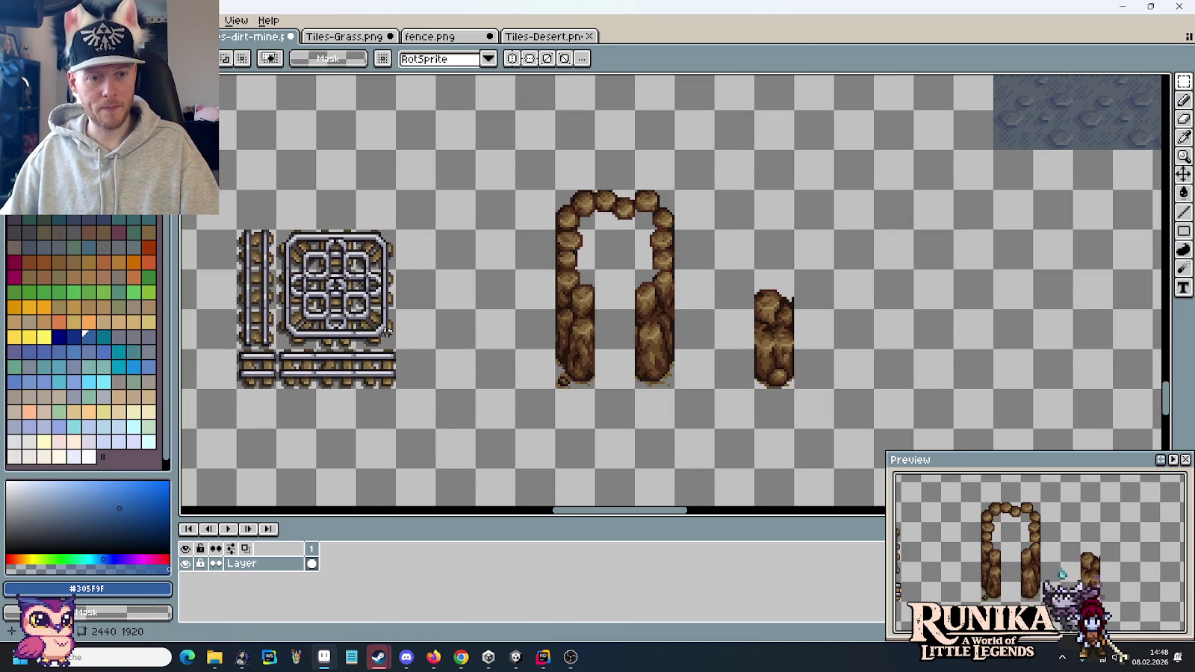
# - Place a copy of the square grate tile to the right of the rocks
pyautogui.moveTo(284, 231); pyautogui.dragTo(394, 348)
pyautogui.hotkey('ctrl', 'c')
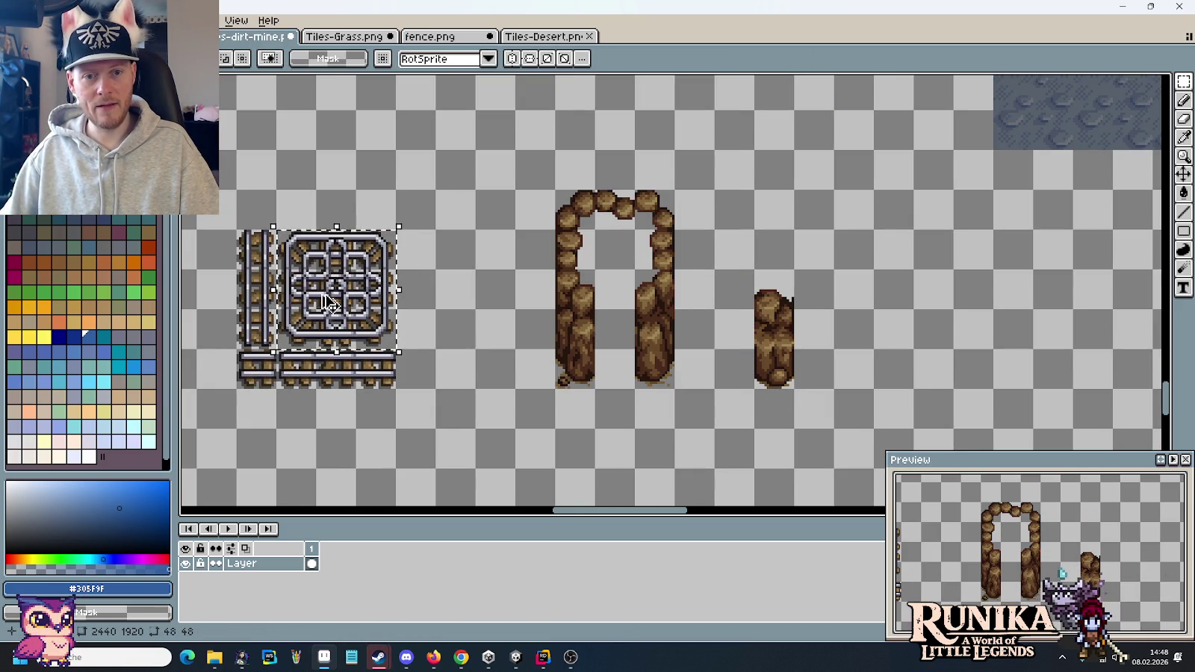
pyautogui.hotkey('ctrl', 'v')
pyautogui.moveTo(657, 336); pyautogui.dragTo(936, 336)
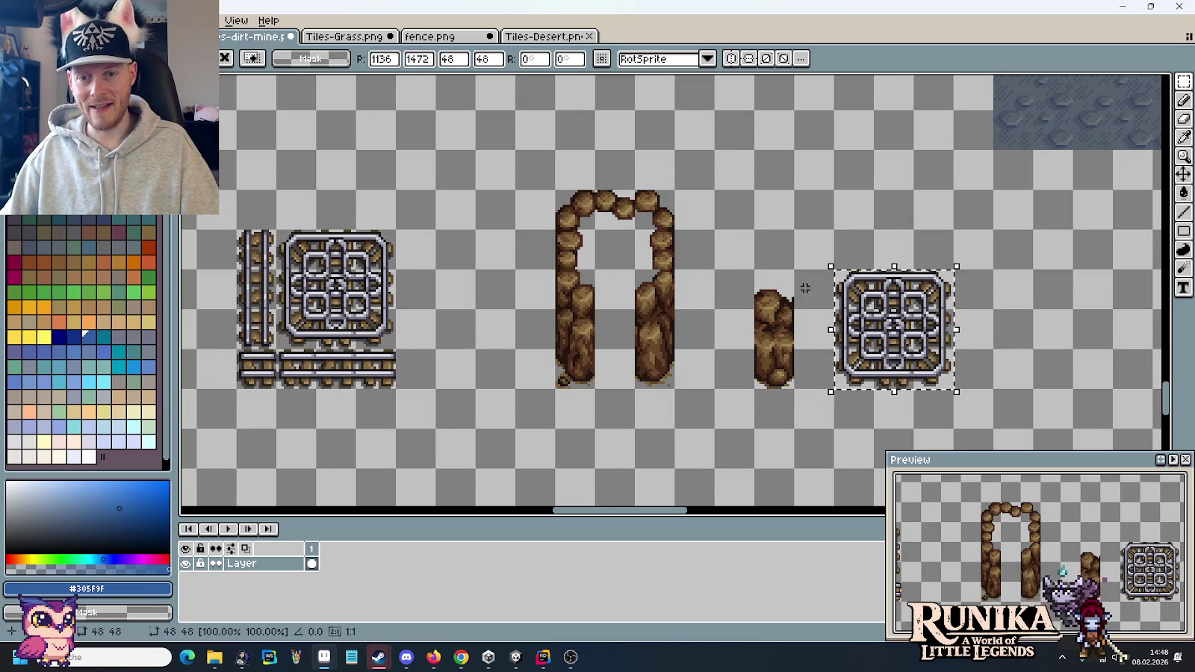
# - Move the loose rock pillar into the rock arch's gap
pyautogui.press('Return')
pyautogui.moveTo(796, 391); pyautogui.dragTo(750, 287)
pyautogui.moveTo(773, 336); pyautogui.dragTo(620, 332)
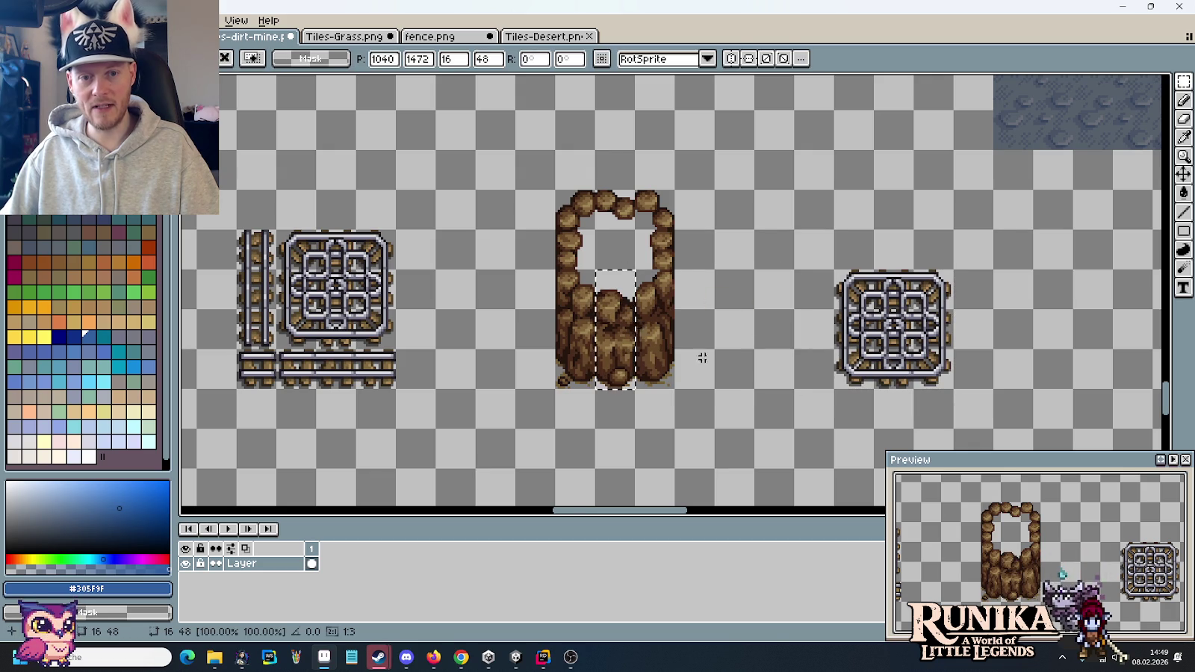
pyautogui.press('Return')
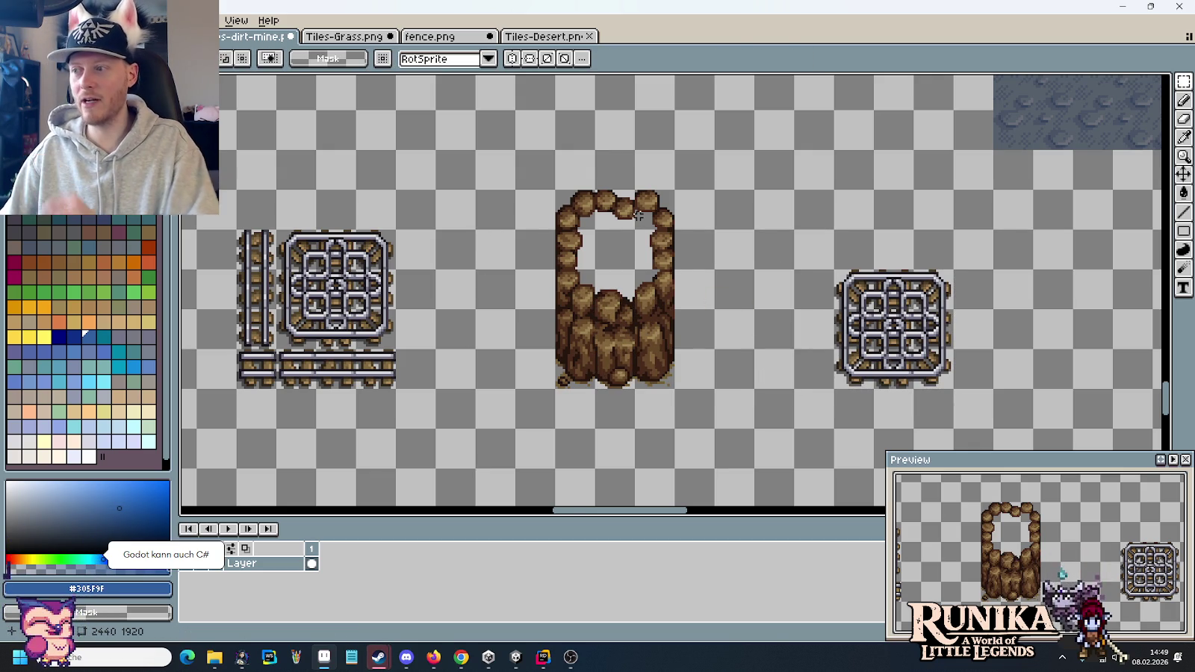
# - Shift the grate tile closer to the rock wall and select wall and grate together
pyautogui.hotkey('ctrl', 'v')
pyautogui.moveTo(937, 377); pyautogui.dragTo(819, 377)
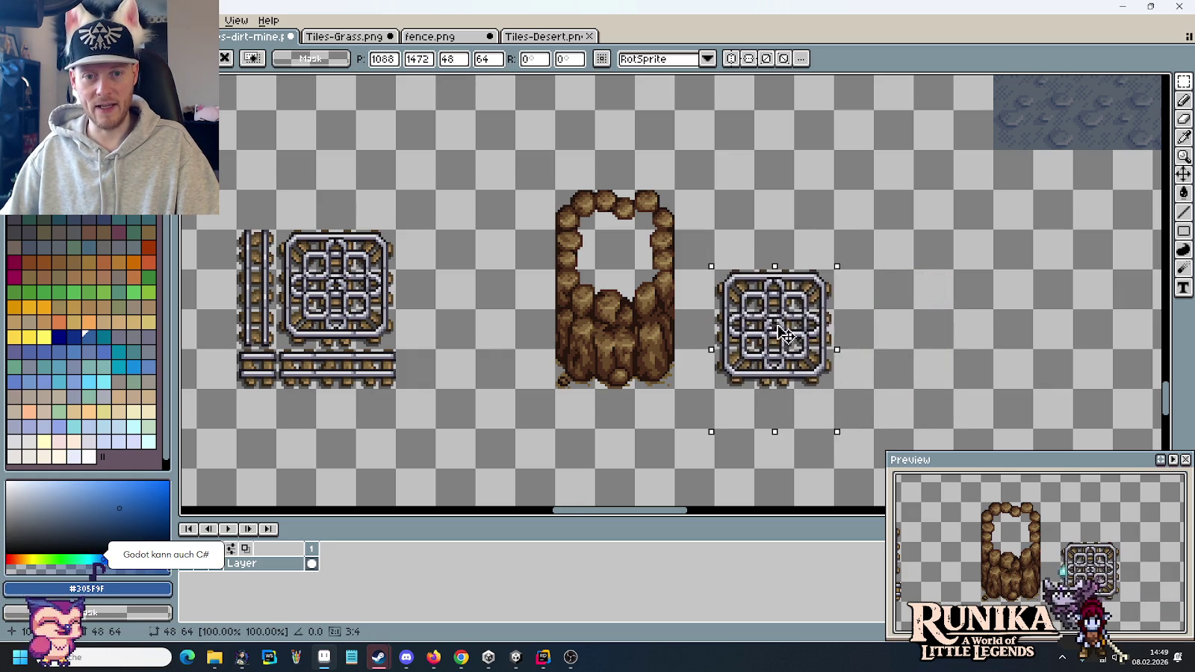
pyautogui.click(919, 375)
pyautogui.moveTo(552, 390); pyautogui.dragTo(597, 266)
pyautogui.moveTo(827, 382)
pyautogui.mouseDown()
pyautogui.moveTo(686, 370)
pyautogui.moveTo(446, 207)
pyautogui.mouseUp()
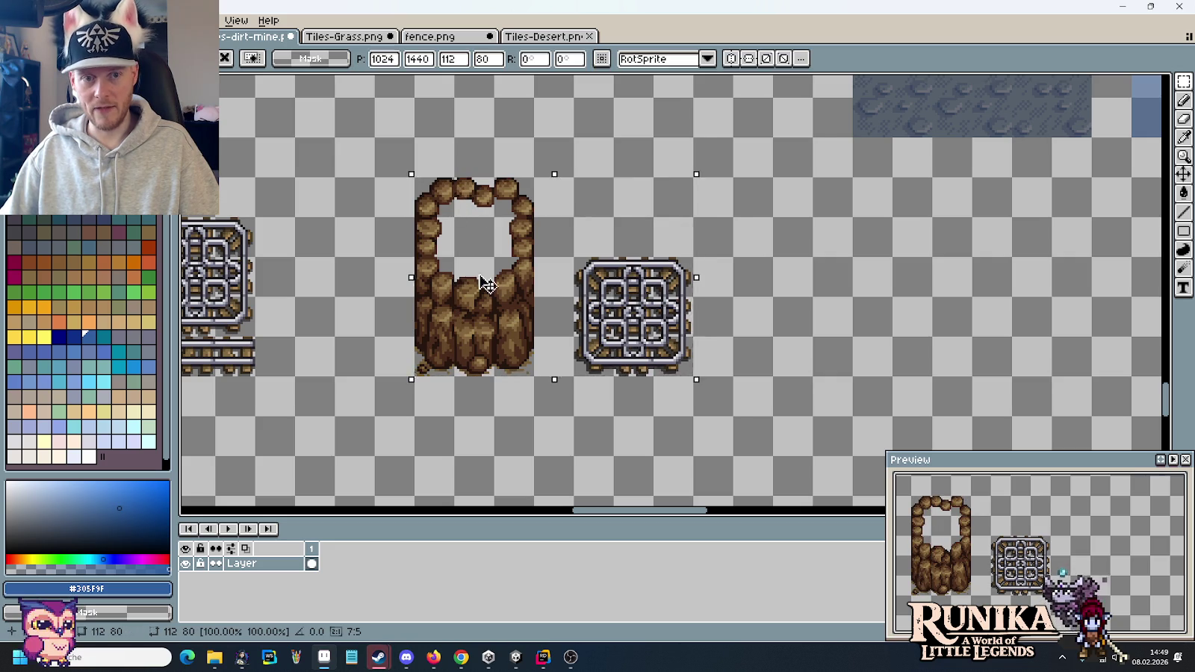
# - Duplicate the rock and grate pair to the right and copy a rock strip onto the grate's left edge
pyautogui.keyDown('ctrl'); pyautogui.moveTo(480, 280); pyautogui.dragTo(836, 292); pyautogui.keyUp('ctrl')
pyautogui.hotkey('ctrl', 'd')
pyautogui.moveTo(572, 273); pyautogui.dragTo(692, 288)
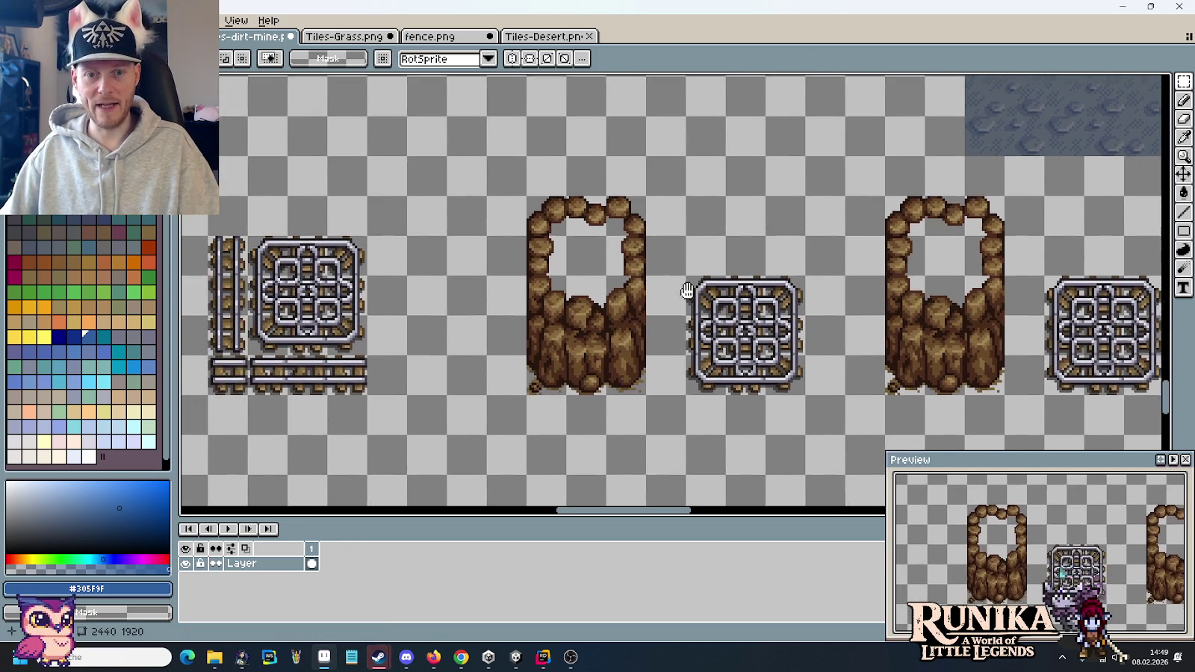
pyautogui.moveTo(708, 368); pyautogui.dragTo(724, 381)
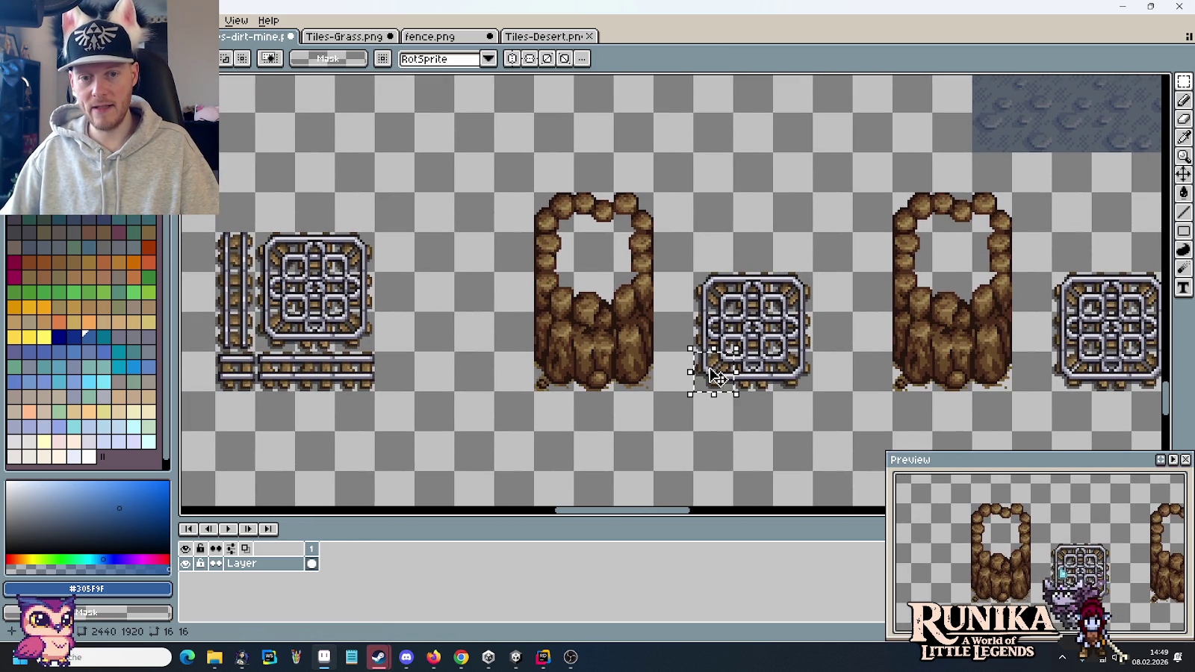
pyautogui.moveTo(553, 283)
pyautogui.mouseDown()
pyautogui.moveTo(574, 389)
pyautogui.moveTo(721, 387)
pyautogui.mouseUp()
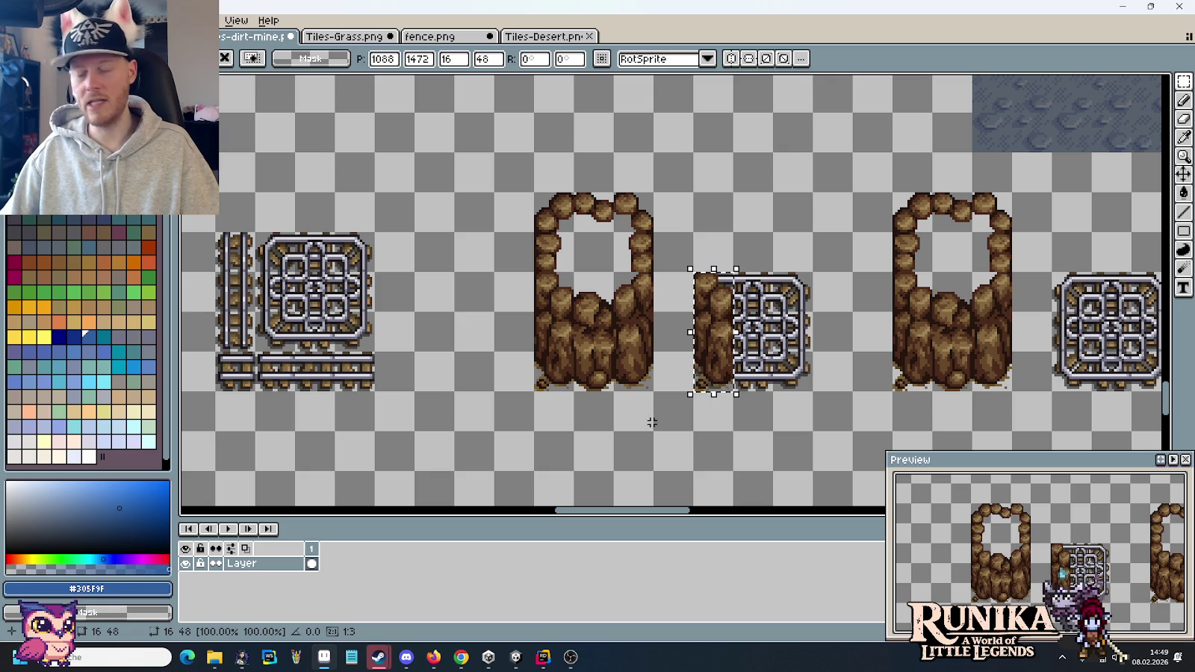
pyautogui.hotkey('ctrl', 'd')
# - Copy the rock wall's top-left piece out to the left
pyautogui.moveTo(554, 255); pyautogui.dragTo(555, 318)
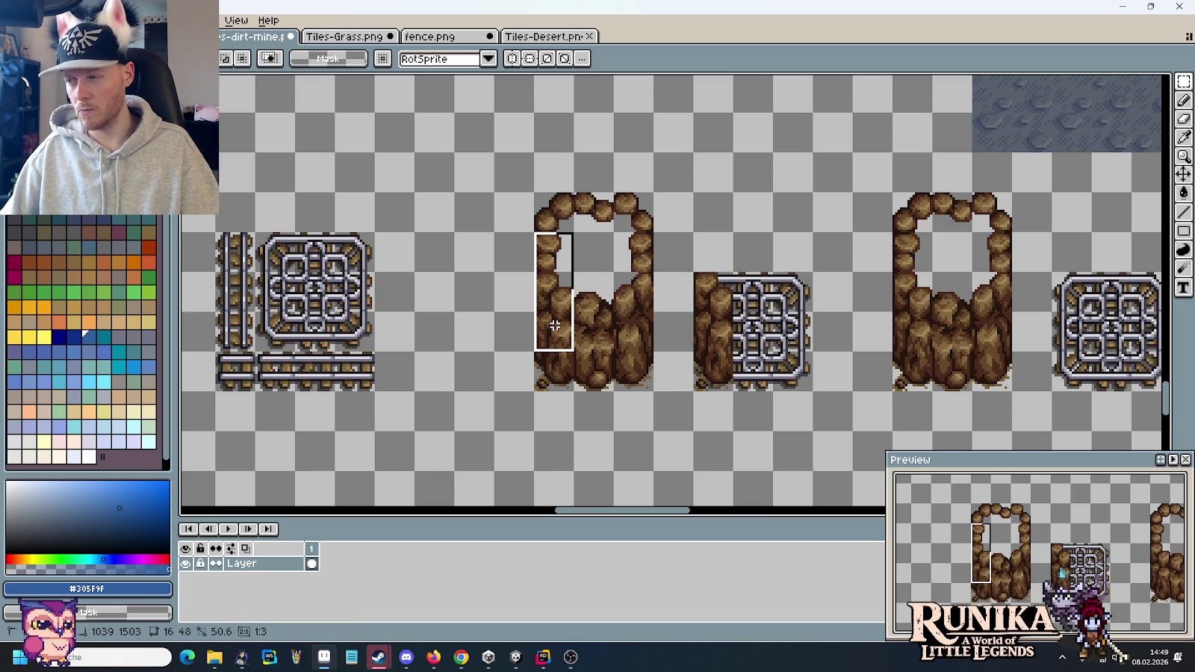
pyautogui.moveTo(555, 325); pyautogui.dragTo(555, 328)
pyautogui.click(559, 251)
pyautogui.moveTo(558, 250)
pyautogui.mouseDown()
pyautogui.moveTo(547, 239)
pyautogui.moveTo(489, 255)
pyautogui.mouseUp()
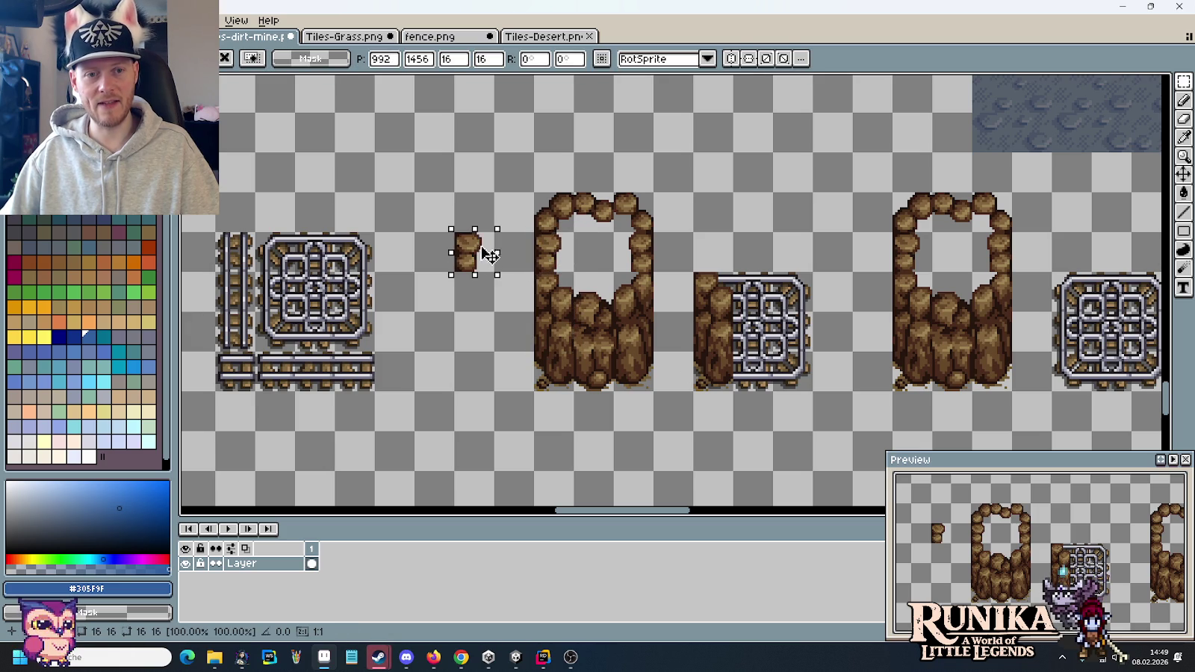
pyautogui.click(480, 332)
# - Stack copied rock pieces along the grate's left side into a column with a curling top
pyautogui.moveTo(494, 353); pyautogui.dragTo(453, 230)
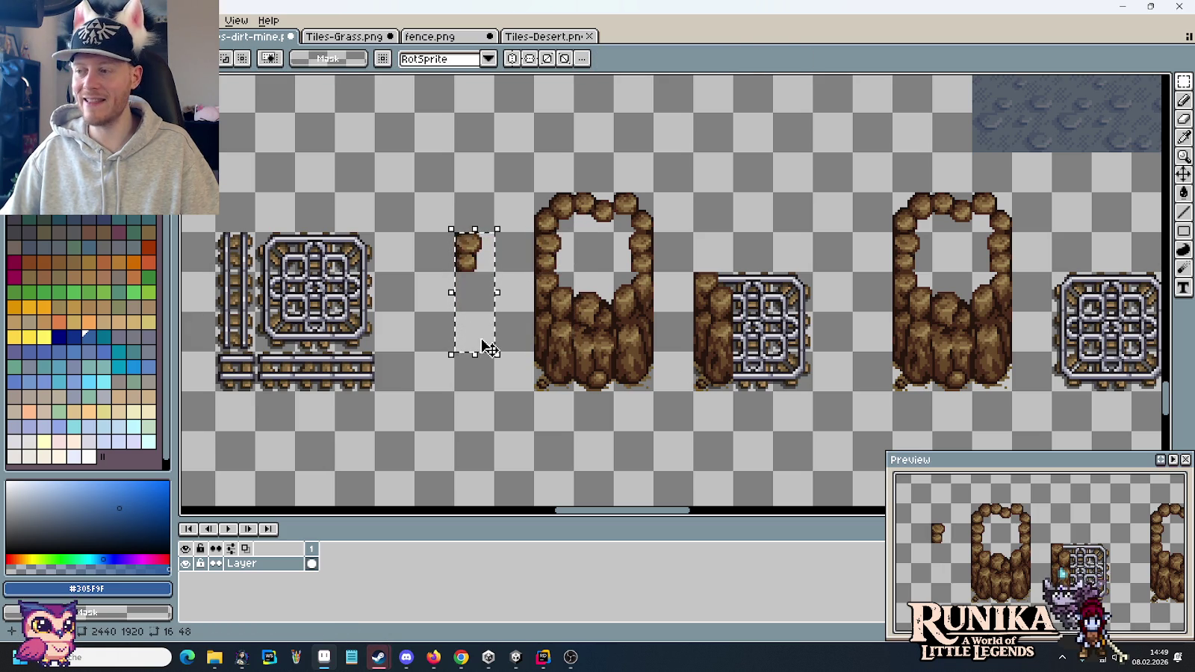
pyautogui.moveTo(483, 345); pyautogui.dragTo(724, 346)
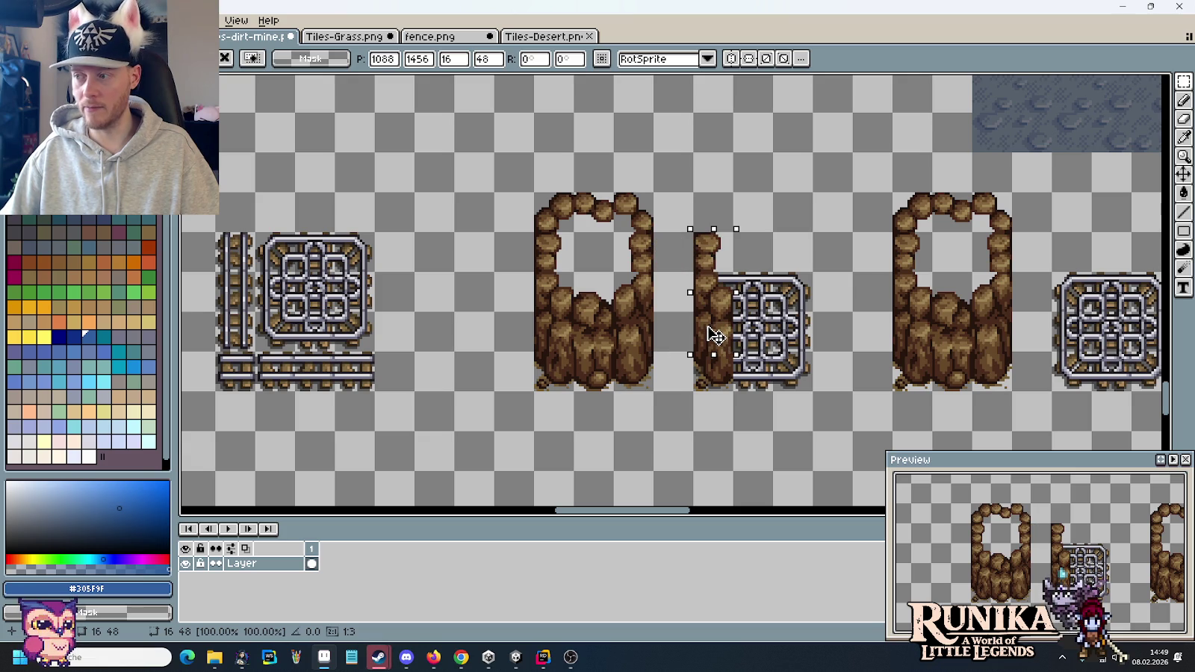
pyautogui.moveTo(532, 189)
pyautogui.mouseDown()
pyautogui.moveTo(579, 235)
pyautogui.moveTo(497, 249)
pyautogui.mouseUp()
pyautogui.click(472, 290)
pyautogui.moveTo(475, 306); pyautogui.dragTo(475, 206)
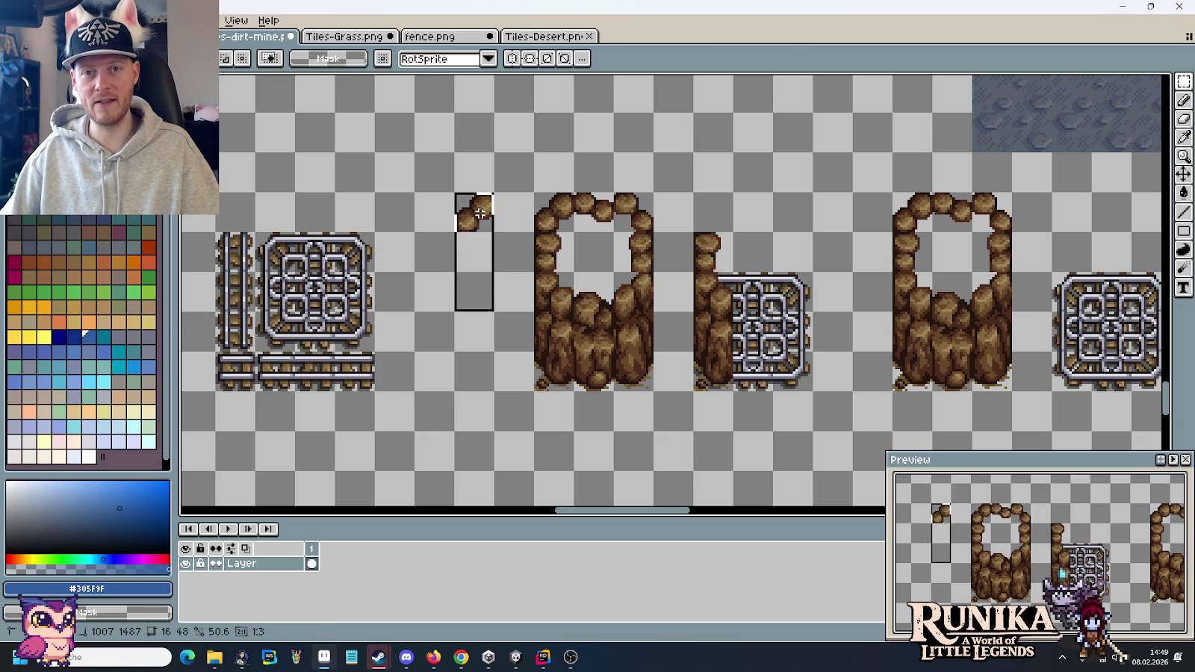
pyautogui.moveTo(467, 296); pyautogui.dragTo(706, 296)
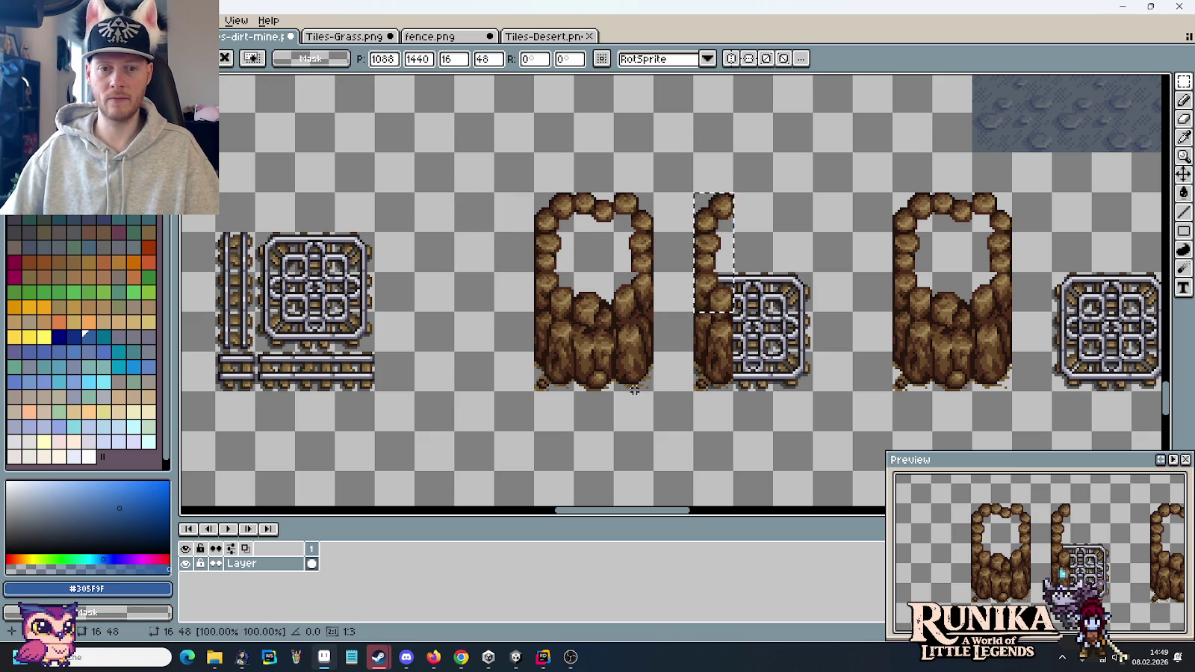
# - Copy the left rock wall over the grate tile to start a third arch
pyautogui.click(633, 353)
pyautogui.moveTo(633, 353); pyautogui.dragTo(552, 202)
pyautogui.moveTo(619, 347); pyautogui.dragTo(779, 354)
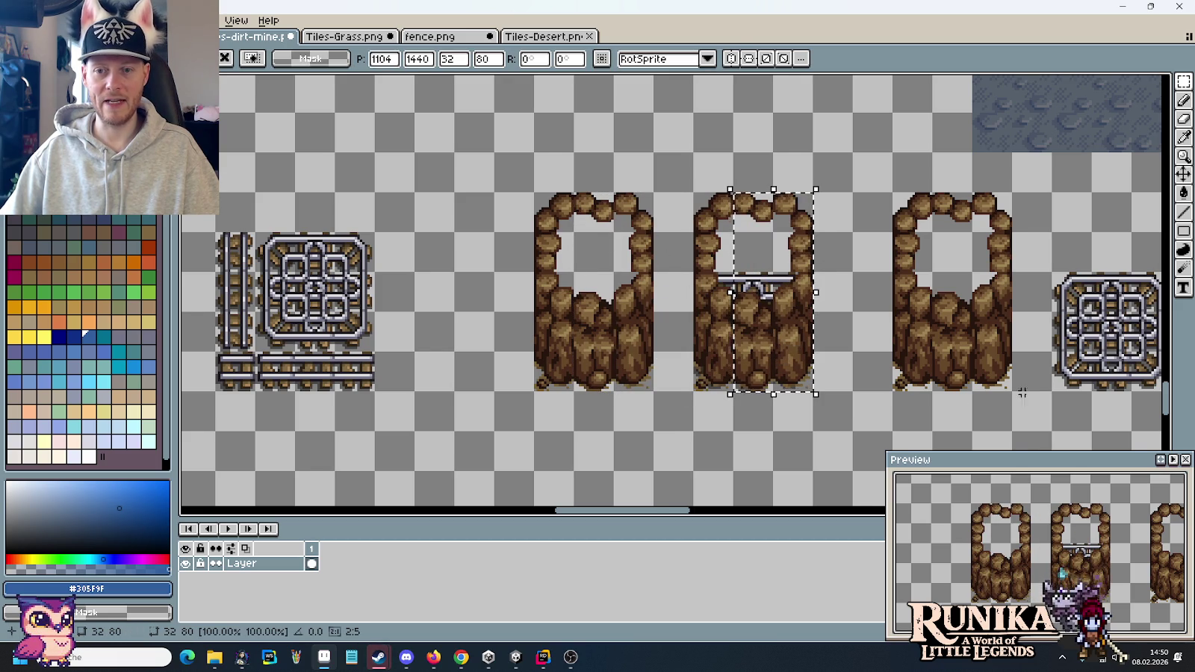
pyautogui.hscroll(5, 967, 348)
pyautogui.moveTo(967, 348); pyautogui.dragTo(874, 252)
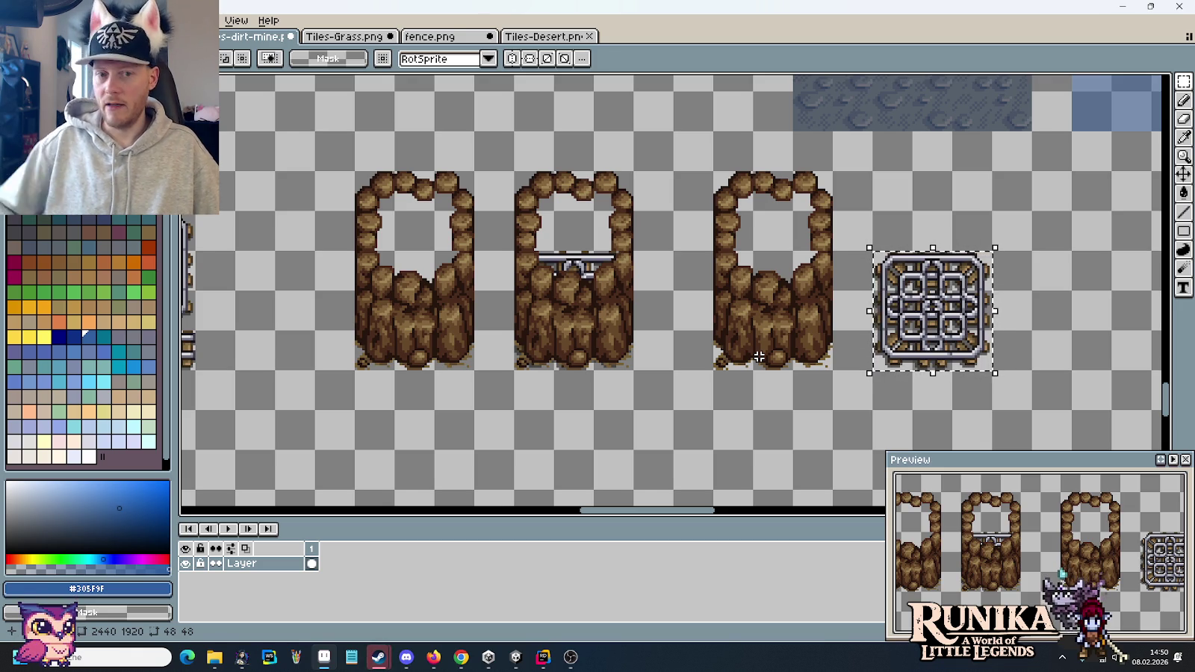
# - Select and shift pieces of the third wall's top, bottom and left side
pyautogui.moveTo(713, 250); pyautogui.dragTo(834, 171)
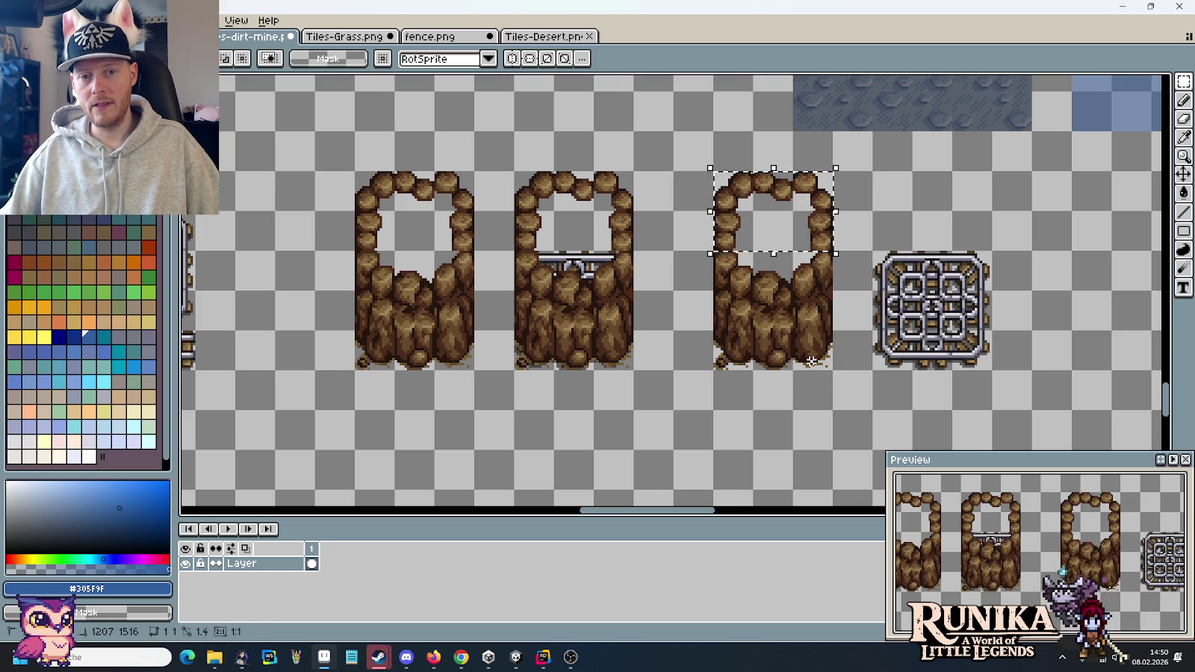
pyautogui.moveTo(812, 361); pyautogui.dragTo(726, 308)
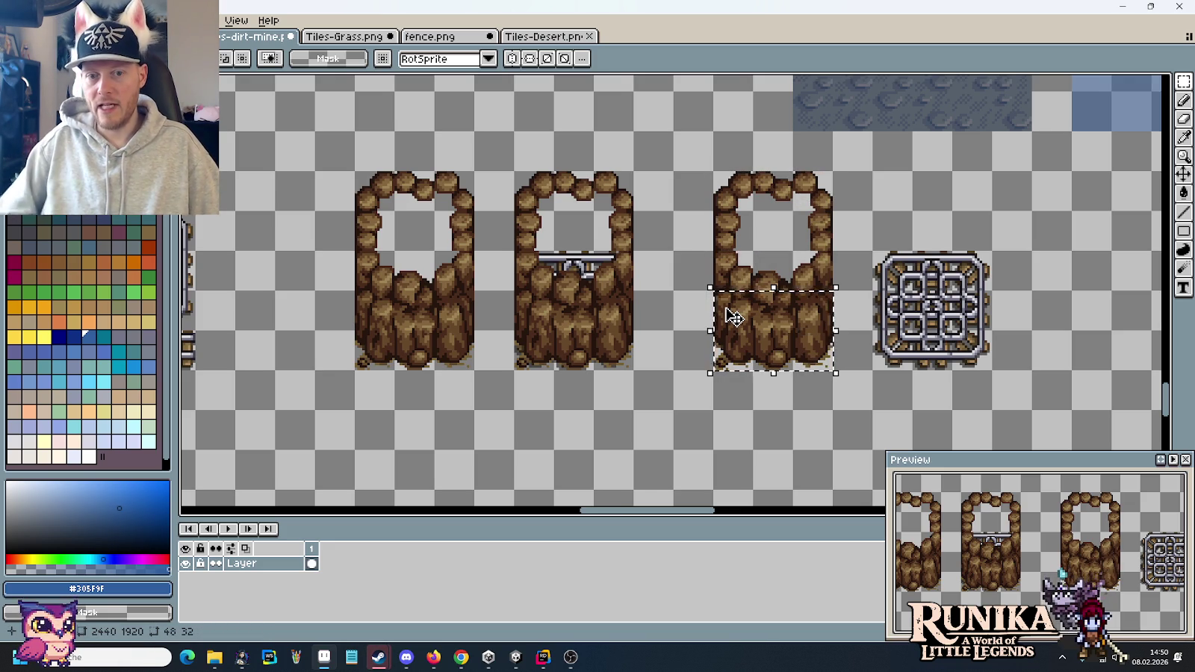
pyautogui.moveTo(726, 293); pyautogui.dragTo(809, 239)
pyautogui.moveTo(795, 171); pyautogui.dragTo(713, 214)
pyautogui.click(718, 267)
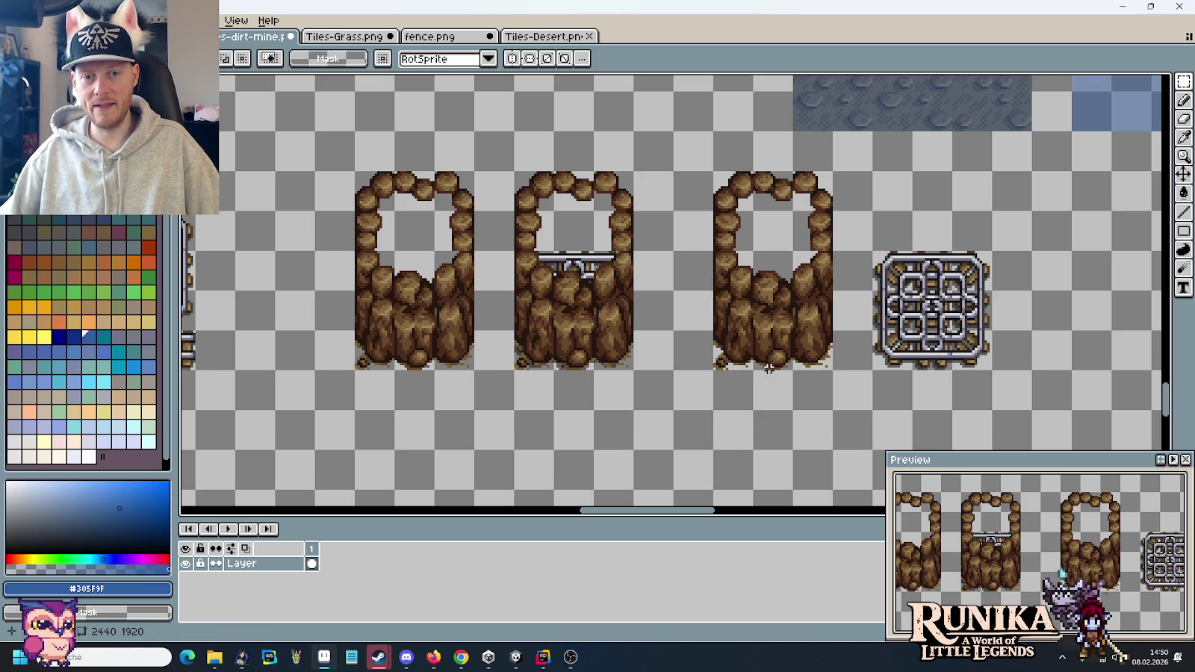
pyautogui.moveTo(710, 327); pyautogui.dragTo(757, 373)
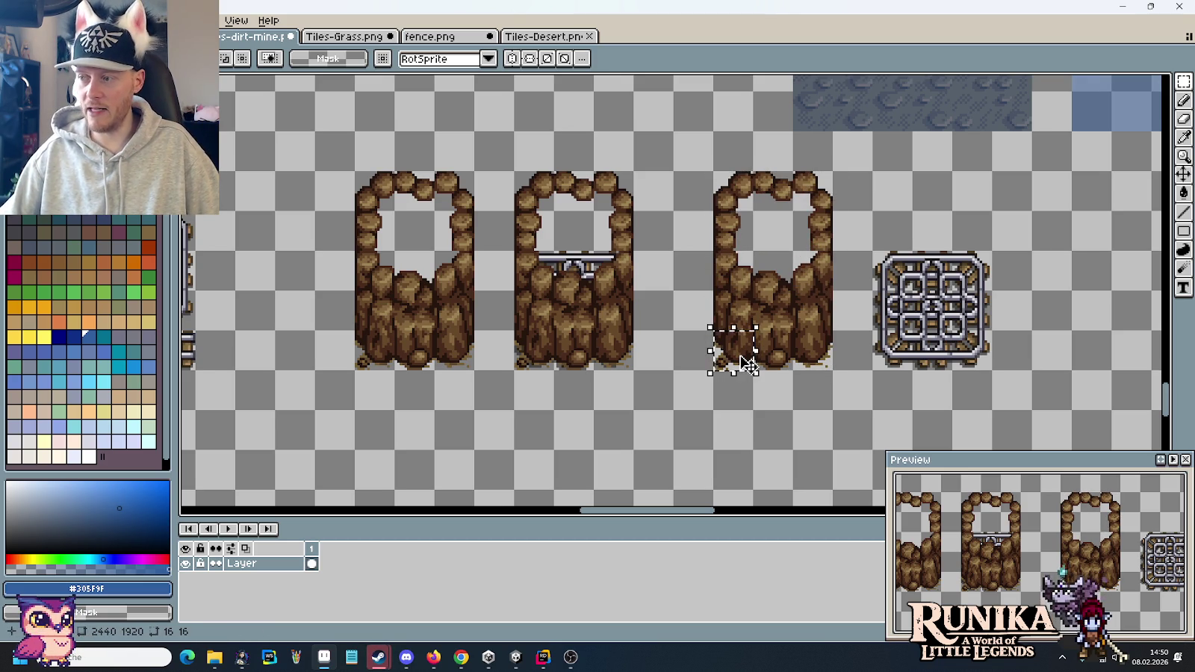
pyautogui.moveTo(734, 312); pyautogui.dragTo(747, 332)
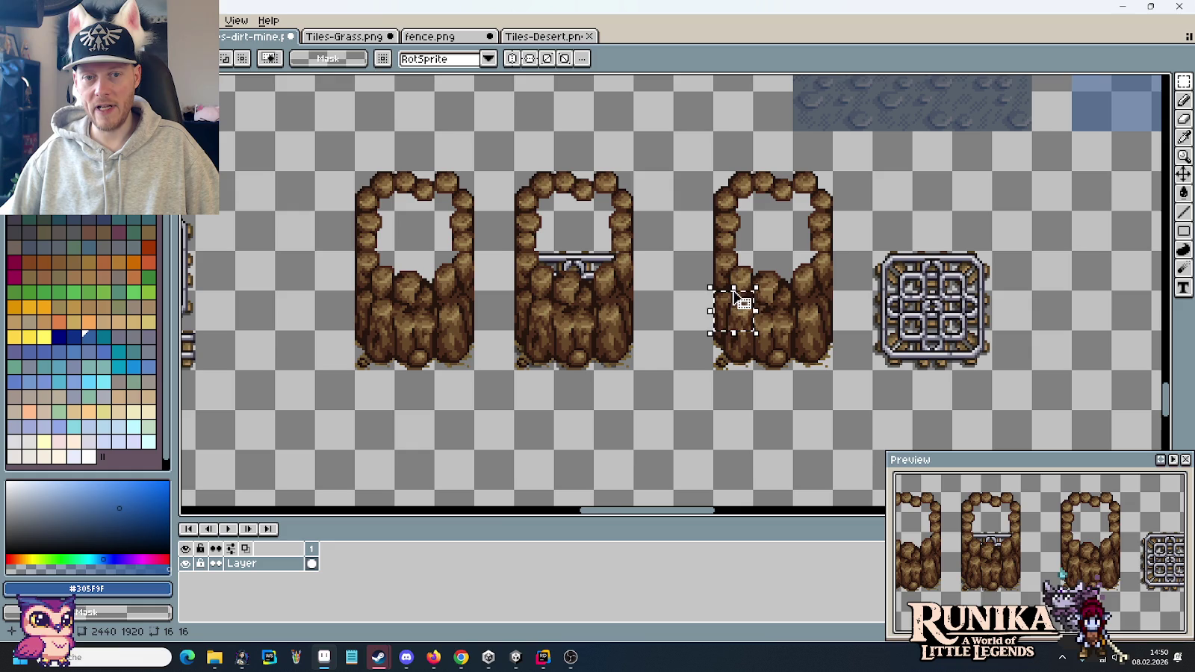
pyautogui.moveTo(725, 258); pyautogui.dragTo(742, 273)
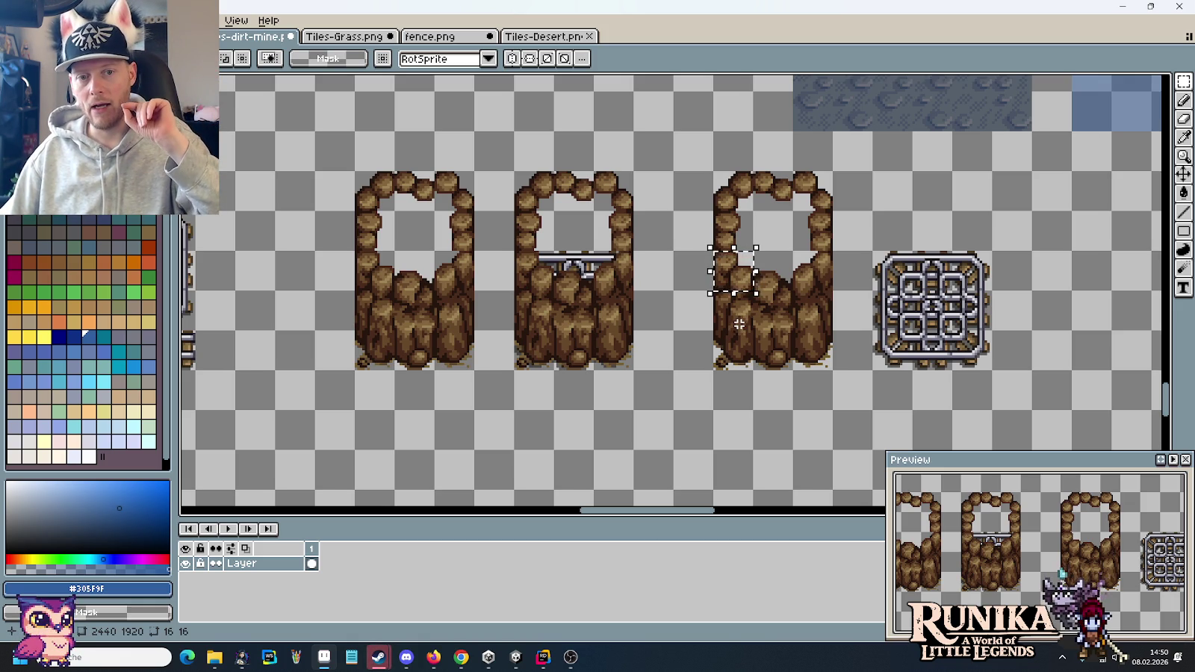
# - Select the third wall's left and right rock columns, then view the wider tileset
pyautogui.moveTo(737, 342); pyautogui.dragTo(737, 321)
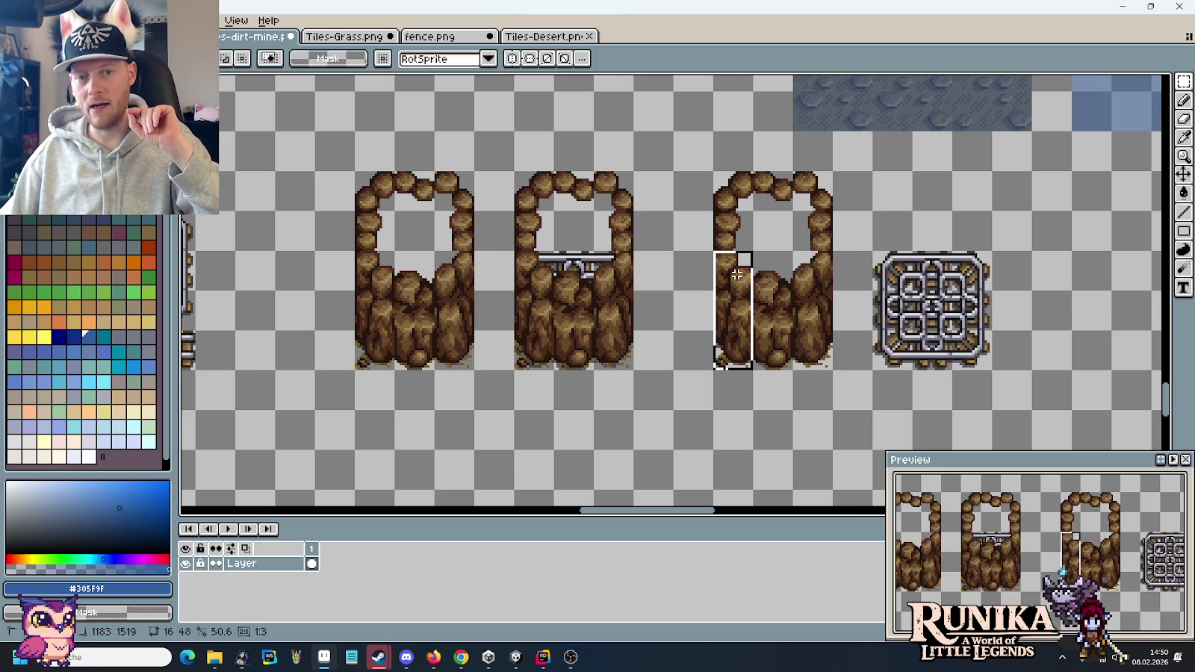
pyautogui.moveTo(736, 275); pyautogui.dragTo(738, 277)
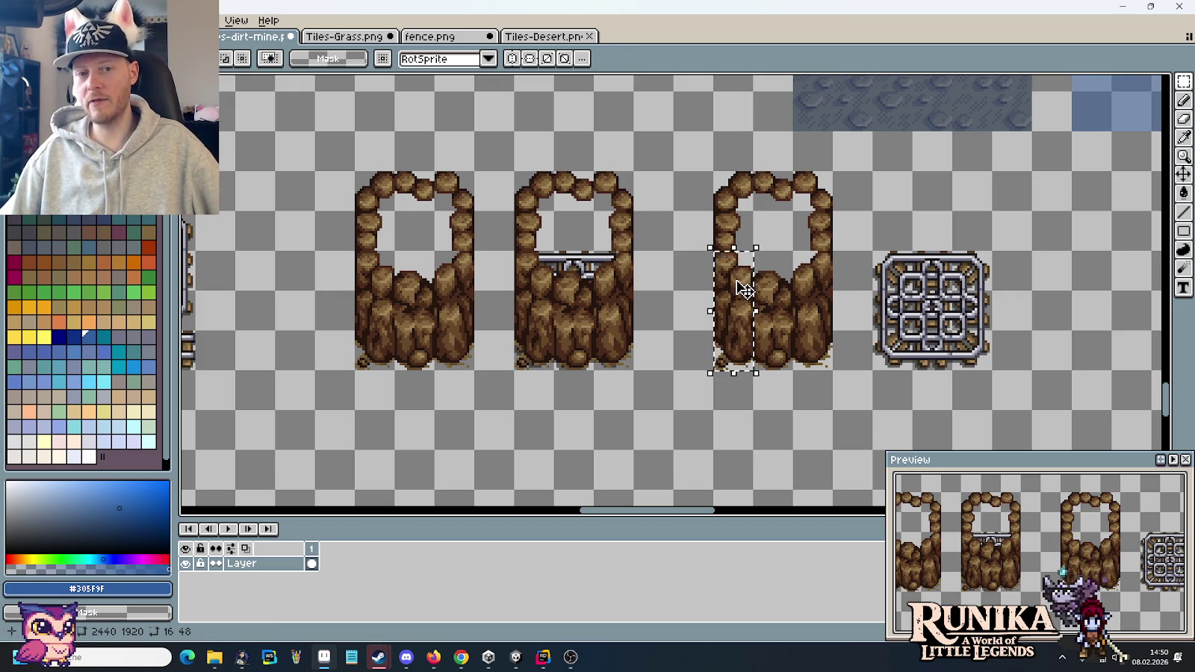
pyautogui.moveTo(735, 224); pyautogui.dragTo(746, 233)
pyautogui.moveTo(734, 187)
pyautogui.mouseDown()
pyautogui.moveTo(829, 193)
pyautogui.moveTo(829, 230)
pyautogui.mouseUp()
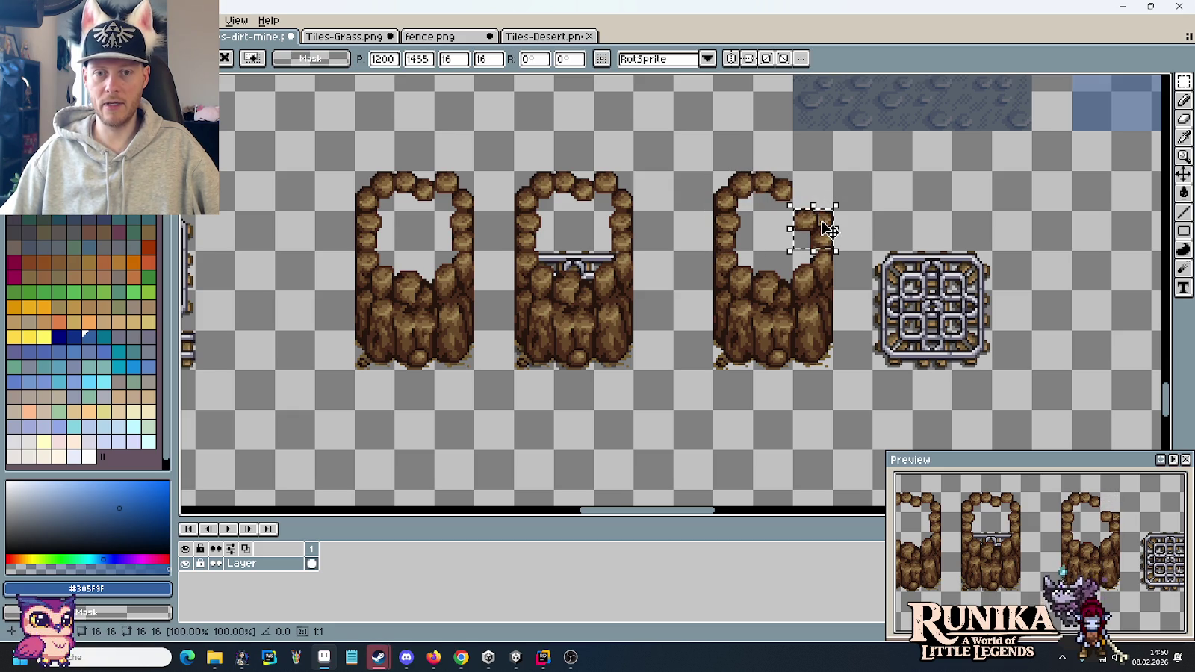
pyautogui.press('Escape')
pyautogui.moveTo(799, 284); pyautogui.dragTo(828, 200)
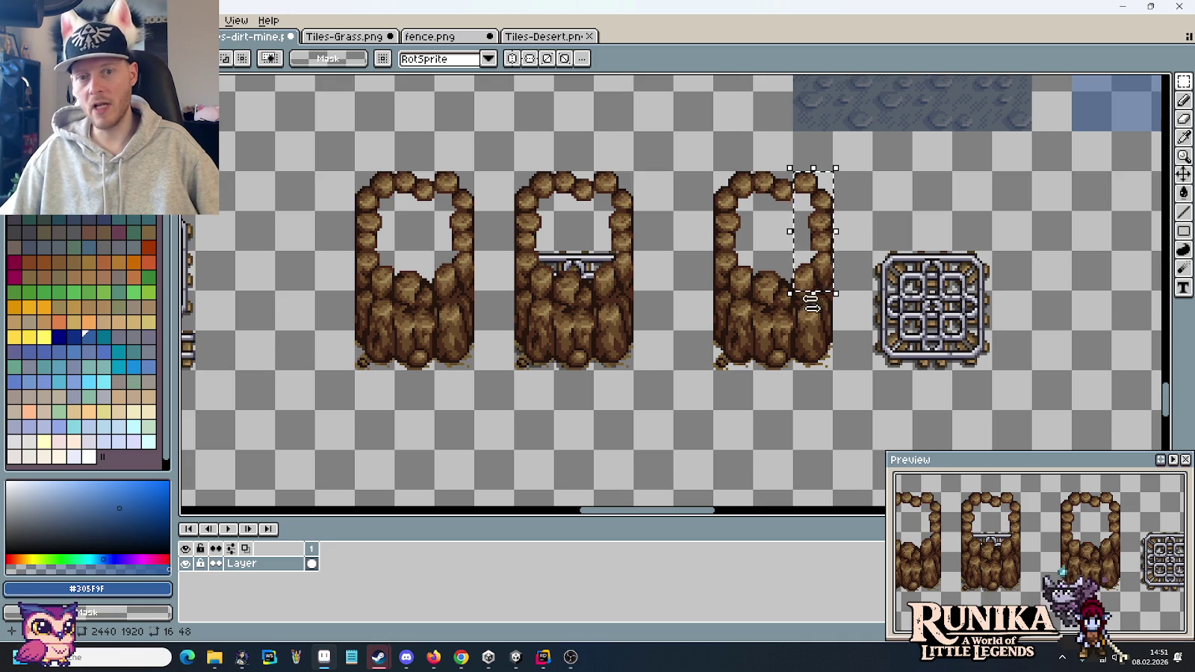
pyautogui.scroll(-3, 816, 366)
pyautogui.moveTo(780, 366); pyautogui.dragTo(813, 363)
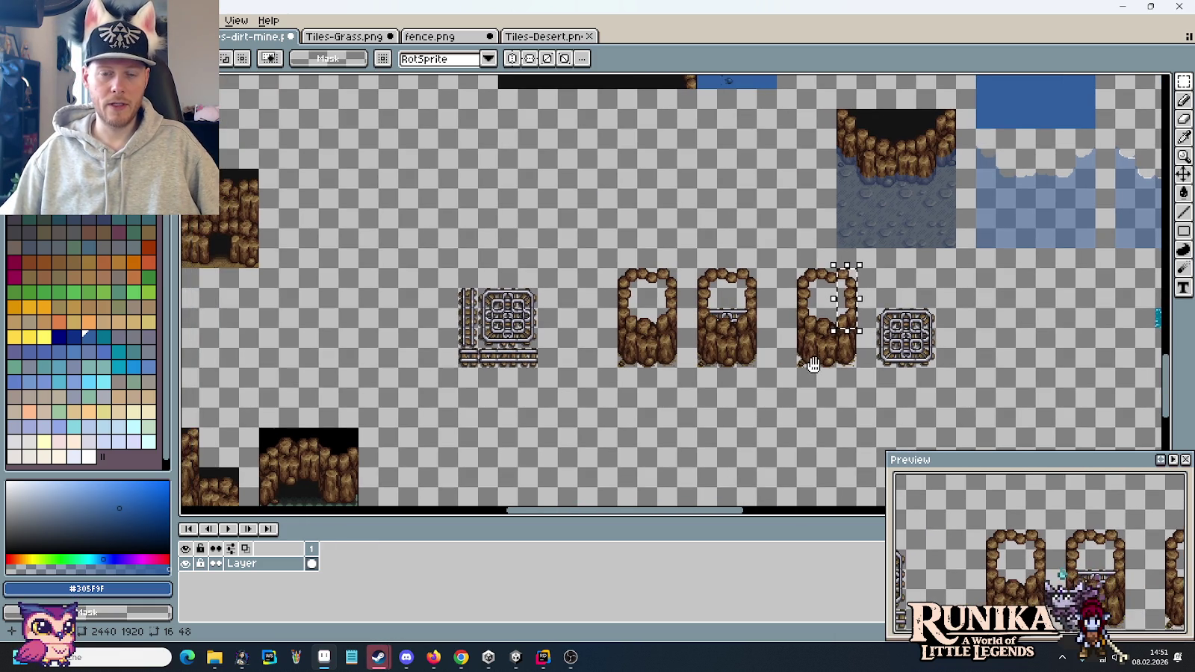
# - Erase the trial row of rock arches and grate tiles, then save the tileset
pyautogui.moveTo(938, 369); pyautogui.dragTo(466, 276)
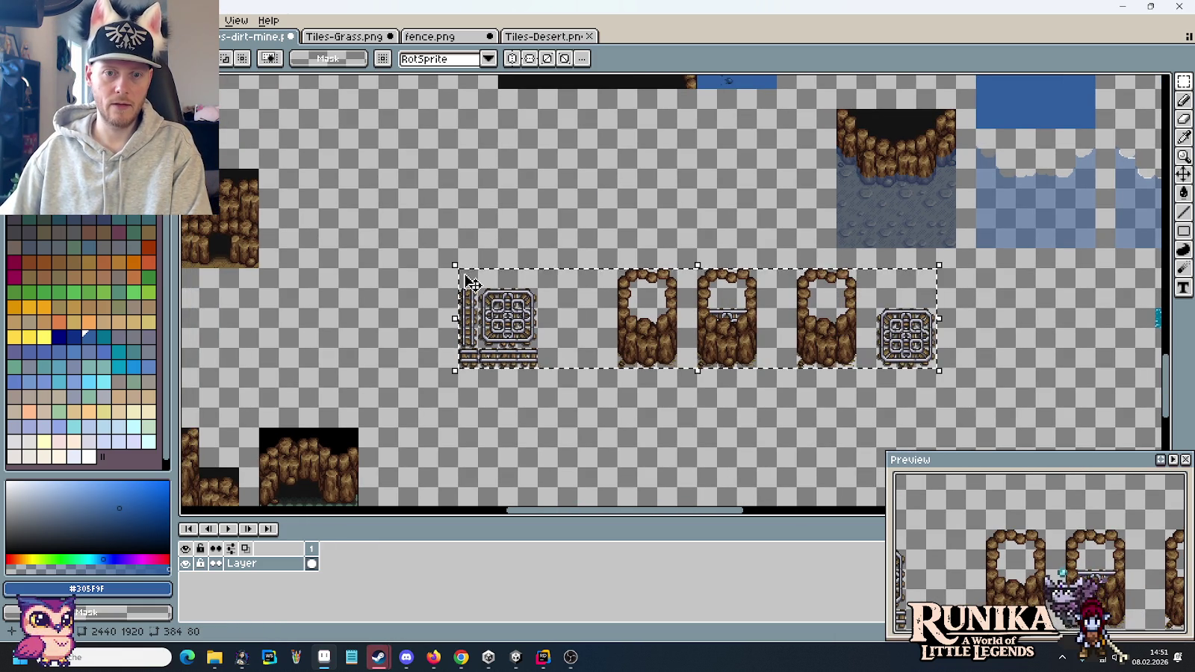
pyautogui.press('Delete')
pyautogui.hotkey('ctrl', 's')
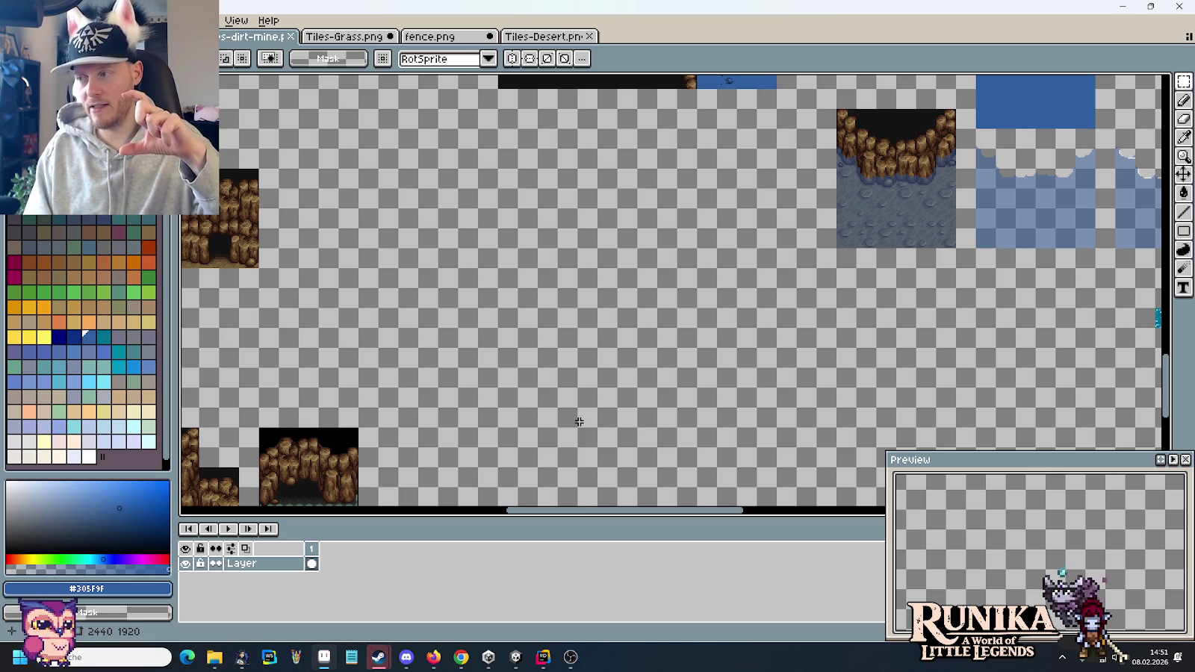
pyautogui.hscroll(-5, 672, 407)
pyautogui.hscroll(-5, 858, 401)
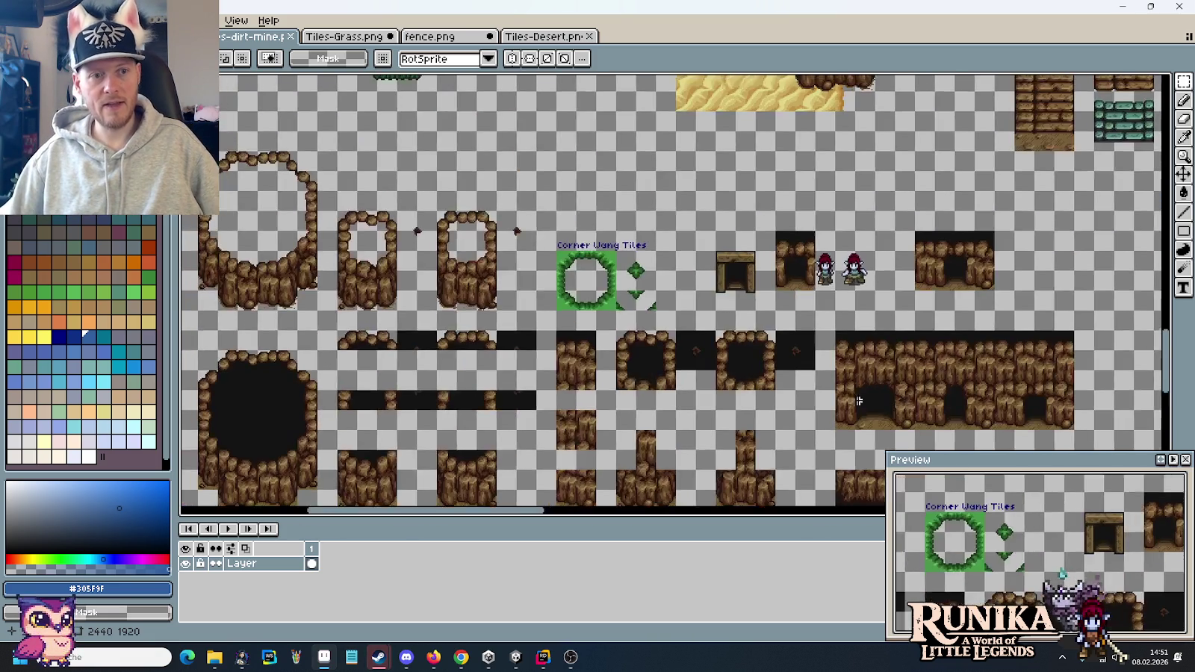
# - Inspect the small cave-arch tile and its top strip, then switch to Rider's en.json
pyautogui.hscroll(-5, 858, 401)
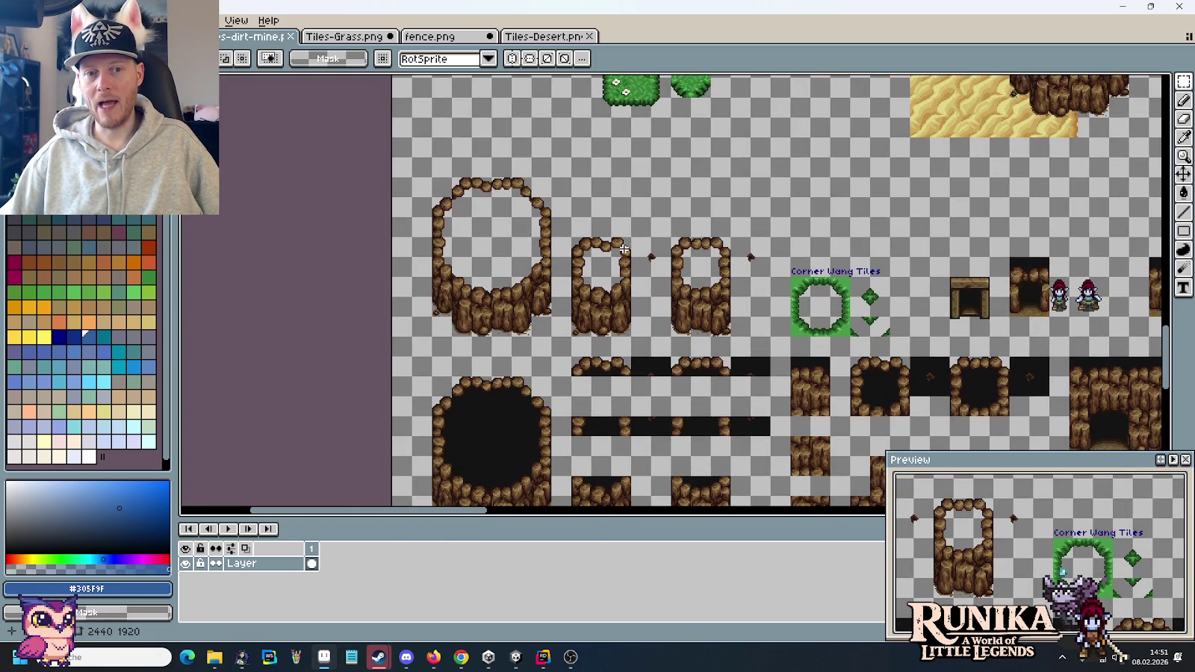
pyautogui.moveTo(569, 275); pyautogui.dragTo(634, 339)
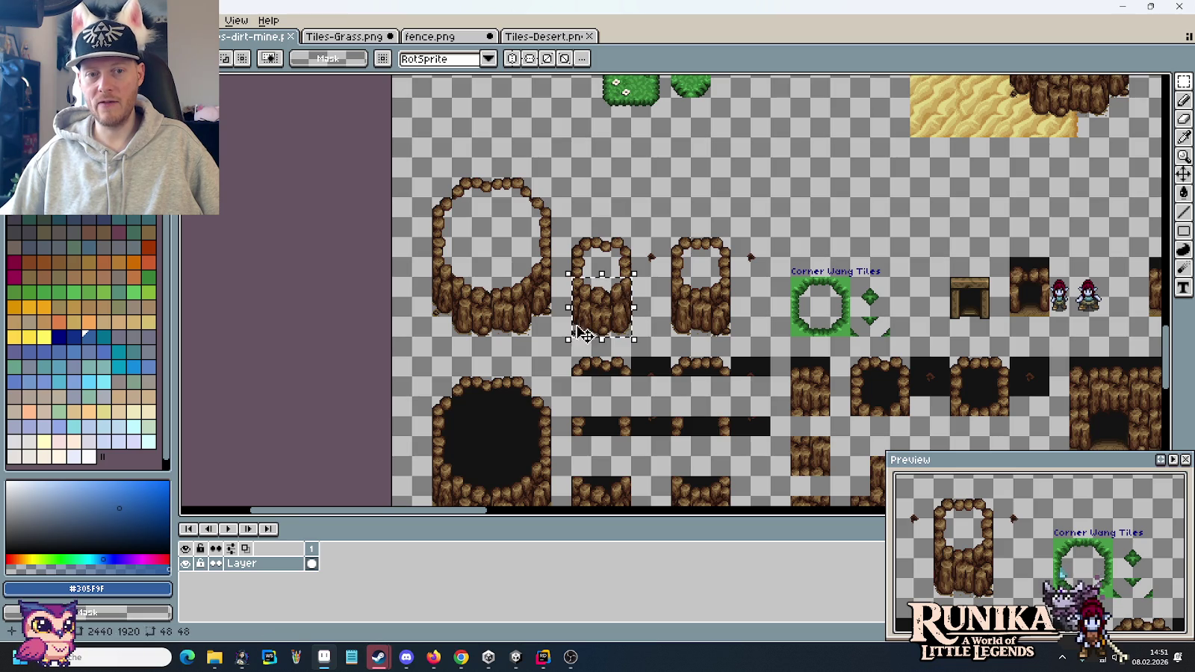
pyautogui.moveTo(587, 235)
pyautogui.mouseDown()
pyautogui.moveTo(634, 260)
pyautogui.moveTo(633, 282)
pyautogui.mouseUp()
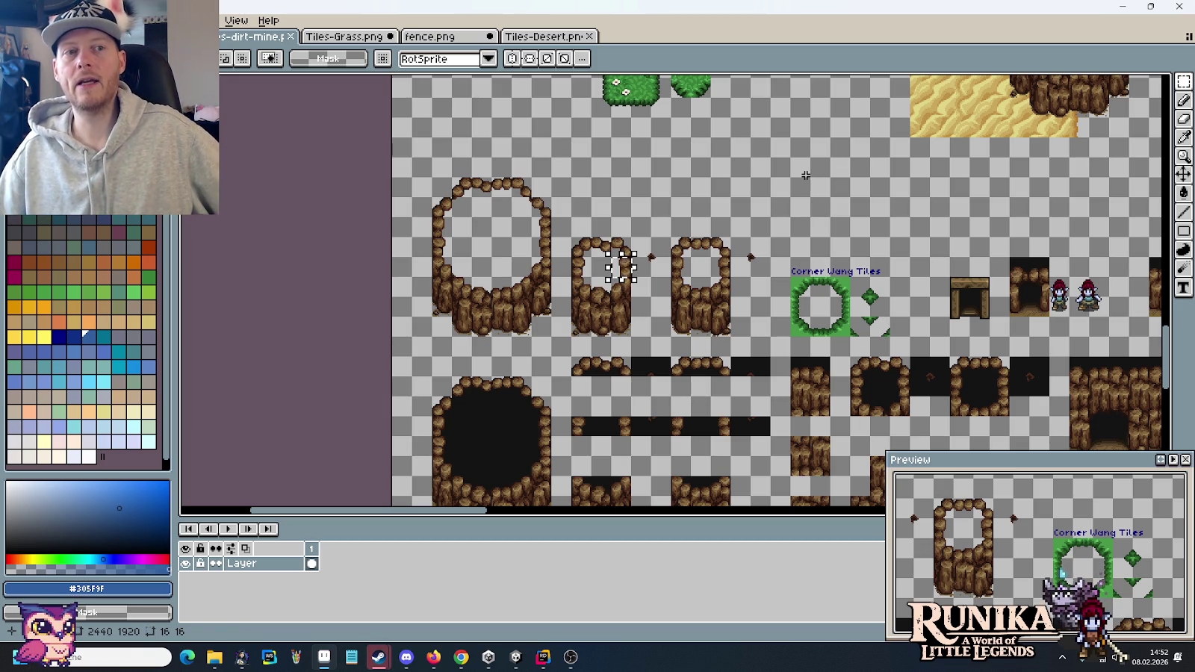
pyautogui.hotkey('ctrl', 'd')
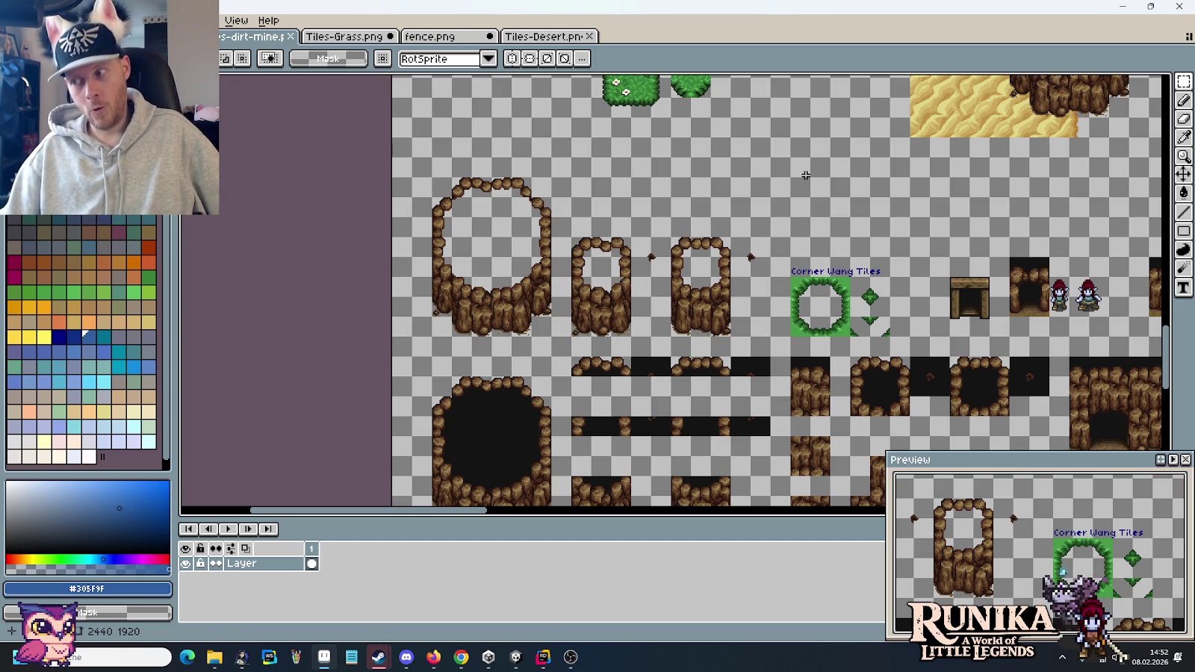
pyautogui.click(543, 656)
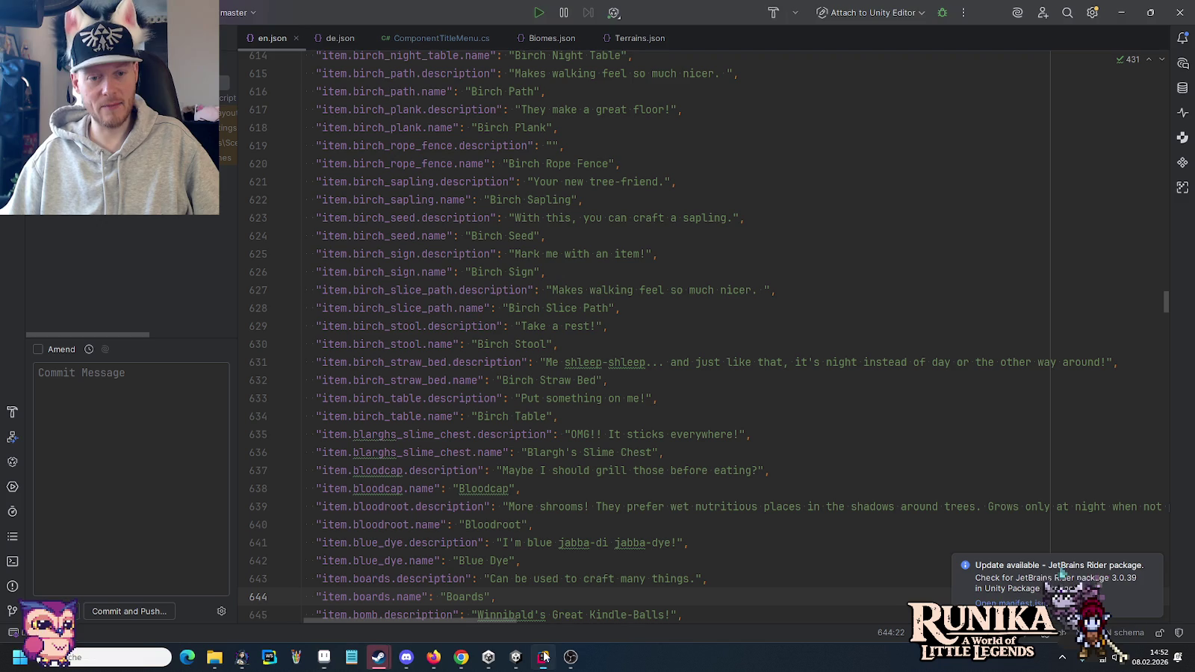
# - Search the Scripts folder for 'isCliff' and open the StrategyRenderCliff.cs match
pyautogui.hotkey('alt', '1')
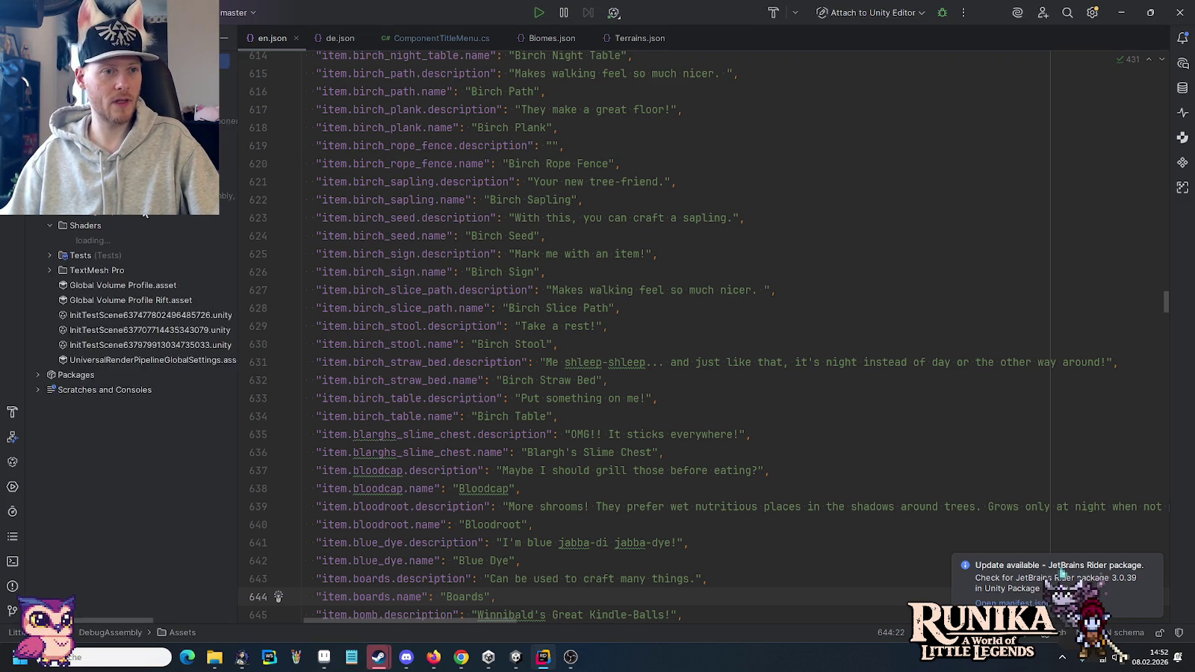
pyautogui.click(49, 225)
pyautogui.rightClick(72, 194)
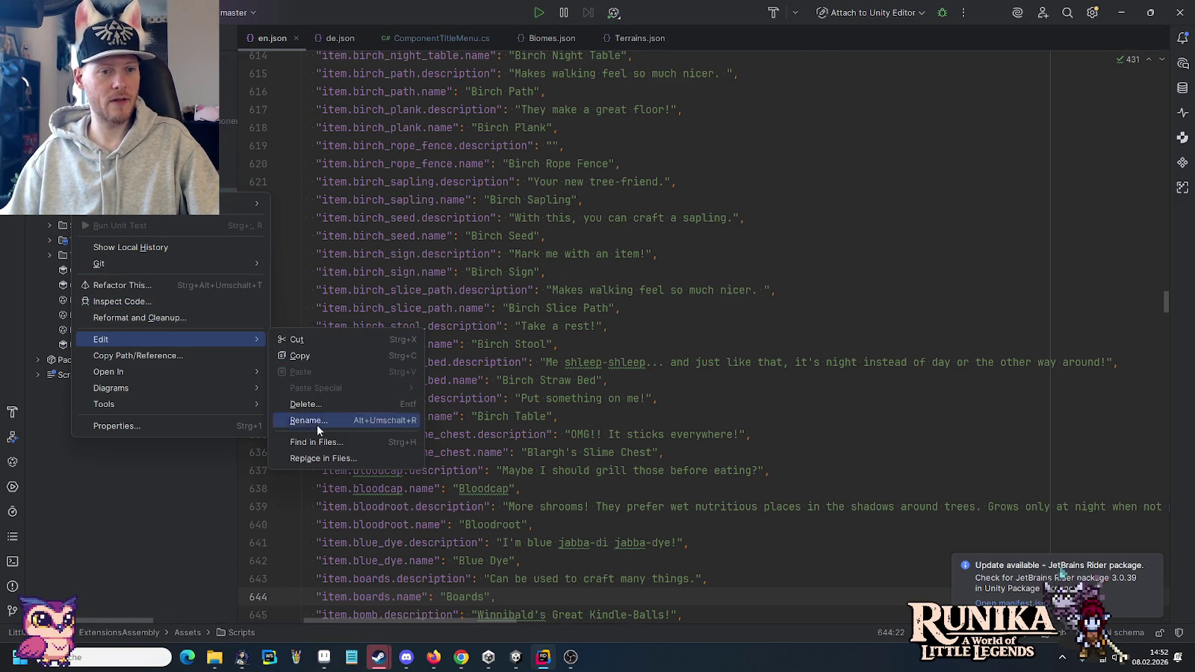
pyautogui.click(320, 437)
pyautogui.write('Clif')
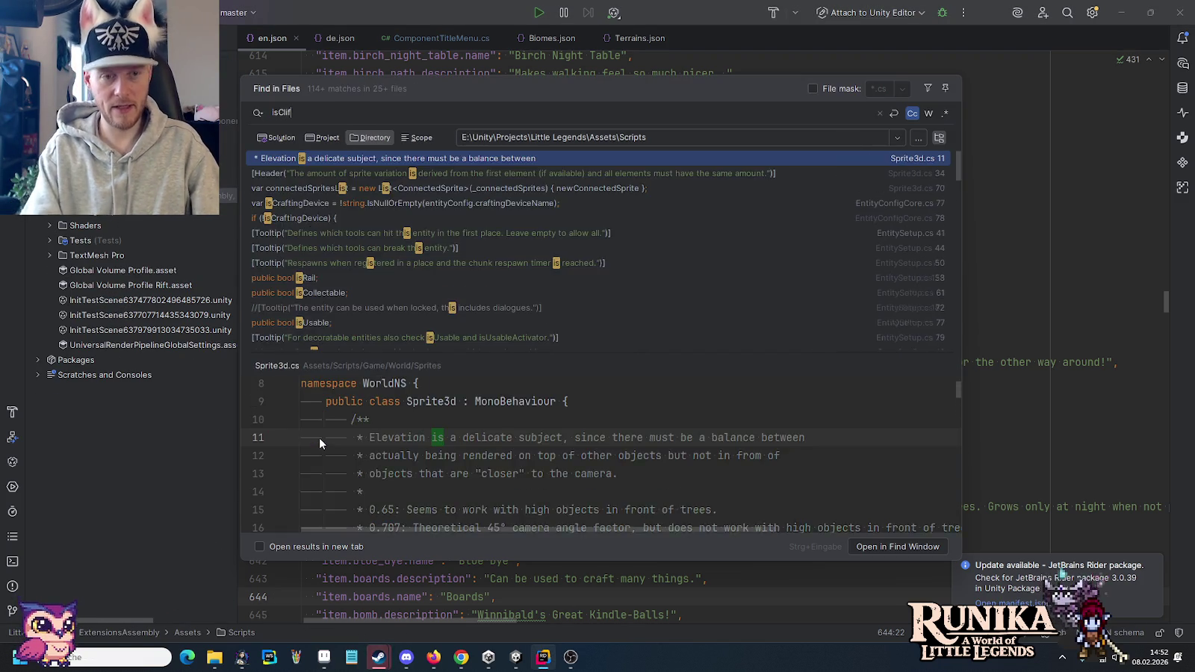
pyautogui.write('f.')
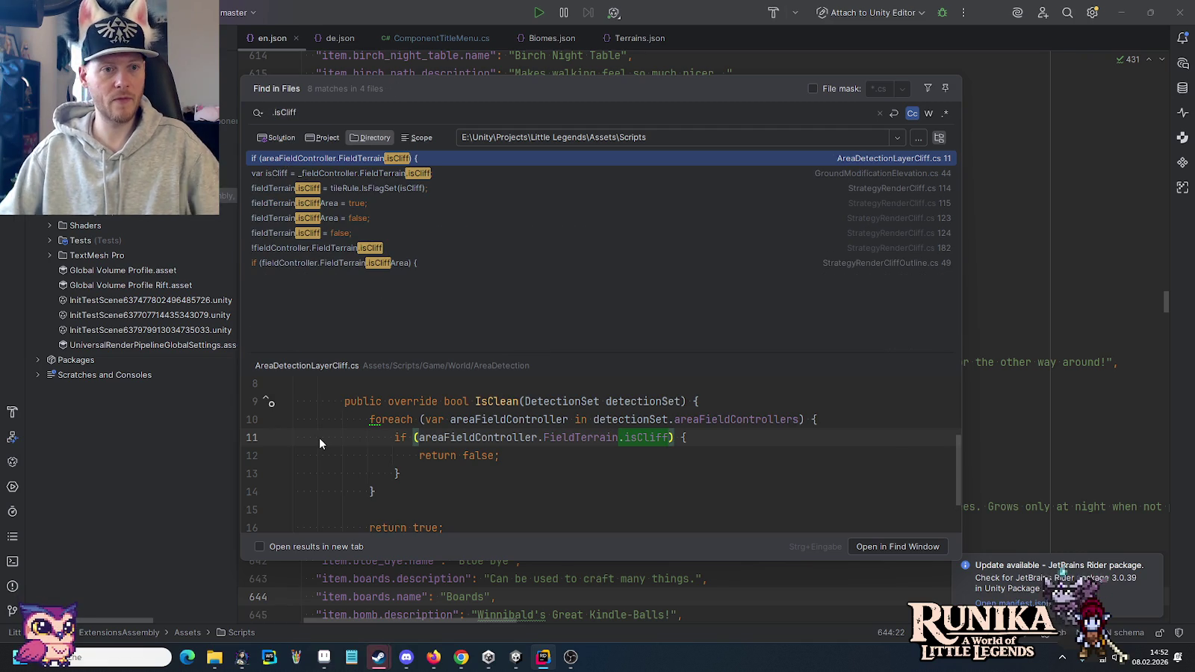
pyautogui.click(348, 204)
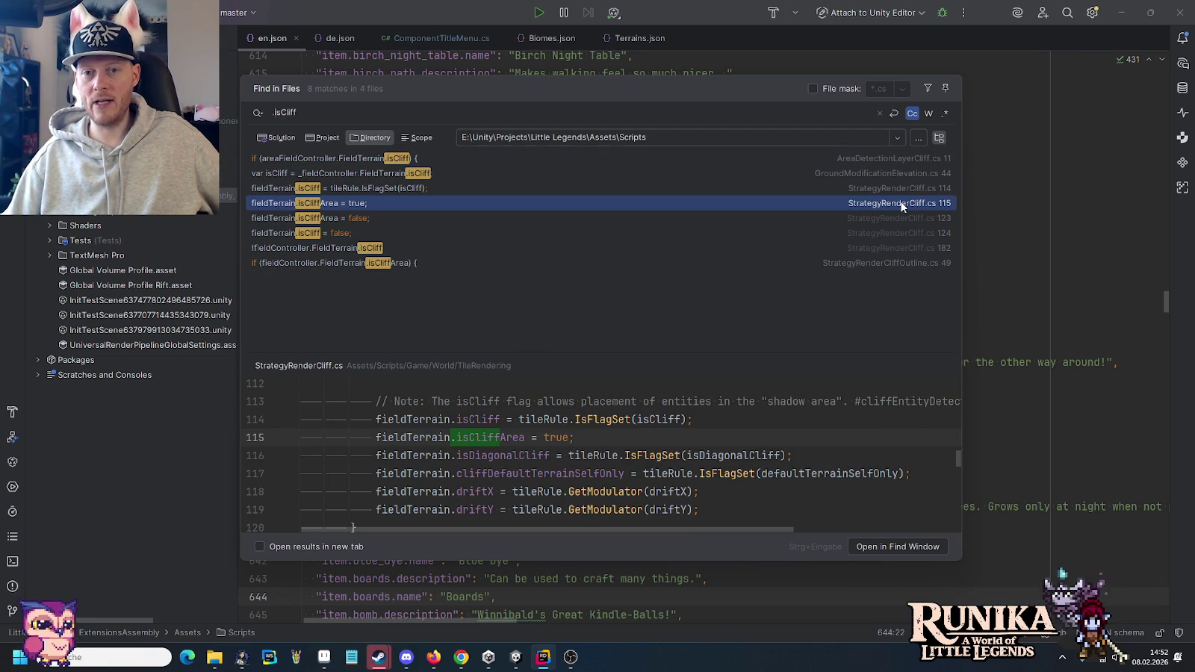
pyautogui.press('BackSpace')
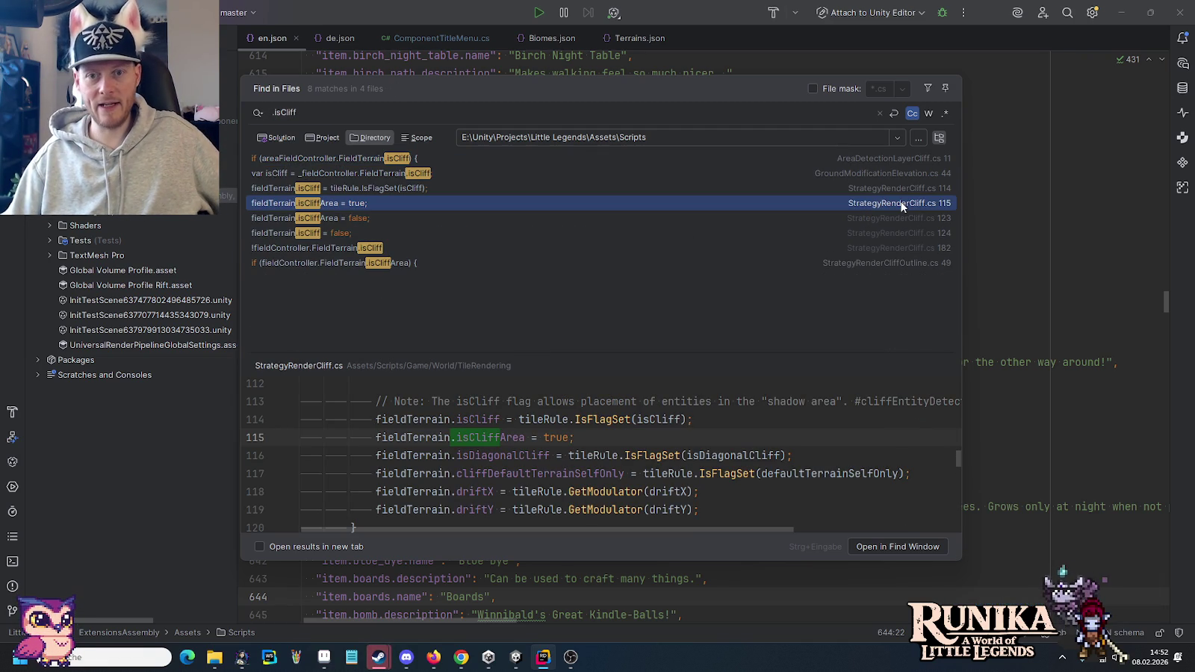
pyautogui.doubleClick(901, 203)
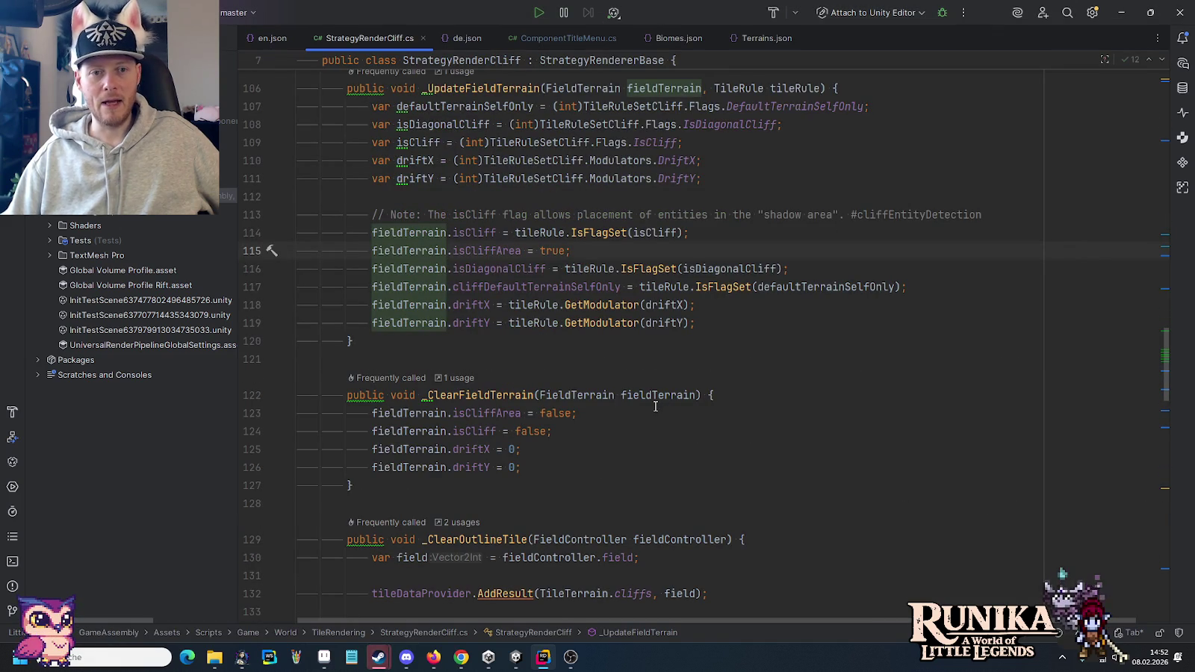
# - Highlight usages of driftX, isCliffArea and isCliff around line 114
pyautogui.click(472, 305)
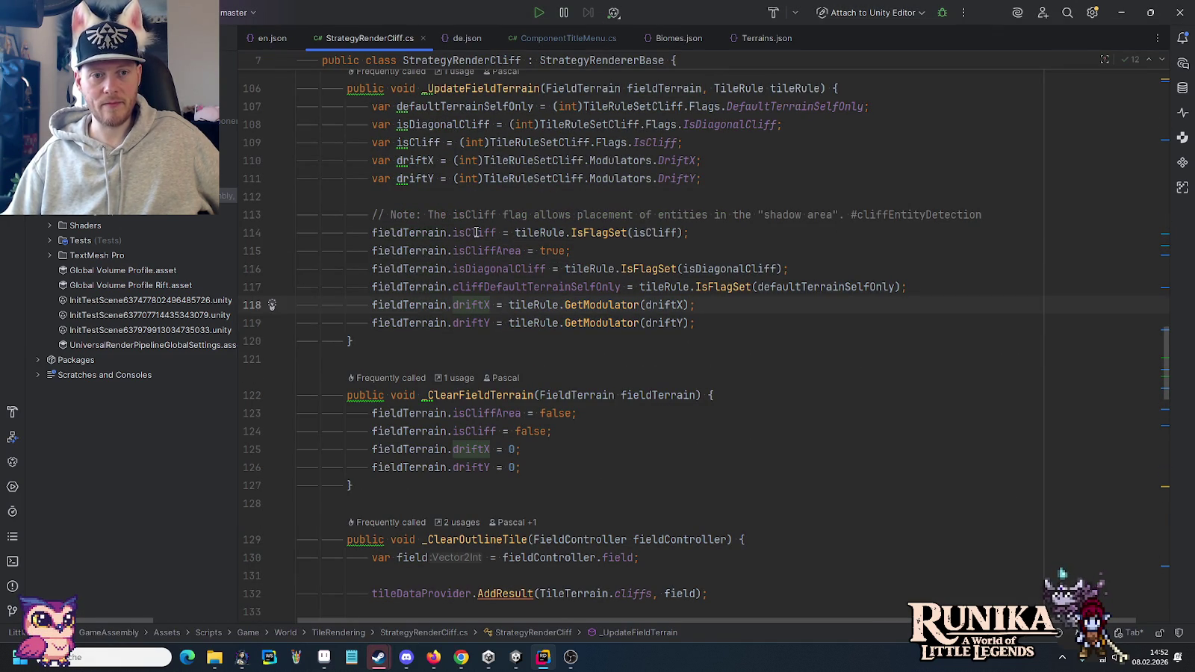
pyautogui.click(472, 251)
pyautogui.scroll(1, 458, 277)
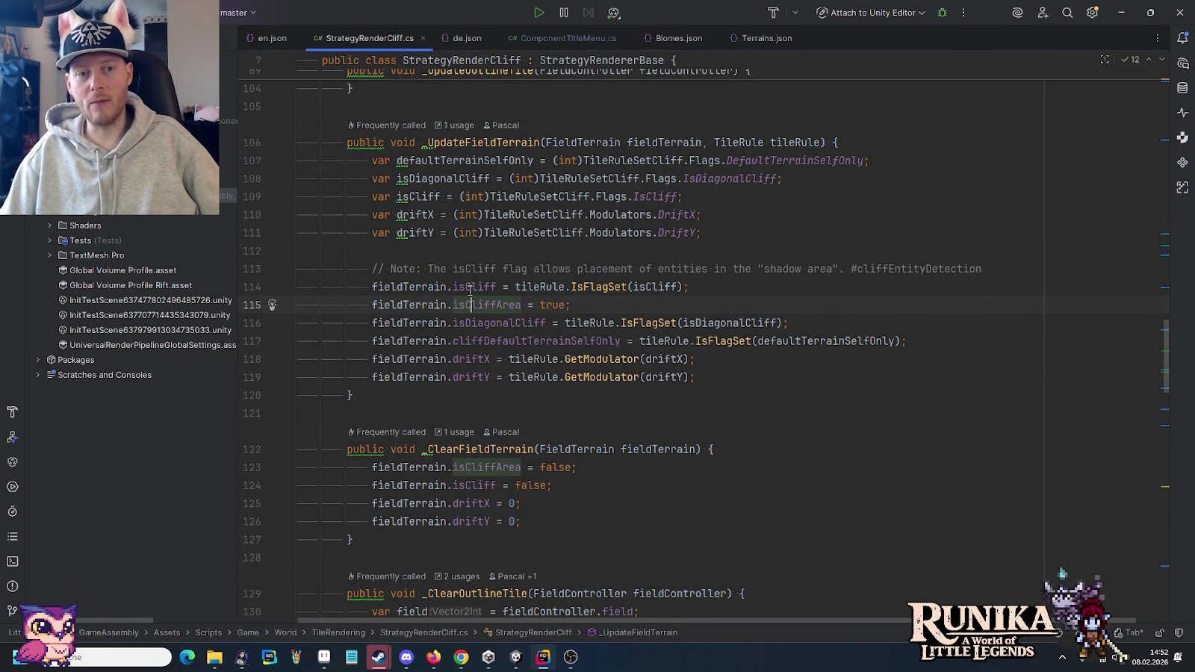
pyautogui.doubleClick(468, 287)
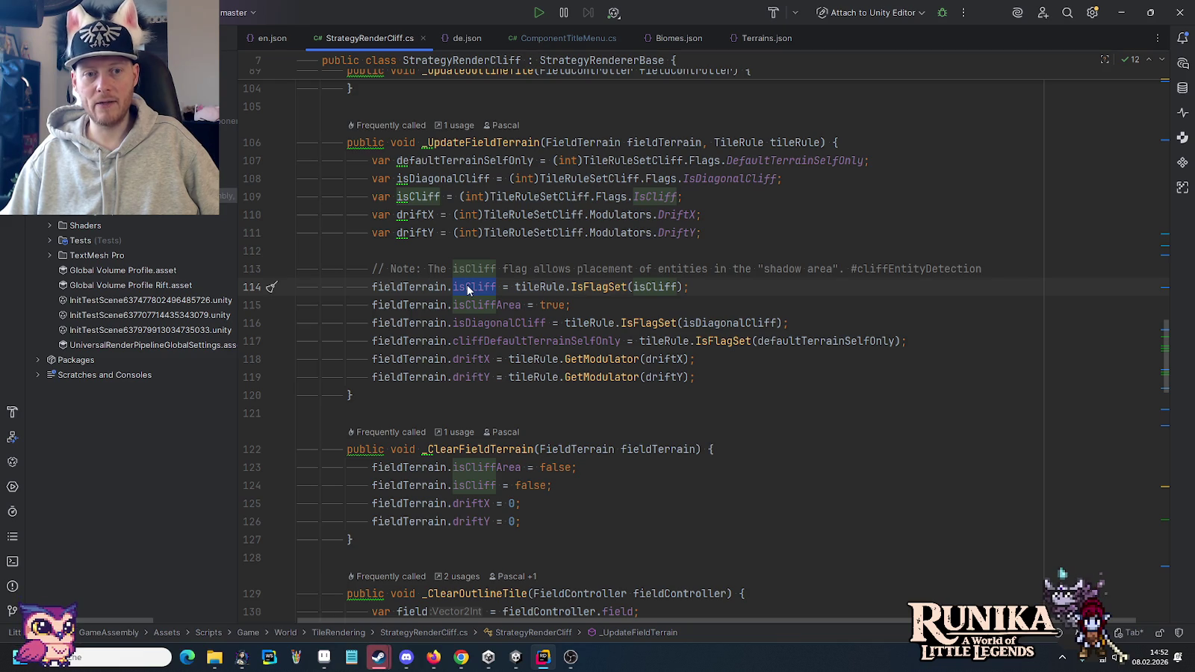
# - Measure a 16x16 cell and a two-cell area of the cave wall in Pro Motion NG
pyautogui.click(333, 654)
pyautogui.moveTo(608, 315); pyautogui.dragTo(614, 321)
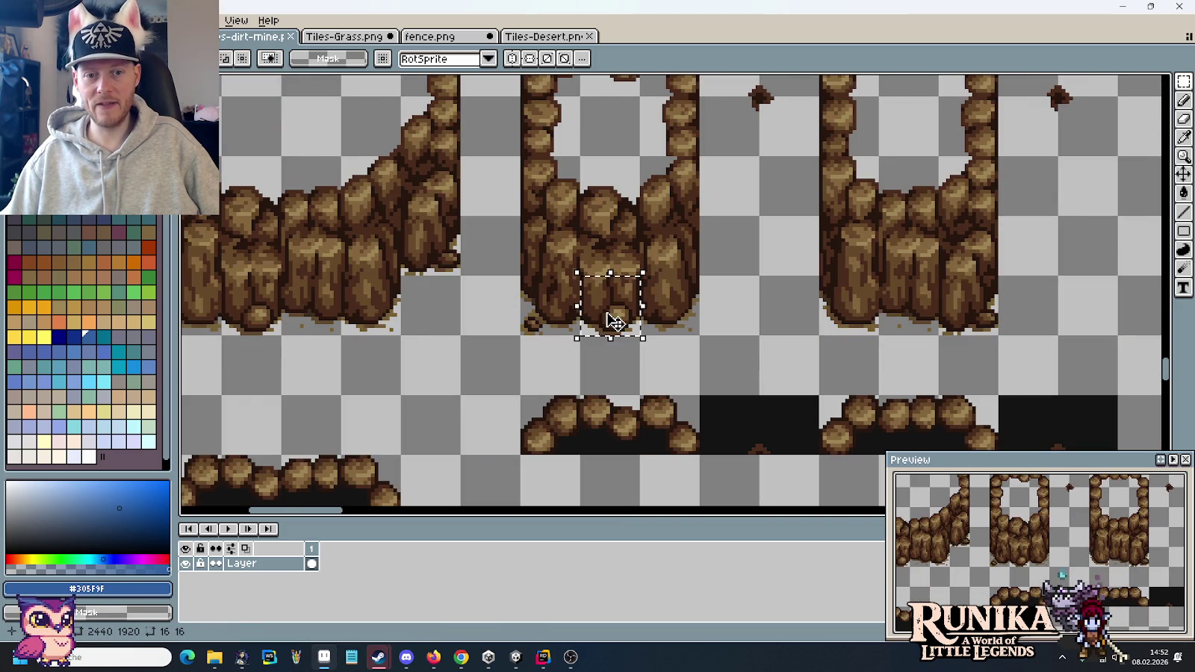
pyautogui.moveTo(614, 207); pyautogui.dragTo(620, 249)
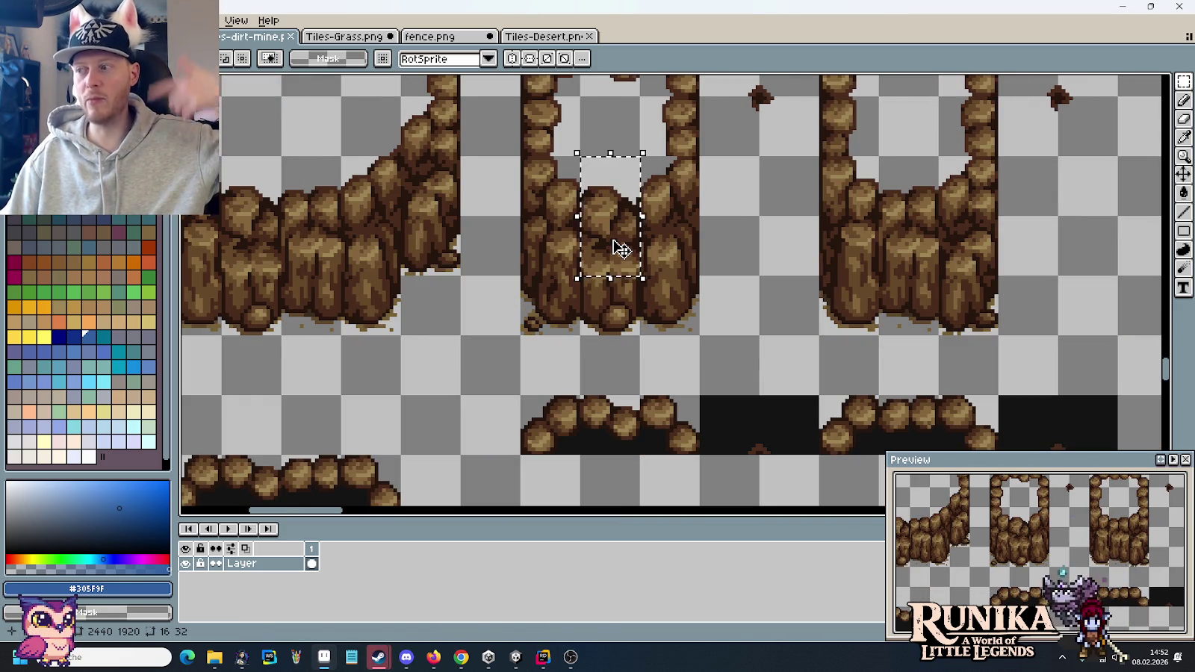
pyautogui.click(543, 658)
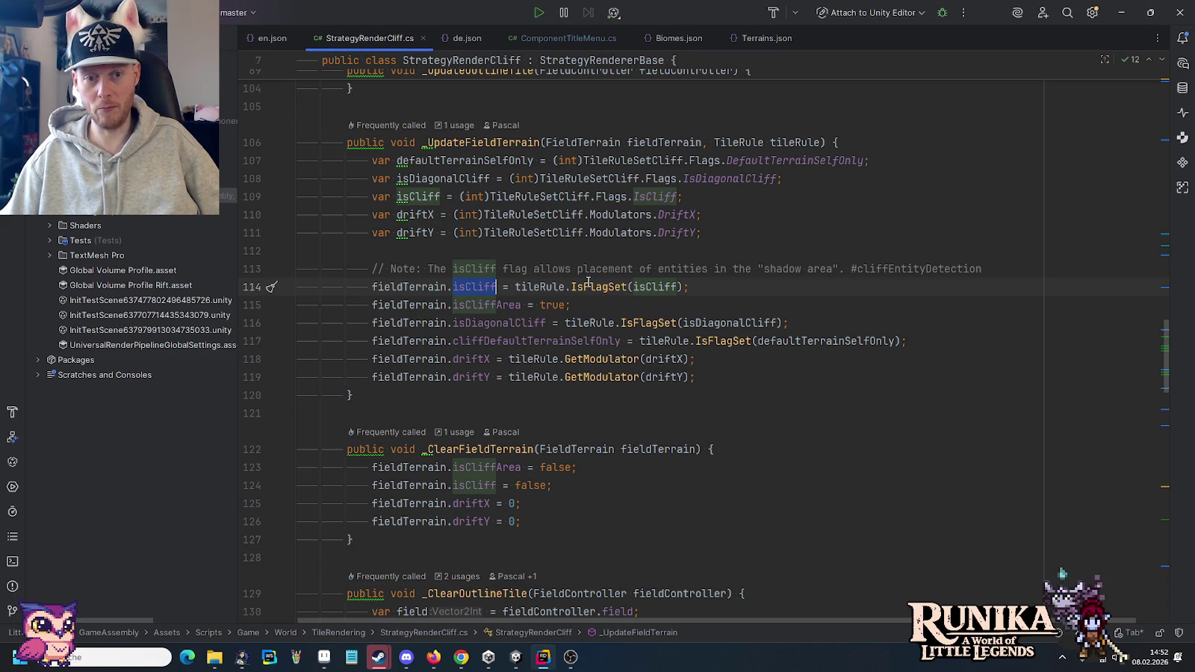
# - Mark the isCliff and isCliffArea = true statements on lines 114–115
pyautogui.moveTo(570, 304); pyautogui.dragTo(297, 287)
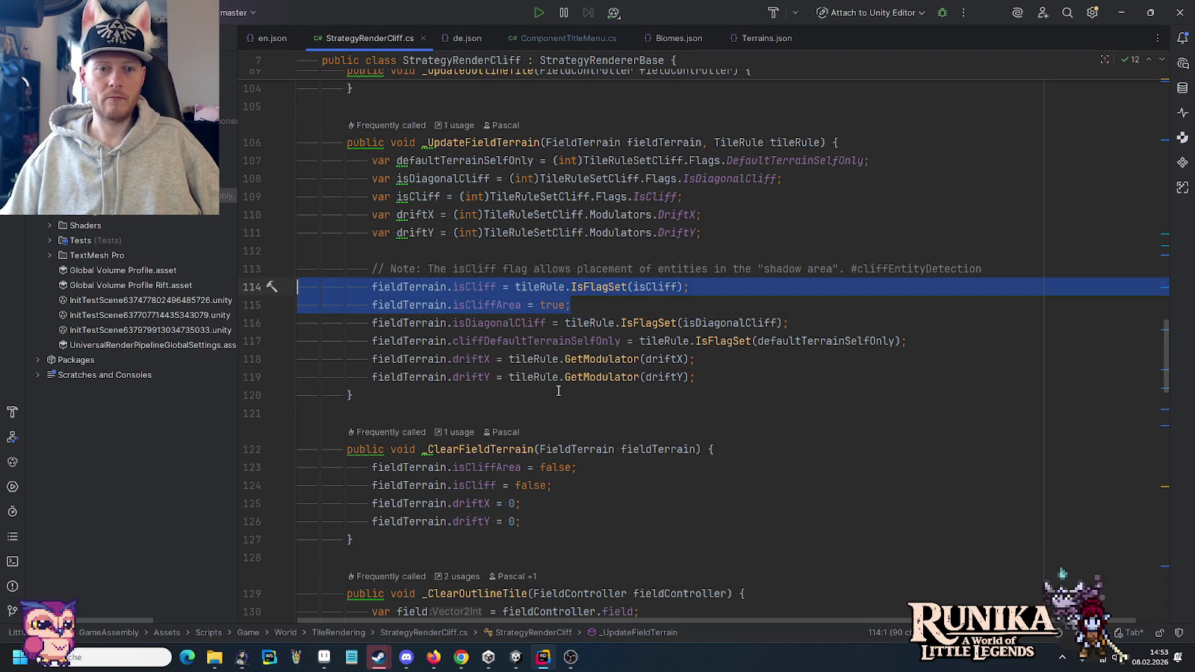
pyautogui.click(477, 285)
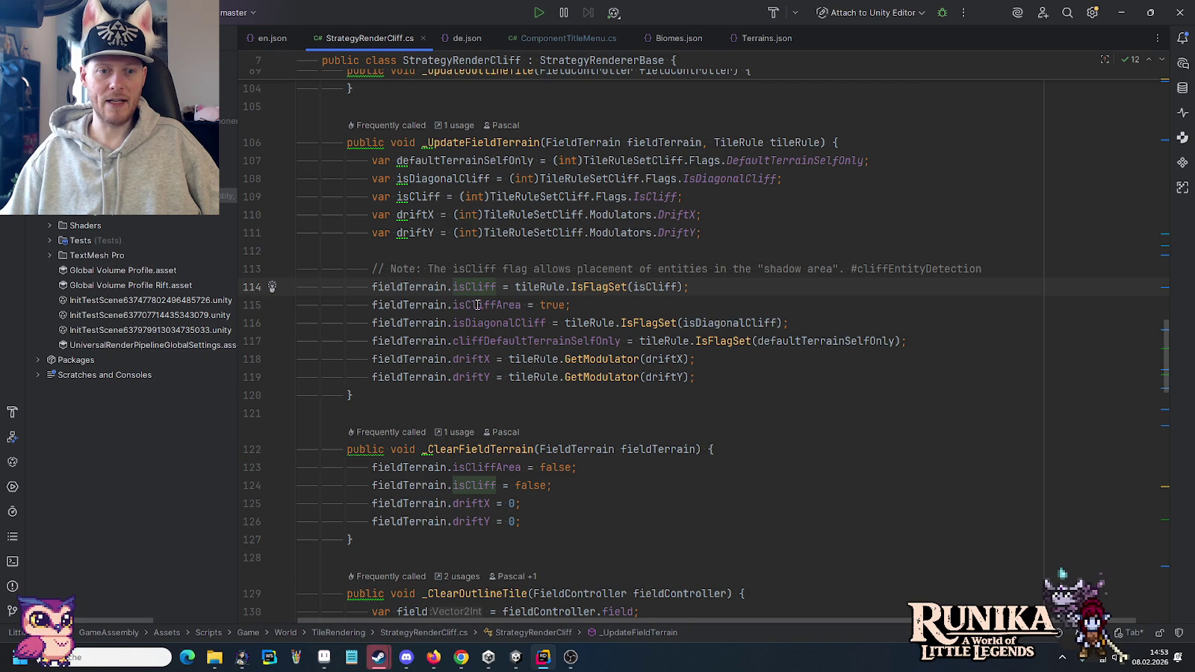
pyautogui.click(477, 305)
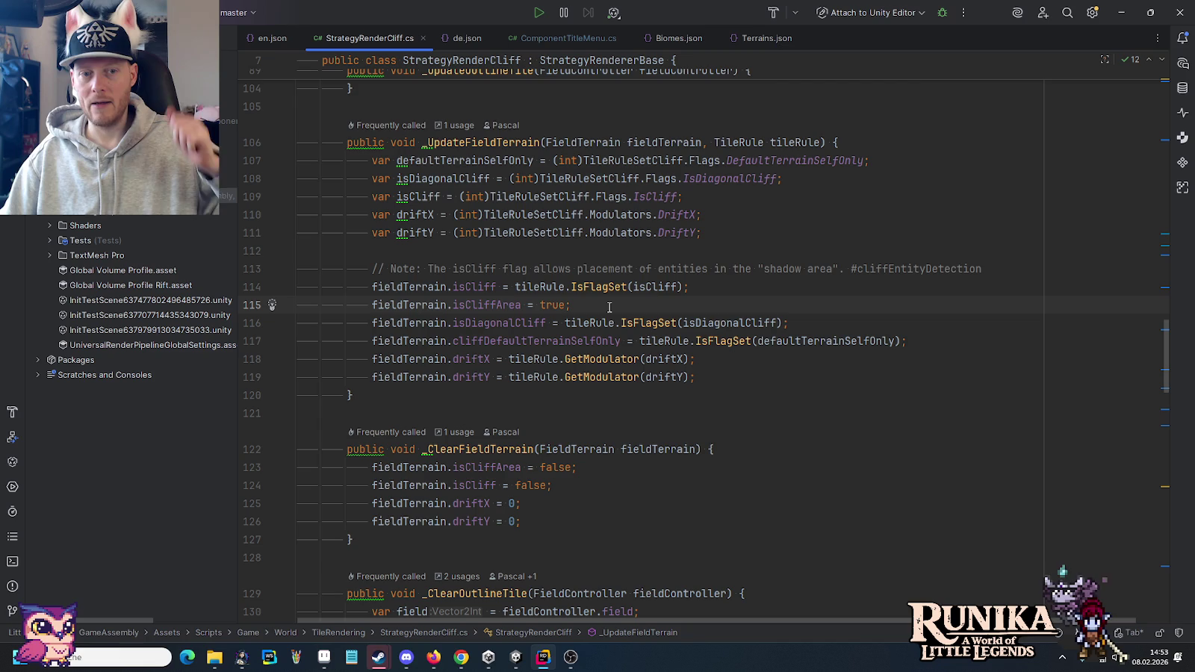
pyautogui.moveTo(572, 305); pyautogui.dragTo(367, 301)
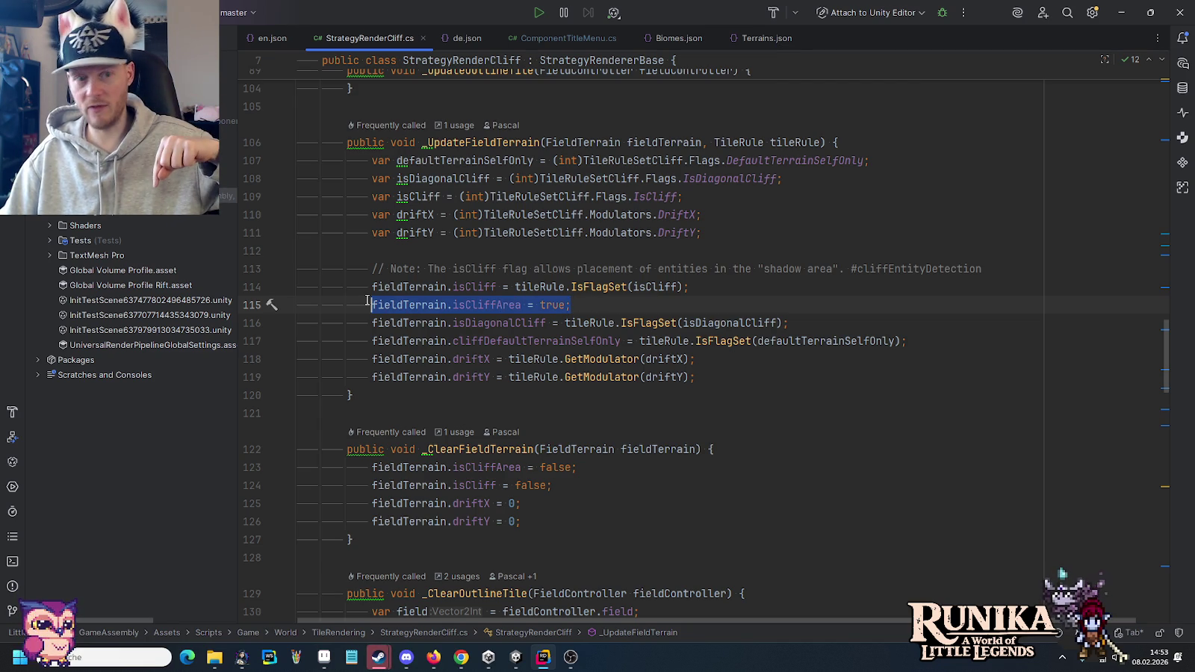
pyautogui.moveTo(414, 287); pyautogui.dragTo(598, 289)
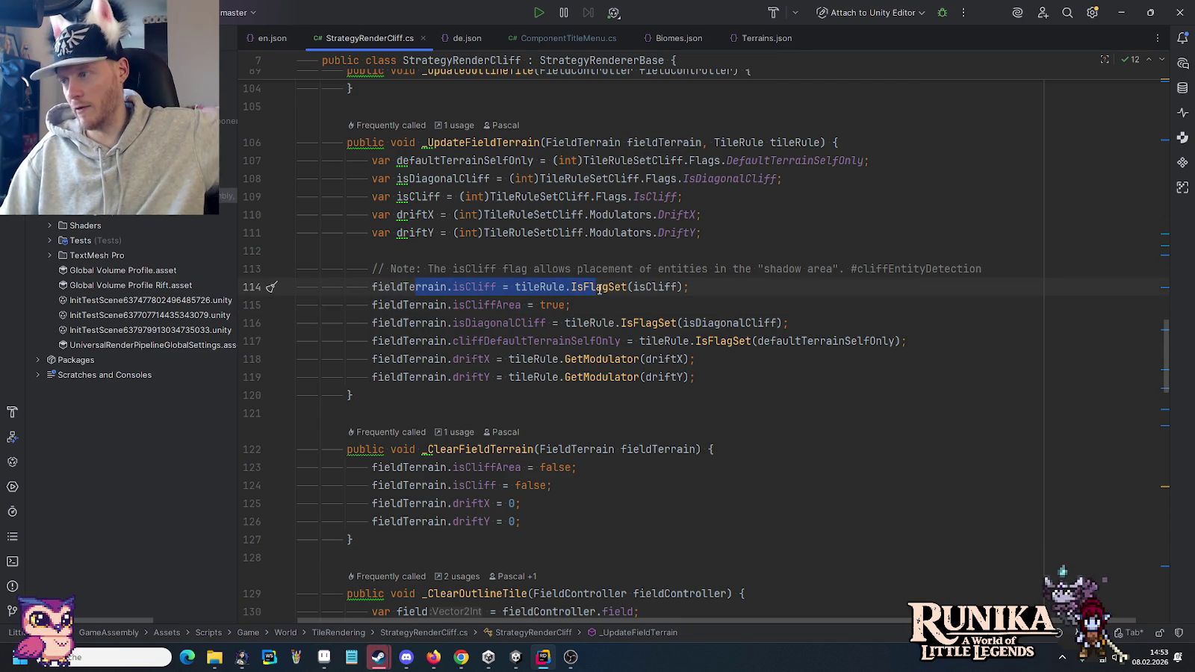
pyautogui.click(478, 287)
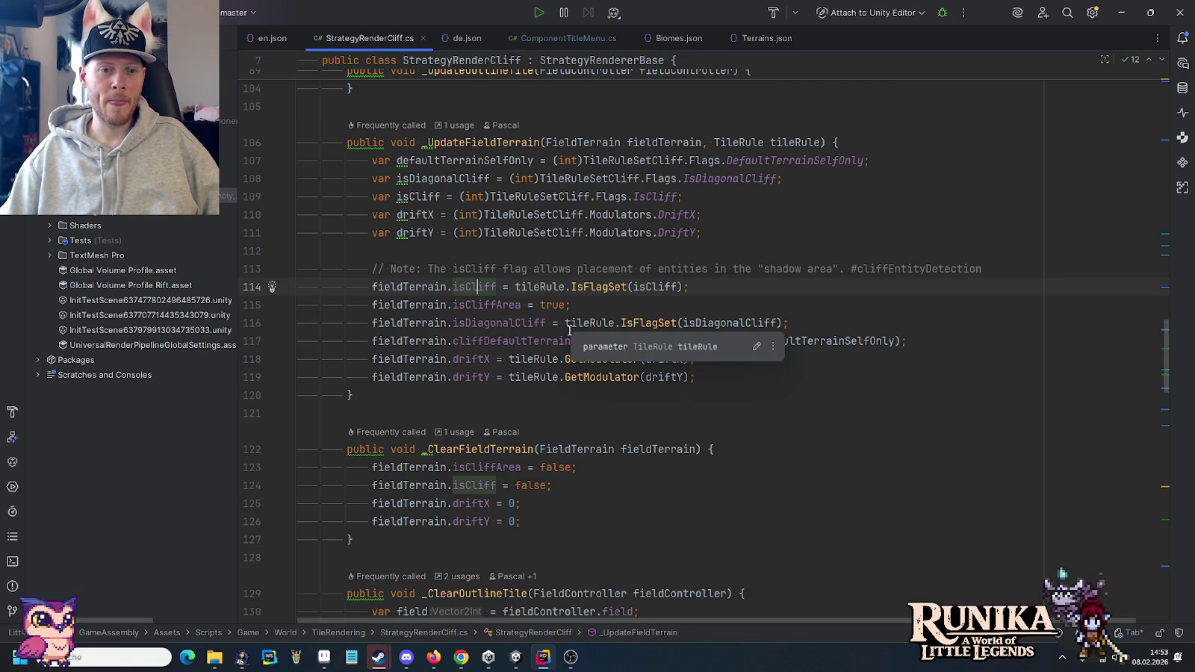
pyautogui.moveTo(576, 448)
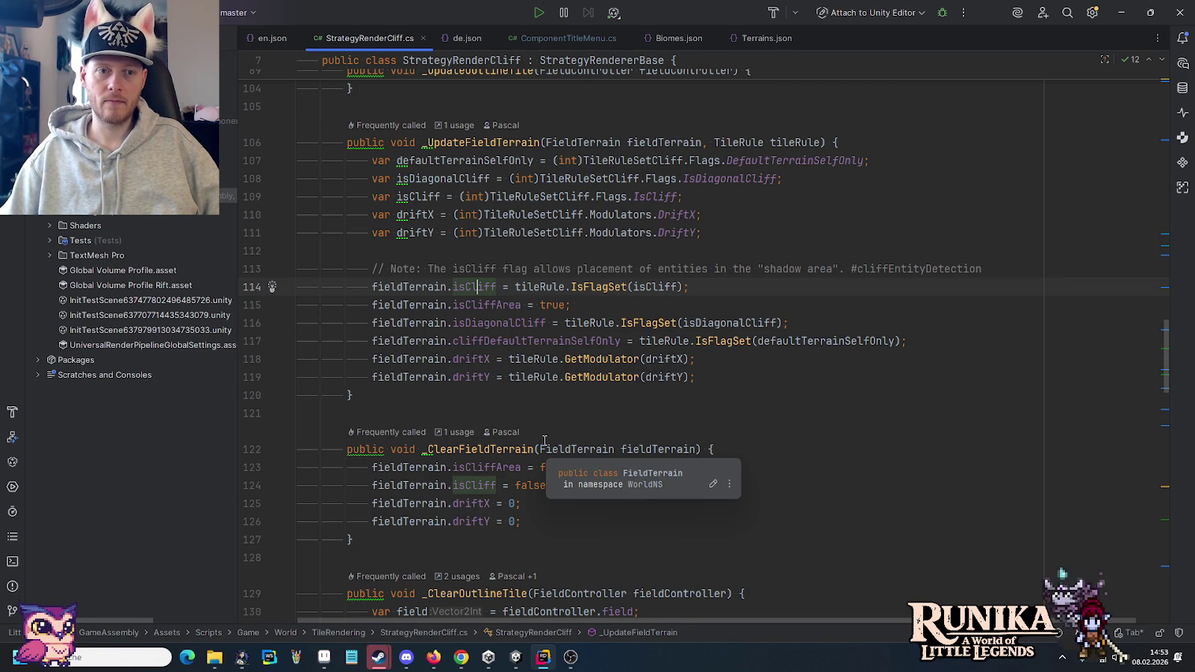
# - Highlight usages of driftX, driftY and _UpdateFieldTerrain, and review lines 114–119
pyautogui.click(474, 360)
pyautogui.click(473, 378)
pyautogui.click(472, 359)
pyautogui.click(472, 377)
pyautogui.click(472, 360)
pyautogui.click(476, 377)
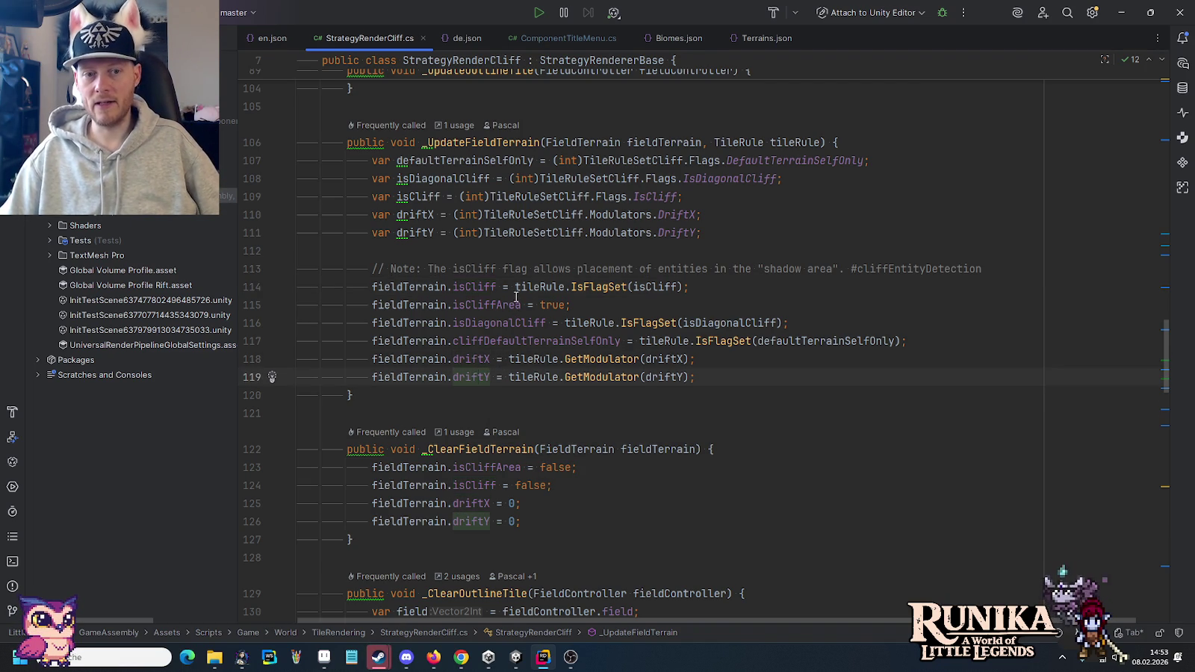
pyautogui.click(465, 143)
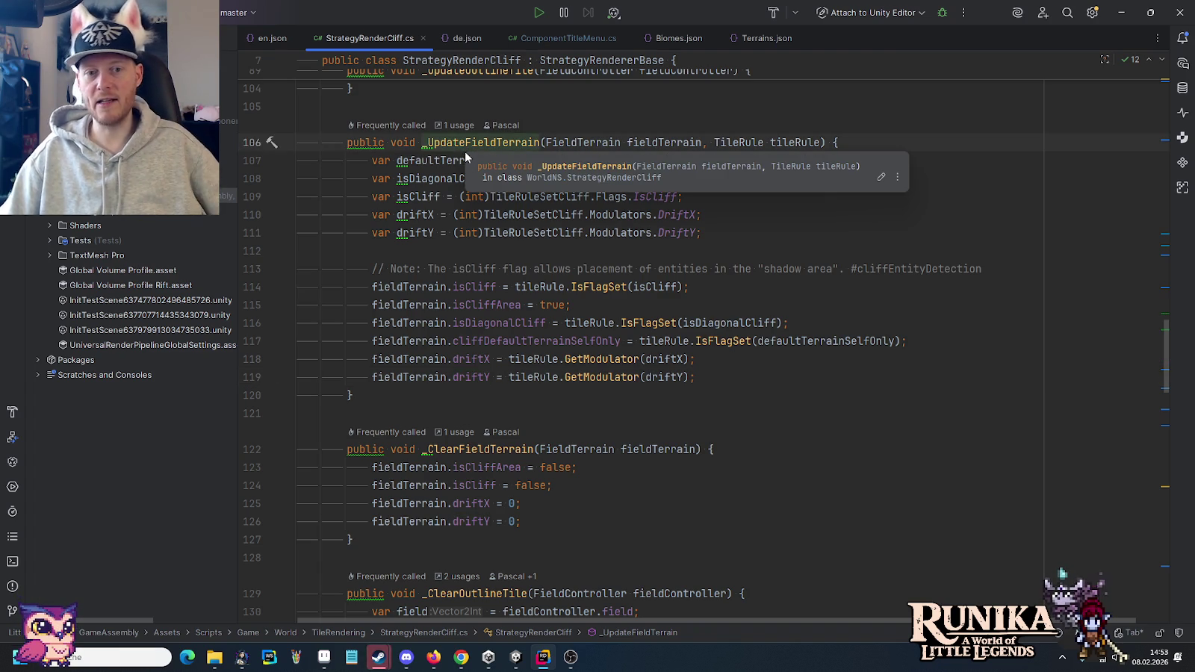
pyautogui.moveTo(453, 287)
pyautogui.mouseDown()
pyautogui.moveTo(538, 359)
pyautogui.moveTo(520, 377)
pyautogui.mouseUp()
pyautogui.click(579, 377)
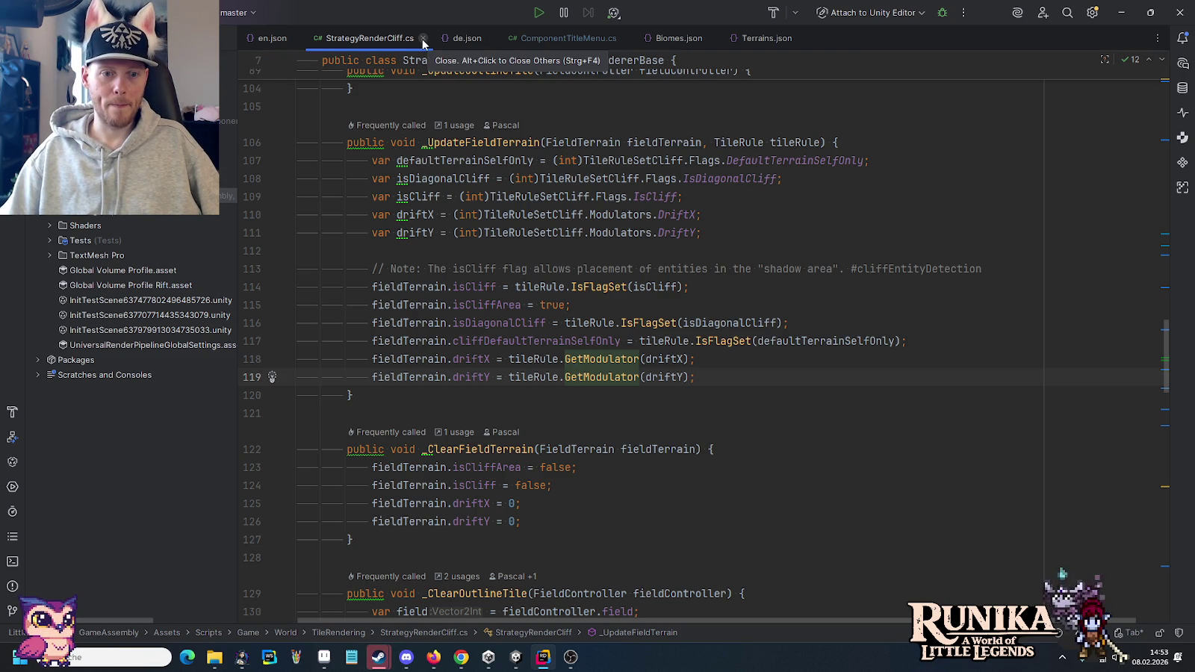
# - Run Find Usages on isCliff at line 114
pyautogui.click(473, 287)
pyautogui.rightClick(475, 288)
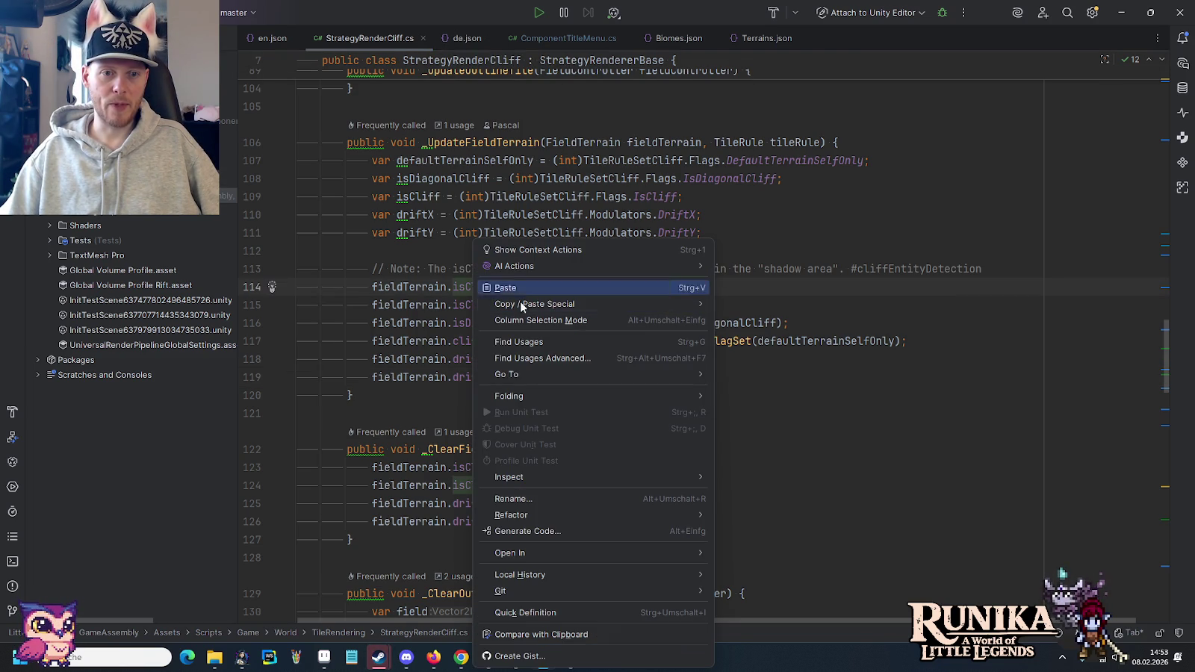
pyautogui.click(523, 342)
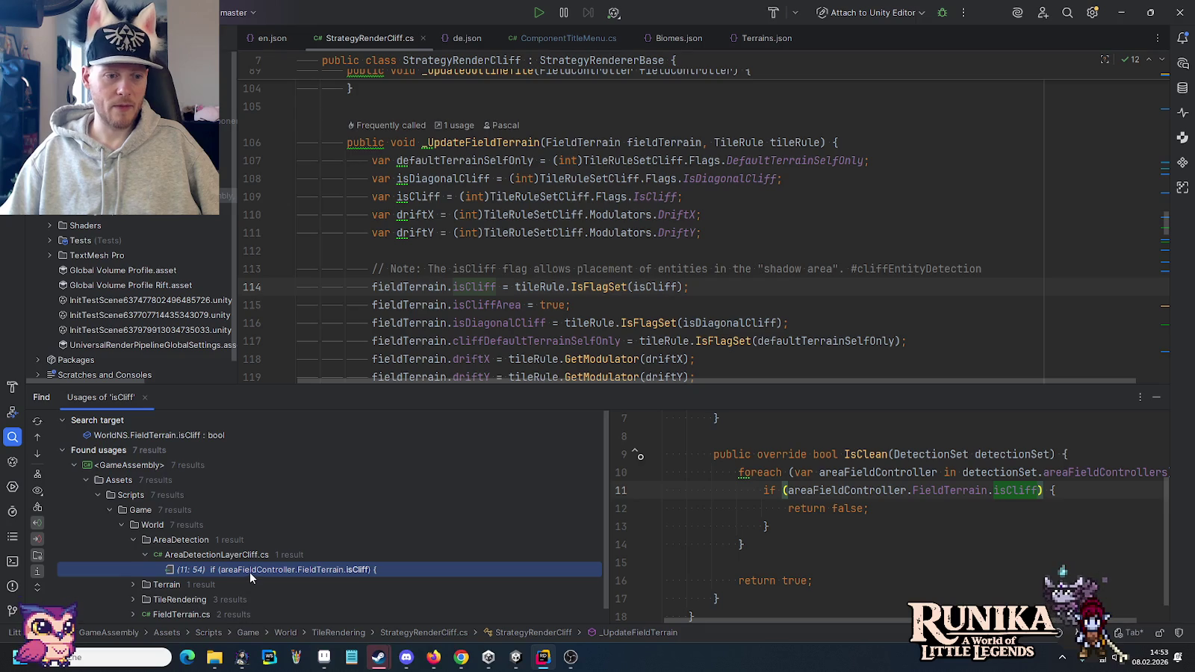
# - Open the GroundModificationElevation.cs usage at line 44 and highlight the local isCliff uses
pyautogui.scroll(-1, 249, 572)
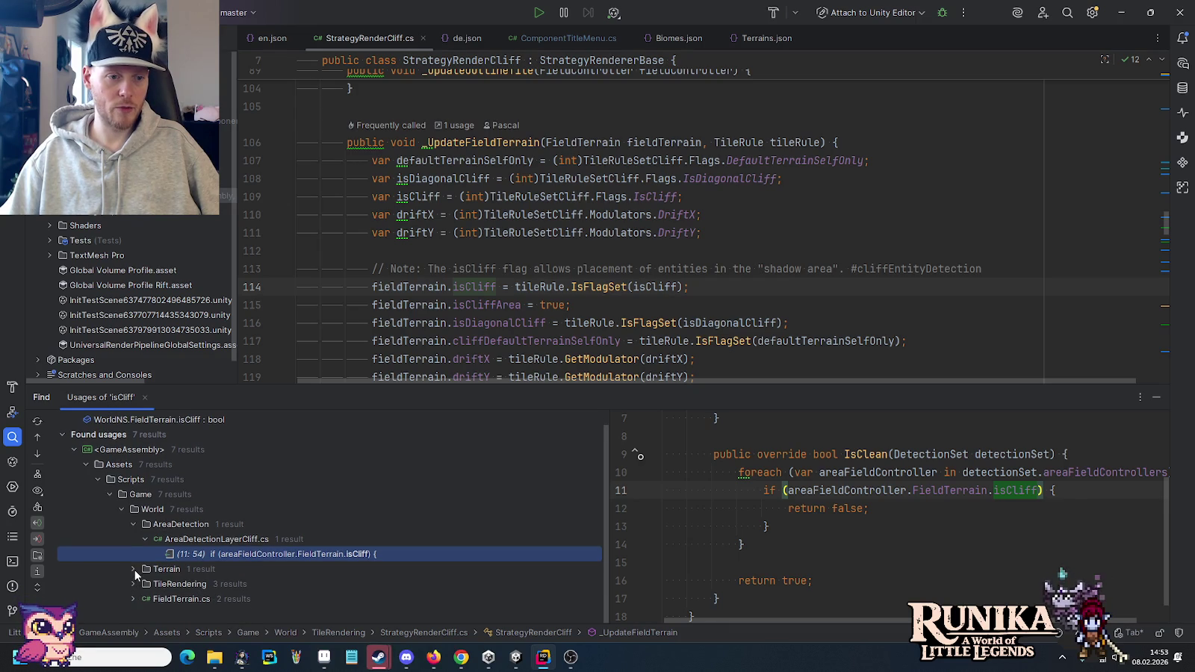
pyautogui.click(134, 569)
pyautogui.scroll(-3, 186, 566)
pyautogui.doubleClick(186, 568)
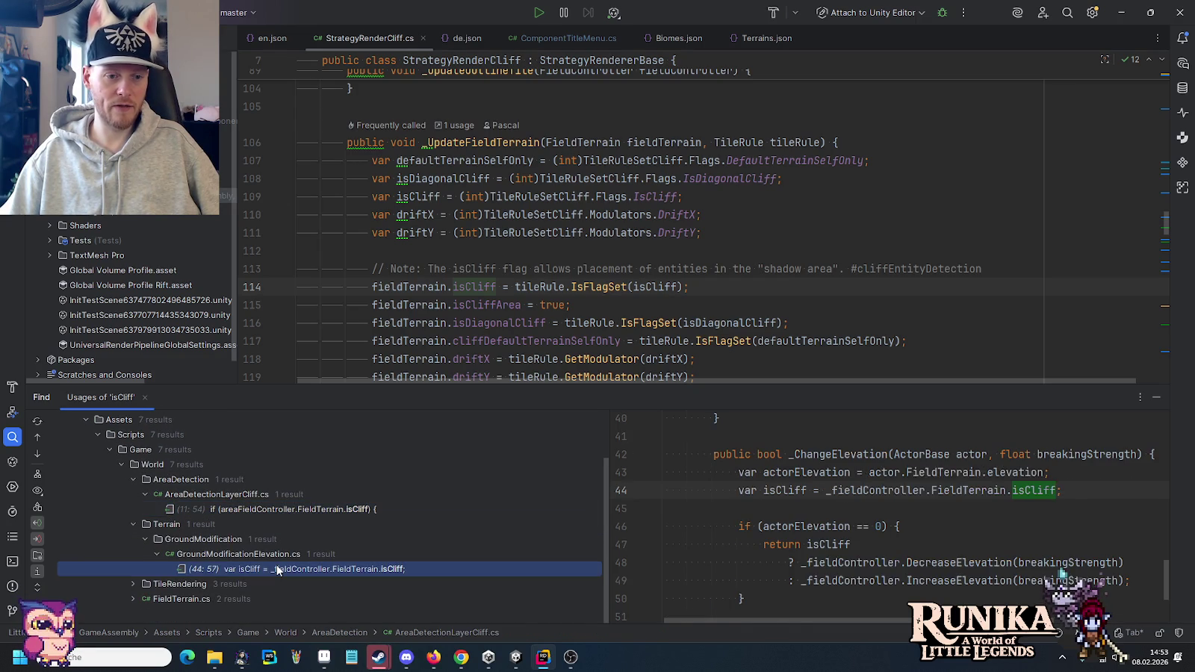
pyautogui.scroll(2, 662, 171)
pyautogui.scroll(-1, 479, 245)
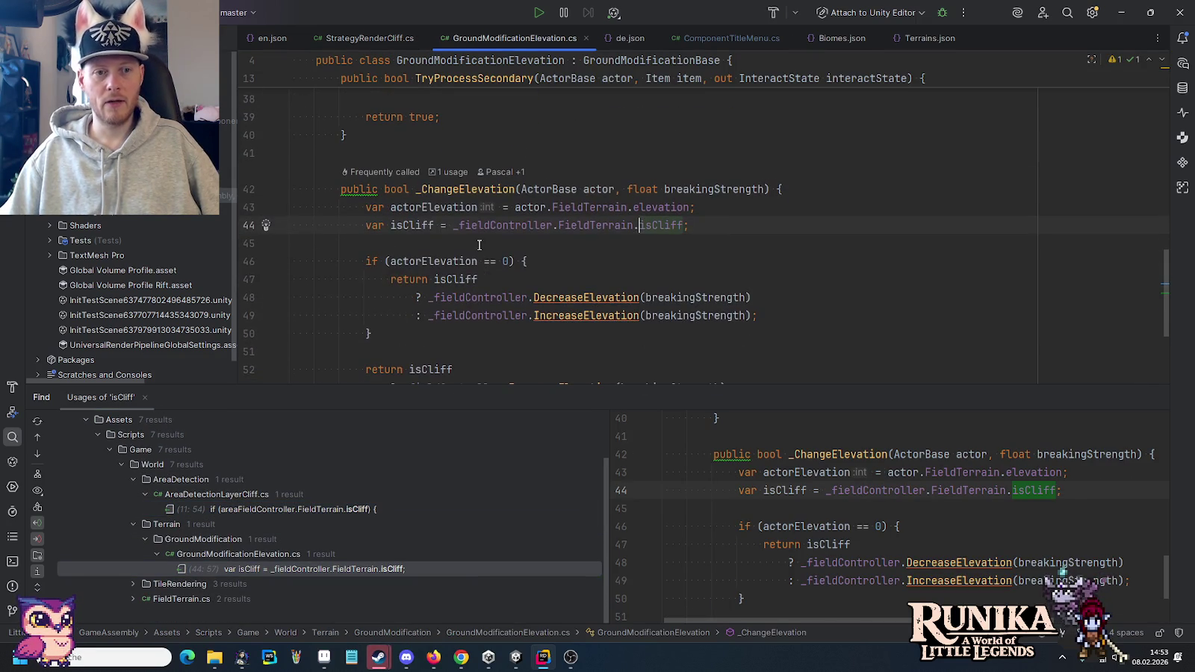
pyautogui.click(404, 225)
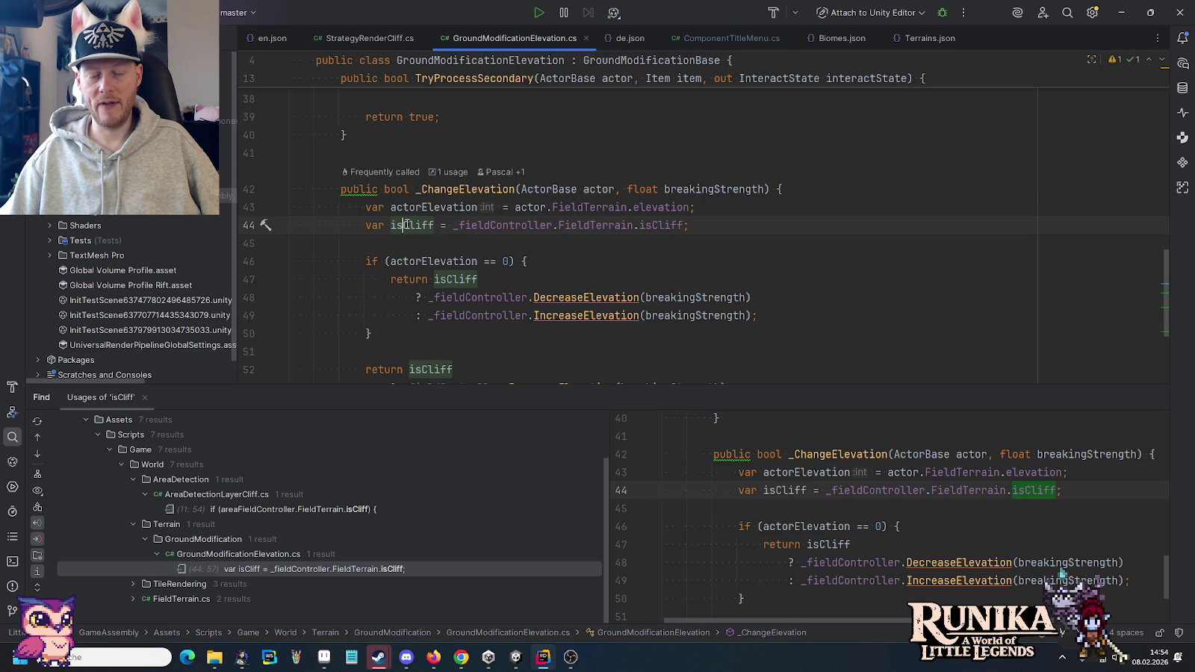
pyautogui.scroll(-1, 453, 263)
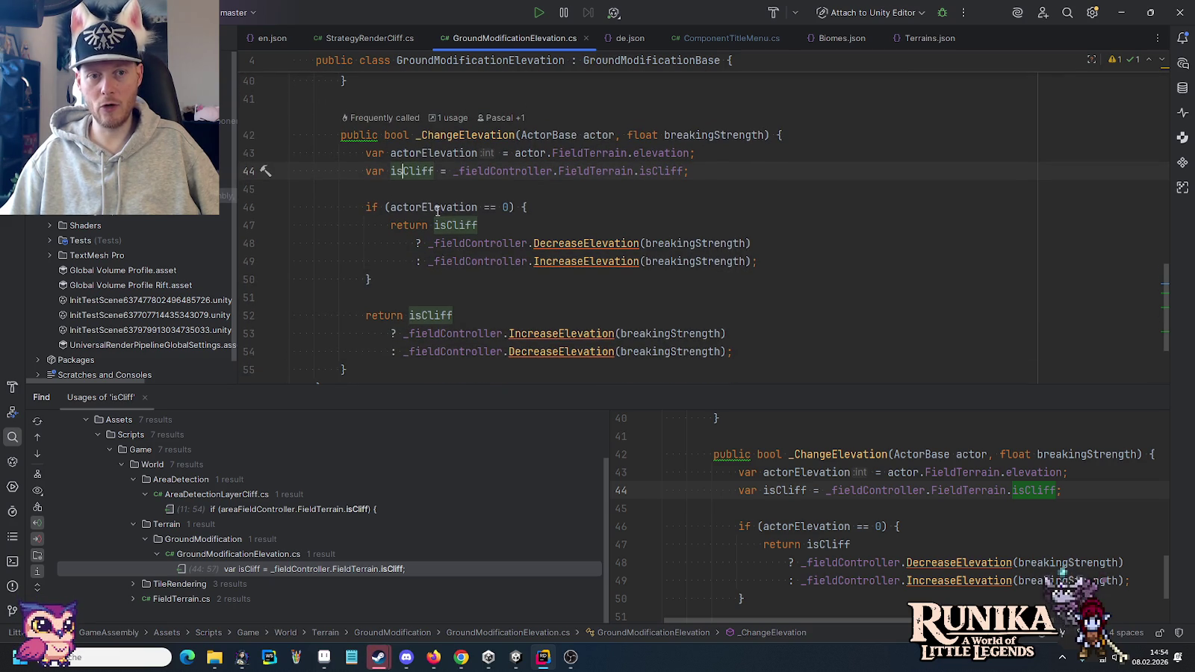
pyautogui.scroll(-1, 534, 210)
pyautogui.moveTo(385, 261); pyautogui.dragTo(477, 262)
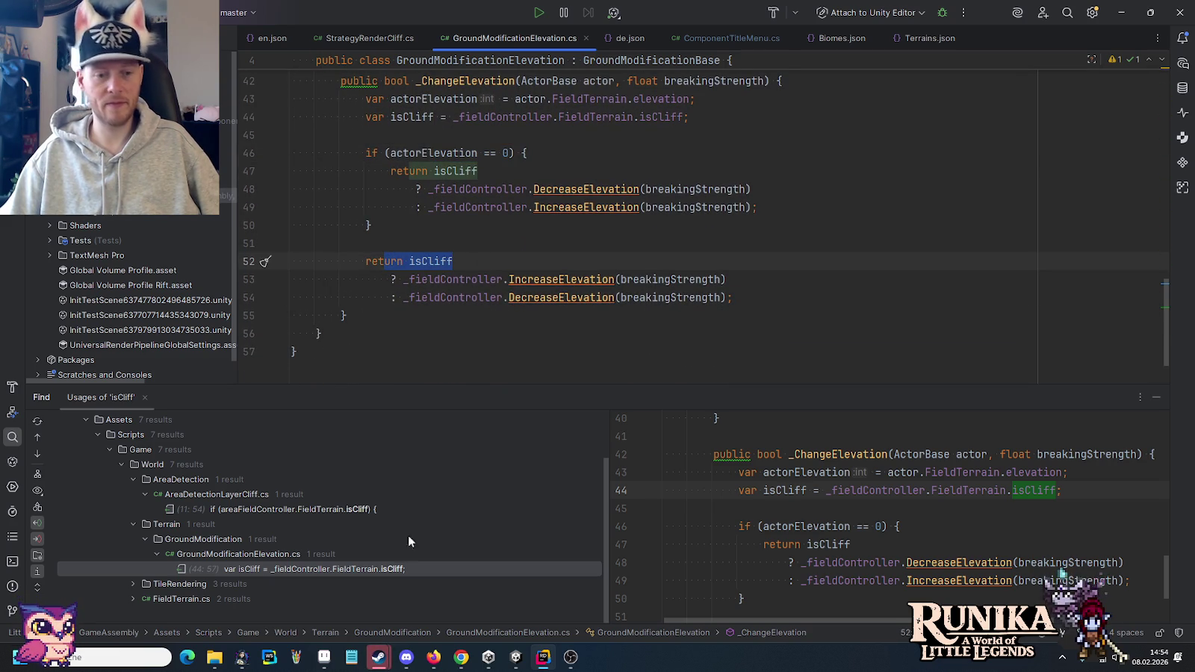
pyautogui.click(515, 657)
# - Start play mode, then mark 16x16 tiles on the desert pit's rim in Pro Motion NG
pyautogui.click(577, 35)
pyautogui.click(336, 660)
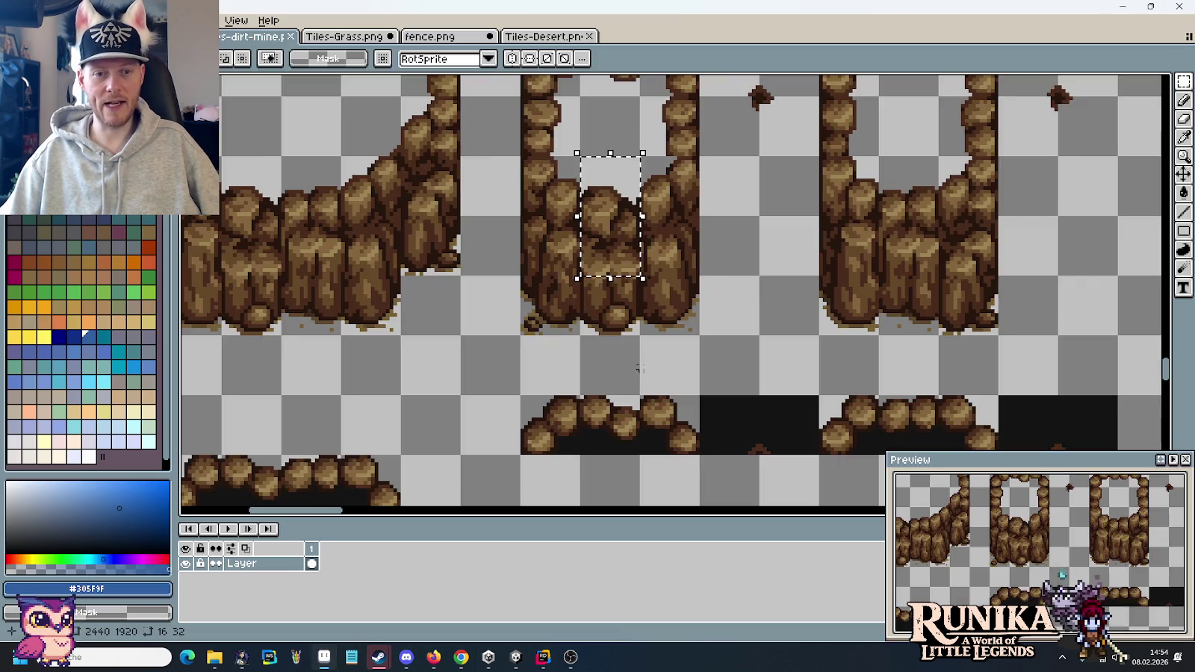
pyautogui.scroll(-10, 848, 202)
pyautogui.scroll(2, 673, 281)
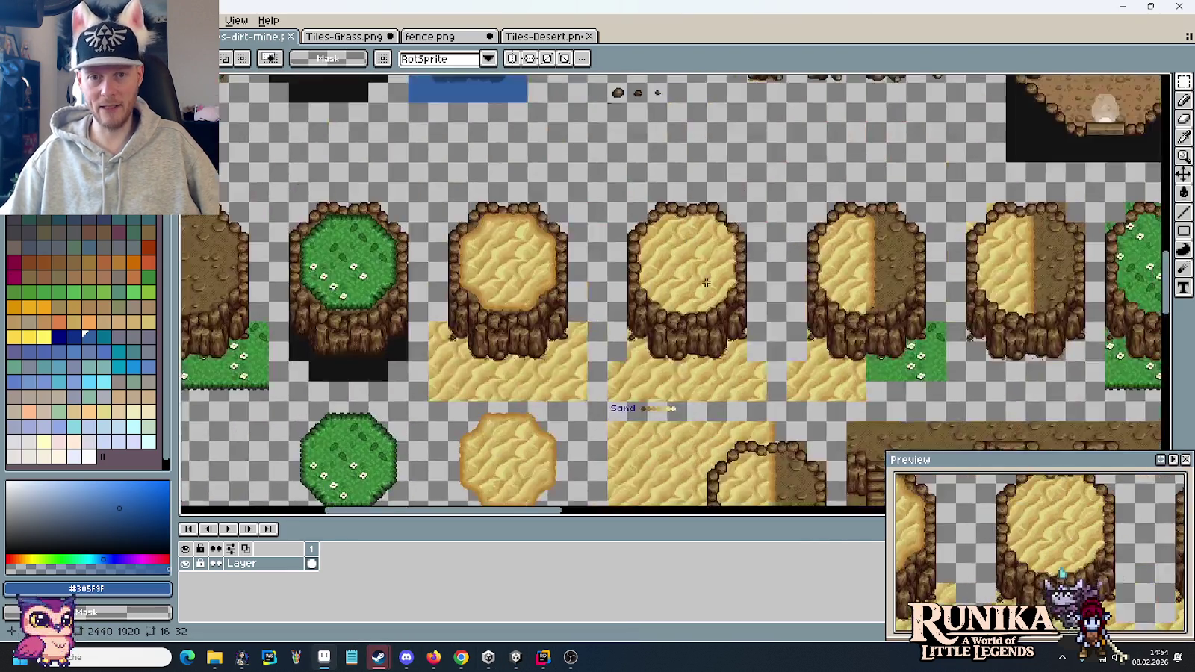
pyautogui.scroll(2, 672, 280)
pyautogui.moveTo(620, 170); pyautogui.dragTo(632, 258)
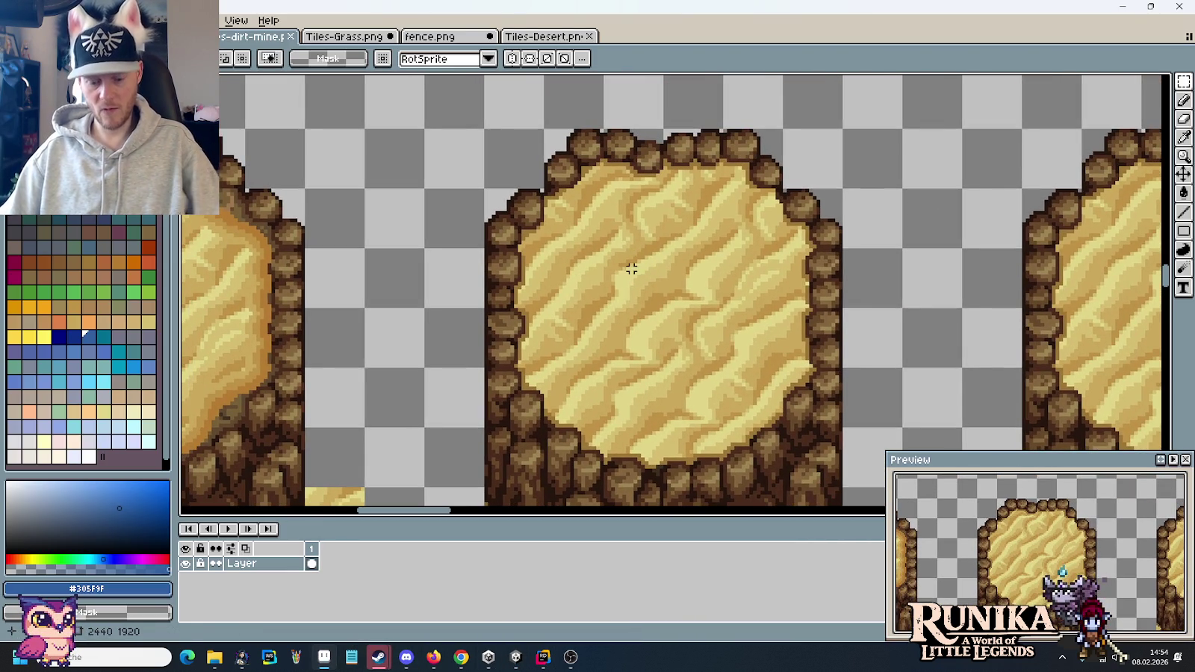
pyautogui.moveTo(594, 193); pyautogui.dragTo(604, 207)
pyautogui.click(590, 157)
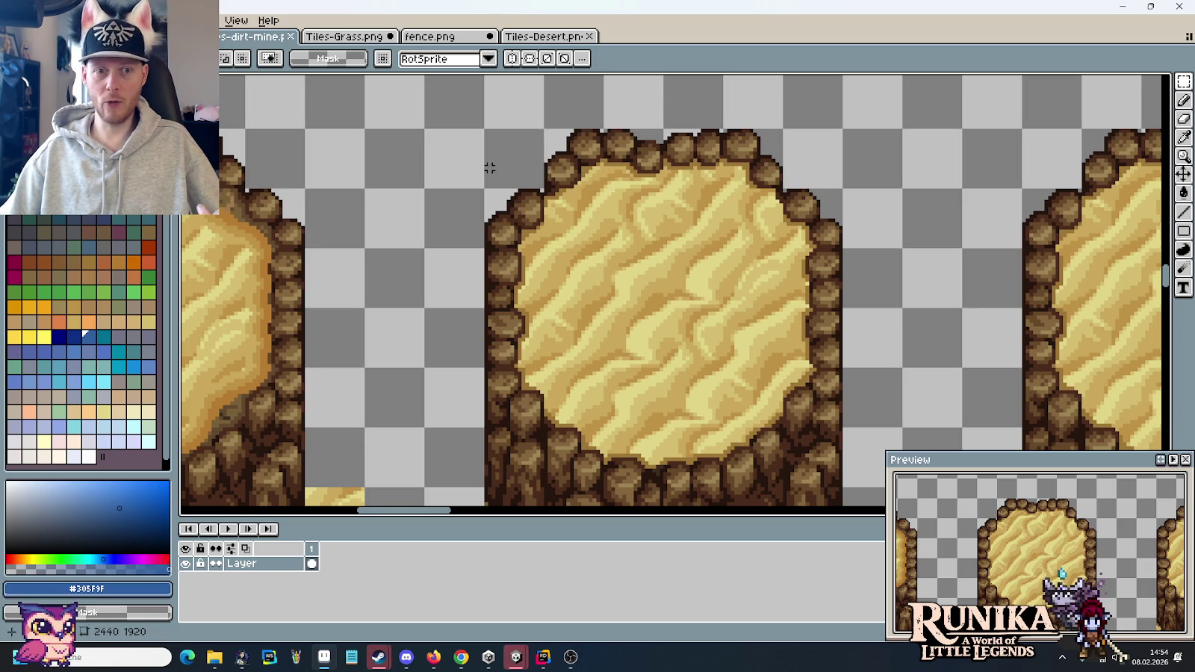
pyautogui.moveTo(526, 174); pyautogui.dragTo(571, 170)
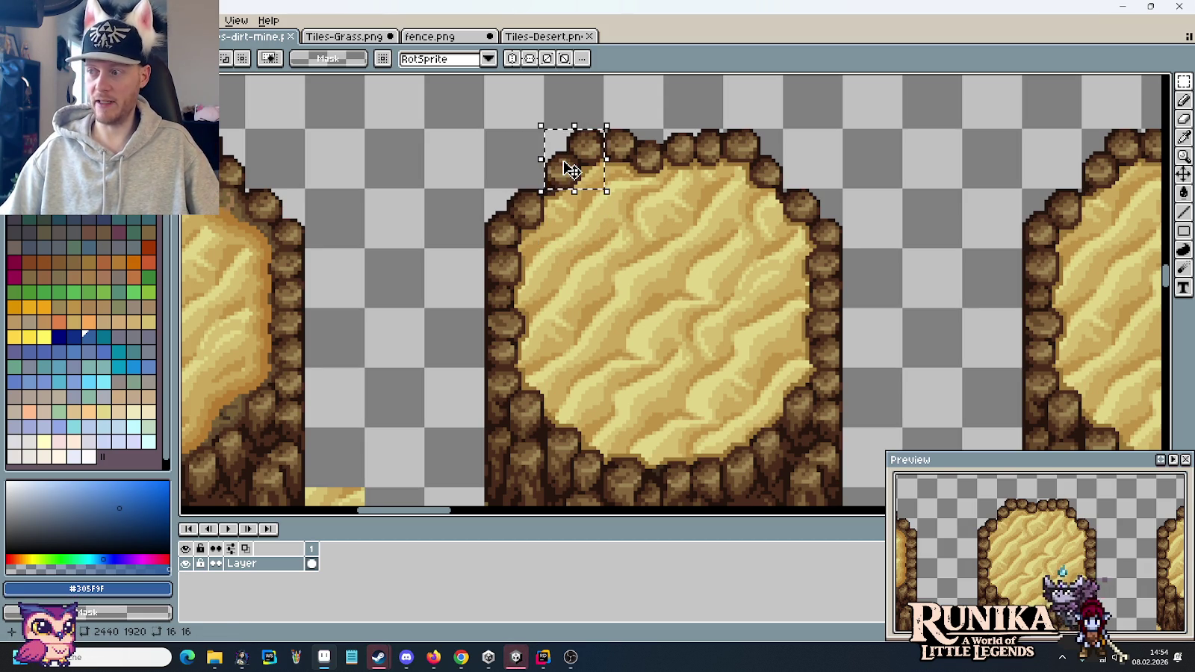
pyautogui.click(488, 658)
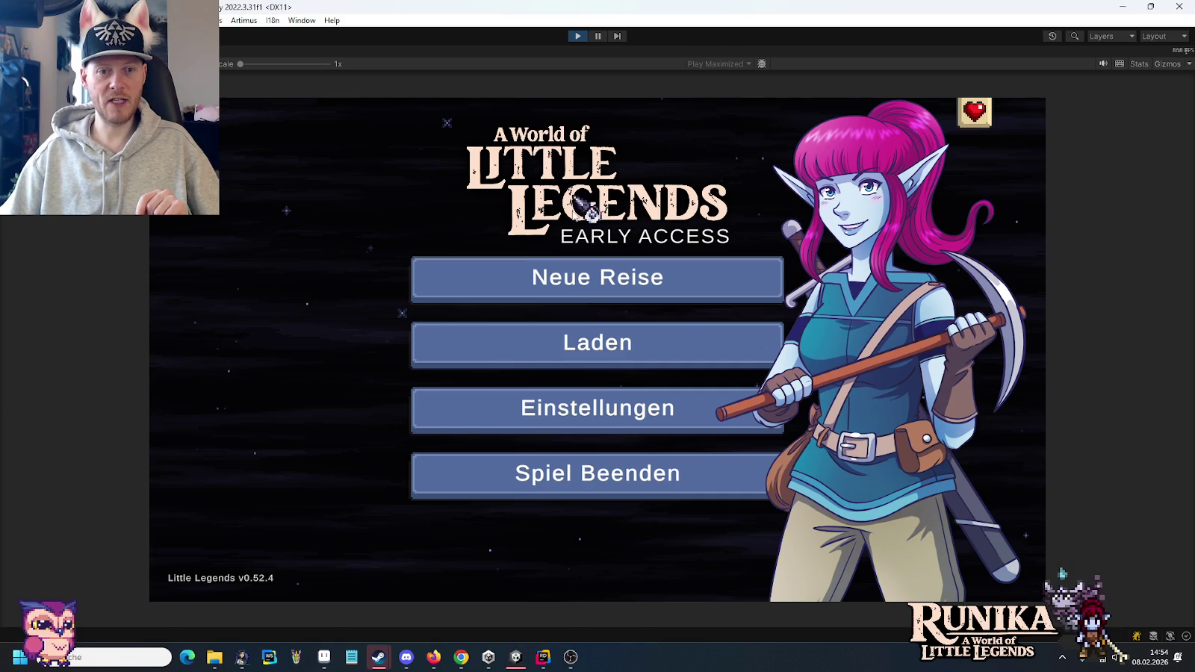
# - Load a saved game from the Laden menu and continue past the loading hint
pyautogui.click(574, 353)
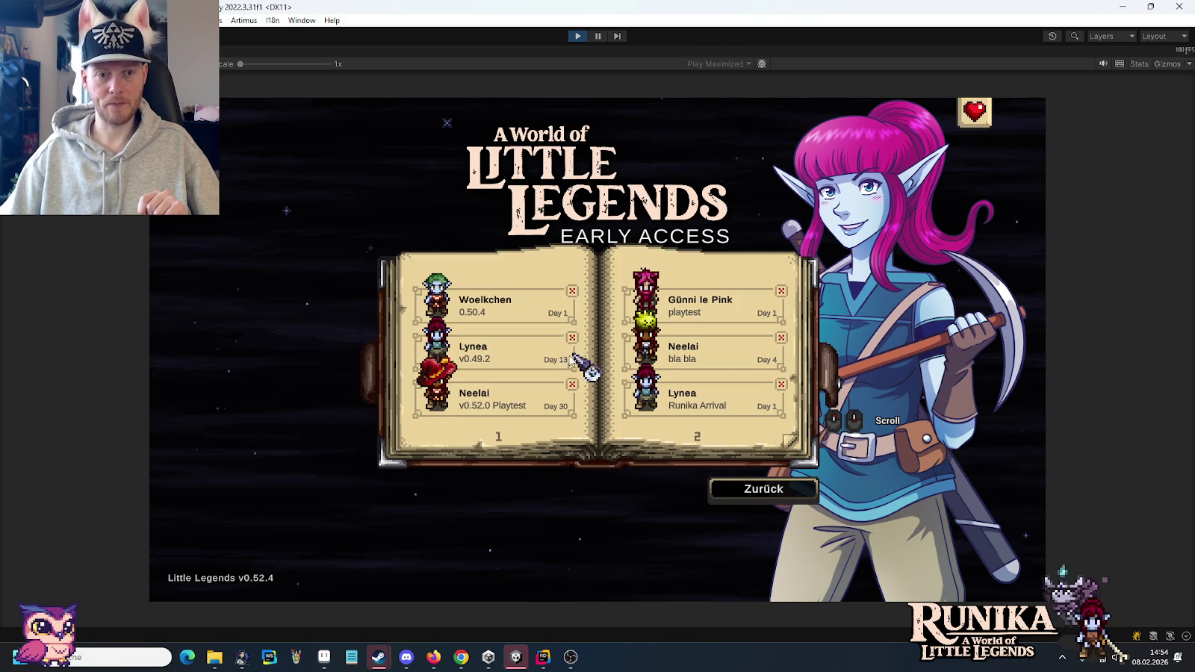
pyautogui.click(512, 354)
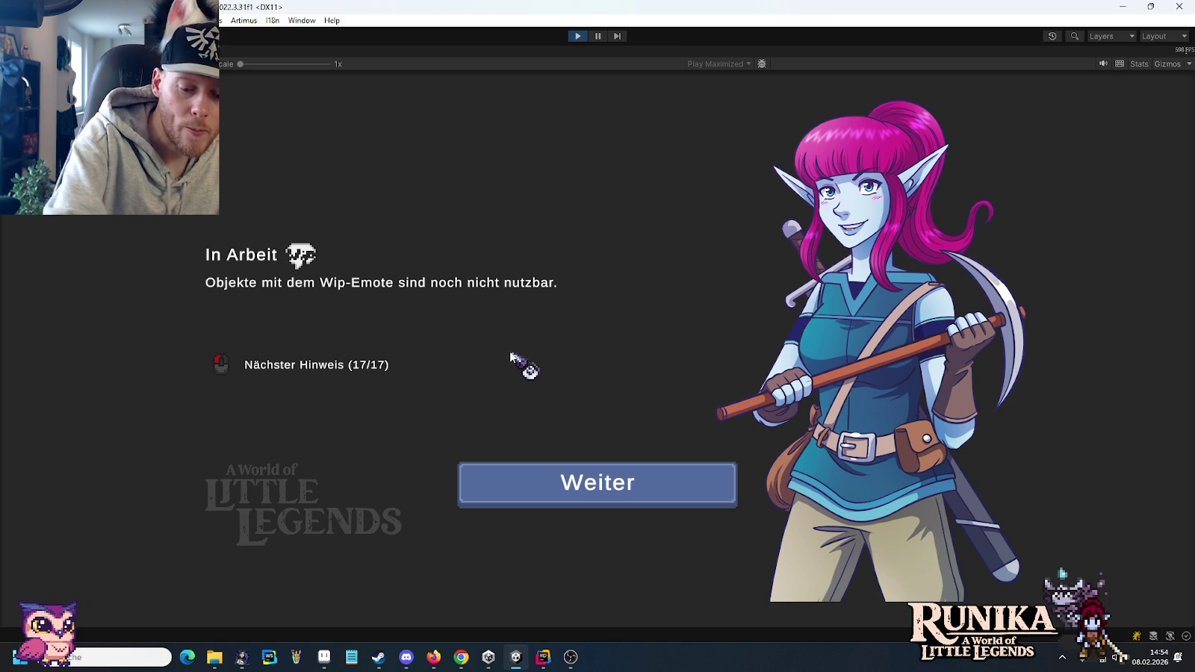
pyautogui.click(598, 487)
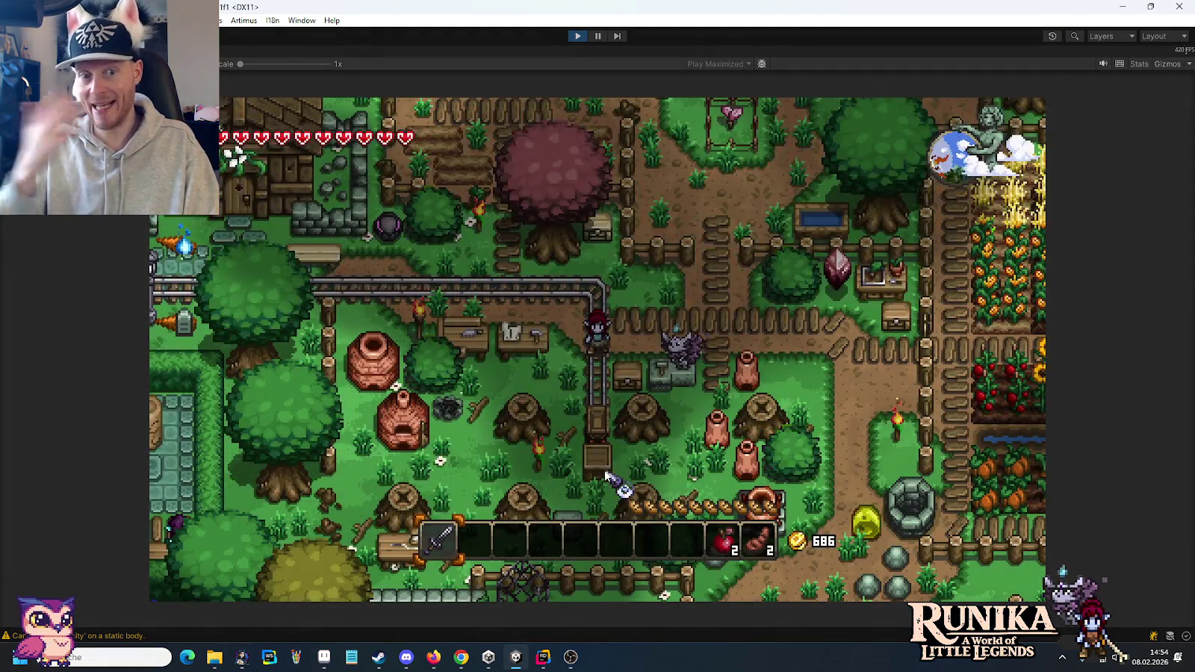
# - Walk the character north and east into the forest
pyautogui.hotkey('w', 'd')
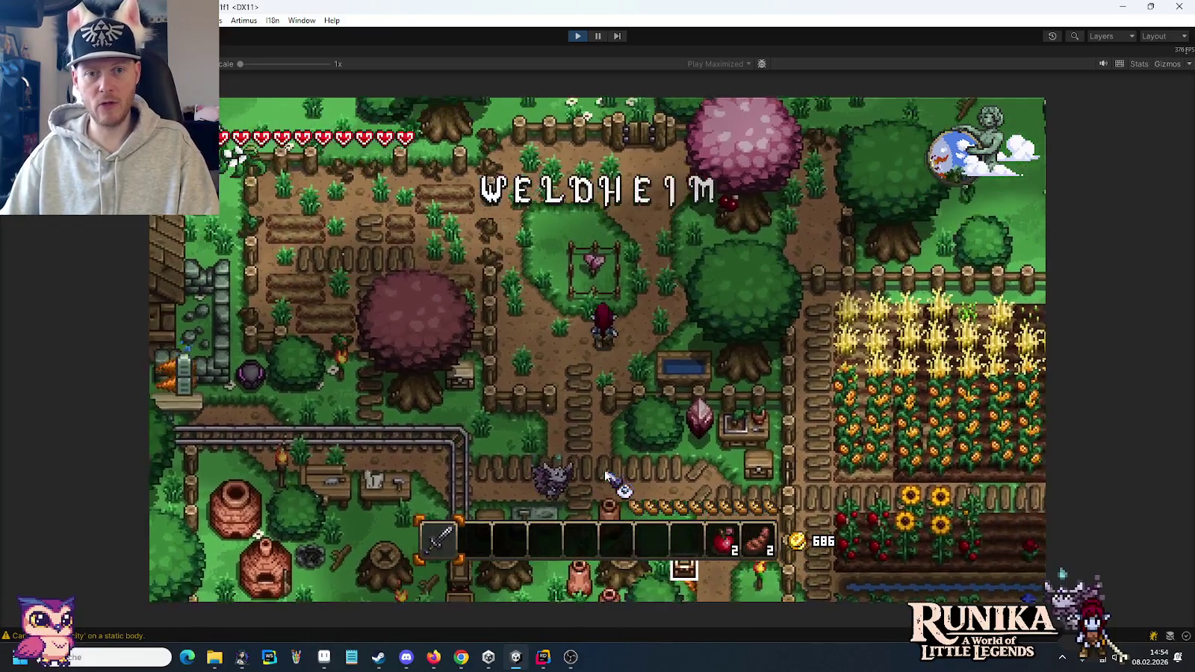
pyautogui.press('w')
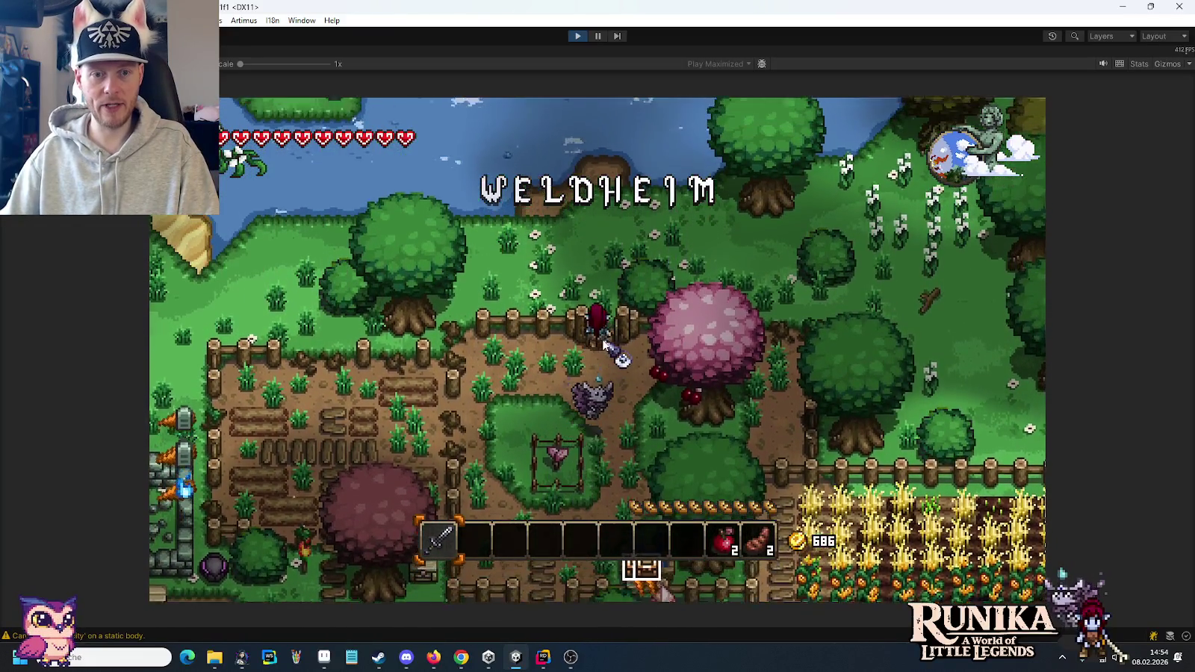
pyautogui.press('d')
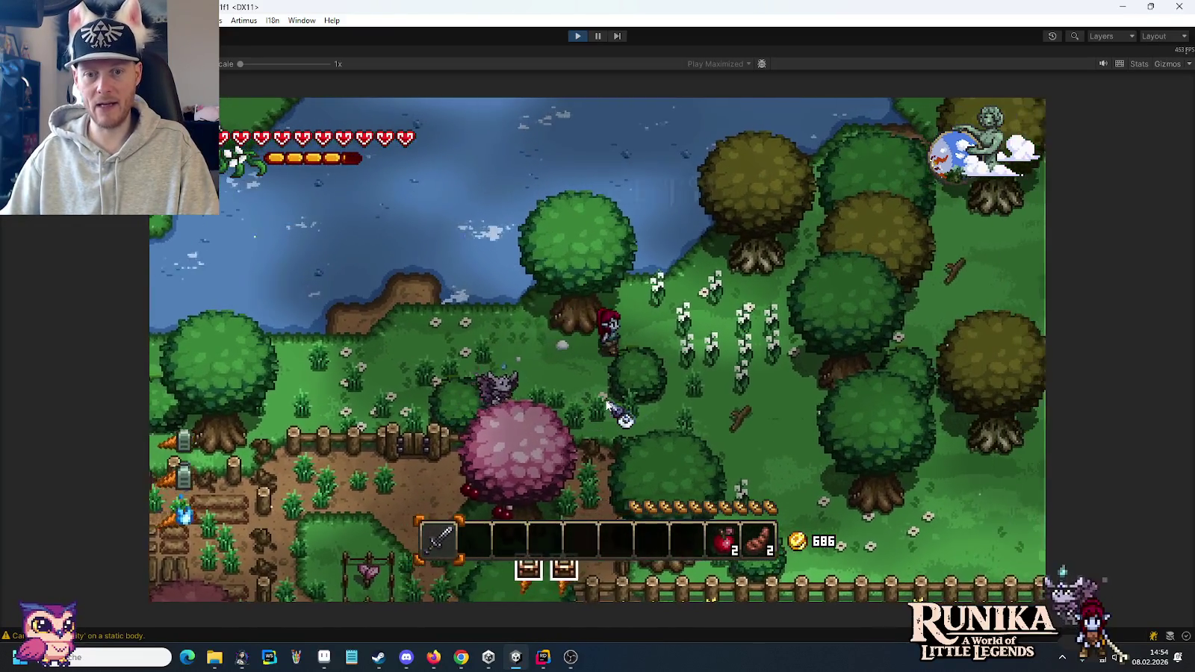
pyautogui.hotkey('s', 'd')
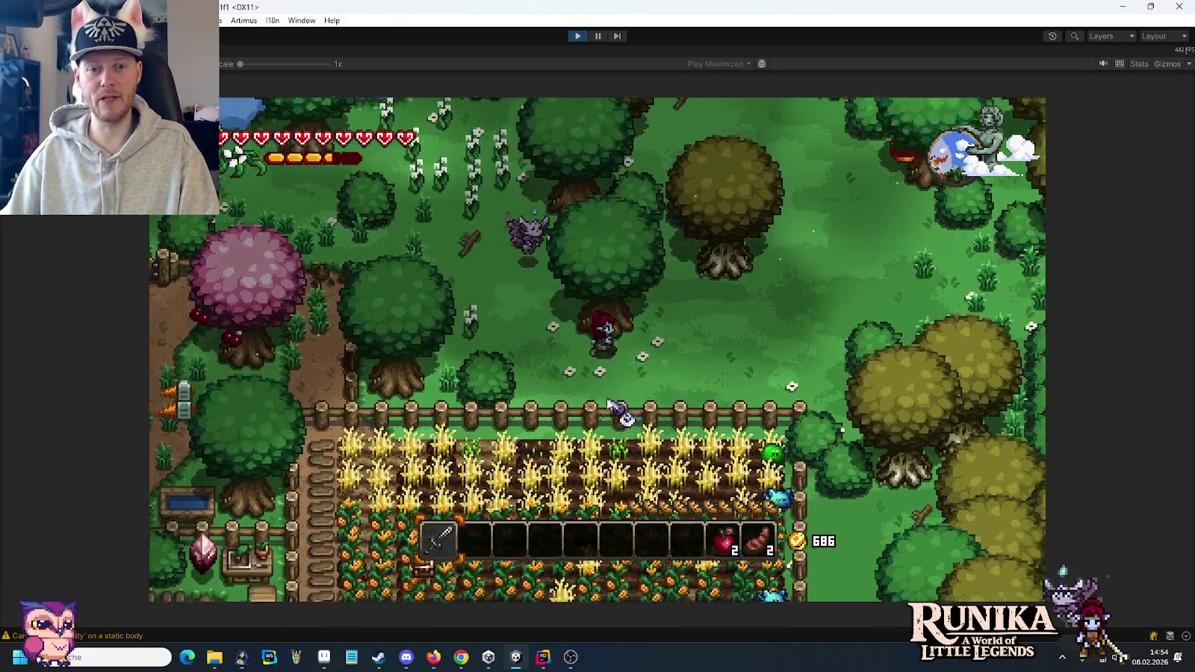
pyautogui.press('d')
# - Add and equip the iron shovel on hotbar slot 2, then dig a hole
pyautogui.press('i')
pyautogui.press('i')
pyautogui.press('Return')
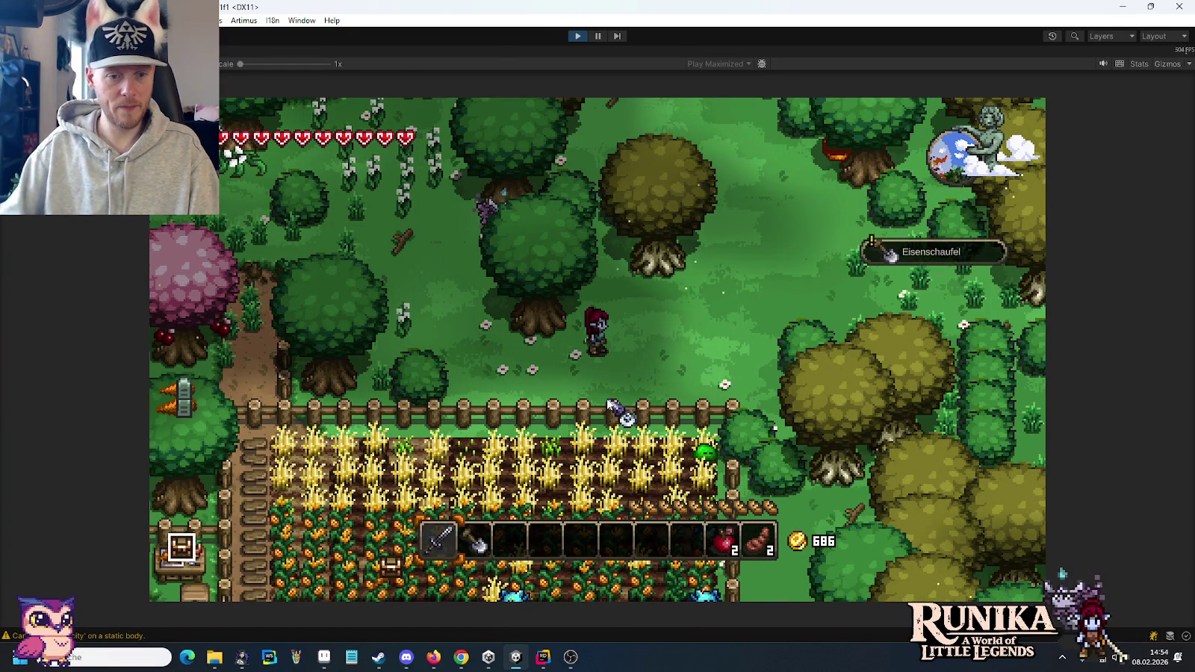
pyautogui.press('2')
pyautogui.hotkey('w', 'd')
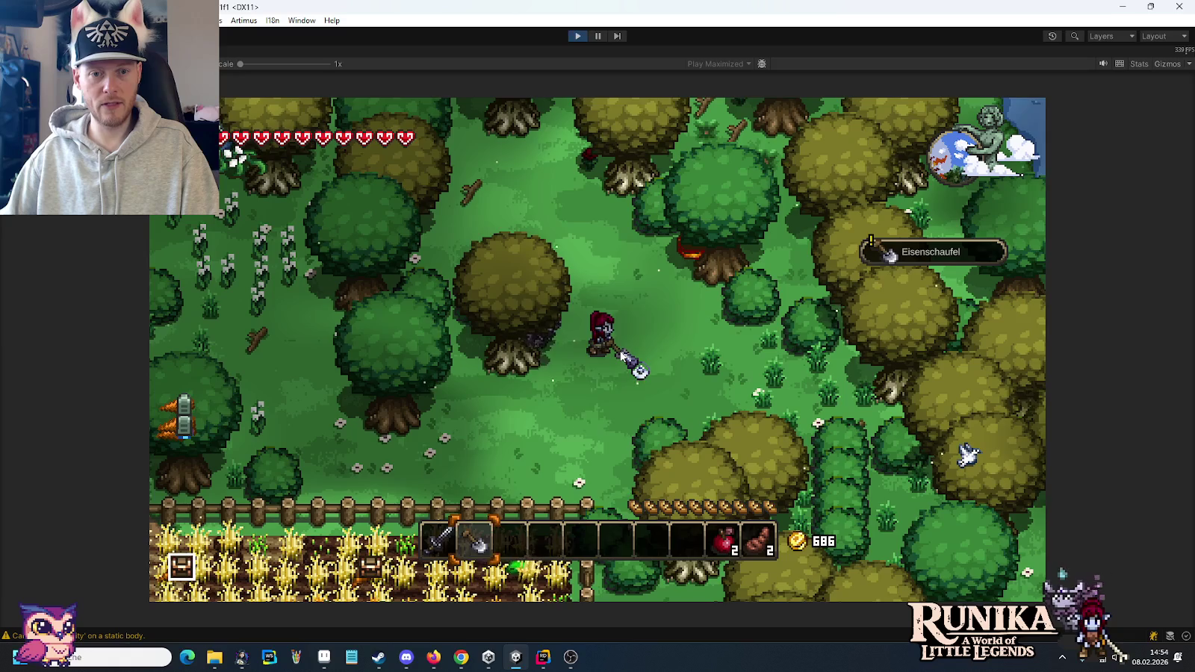
pyautogui.click(631, 366)
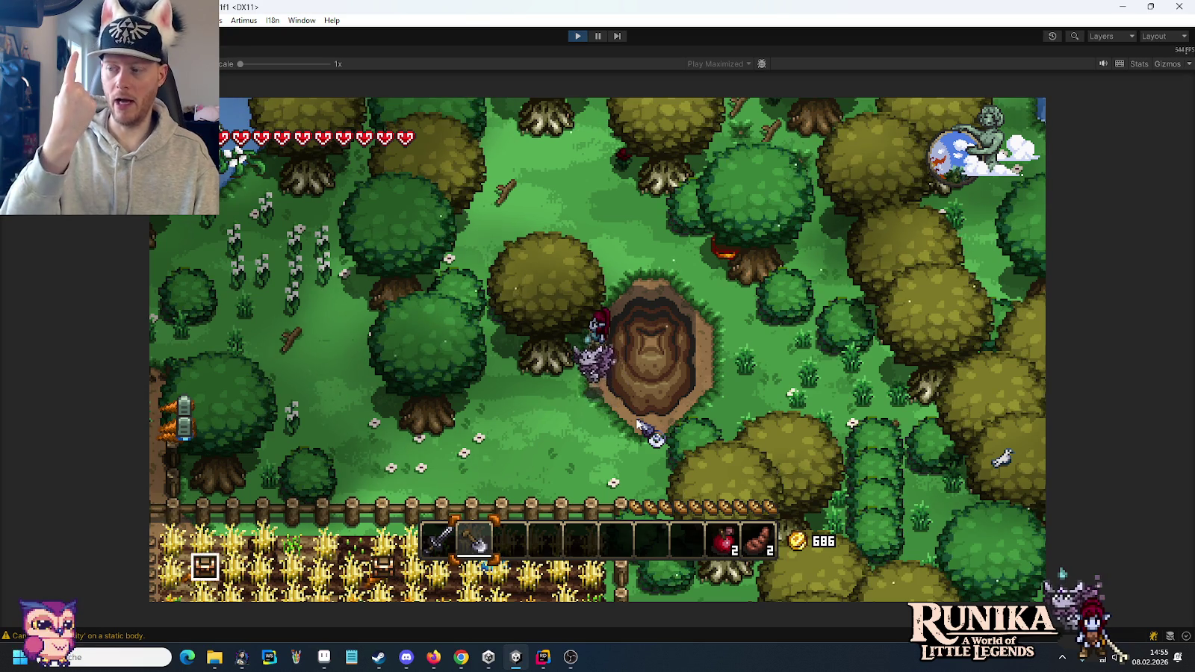
# - Widen the pit to the right, upward and left by digging around it
pyautogui.press('d')
pyautogui.press('d')
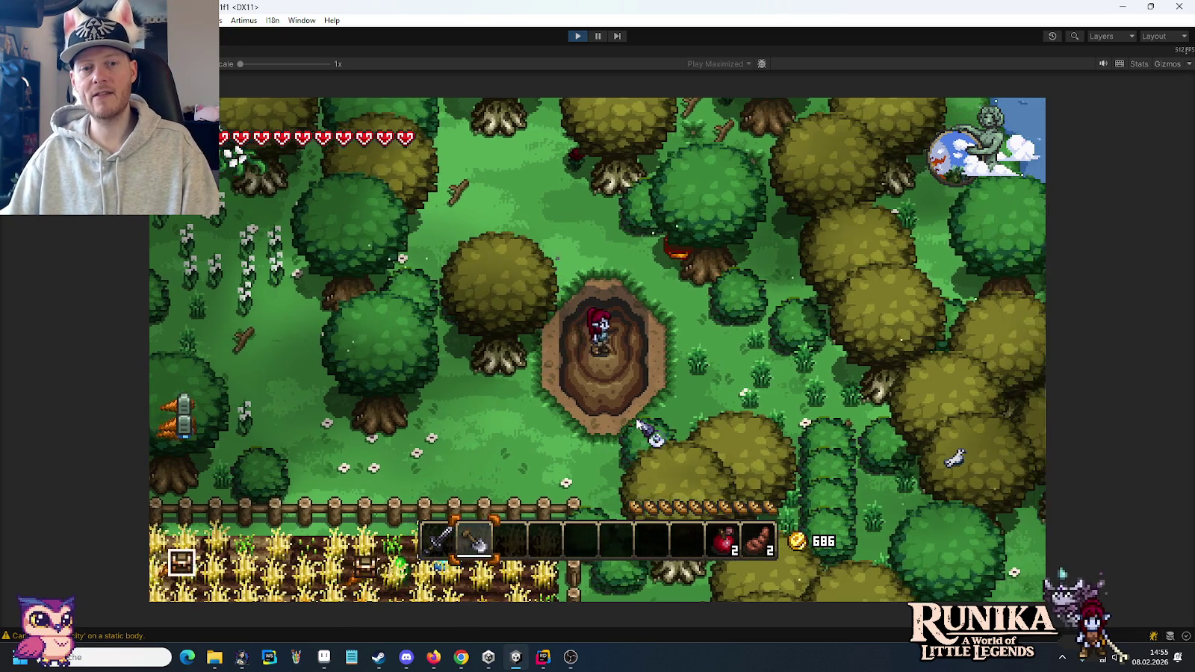
pyautogui.press('w')
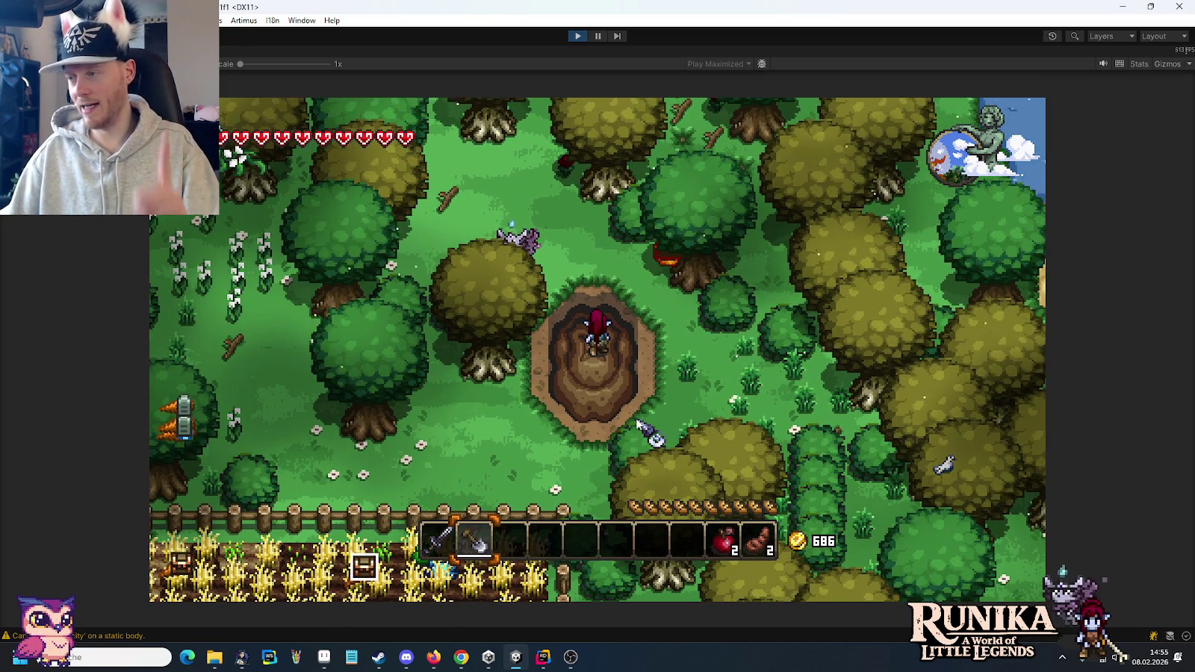
pyautogui.click(619, 353)
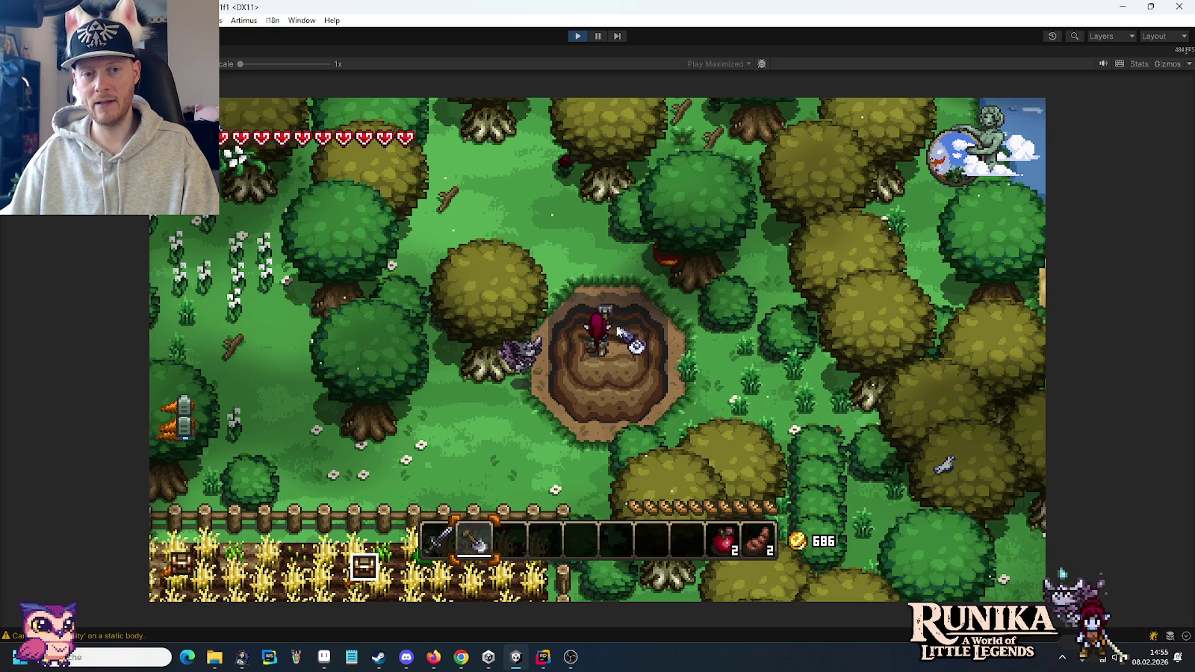
pyautogui.click(619, 331)
pyautogui.click(570, 353)
pyautogui.press('w')
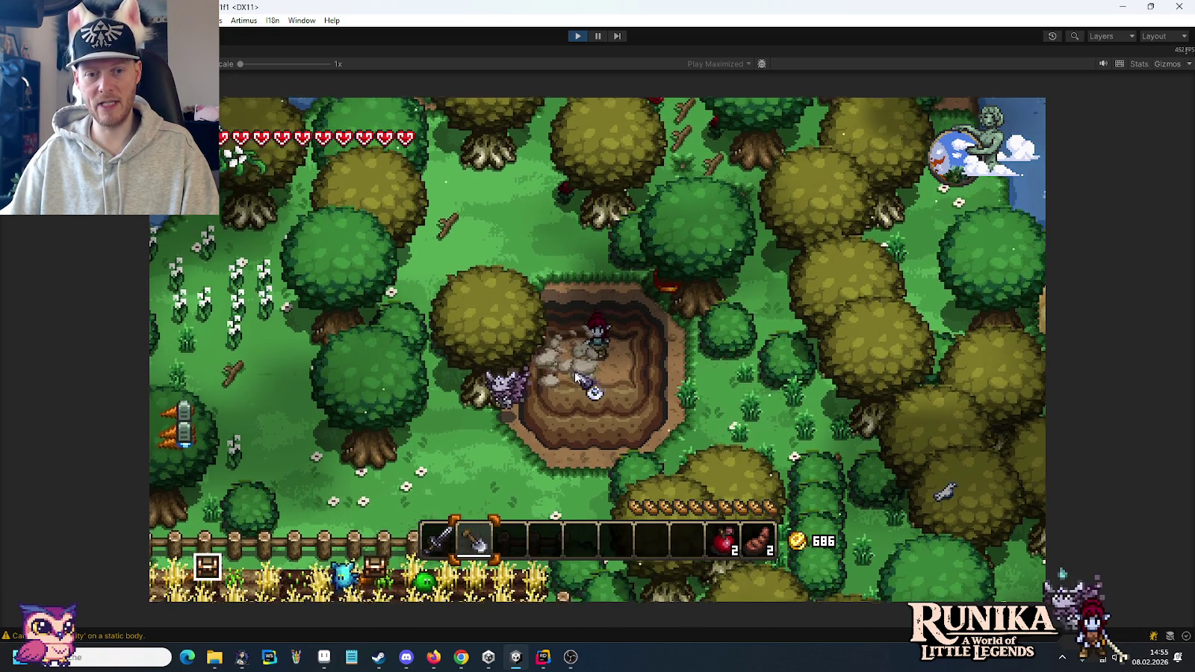
pyautogui.press('s')
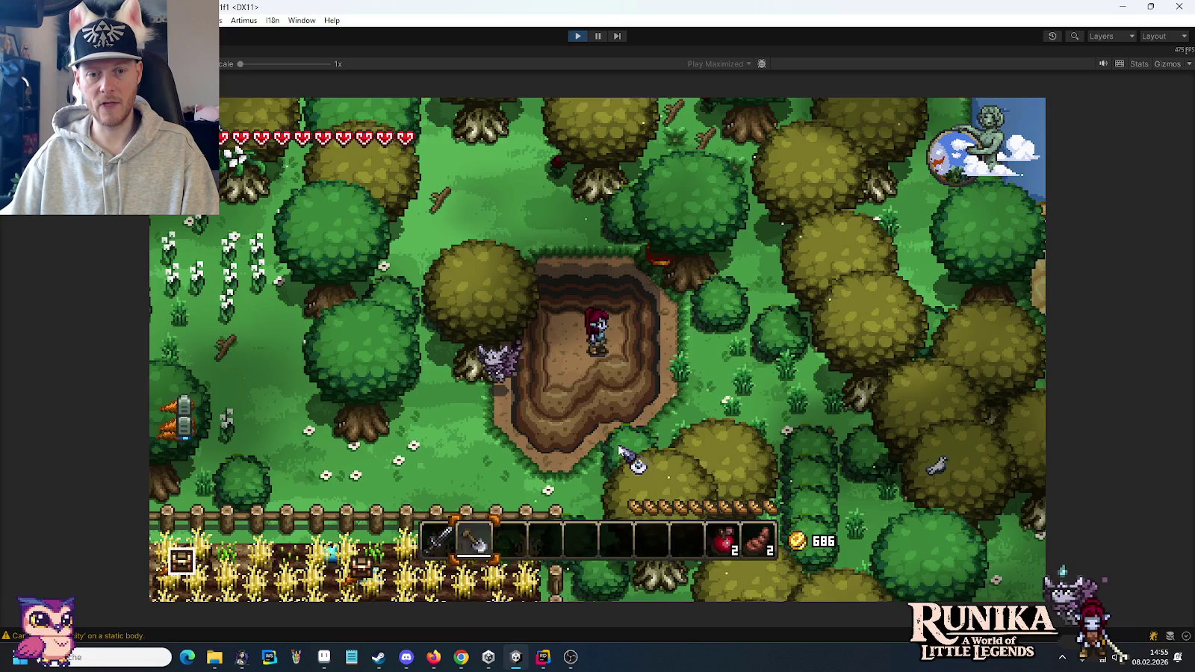
pyautogui.press('s')
pyautogui.press('d')
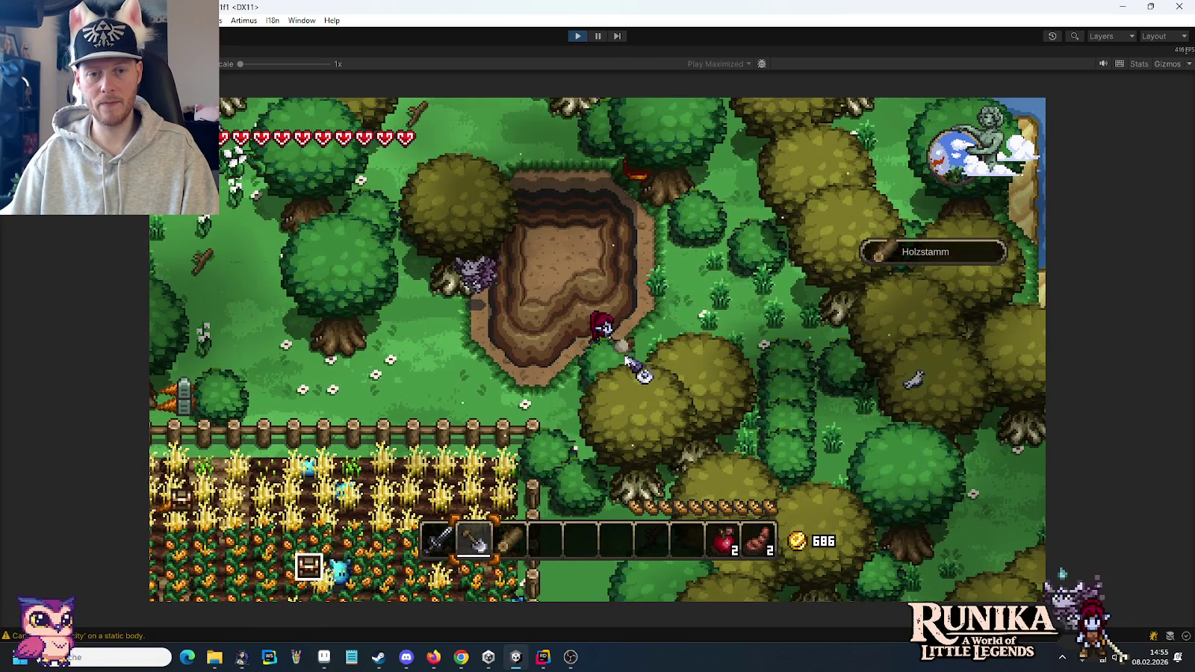
pyautogui.press('w')
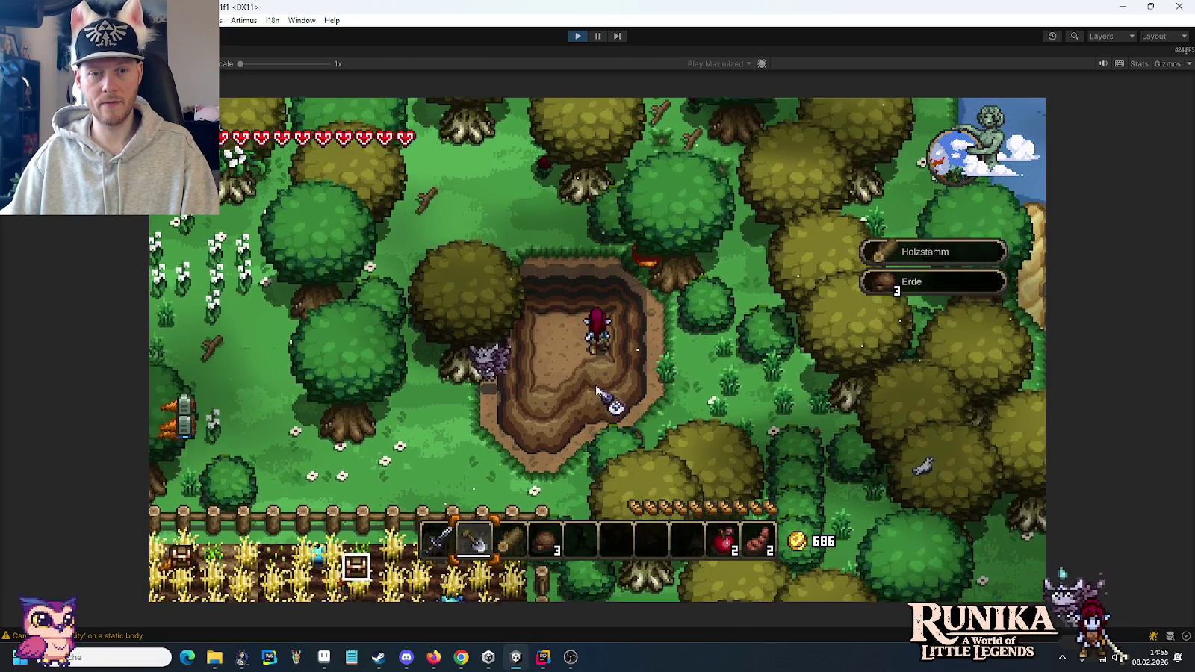
pyautogui.press('s')
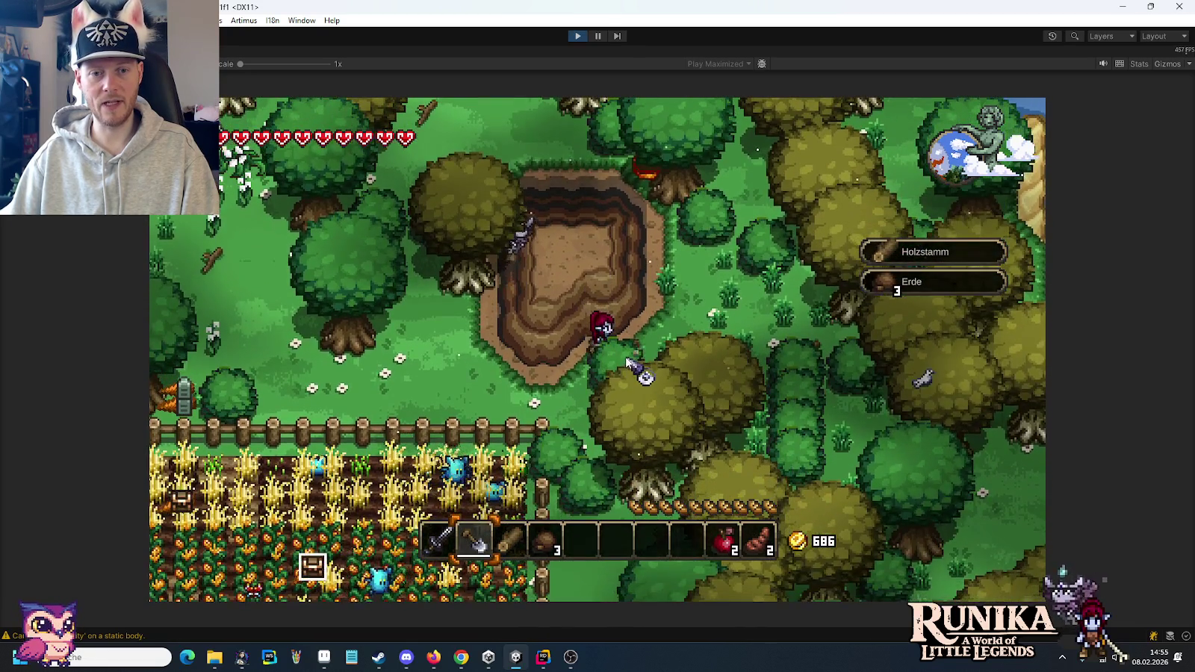
pyautogui.press('w')
pyautogui.click(592, 388)
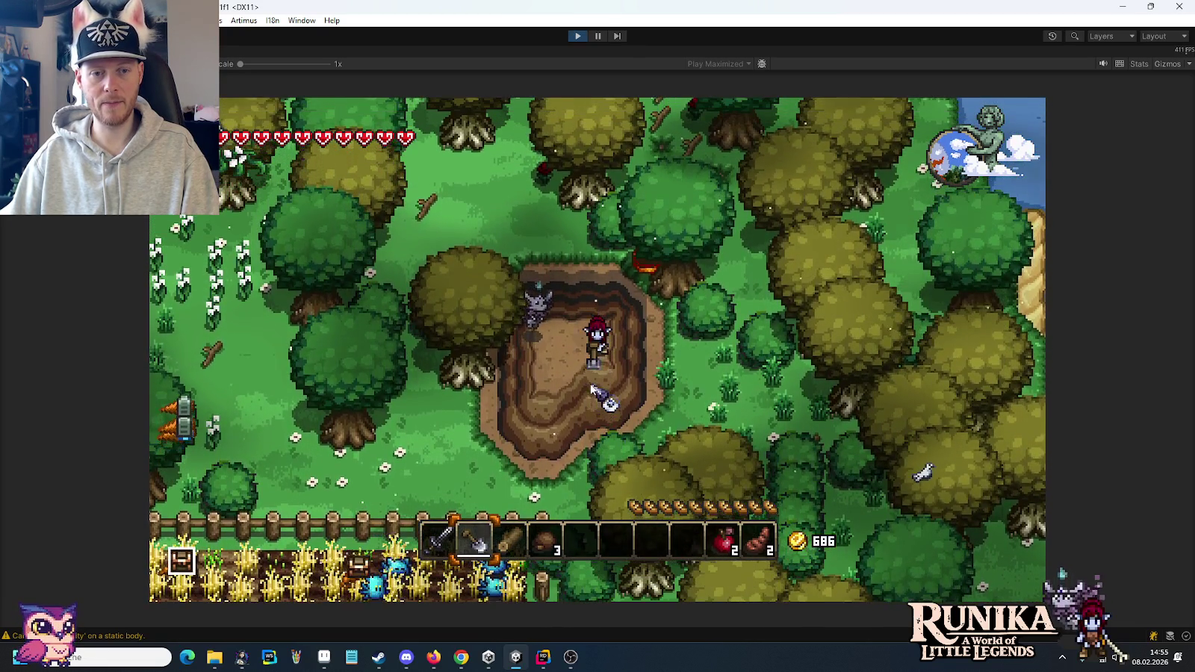
# - Walk out of the pit and dig a new hole beside it
pyautogui.press('a')
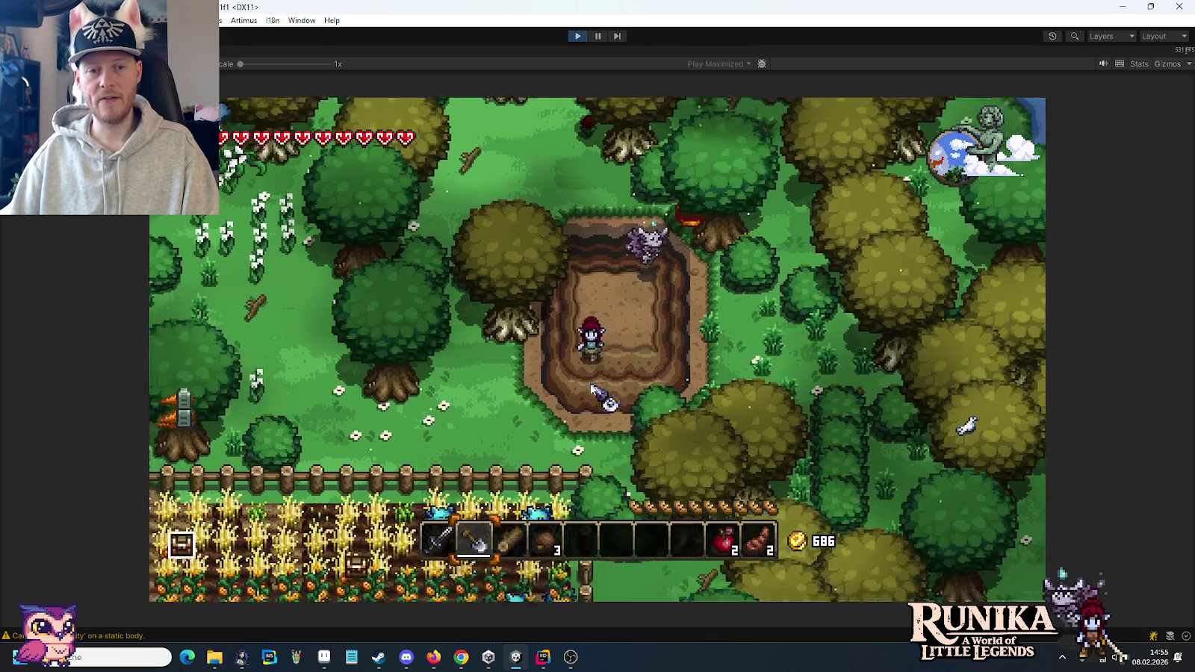
pyautogui.press('s')
pyautogui.press('s')
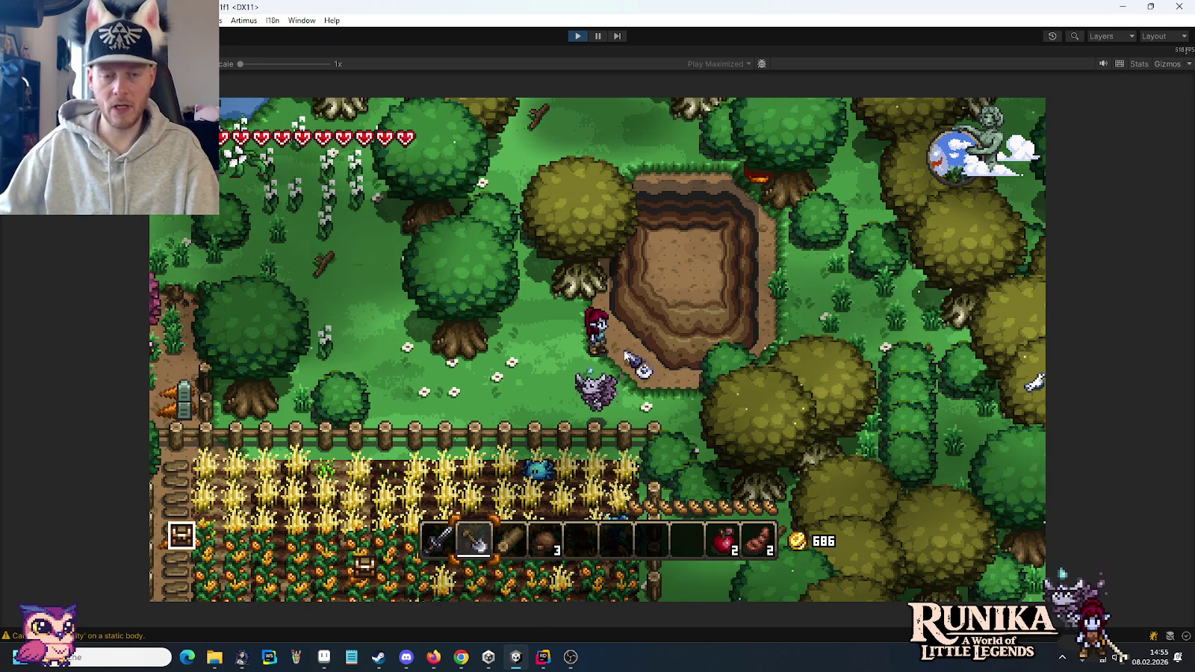
pyautogui.press('w')
pyautogui.press('d')
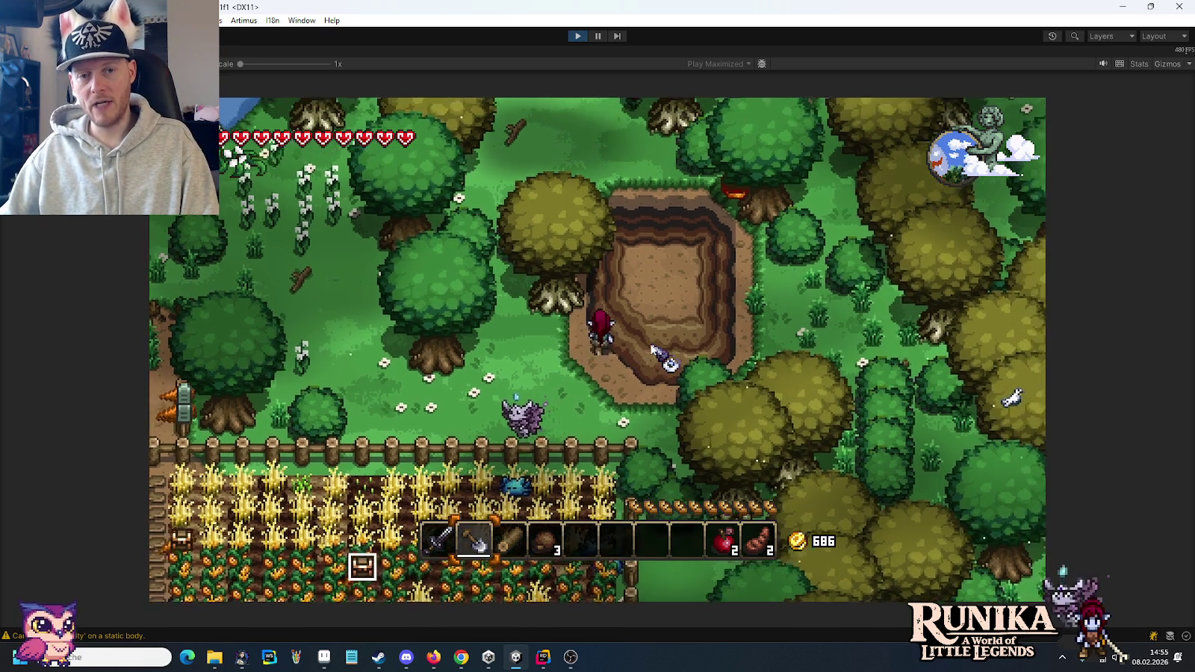
pyautogui.press('s')
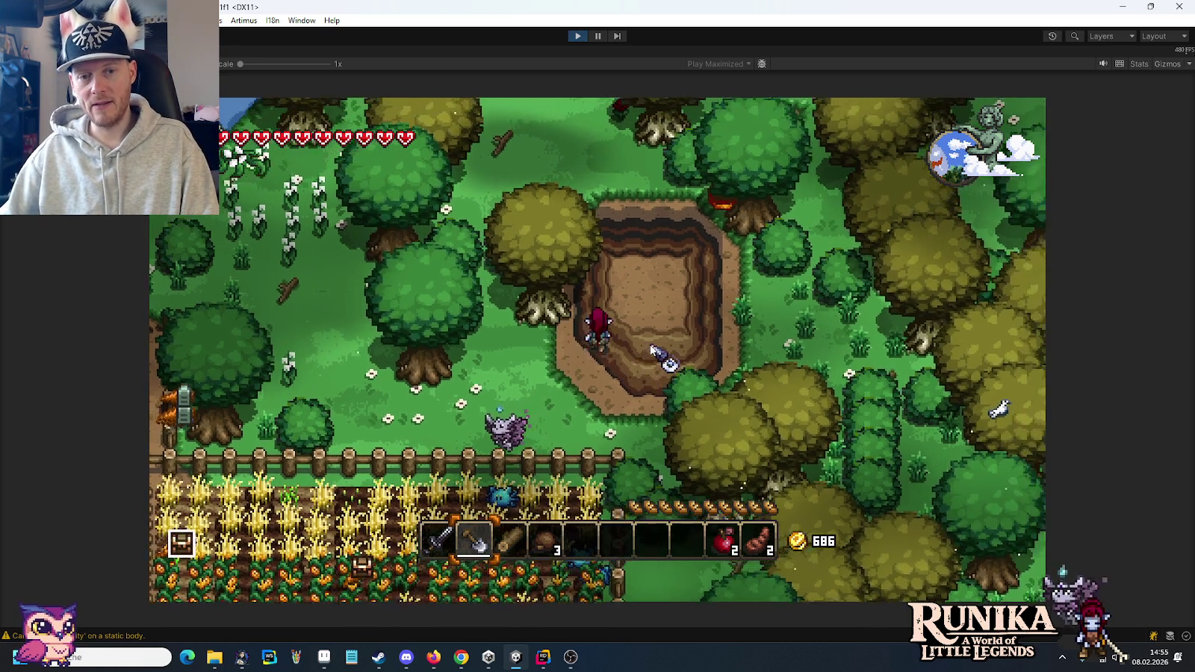
pyautogui.press('a')
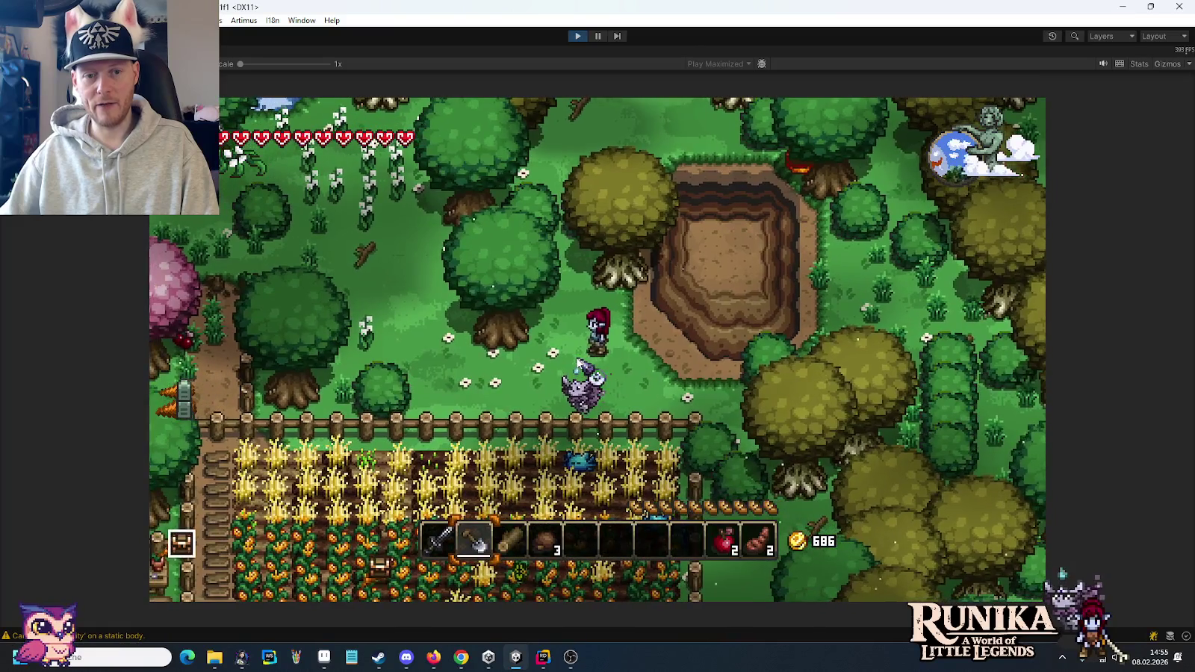
pyautogui.click(579, 364)
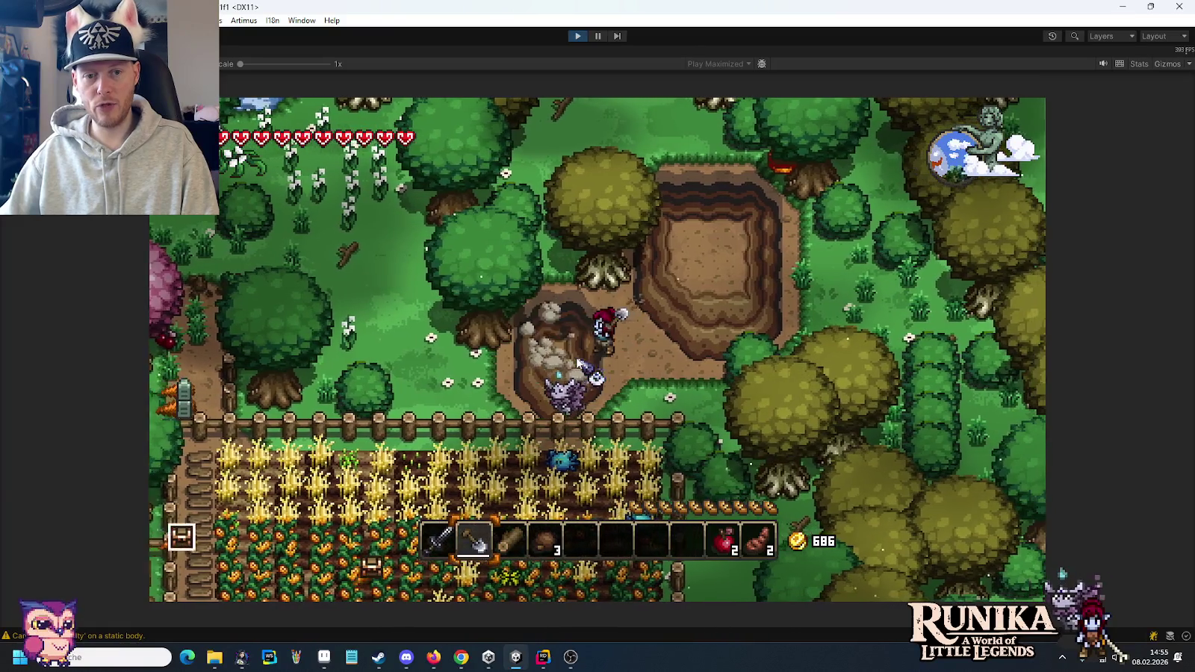
# - Refill most of the large pit with dirt, then stop the running game
pyautogui.press('w')
pyautogui.press('d')
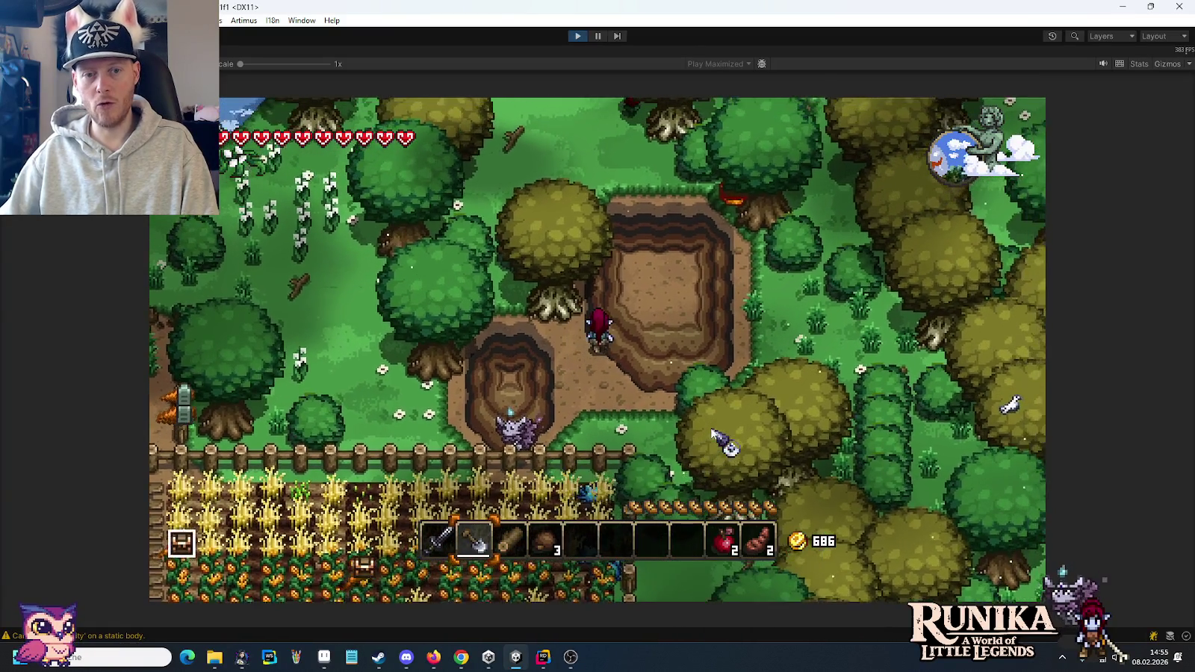
pyautogui.press('w')
pyautogui.press('d')
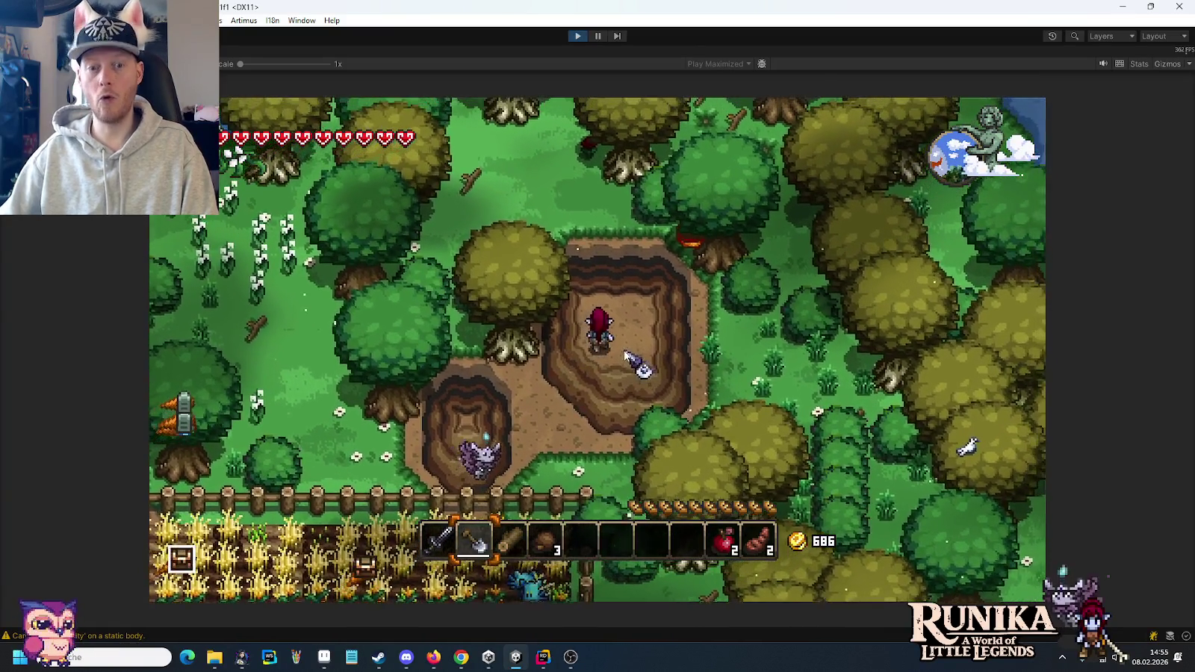
pyautogui.press('s')
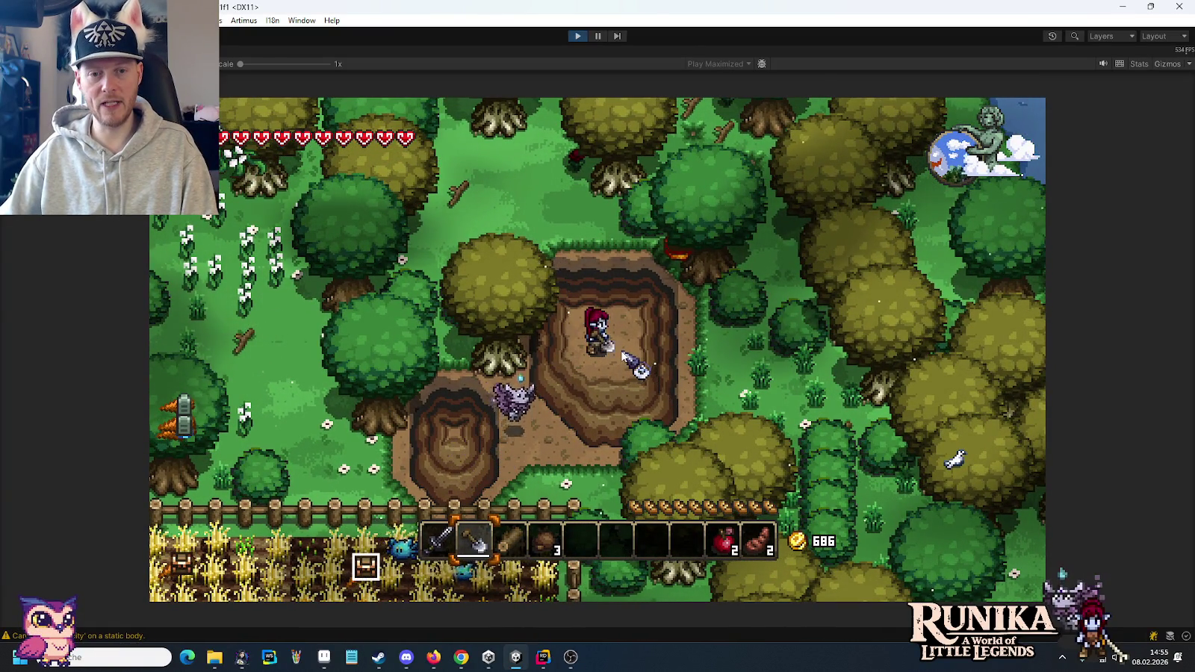
pyautogui.click(622, 357)
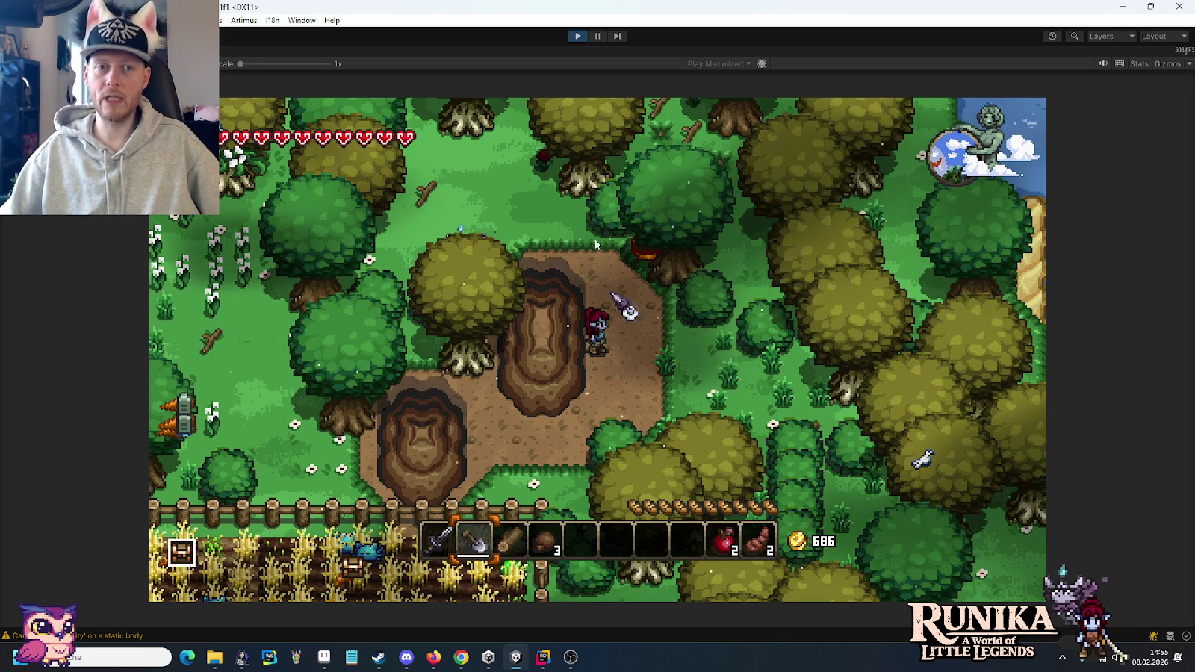
pyautogui.click(571, 36)
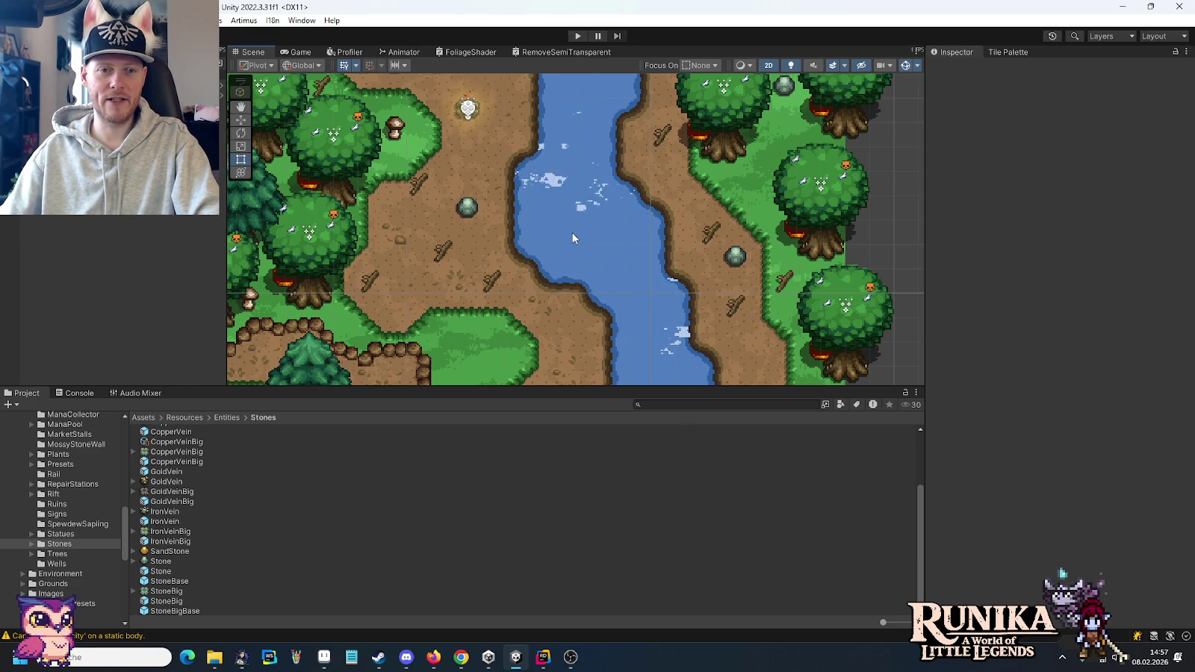
# - Pan and zoom the Scene view over the cliffs above the river and the southern forest and cave
pyautogui.moveTo(573, 237); pyautogui.dragTo(588, 254)
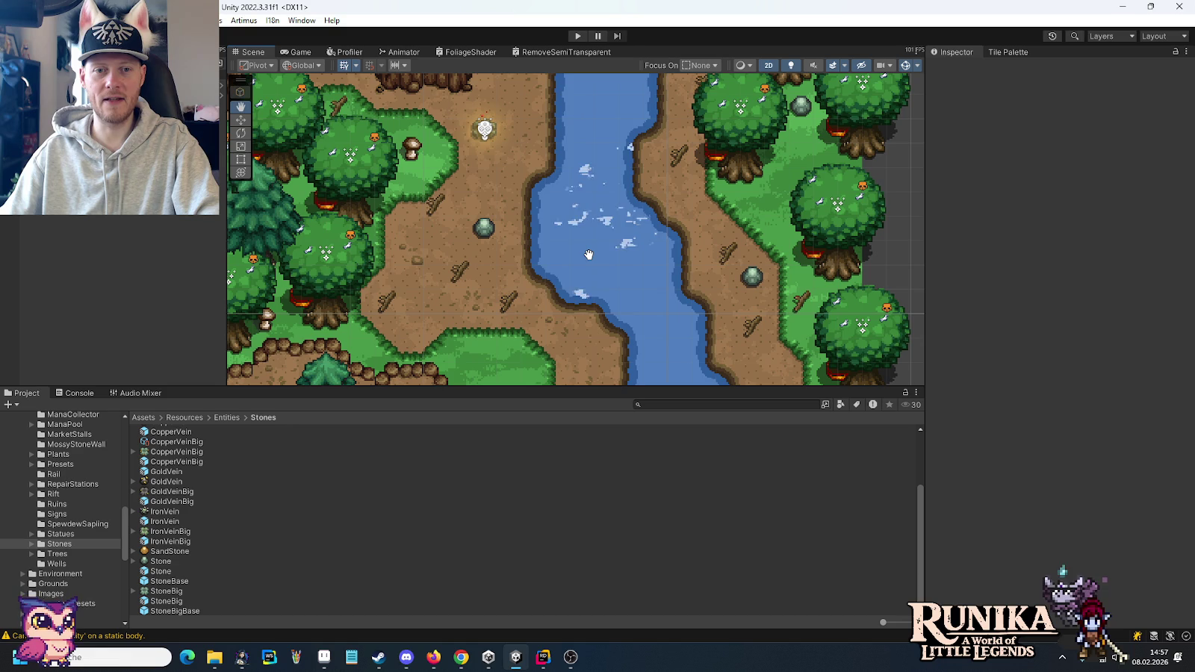
pyautogui.moveTo(589, 254); pyautogui.dragTo(612, 379)
pyautogui.moveTo(608, 143); pyautogui.dragTo(651, 304)
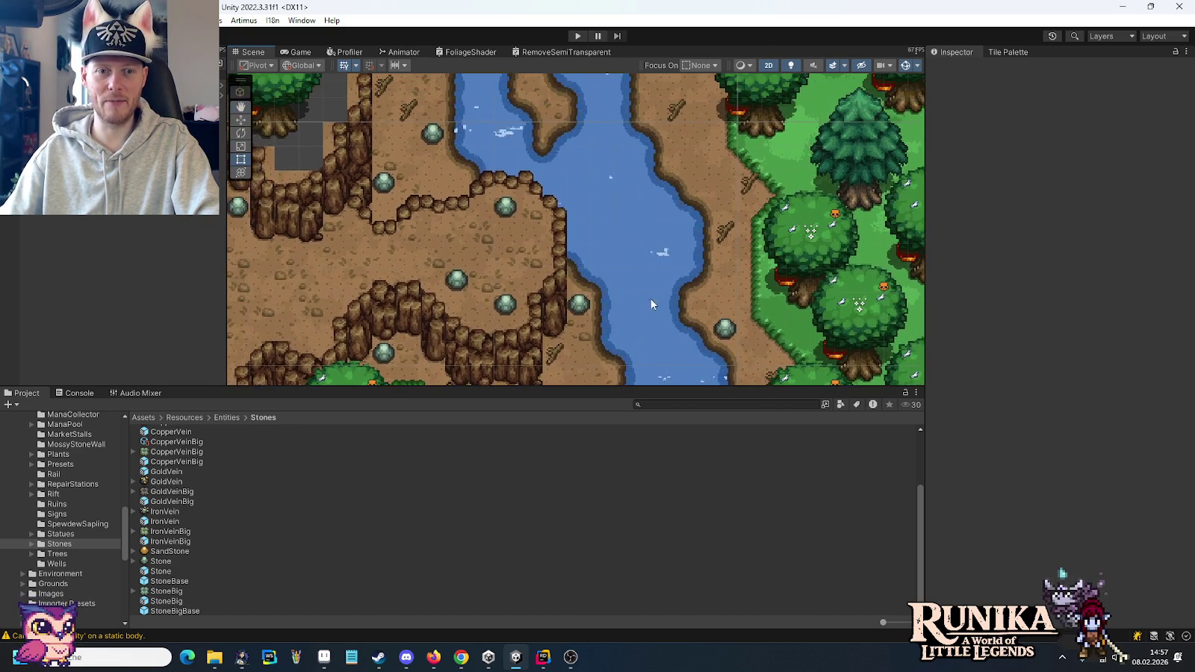
pyautogui.scroll(-2, 652, 303)
pyautogui.scroll(-2, 650, 299)
pyautogui.scroll(-1, 642, 302)
pyautogui.scroll(-1, 615, 304)
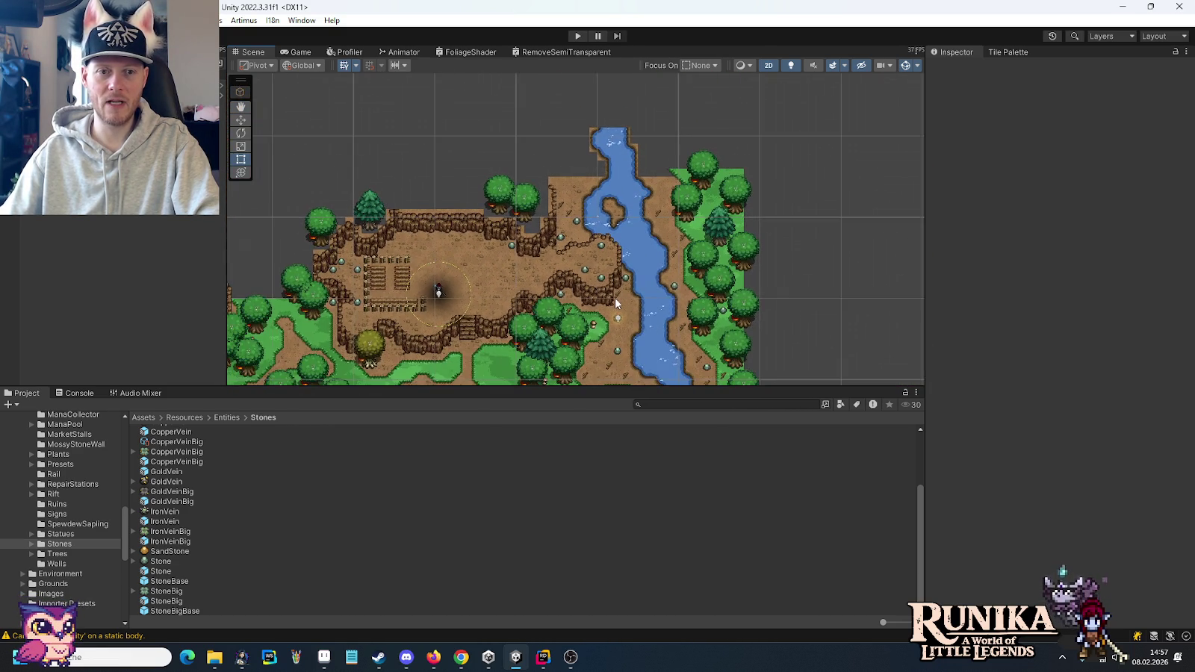
pyautogui.moveTo(616, 302); pyautogui.dragTo(631, 142)
pyautogui.moveTo(621, 284)
pyautogui.mouseDown()
pyautogui.moveTo(737, 192)
pyautogui.moveTo(761, 193)
pyautogui.moveTo(773, 227)
pyautogui.mouseUp()
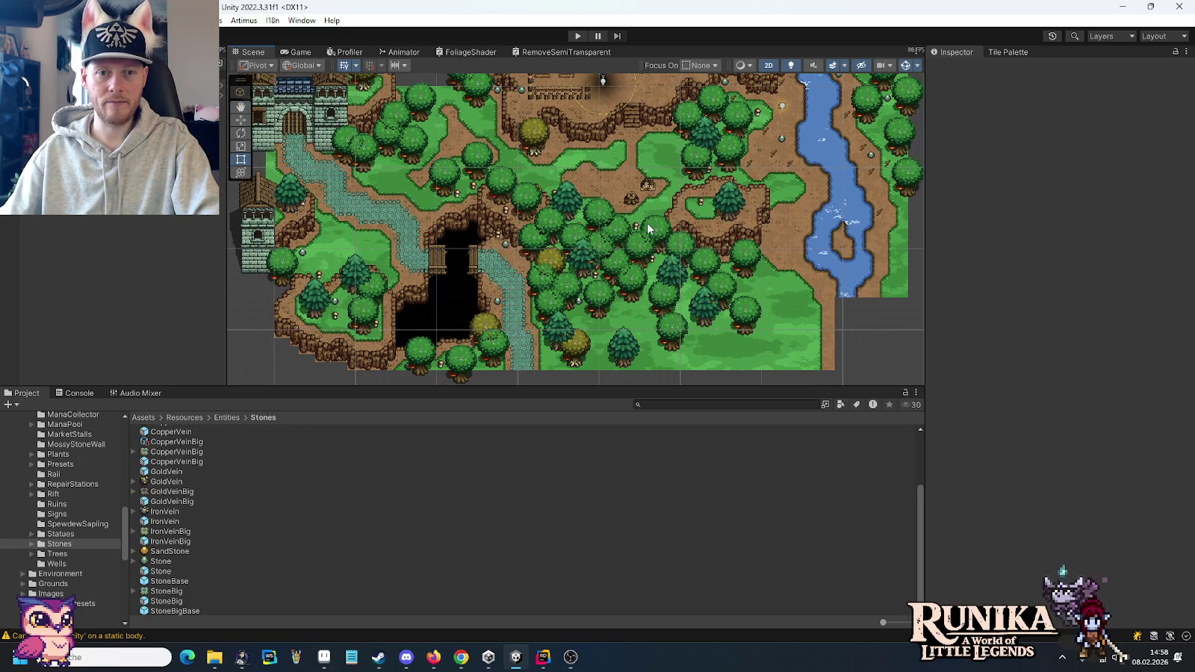
pyautogui.scroll(2, 647, 223)
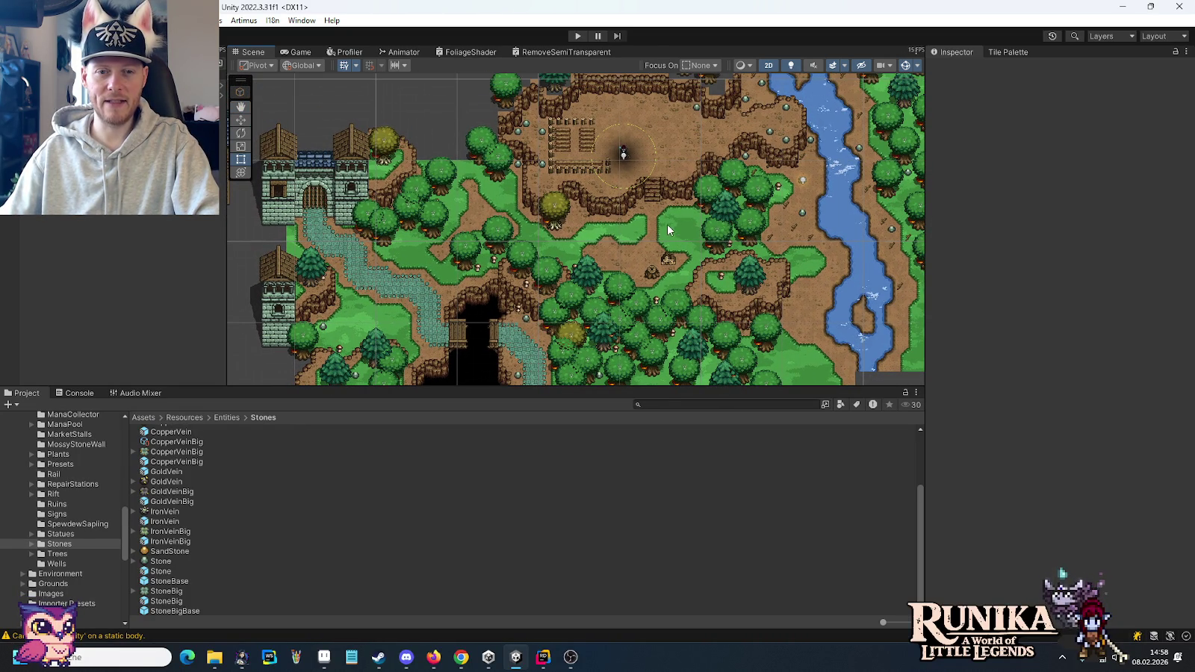
# - Pan the Scene view across the forest and the river's east bank, centring on the river island
pyautogui.moveTo(681, 290); pyautogui.dragTo(675, 222)
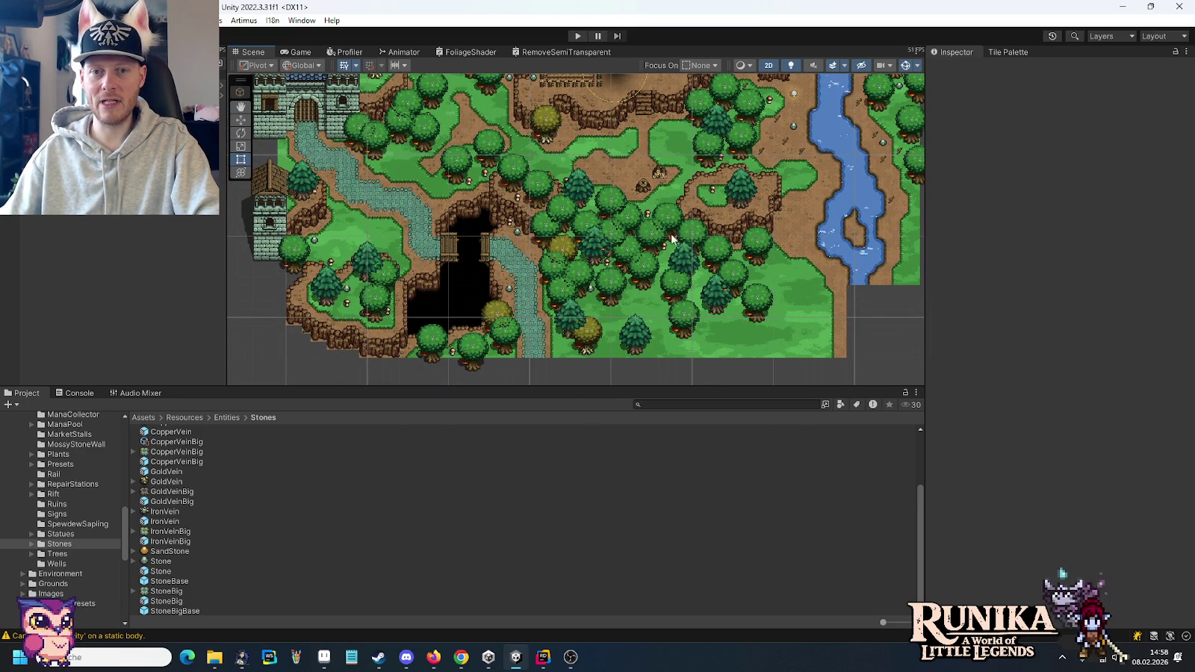
pyautogui.press('Up')
pyautogui.press('Left')
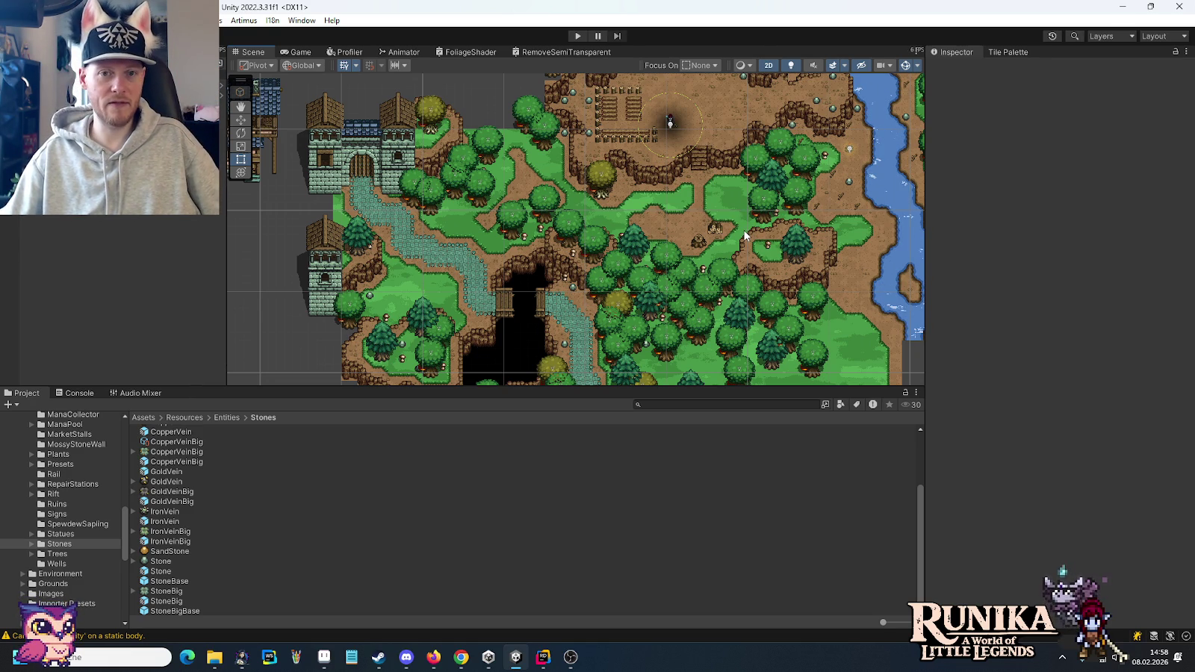
pyautogui.moveTo(744, 236); pyautogui.dragTo(512, 239)
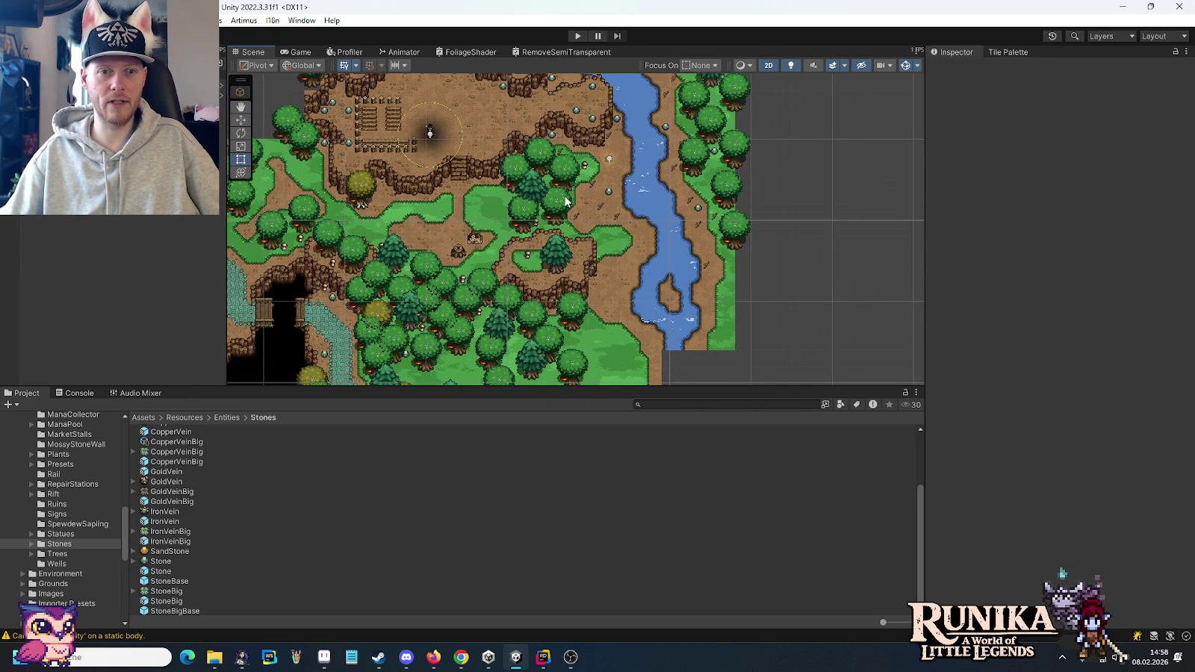
pyautogui.moveTo(571, 188); pyautogui.dragTo(583, 295)
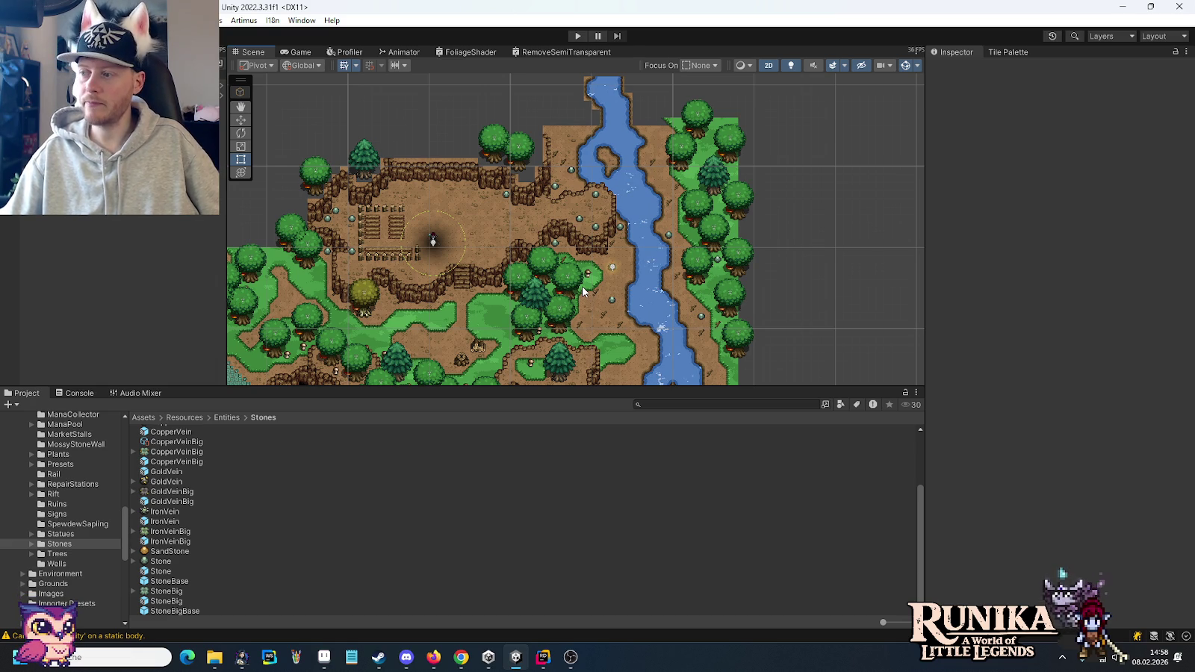
pyautogui.scroll(3, 631, 266)
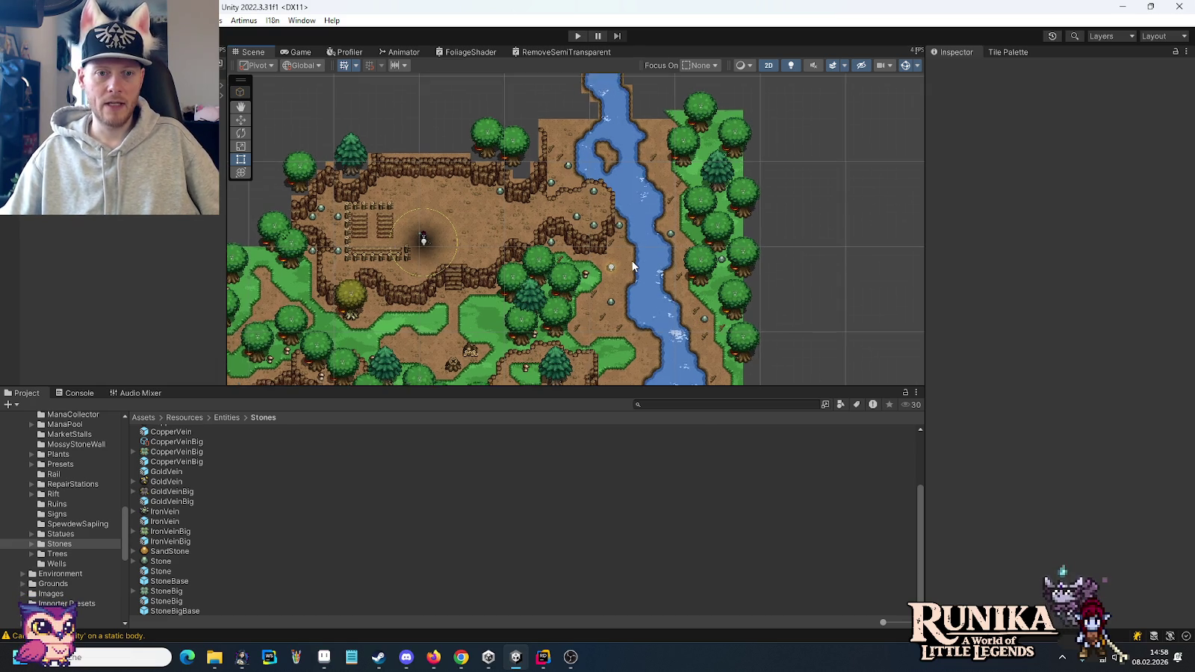
pyautogui.moveTo(631, 266); pyautogui.dragTo(642, 306)
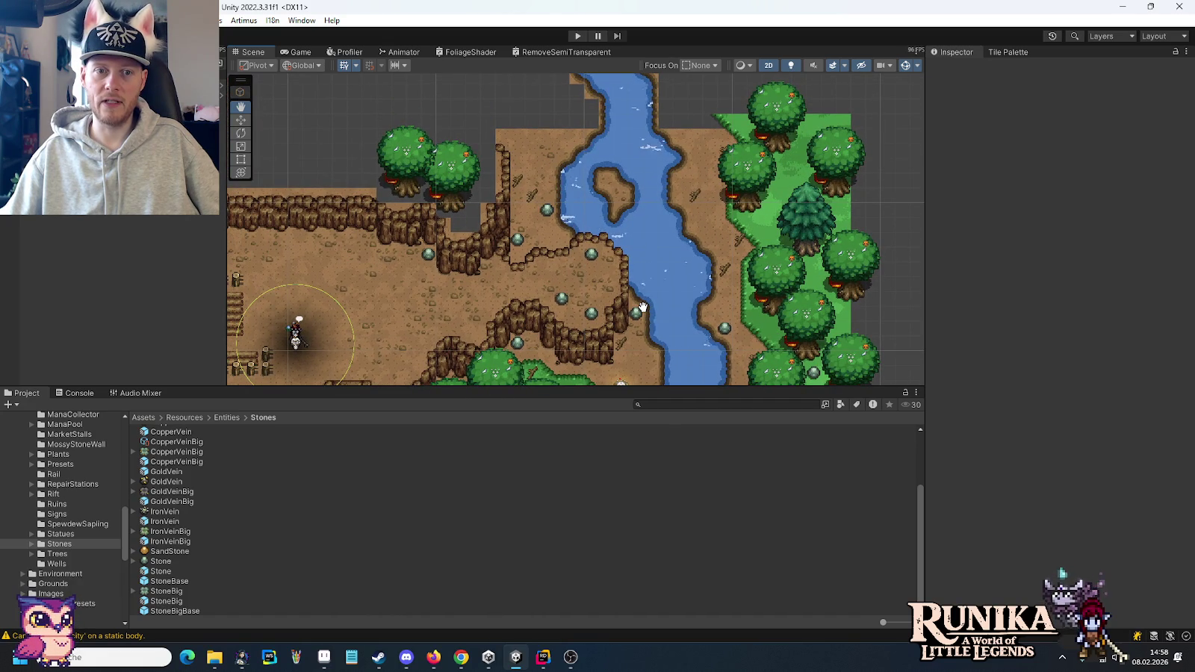
pyautogui.moveTo(642, 306); pyautogui.dragTo(642, 306)
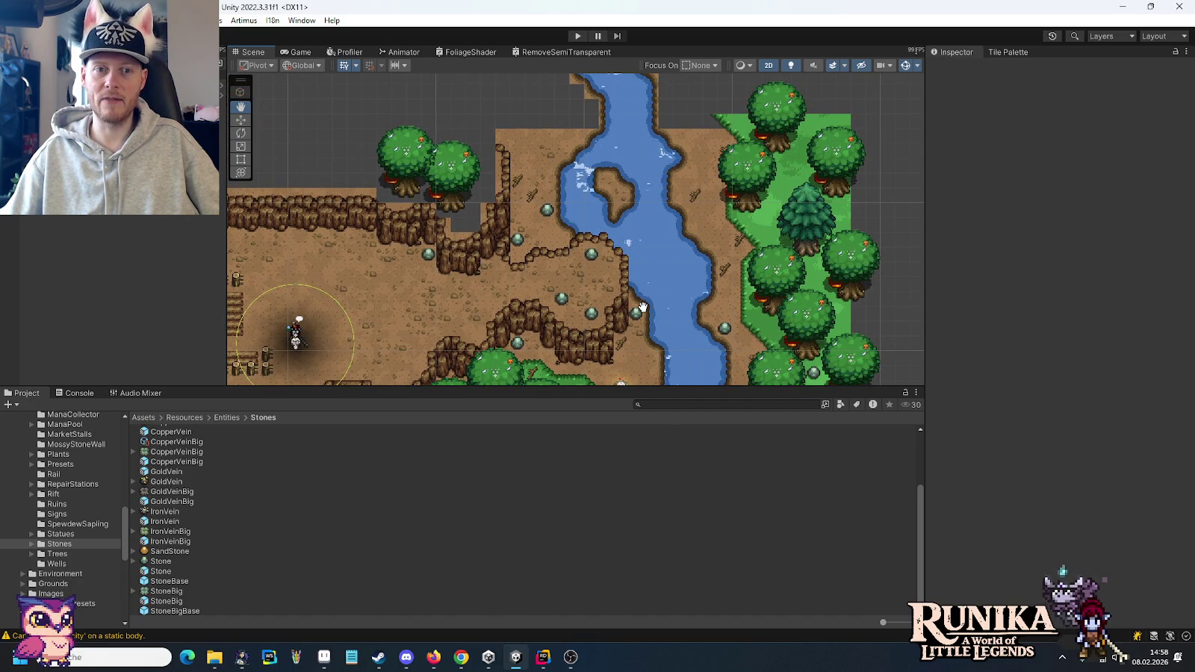
pyautogui.scroll(2, 636, 227)
pyautogui.scroll(2, 636, 227)
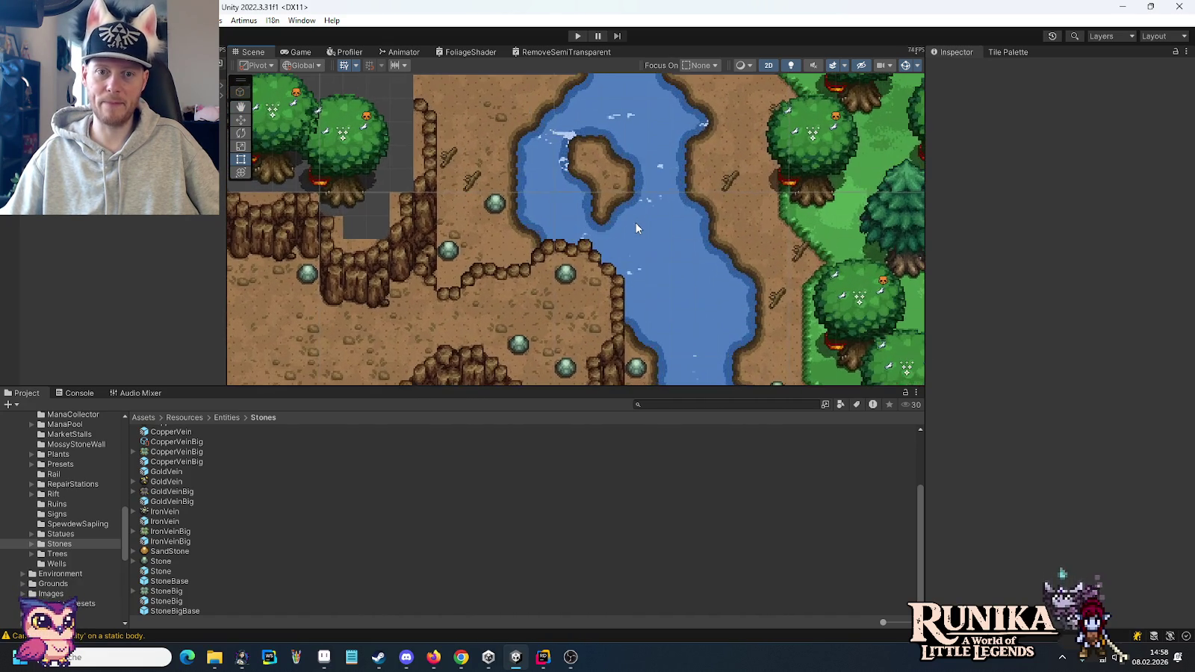
pyautogui.moveTo(638, 238); pyautogui.dragTo(603, 303)
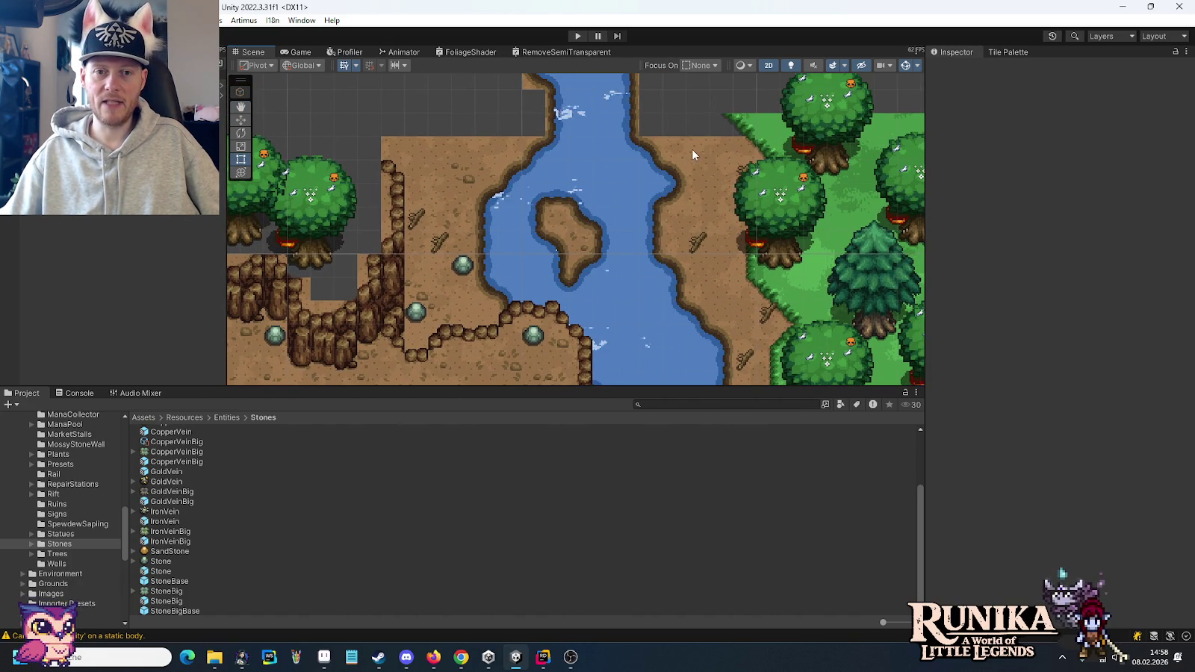
pyautogui.scroll(1, 725, 164)
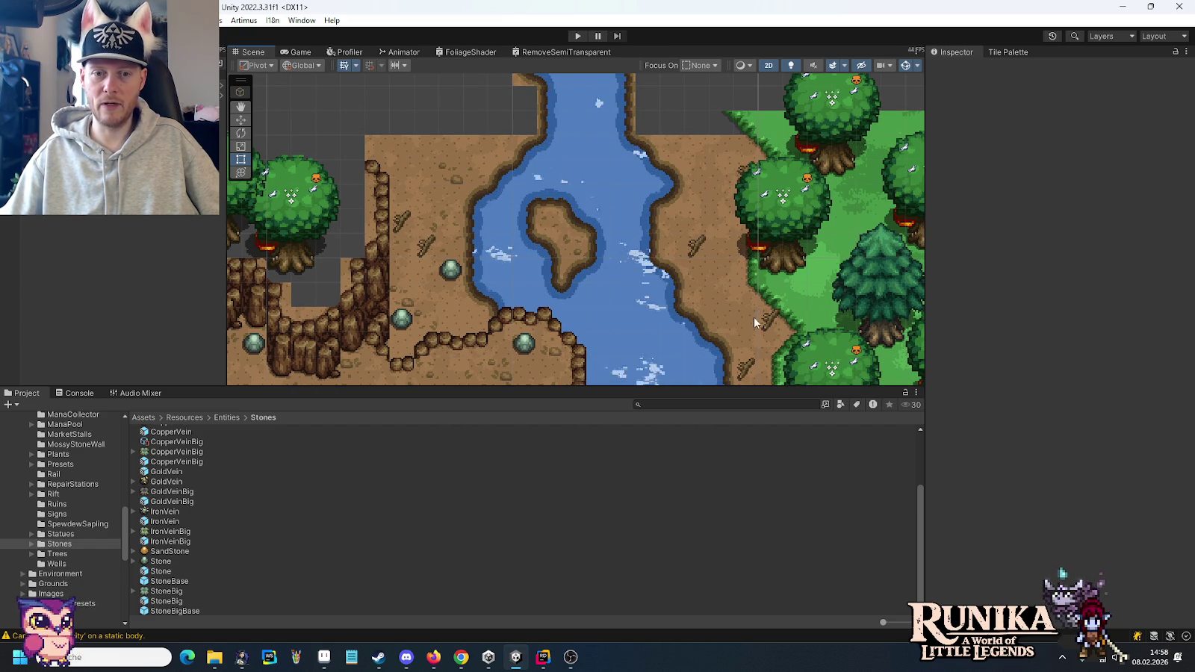
# - Shift the Scene view along the riverbank forest beside the river
pyautogui.moveTo(629, 266); pyautogui.dragTo(686, 93)
pyautogui.moveTo(427, 299)
pyautogui.mouseDown()
pyautogui.moveTo(599, 269)
pyautogui.moveTo(643, 285)
pyautogui.moveTo(548, 165)
pyautogui.mouseUp()
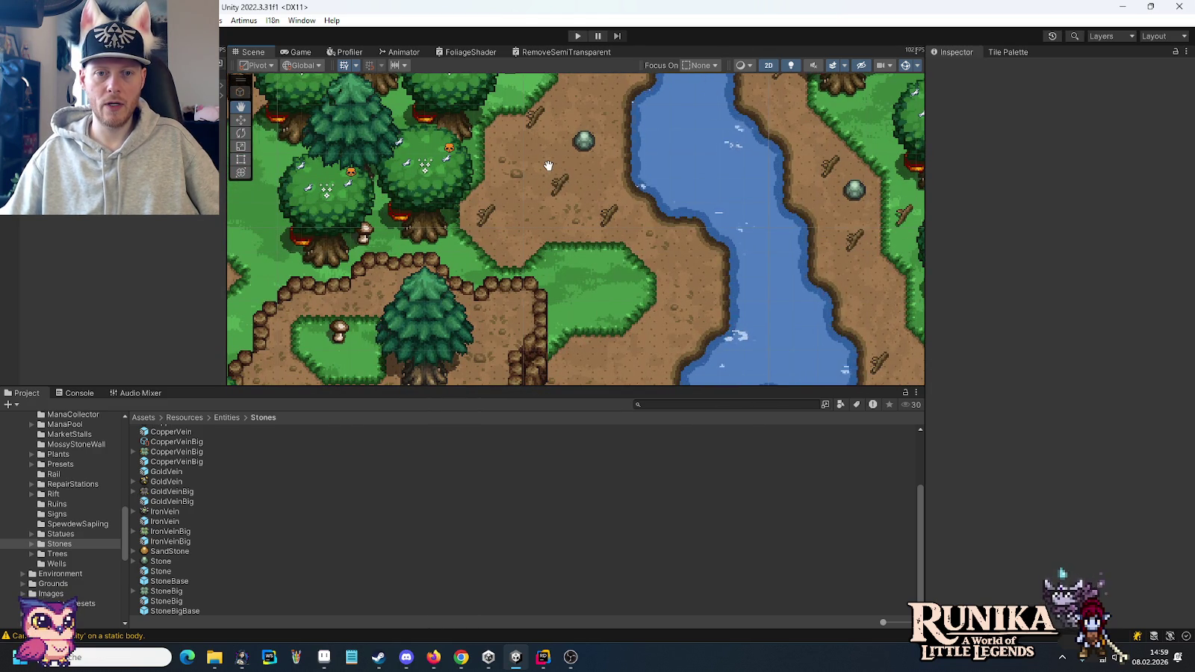
pyautogui.moveTo(548, 165); pyautogui.dragTo(556, 240)
pyautogui.press('Up')
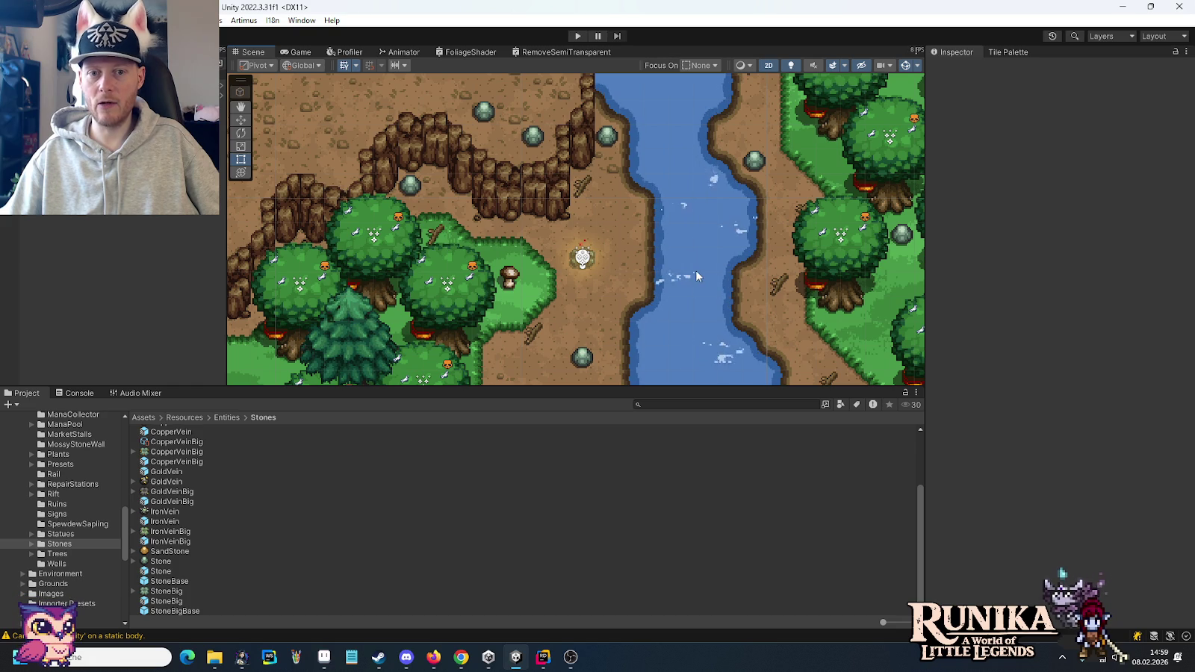
pyautogui.moveTo(696, 272); pyautogui.dragTo(679, 232)
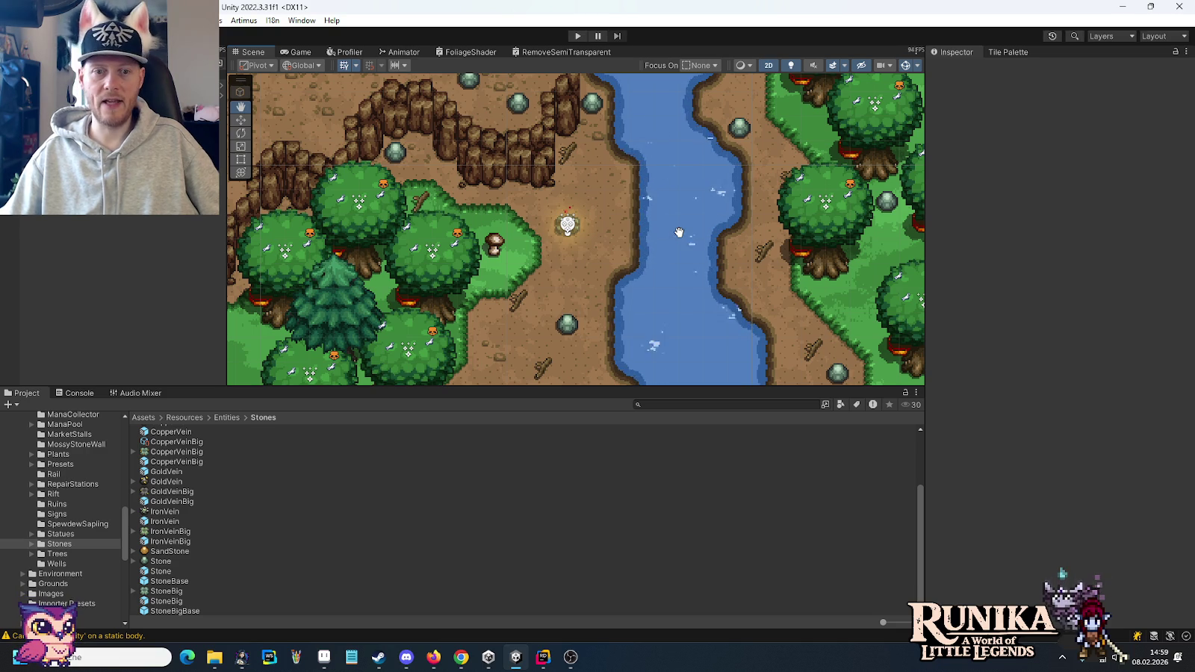
# - Nudge the view north with the Hand tool (Q), then return to the Rect tool (T)
pyautogui.press('t')
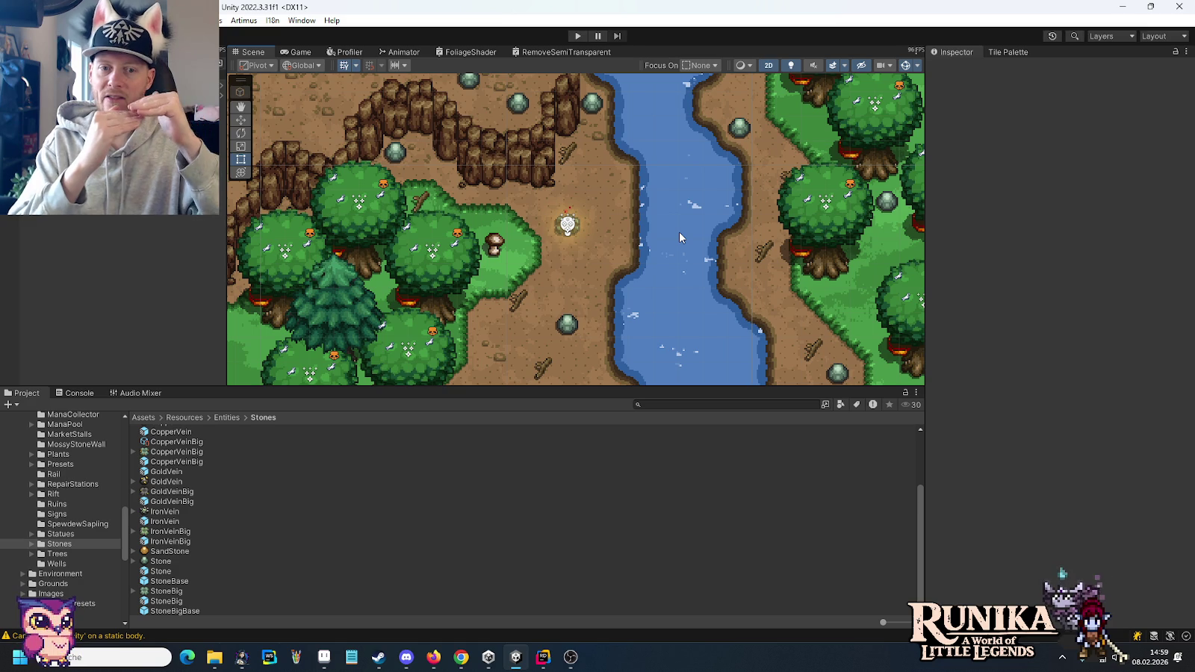
pyautogui.press('q')
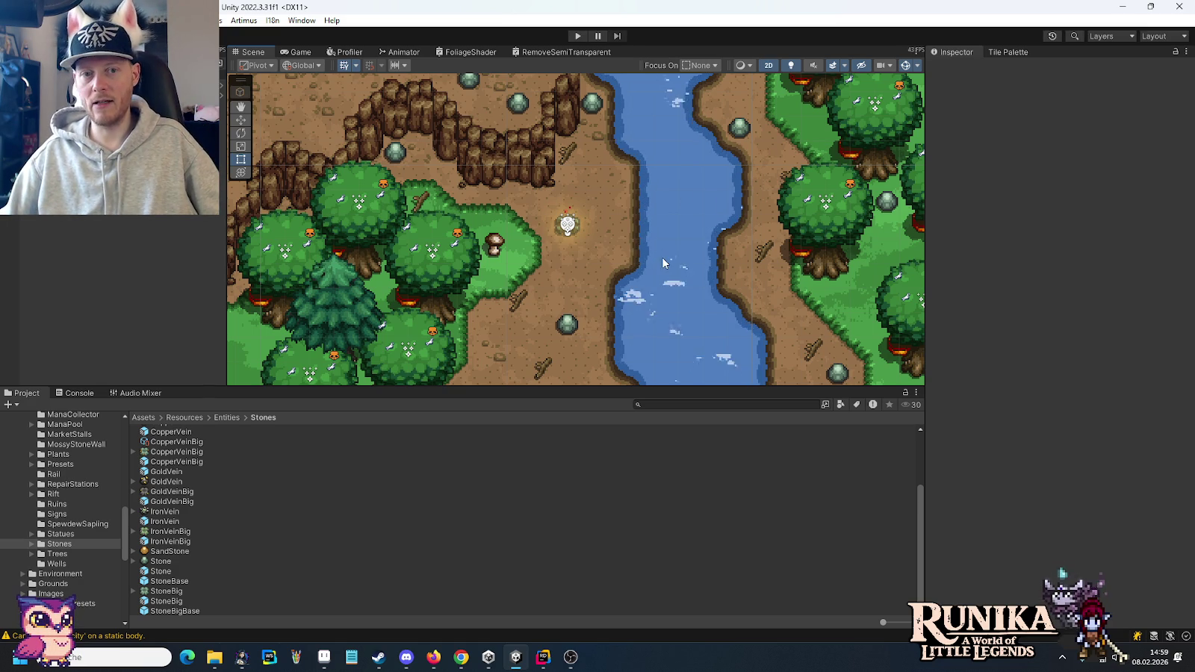
pyautogui.press('Up')
pyautogui.press('Up')
pyautogui.press('Up')
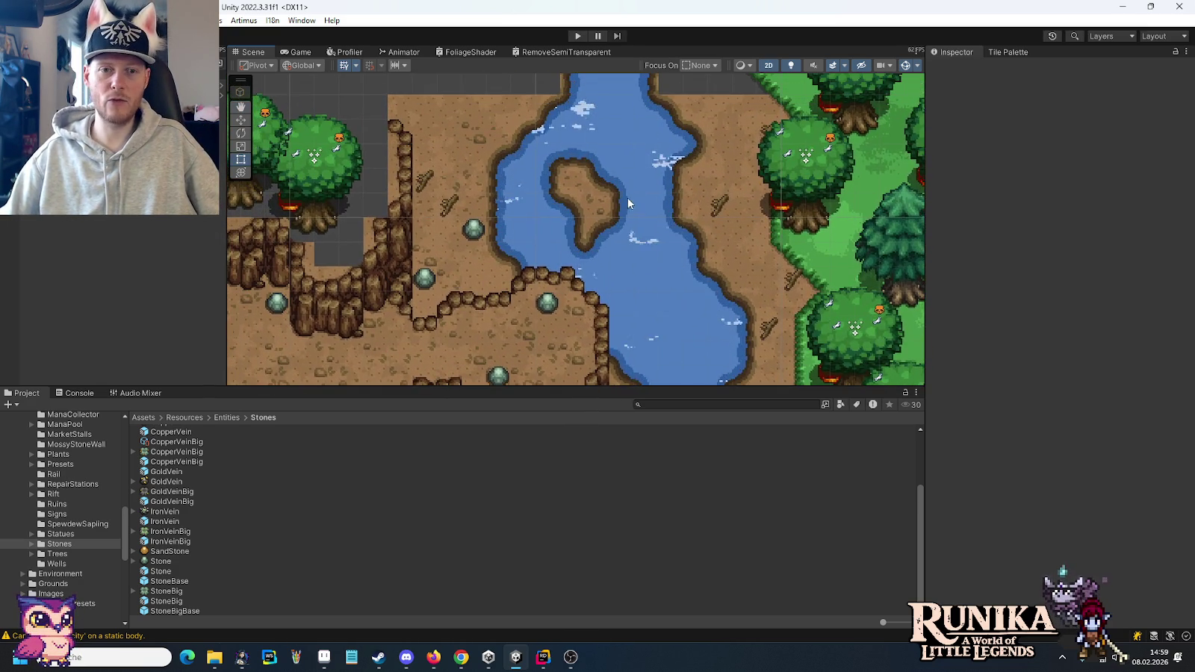
pyautogui.press('Up')
pyautogui.press('Up')
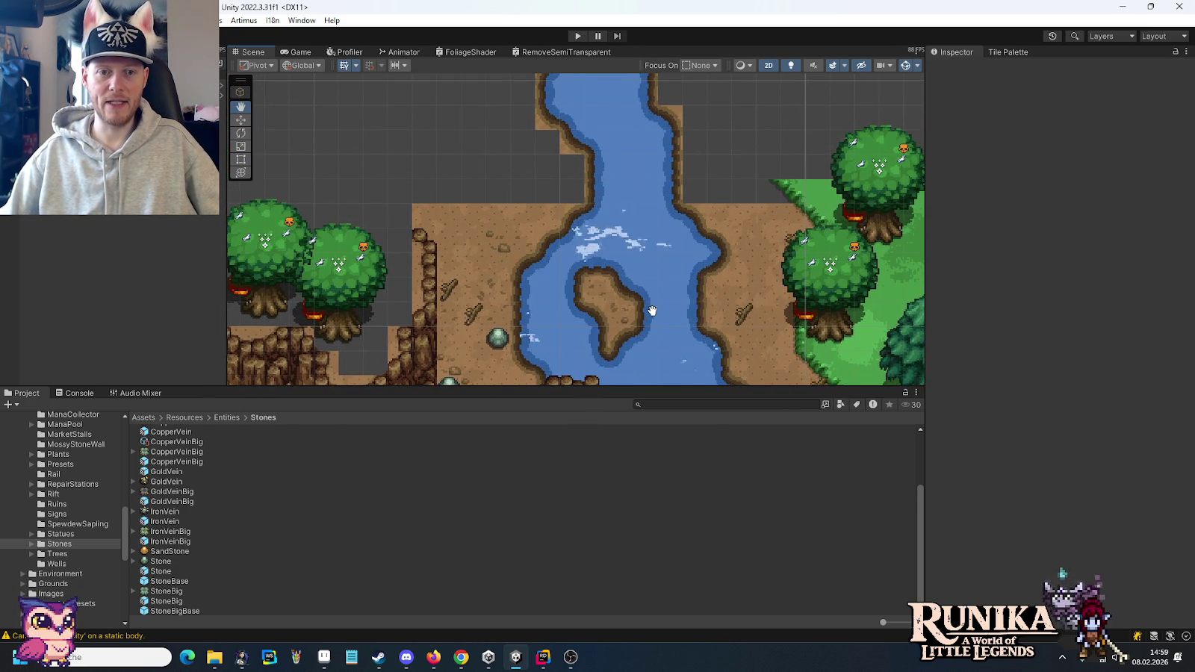
pyautogui.press('Down')
pyautogui.press('Down')
pyautogui.press('Down')
pyautogui.press('t')
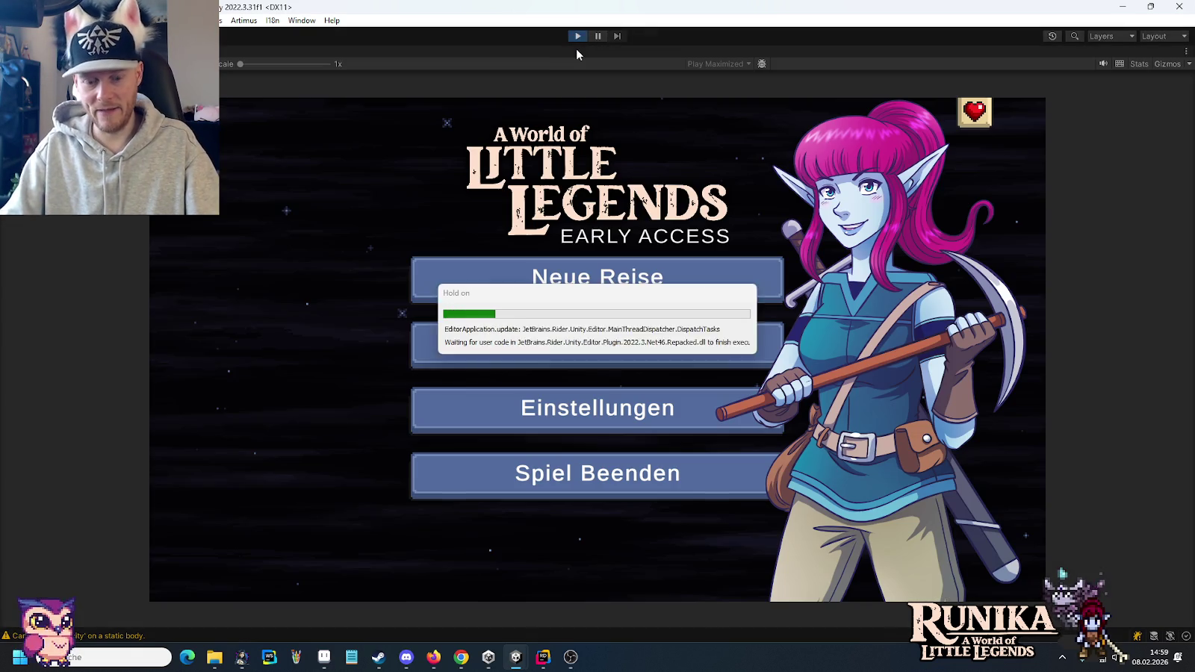
# - Load the first save slot from the main menu and continue past the loading tip
pyautogui.click(557, 341)
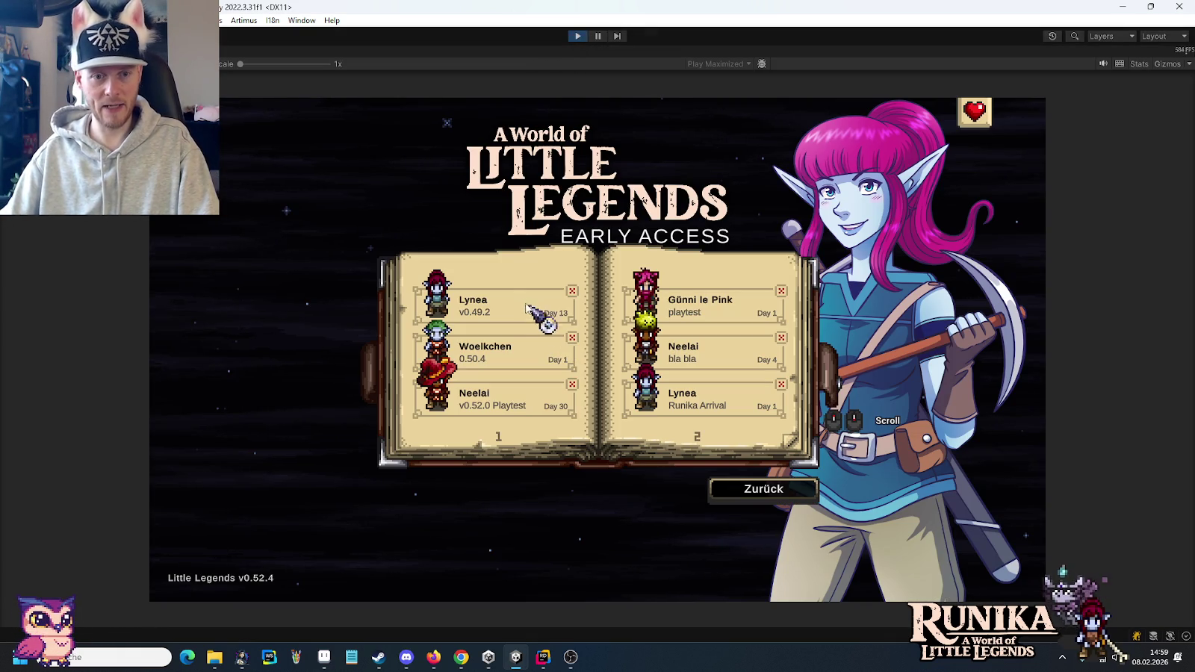
pyautogui.click(497, 312)
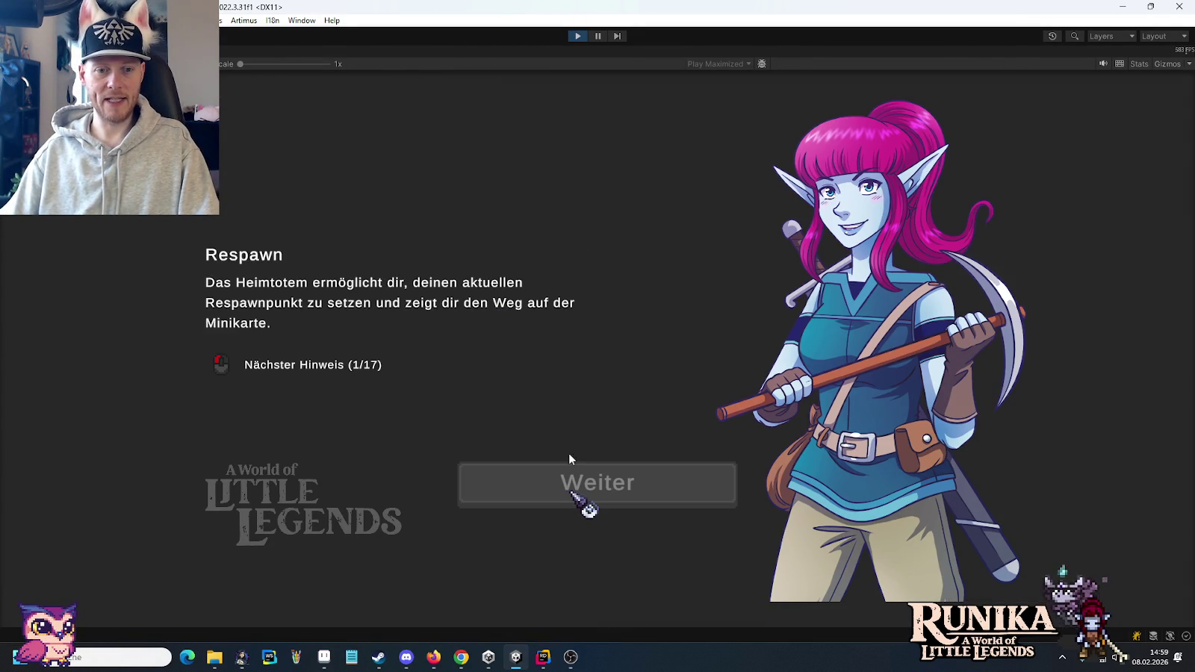
pyautogui.click(571, 419)
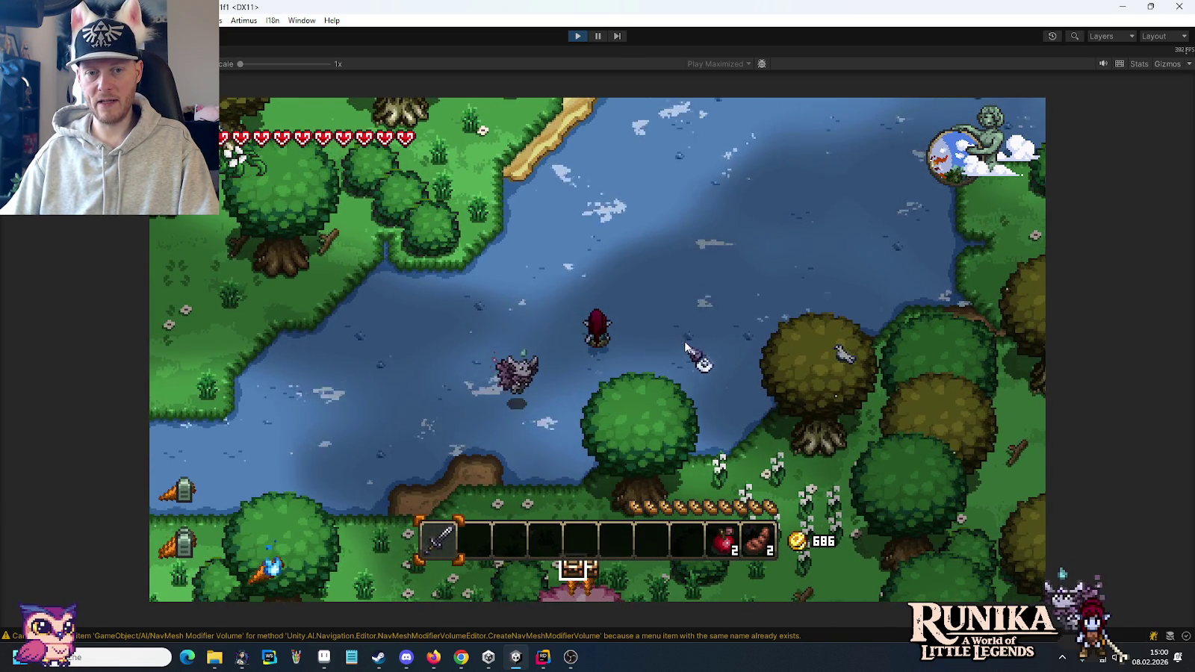
# - Walk the character north-east with W and D out into the middle of the river
pyautogui.press('w')
pyautogui.press('d')
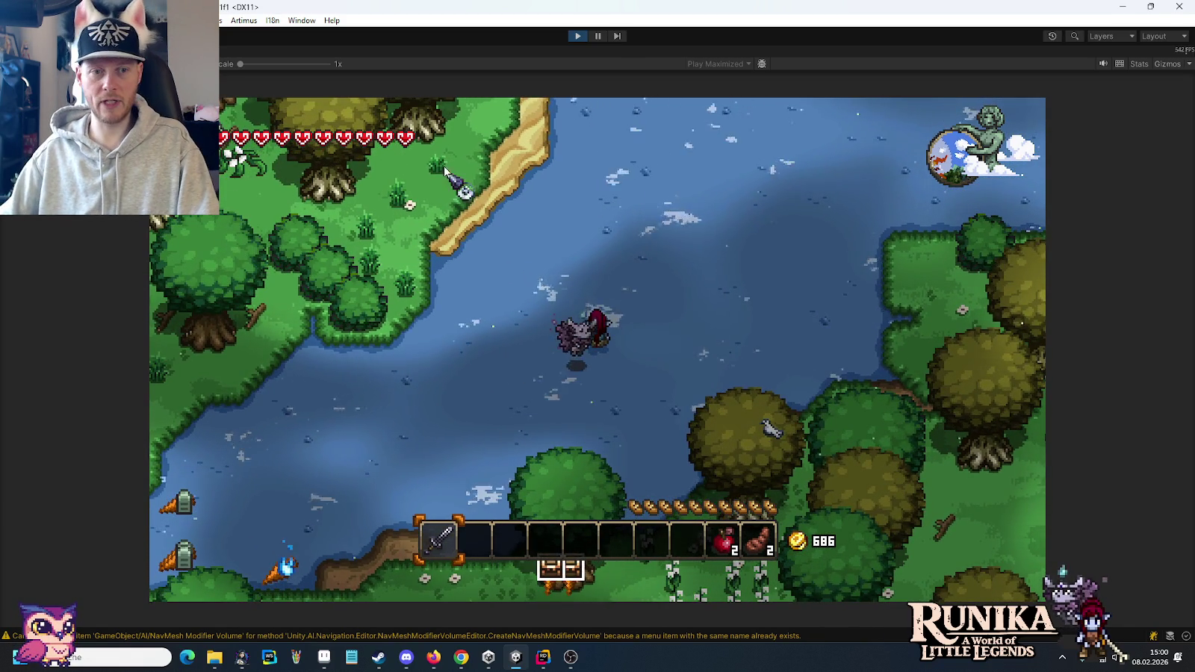
pyautogui.press('w')
pyautogui.press('d')
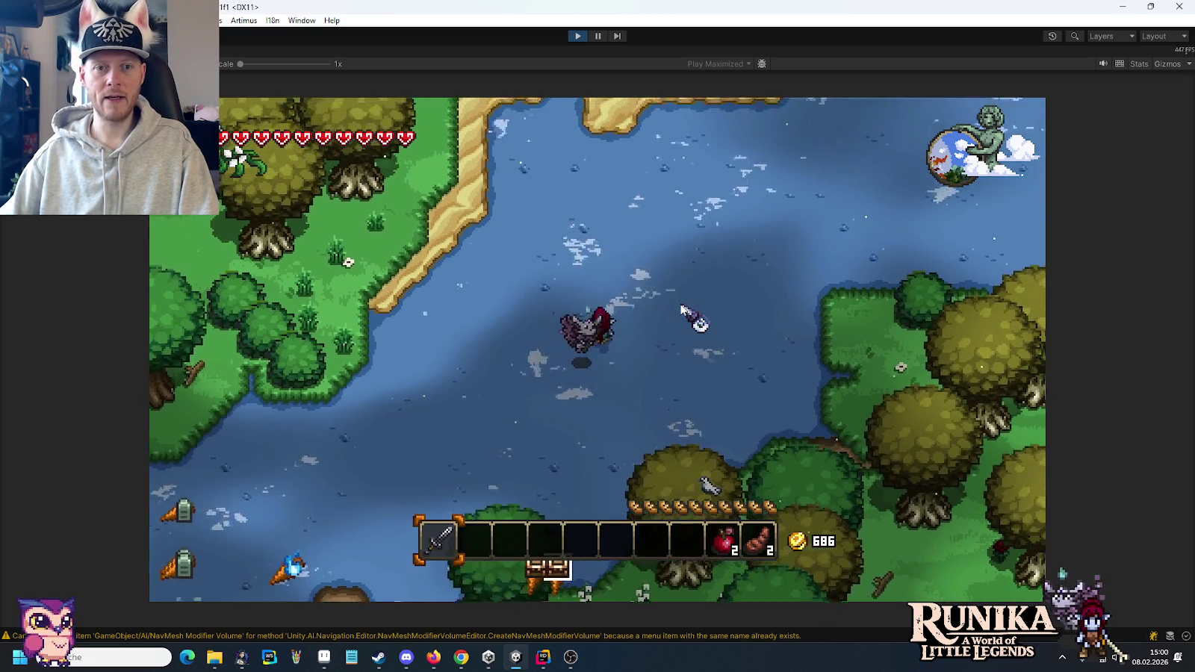
pyautogui.press('w')
pyautogui.press('d')
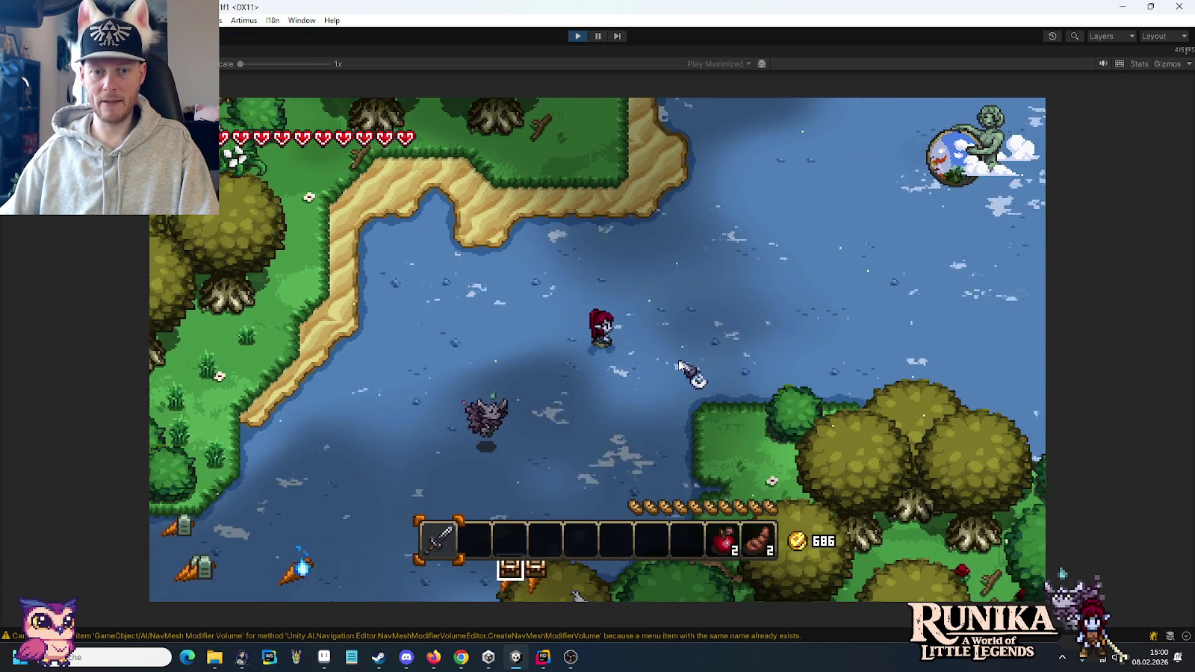
pyautogui.press('d')
pyautogui.press('d')
pyautogui.press('w')
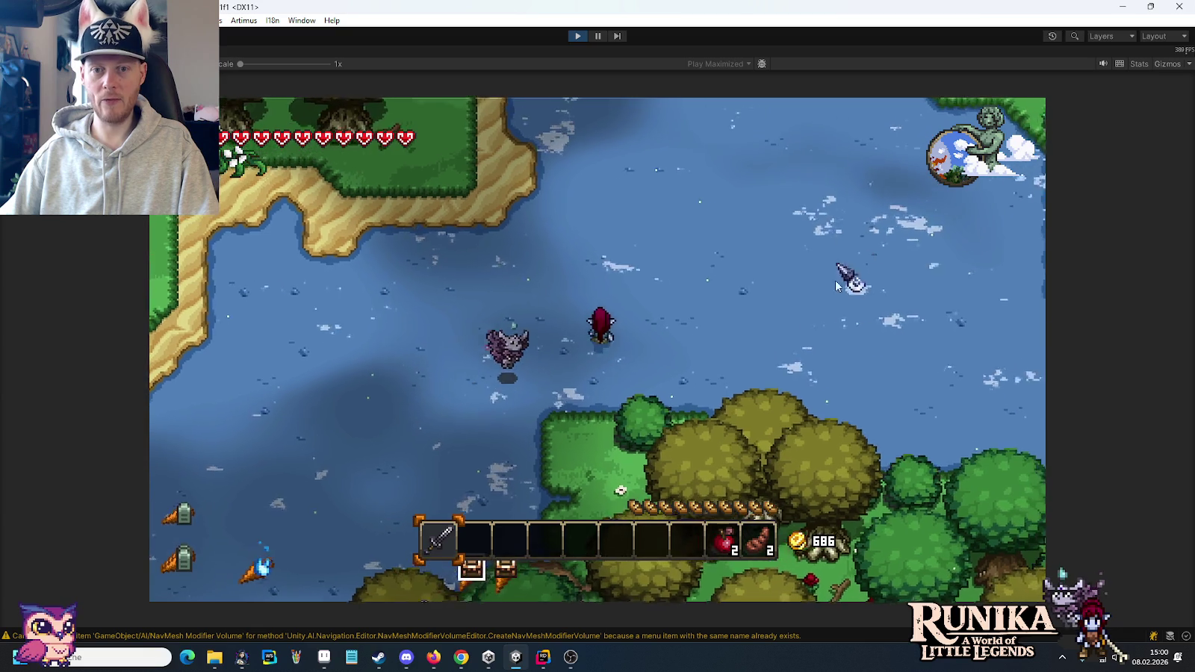
pyautogui.press('d')
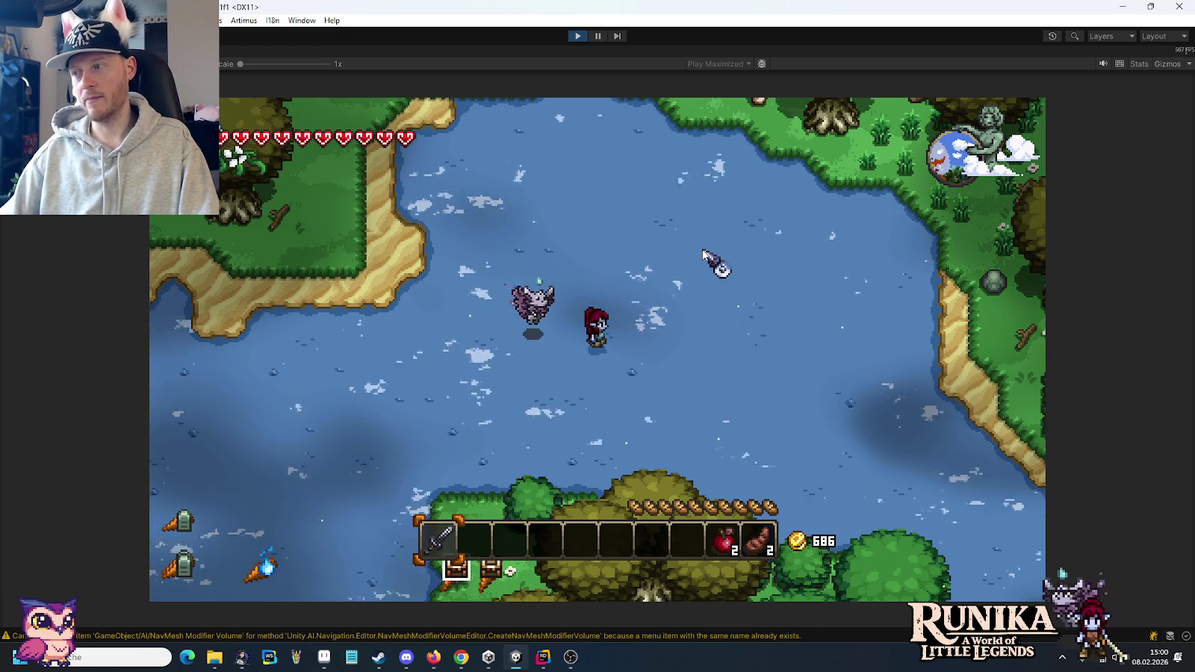
pyautogui.hotkey('w', 'd')
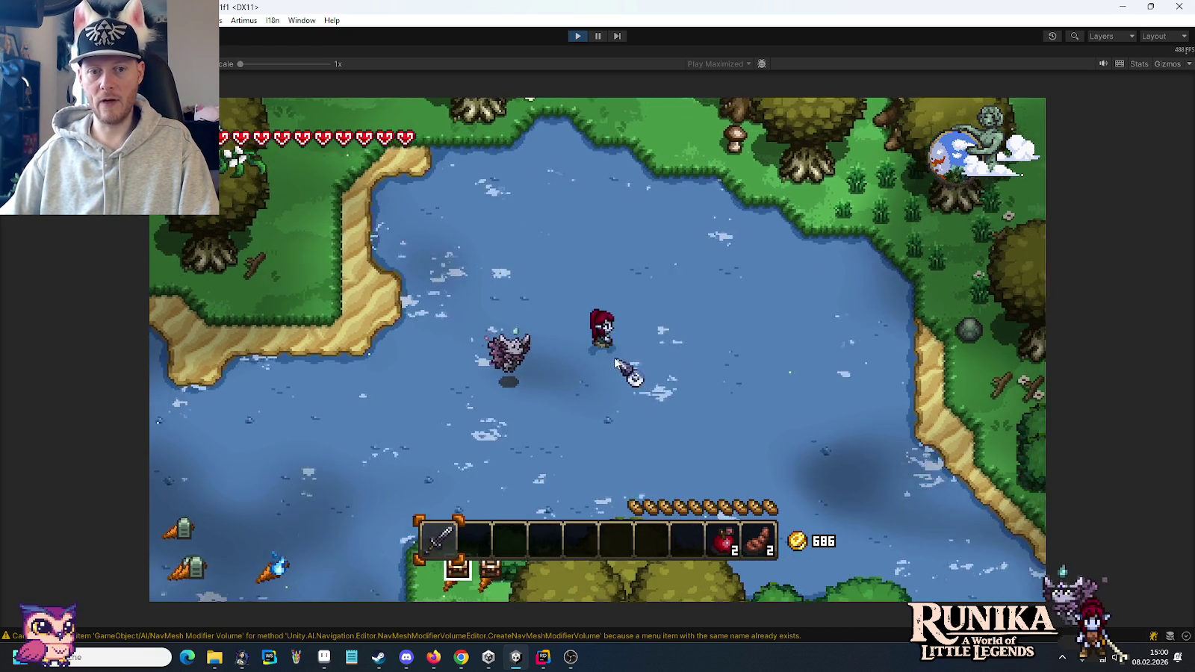
pyautogui.press('d')
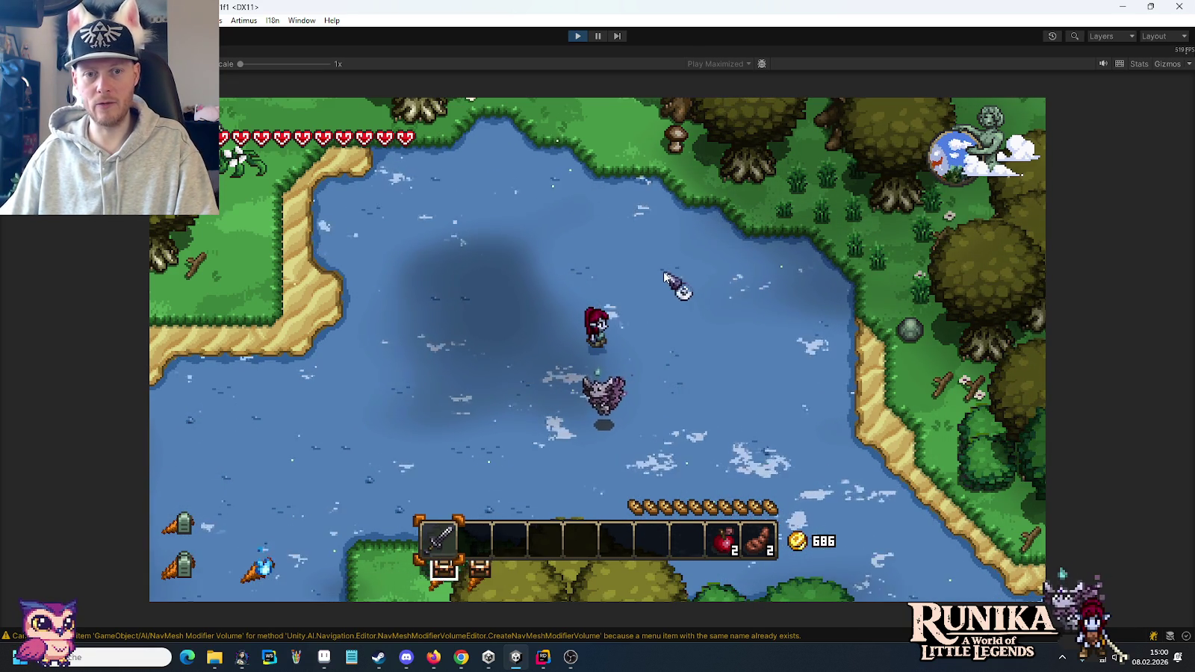
# - Walk the character down-right along the shore and further downstream
pyautogui.press('s')
pyautogui.press('d')
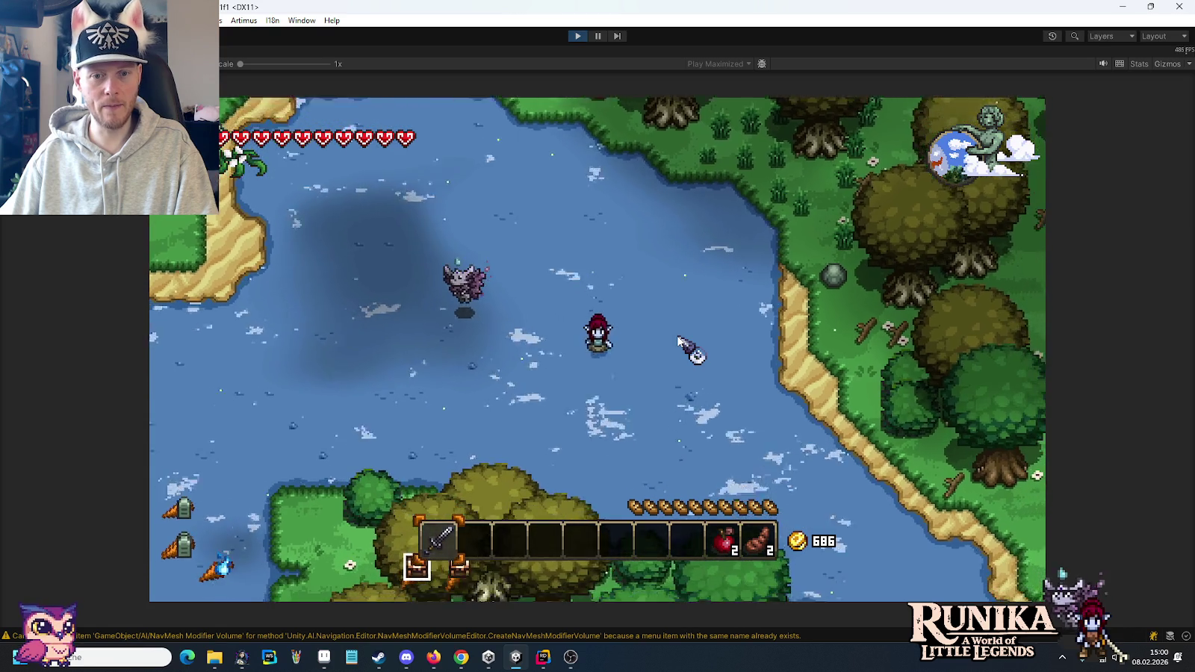
pyautogui.press('a')
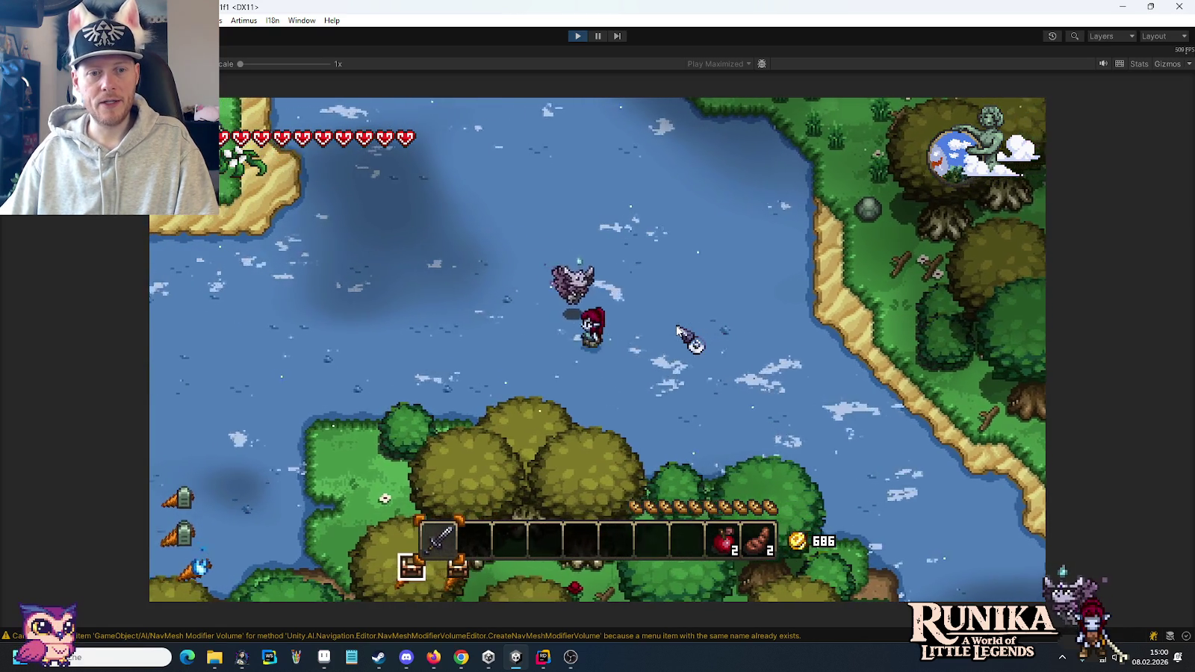
pyautogui.press('d')
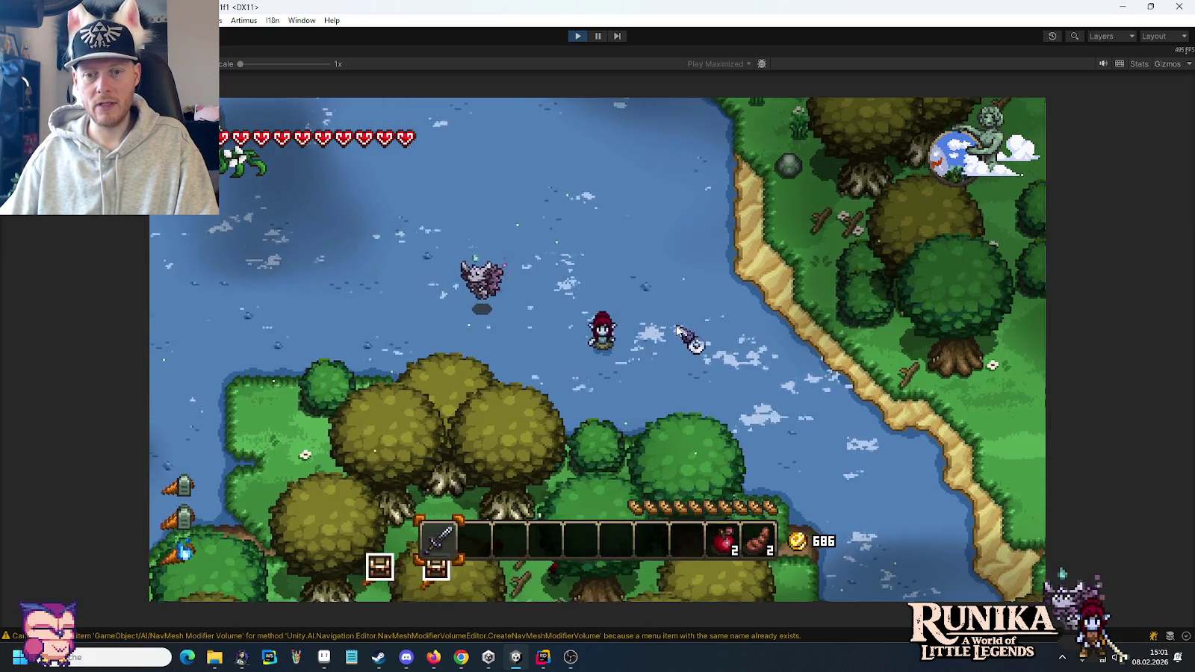
pyautogui.press('d')
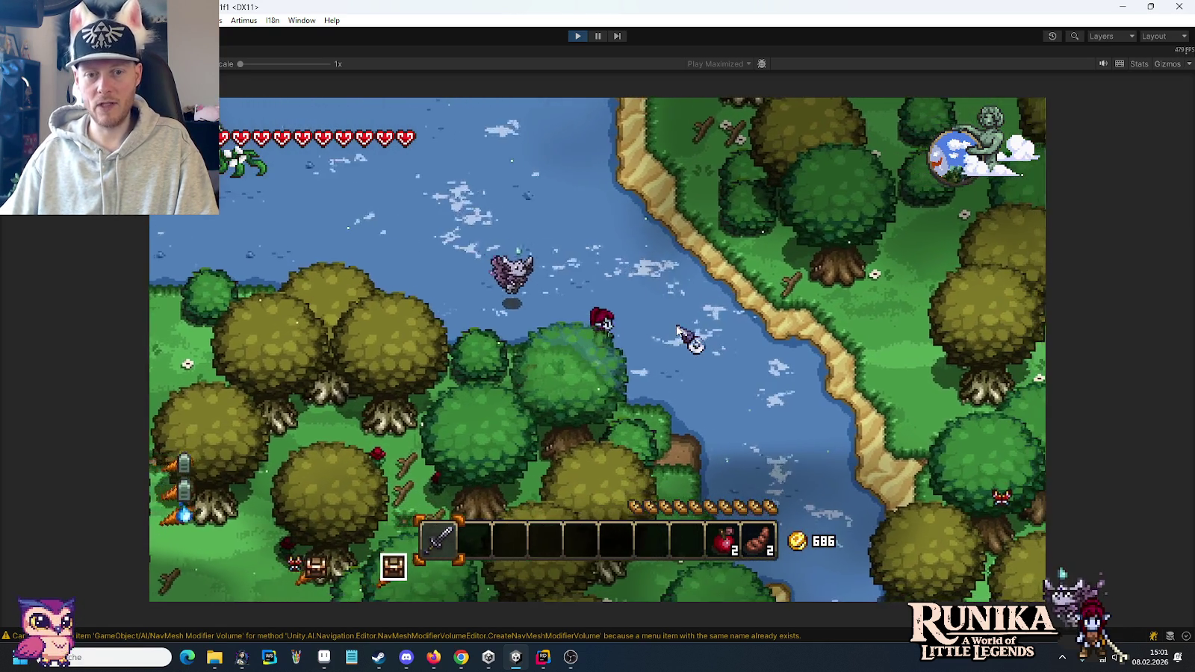
pyautogui.press('s')
pyautogui.press('s')
# - Walk the character into the lake, then back left across it toward the shore
pyautogui.press('w')
pyautogui.press('a')
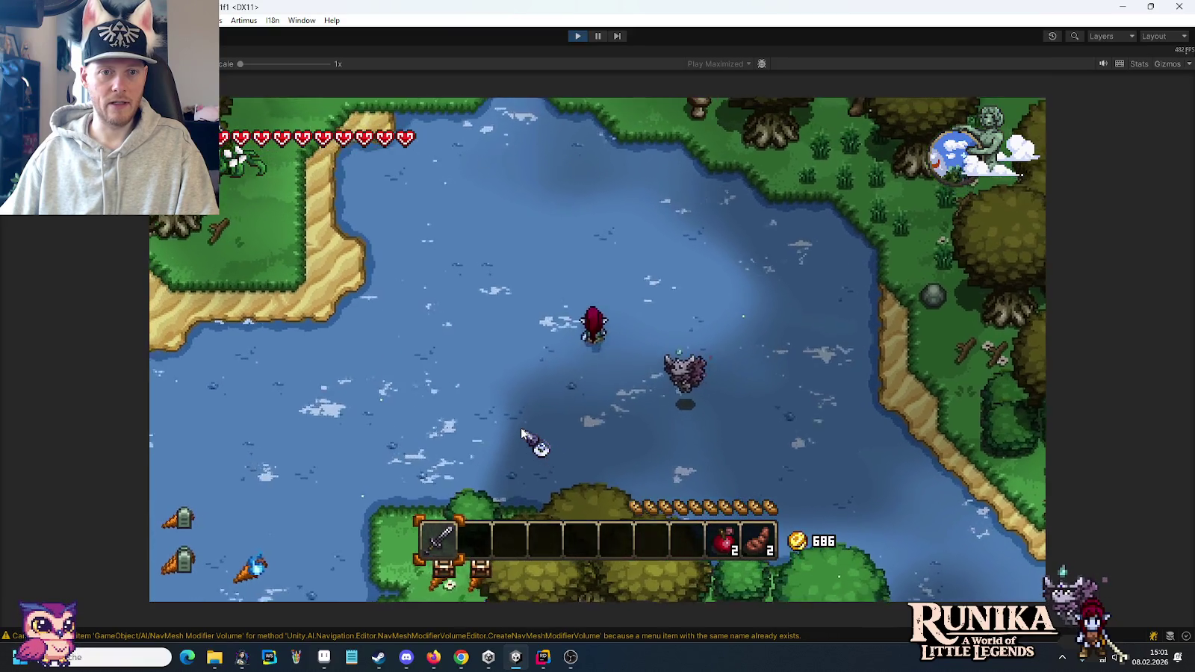
pyautogui.press('a')
pyautogui.press('s')
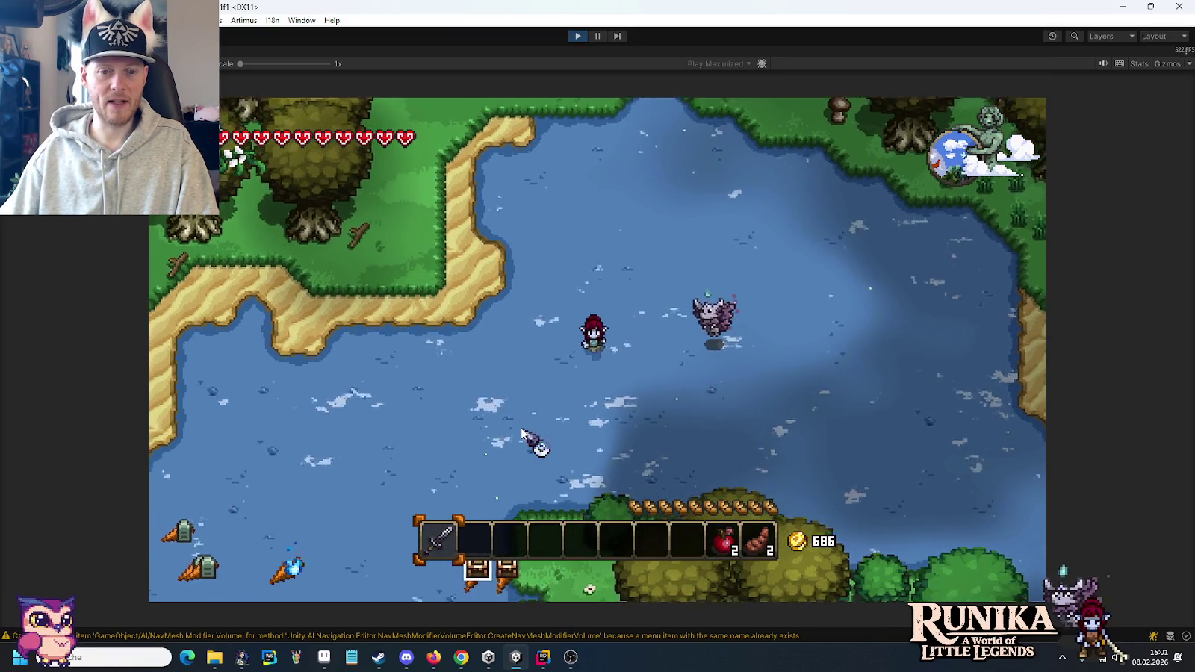
pyautogui.press('a')
pyautogui.press('s')
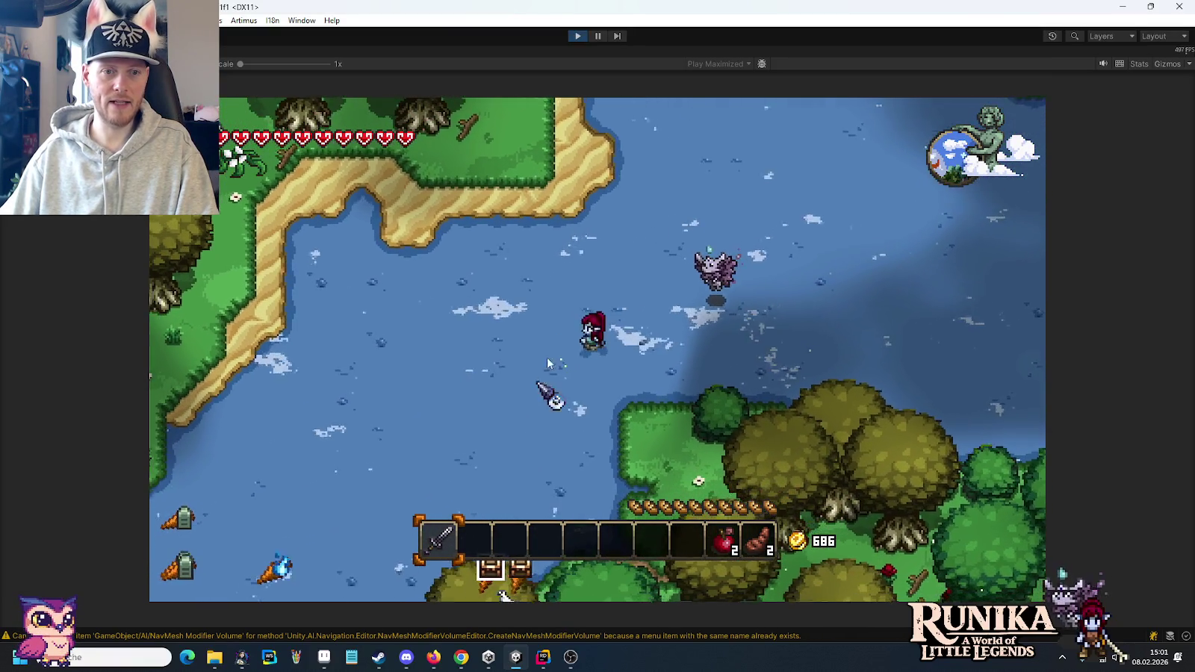
pyautogui.press('a')
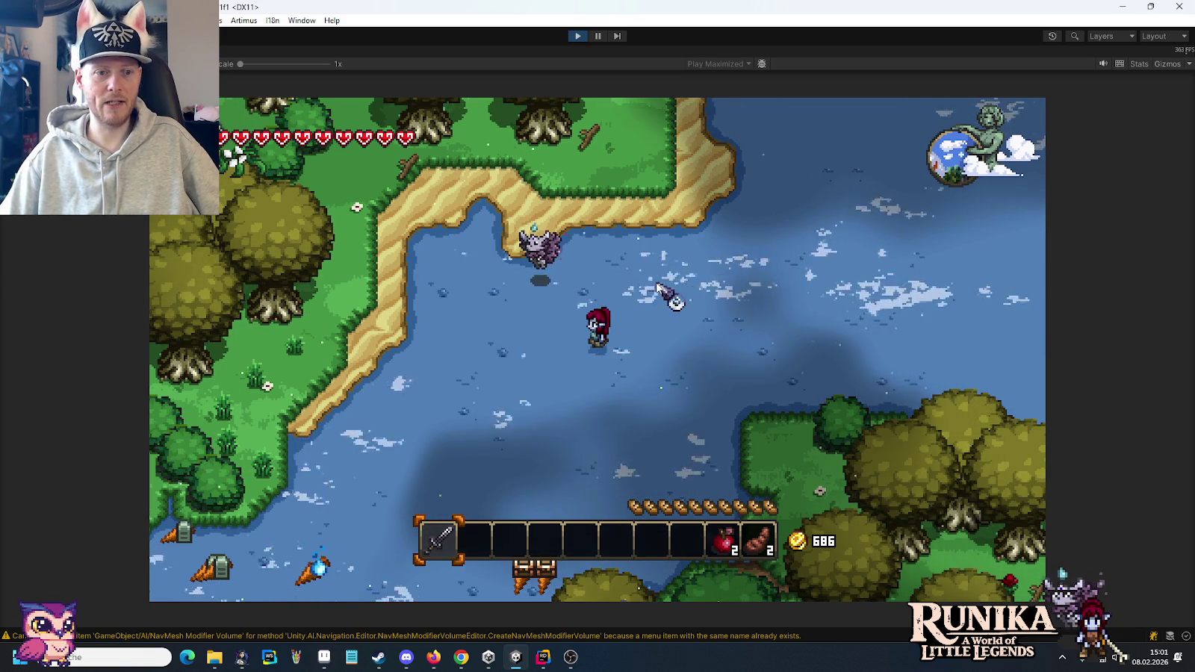
# - Stop the running game, then close the desert, fence, grass and dirt images without saving
pyautogui.click(577, 36)
pyautogui.click(323, 656)
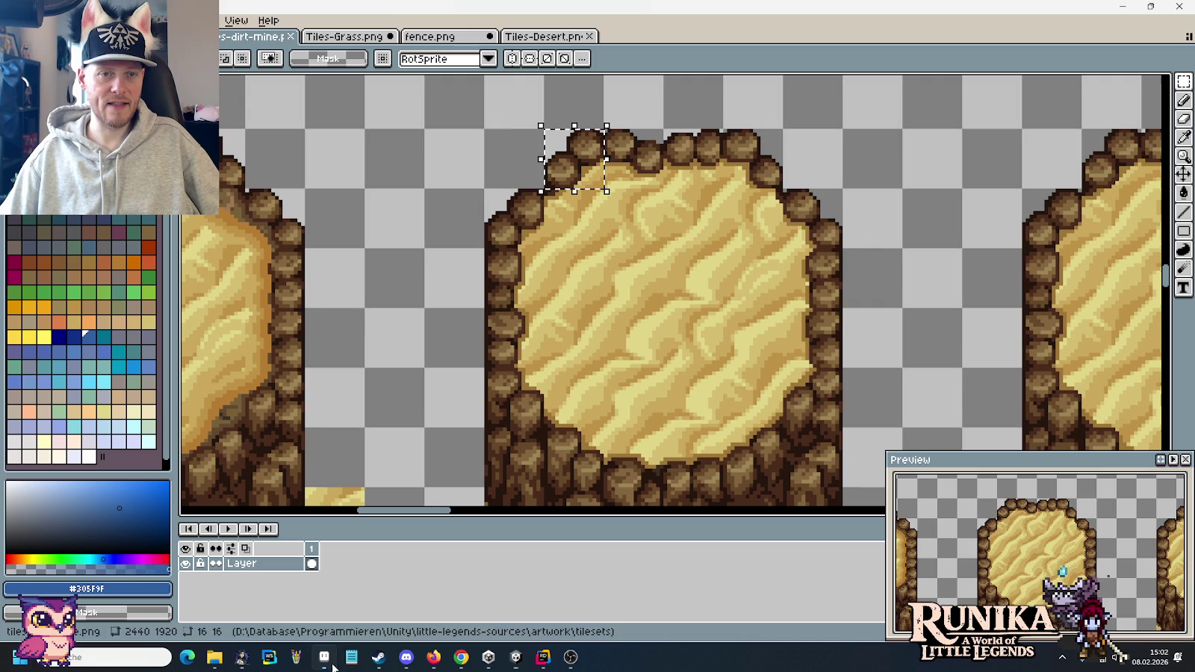
pyautogui.click(530, 35)
pyautogui.click(588, 36)
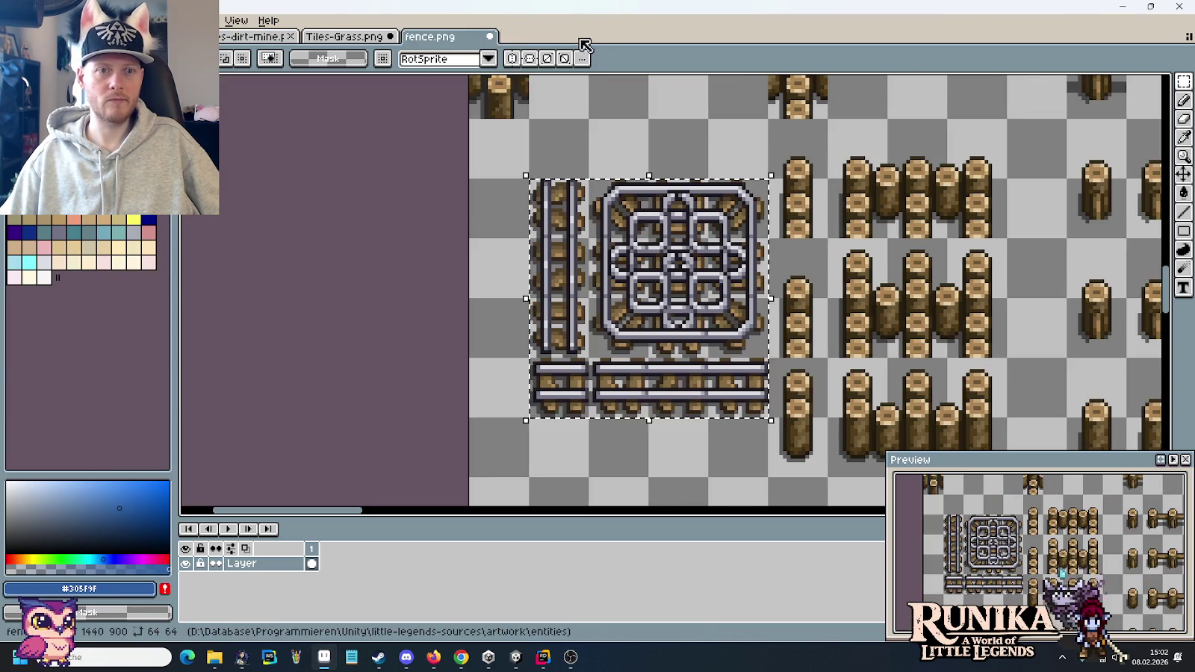
pyautogui.click(490, 37)
pyautogui.click(579, 357)
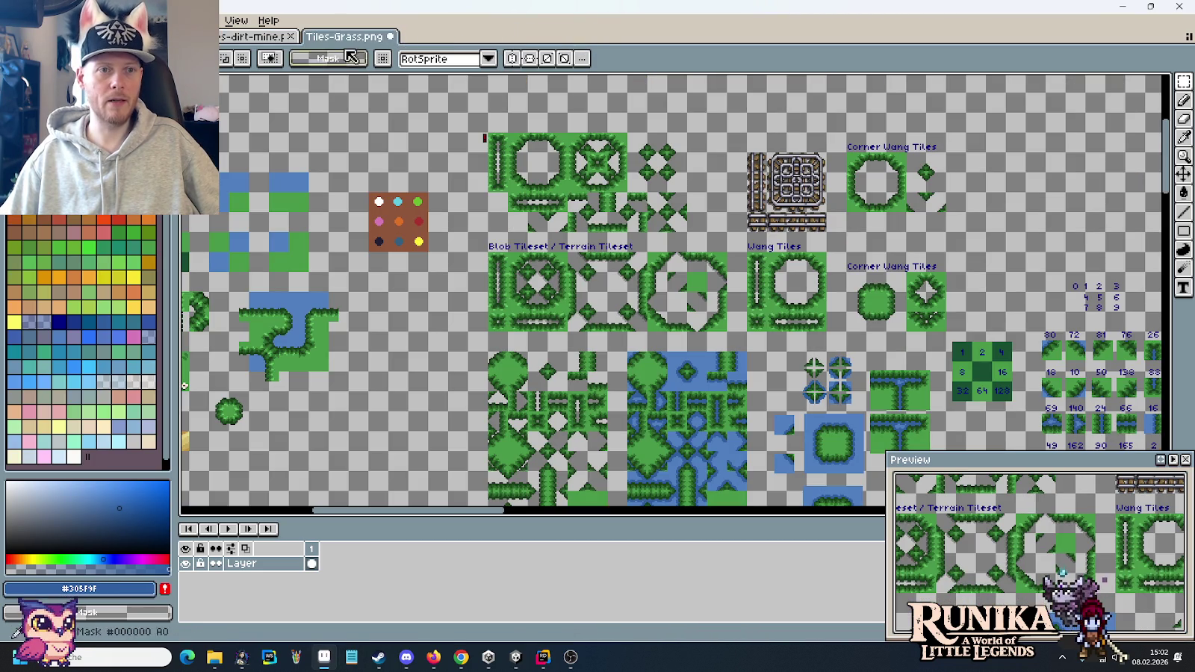
pyautogui.click(390, 37)
pyautogui.click(580, 357)
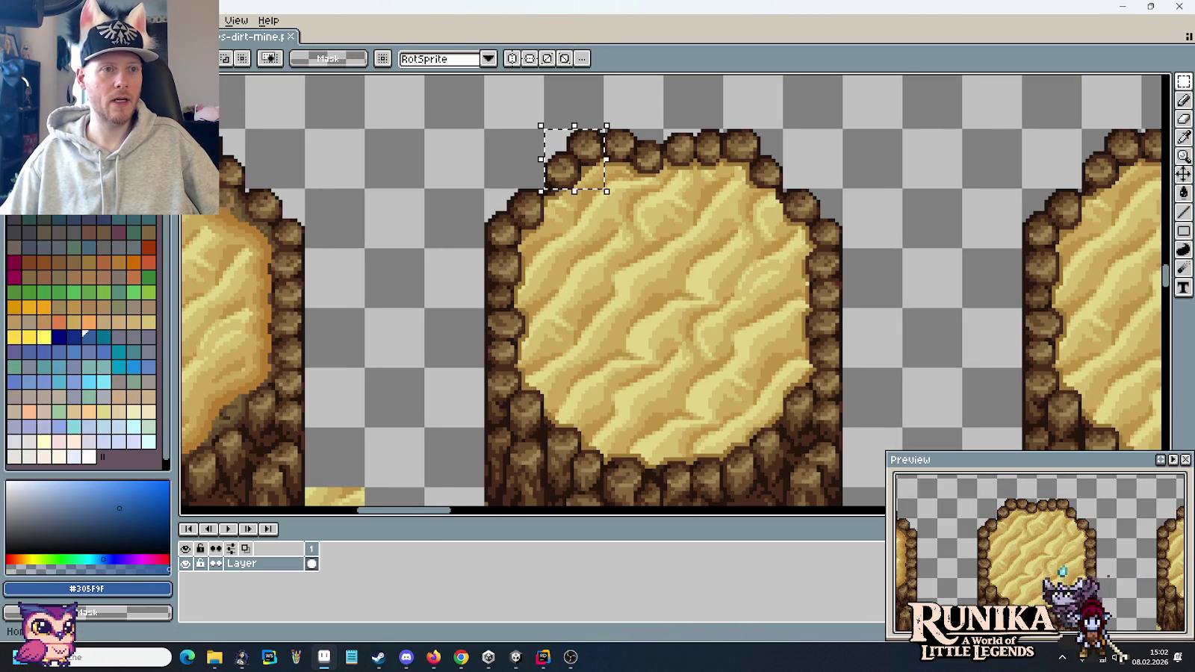
pyautogui.hotkey('ctrl', 'w')
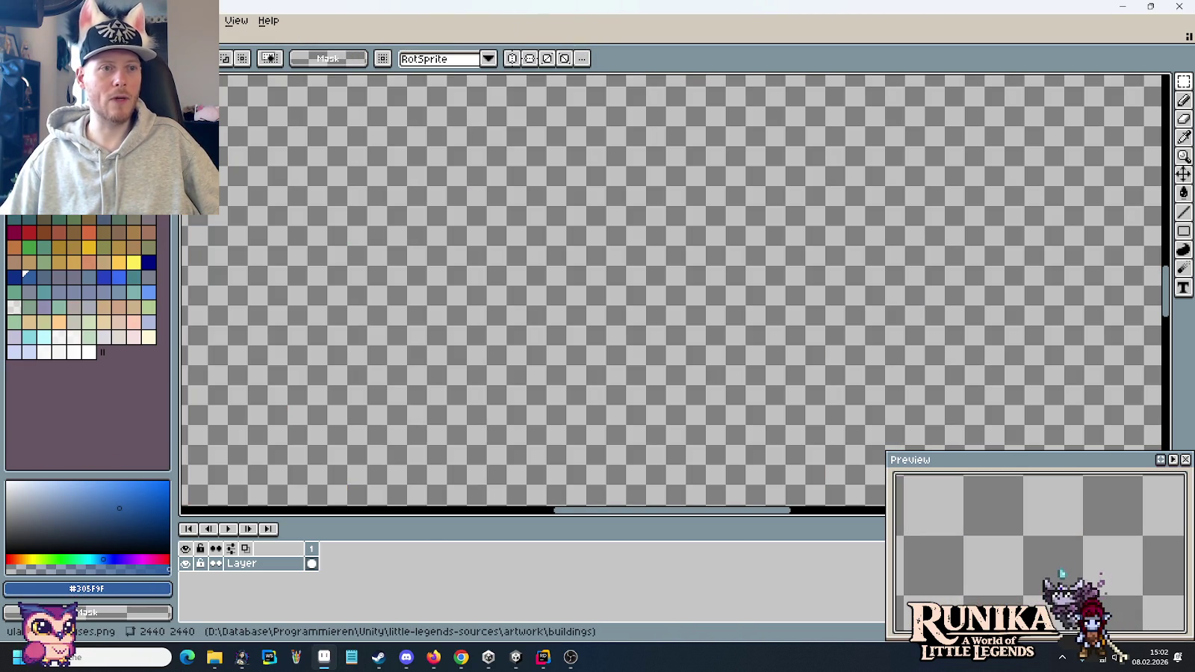
# - Open Tiles-Water.png from the tilesets folder
pyautogui.hotkey('ctrl', 'o')
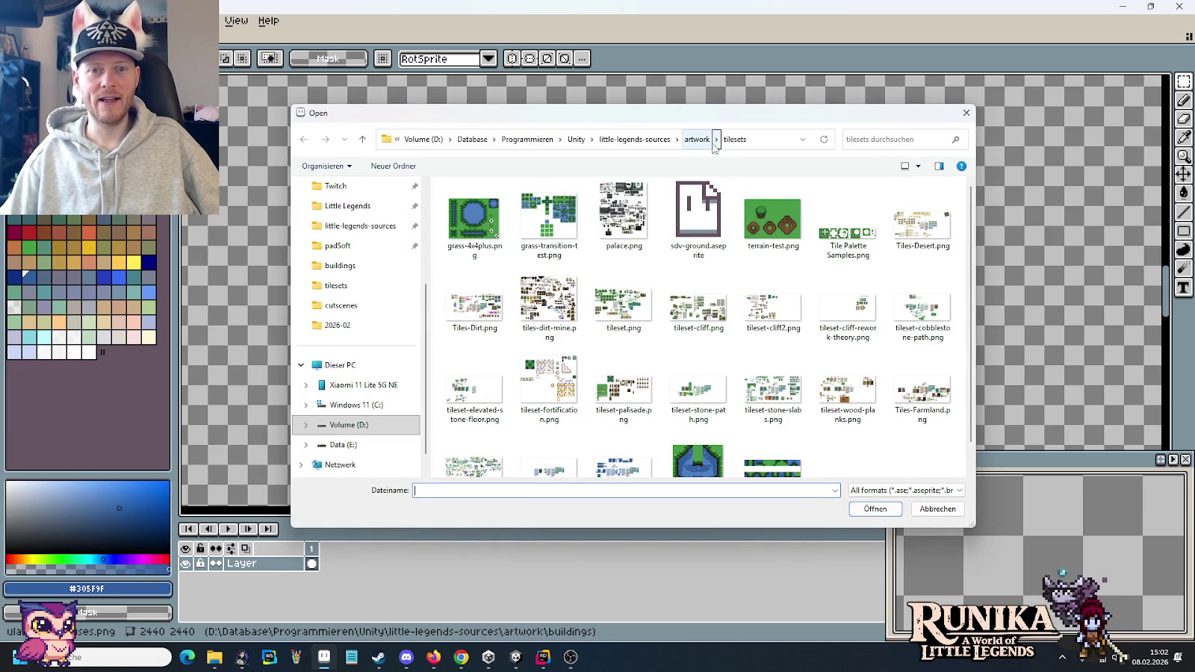
pyautogui.scroll(-2, 695, 329)
pyautogui.doubleClick(624, 429)
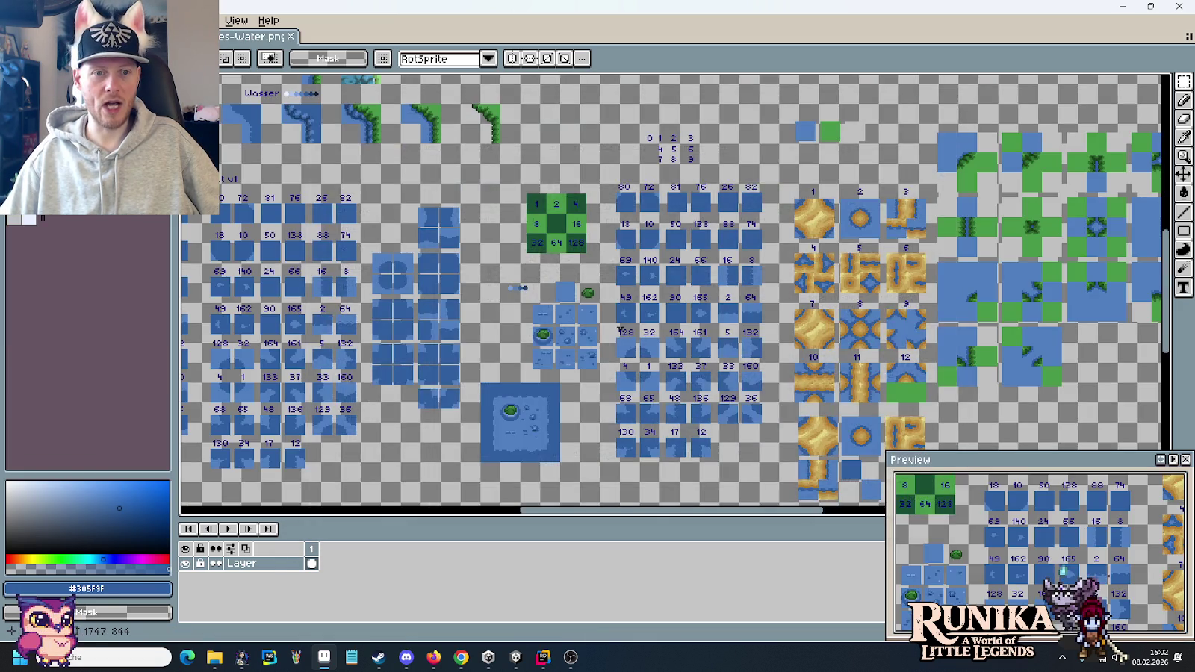
# - Zoom into Tiles-Water.png and marquee-select the left block of red-outlined water tiles
pyautogui.scroll(2, 620, 331)
pyautogui.scroll(1, 642, 299)
pyautogui.scroll(1, 664, 261)
pyautogui.scroll(2, 681, 237)
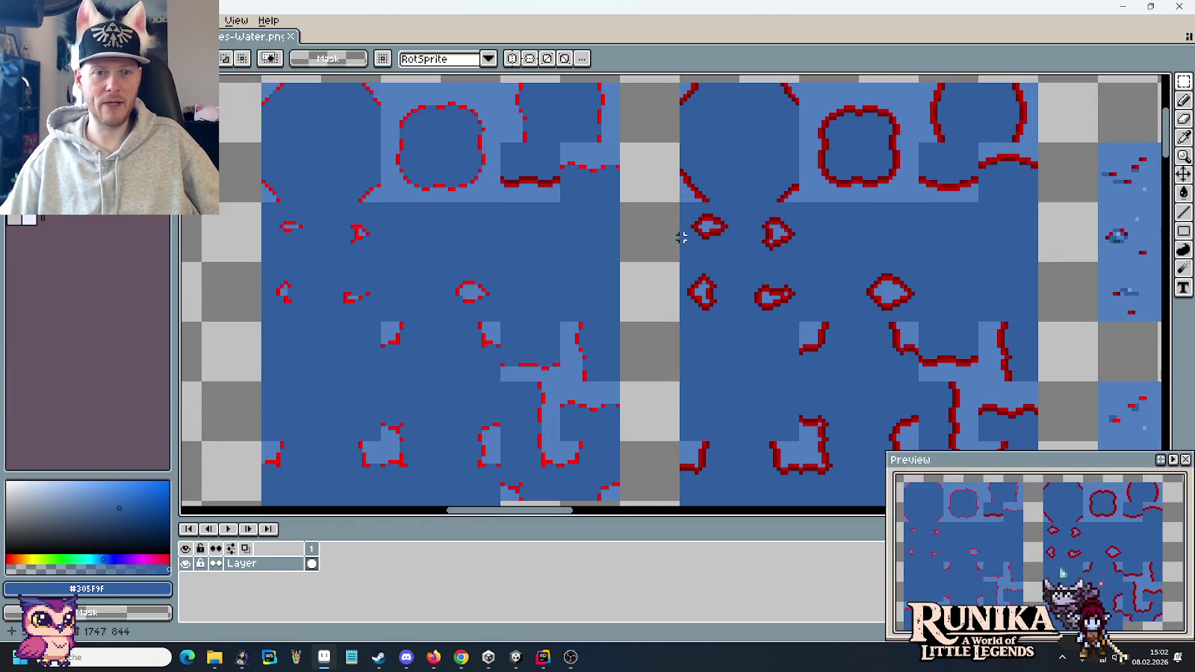
pyautogui.scroll(-1, 680, 239)
pyautogui.moveTo(411, 145); pyautogui.dragTo(611, 426)
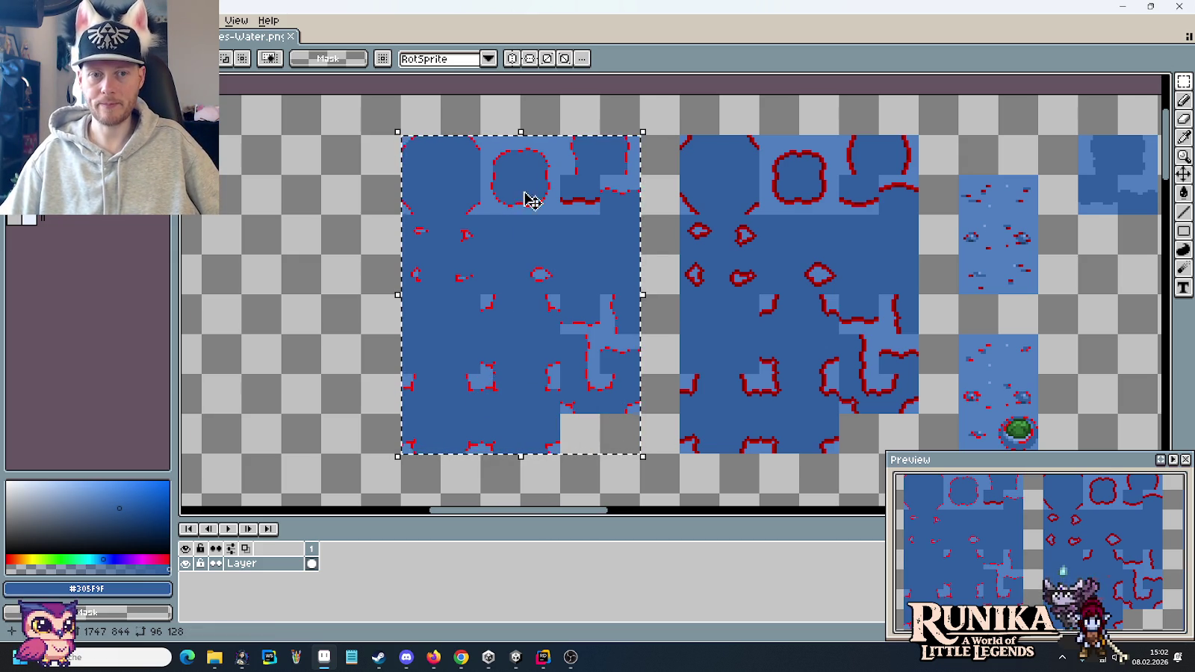
pyautogui.scroll(3, 584, 152)
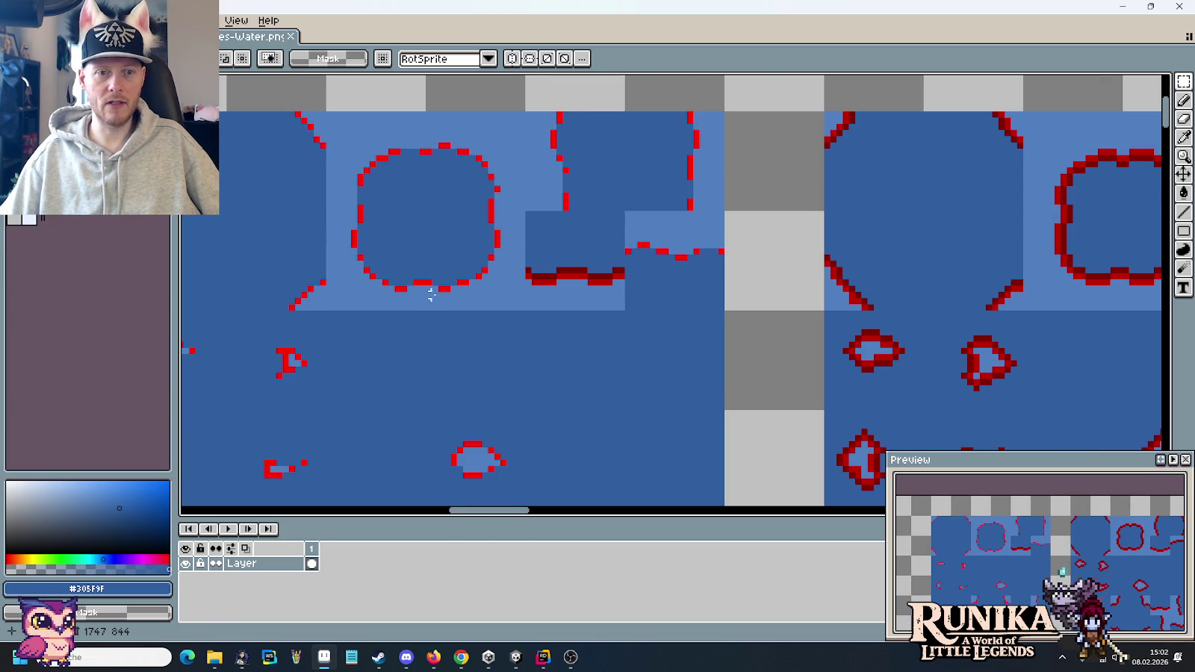
pyautogui.scroll(-1, 427, 277)
pyautogui.scroll(-1, 428, 276)
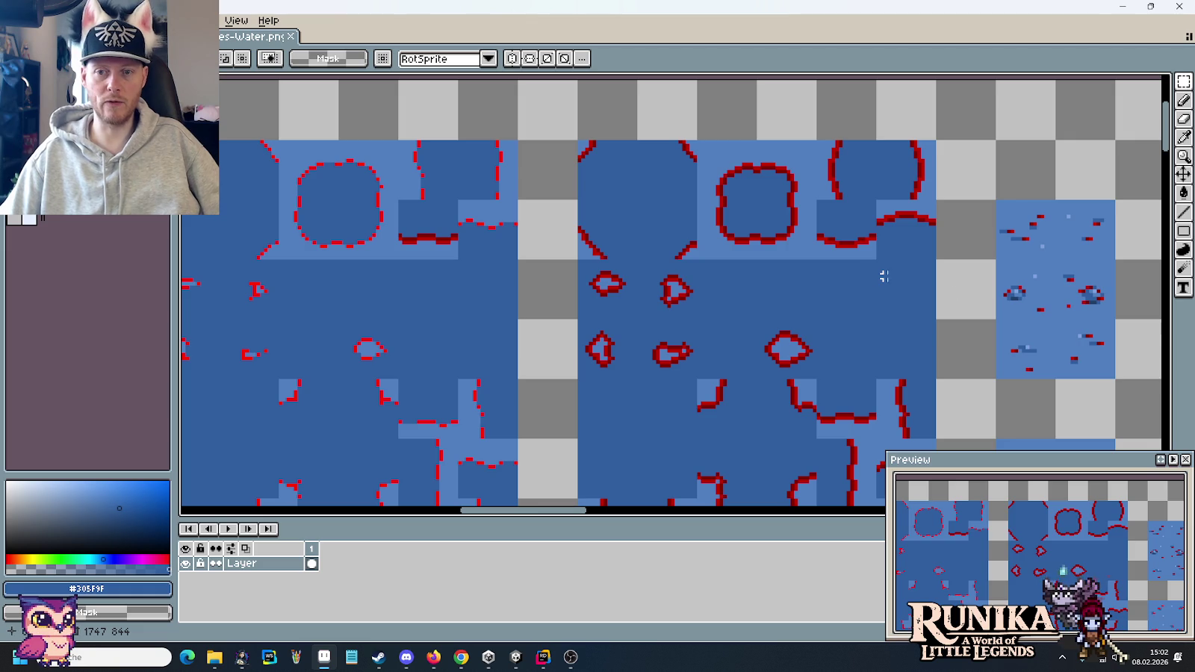
pyautogui.hscroll(3, 883, 276)
pyautogui.scroll(3, 859, 262)
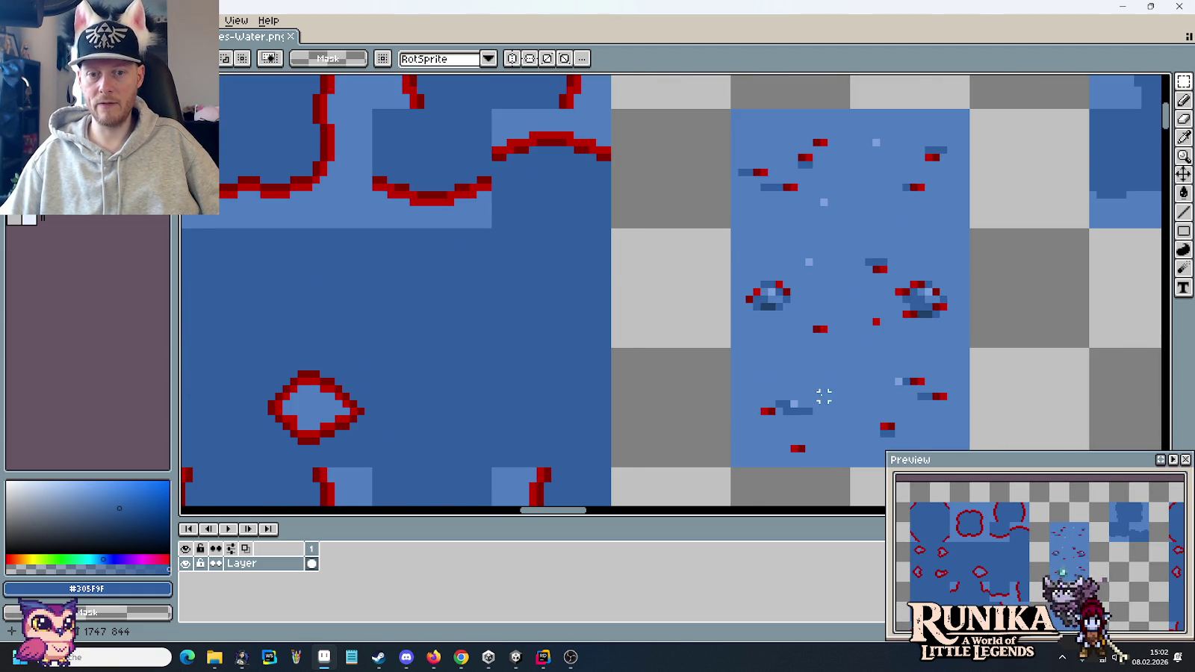
# - Bring more water tiles into view and select the circle and partial-circle edge tiles
pyautogui.scroll(-1, 824, 397)
pyautogui.scroll(-1, 822, 395)
pyautogui.scroll(-1, 777, 394)
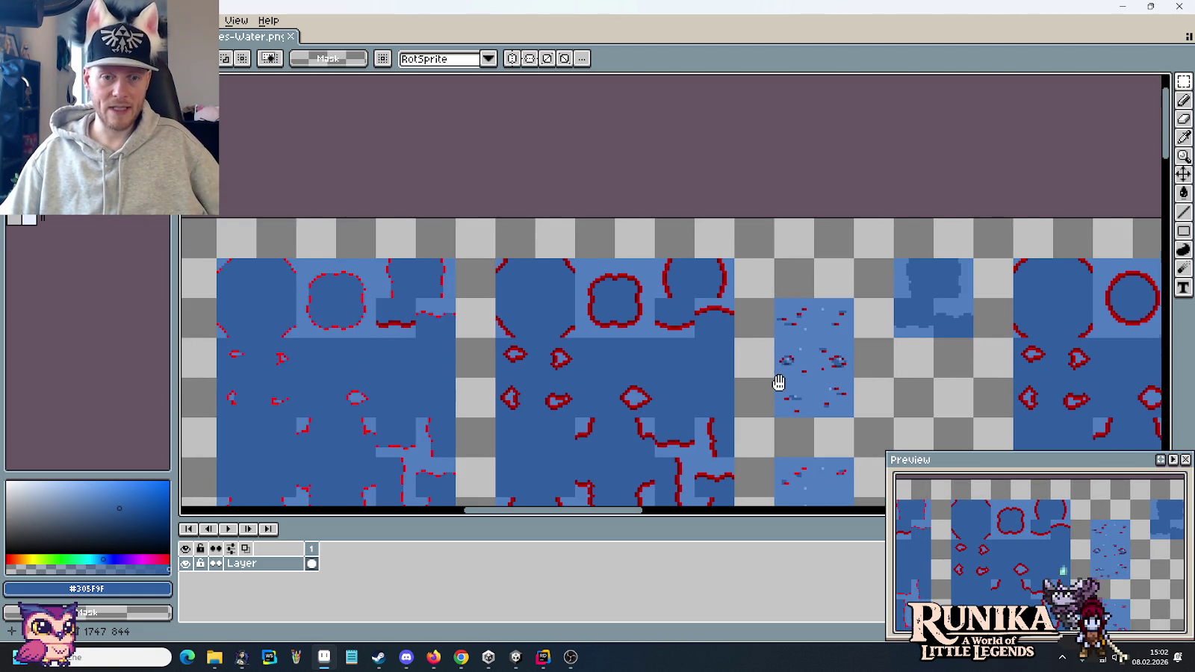
pyautogui.moveTo(778, 382); pyautogui.dragTo(567, 236)
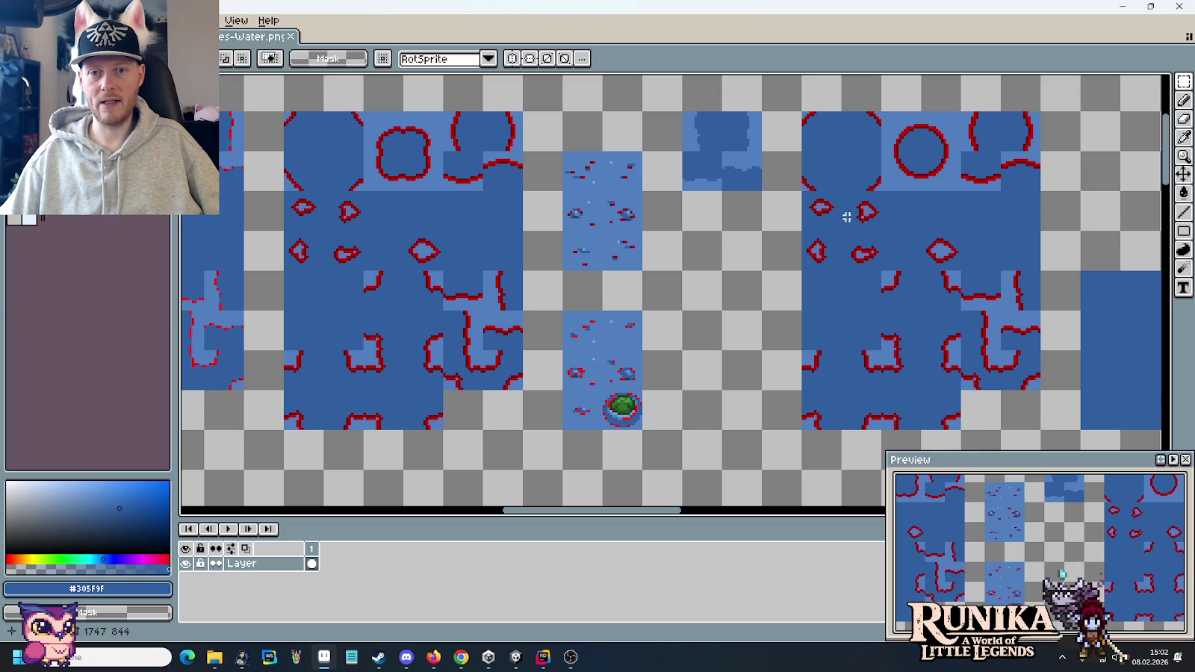
pyautogui.moveTo(932, 169); pyautogui.dragTo(920, 160)
pyautogui.moveTo(441, 175)
pyautogui.mouseDown()
pyautogui.moveTo(325, 115)
pyautogui.moveTo(288, 112)
pyautogui.moveTo(514, 160)
pyautogui.mouseUp()
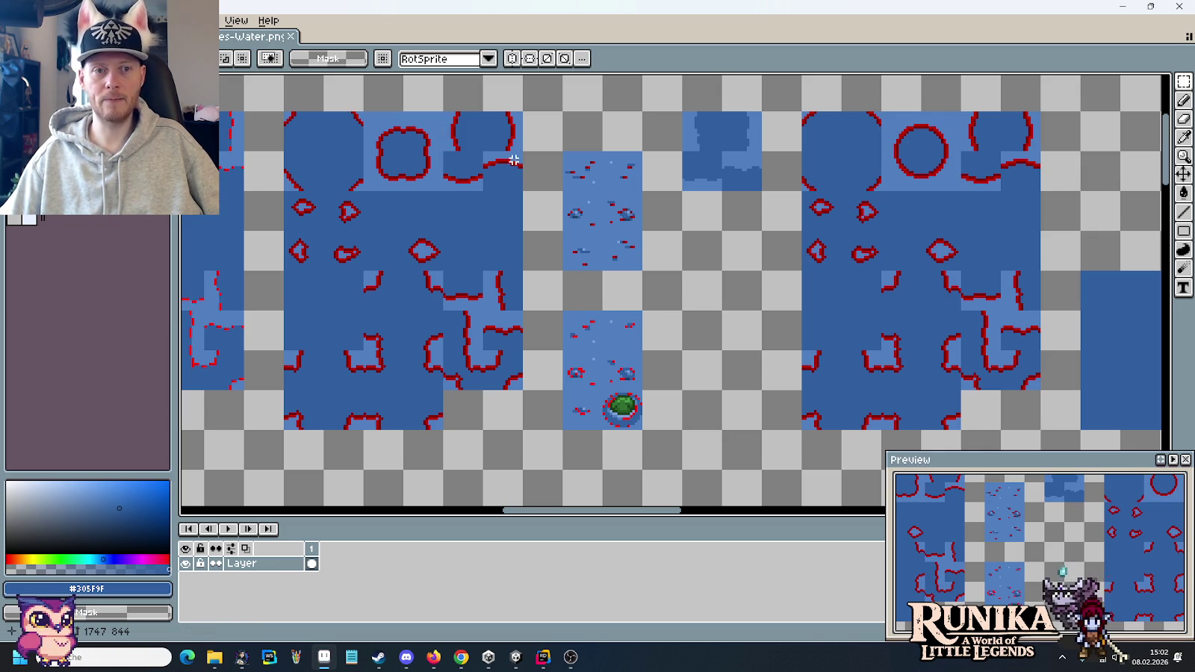
pyautogui.moveTo(971, 128); pyautogui.dragTo(1036, 187)
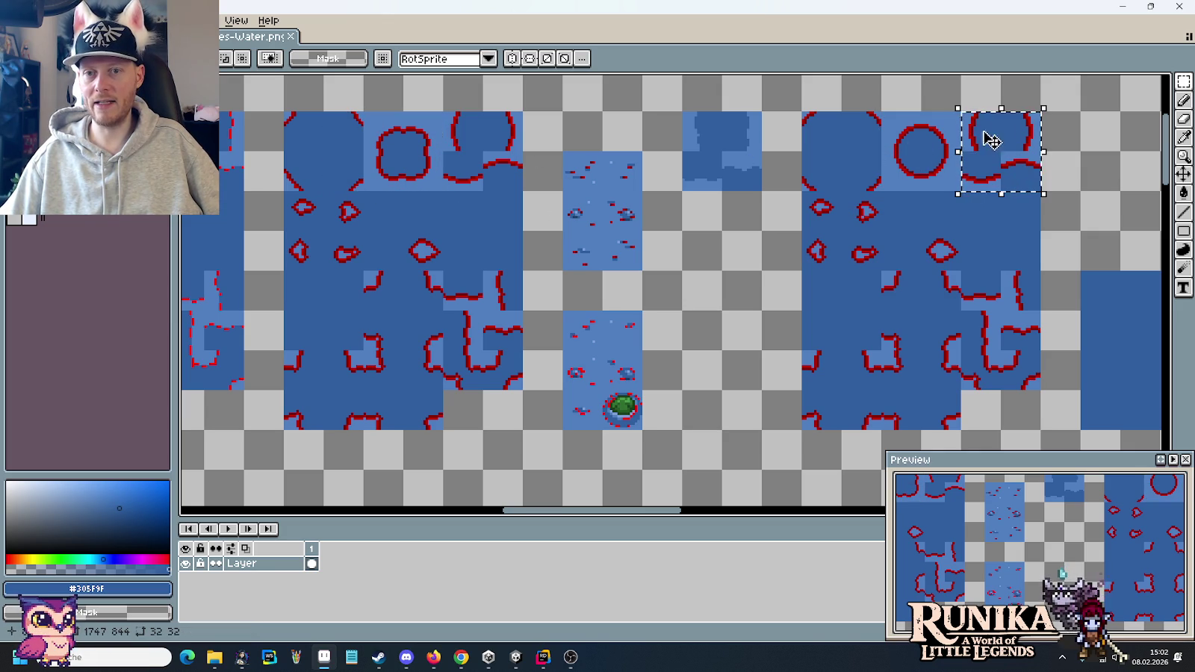
pyautogui.moveTo(866, 182); pyautogui.dragTo(840, 147)
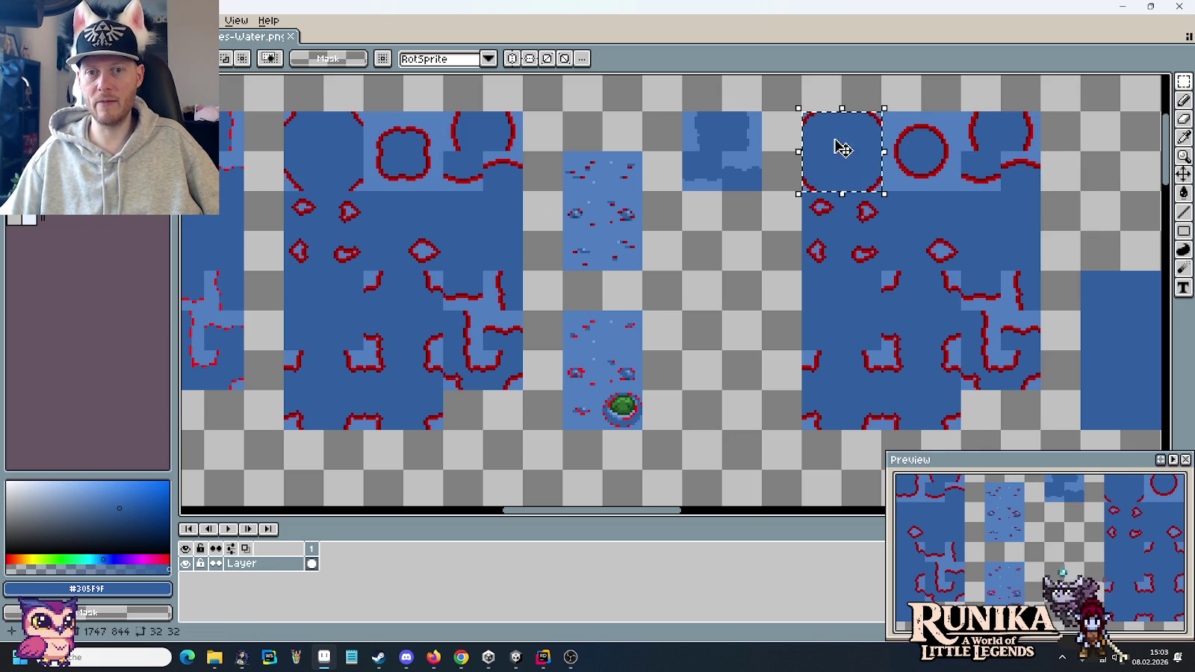
pyautogui.hscroll(5, 928, 213)
pyautogui.scroll(-1, 943, 182)
pyautogui.hscroll(5, 943, 182)
pyautogui.hscroll(-3, 525, 205)
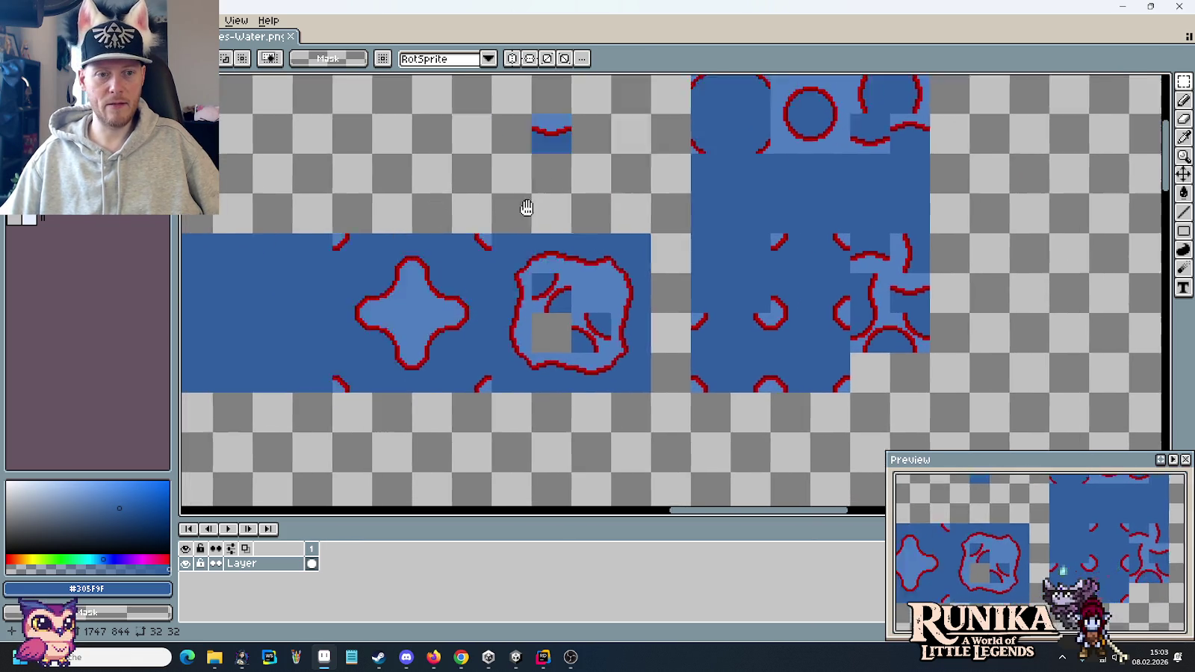
pyautogui.hscroll(-3, 879, 348)
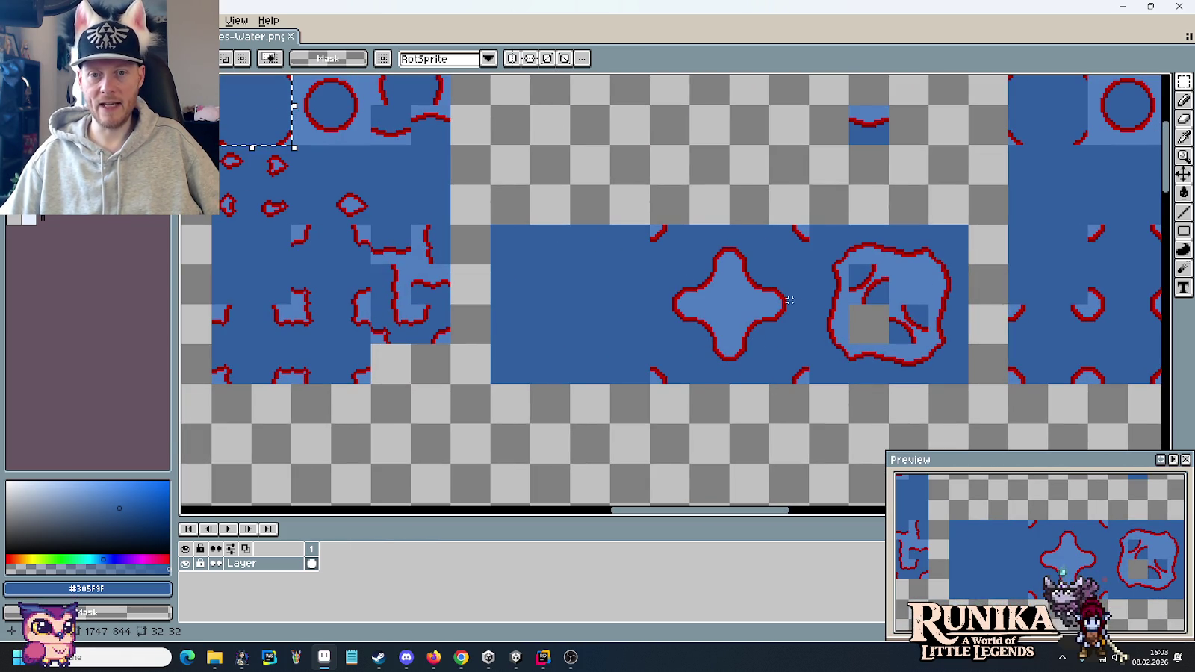
# - Select the strip of star and blob tiles, then pan over and select the circle water tile
pyautogui.moveTo(511, 246); pyautogui.dragTo(943, 361)
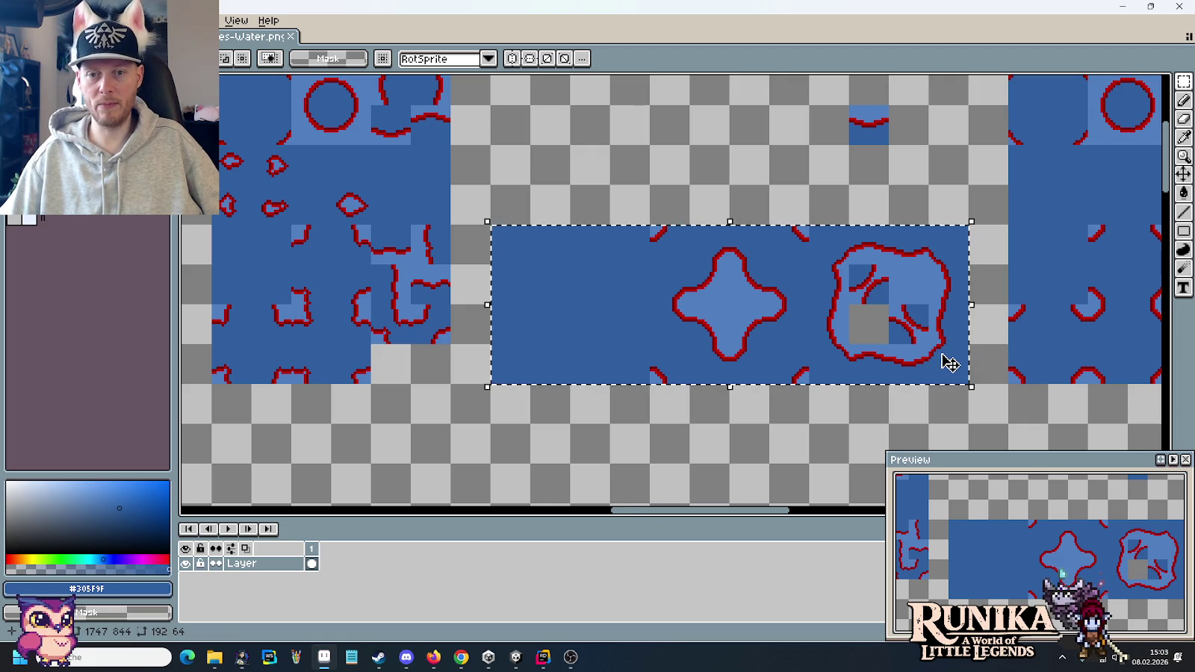
pyautogui.click(1022, 347)
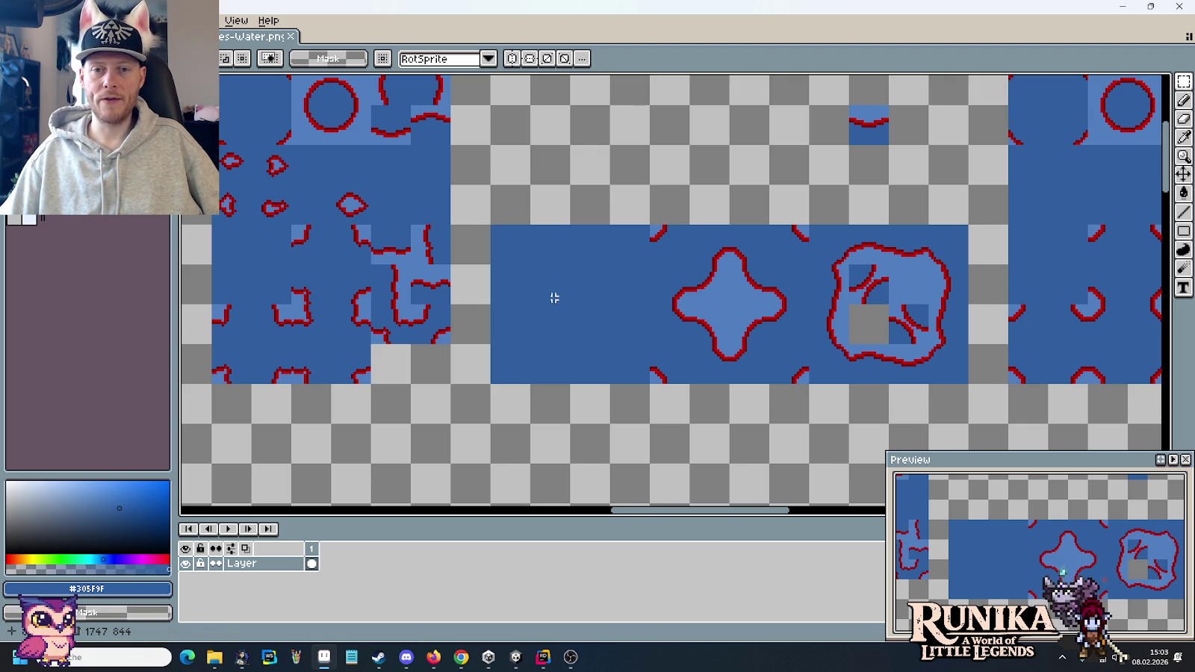
pyautogui.moveTo(514, 296)
pyautogui.mouseDown()
pyautogui.moveTo(350, 319)
pyautogui.moveTo(933, 346)
pyautogui.mouseUp()
pyautogui.moveTo(385, 278); pyautogui.dragTo(658, 278)
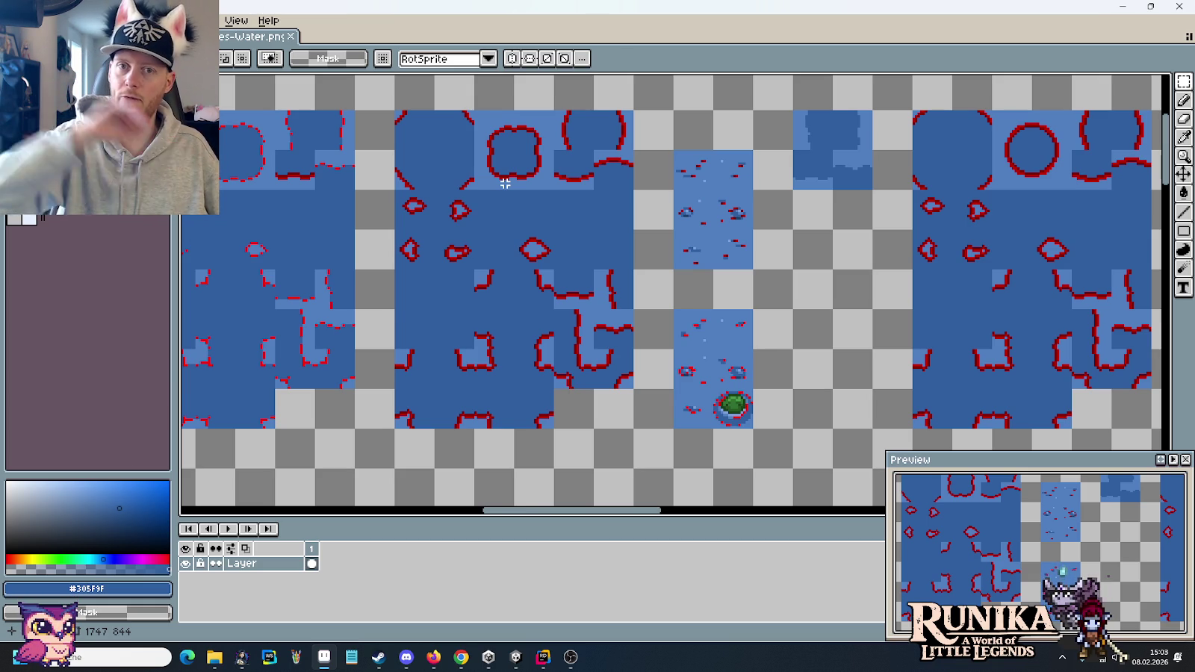
pyautogui.moveTo(554, 190); pyautogui.dragTo(475, 111)
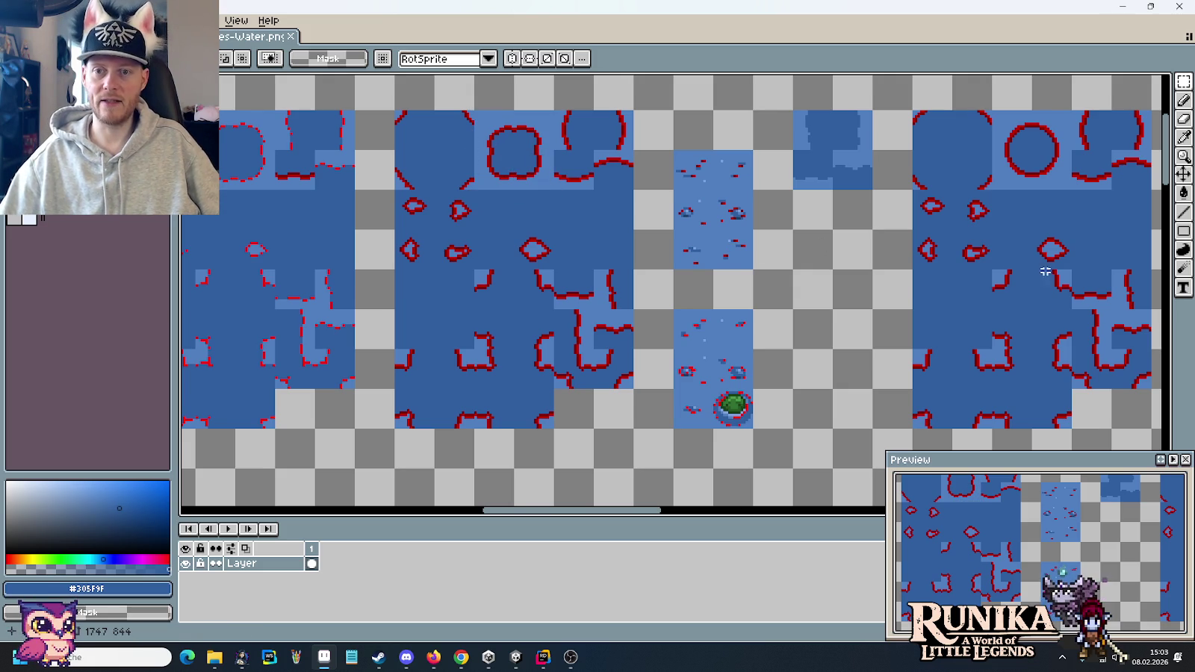
pyautogui.moveTo(1055, 193)
pyautogui.mouseDown()
pyautogui.moveTo(622, 209)
pyautogui.moveTo(945, 192)
pyautogui.moveTo(894, 185)
pyautogui.moveTo(991, 110)
pyautogui.moveTo(974, 106)
pyautogui.mouseUp()
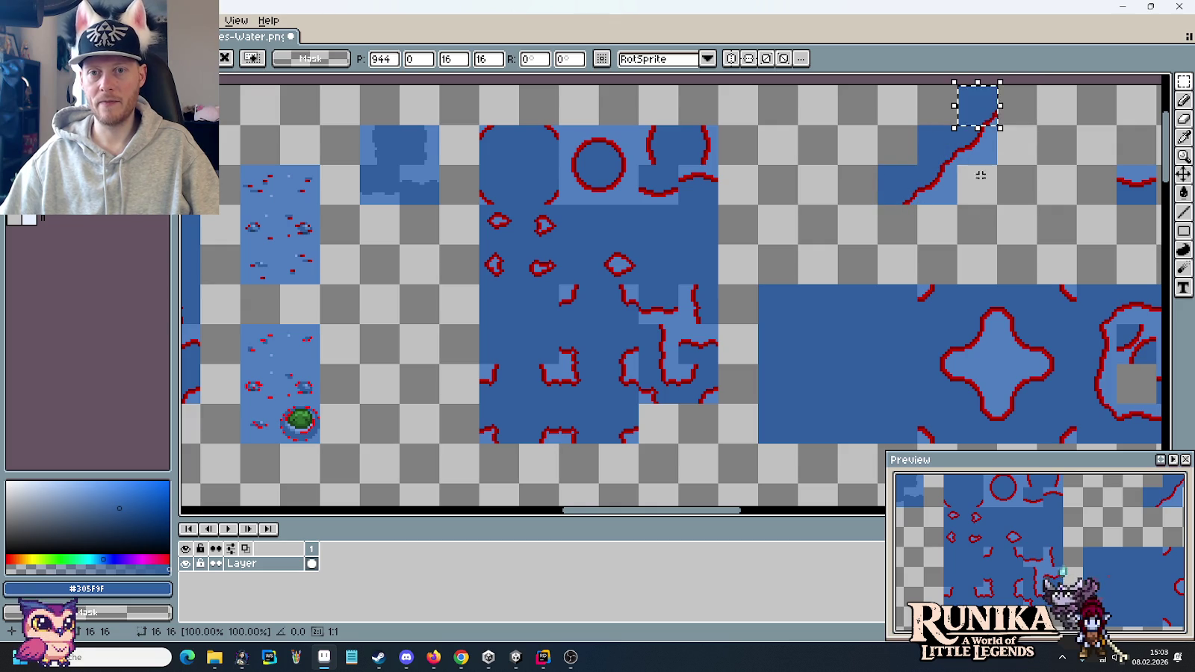
# - Place 16x16 water pieces on empty canvas to extend a diagonal water edge
pyautogui.press('Return')
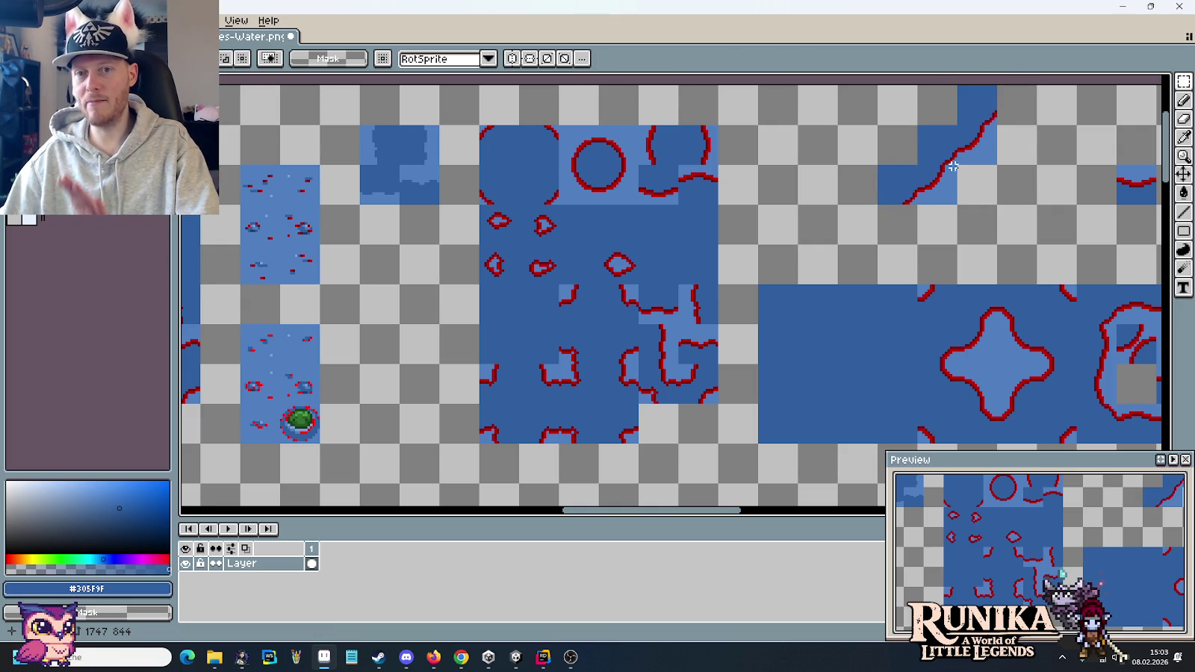
pyautogui.moveTo(998, 207); pyautogui.dragTo(875, 84)
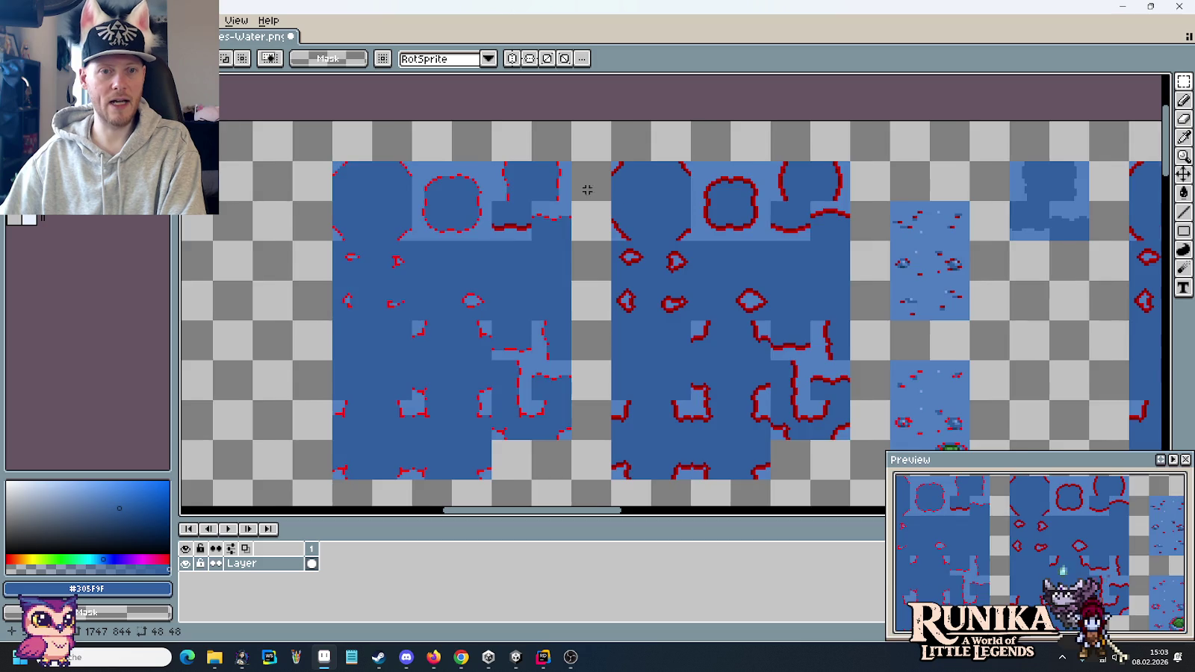
pyautogui.moveTo(400, 211); pyautogui.dragTo(637, 251)
pyautogui.moveTo(834, 203)
pyautogui.mouseDown()
pyautogui.moveTo(878, 247)
pyautogui.moveTo(640, 209)
pyautogui.moveTo(593, 219)
pyautogui.moveTo(532, 281)
pyautogui.mouseUp()
pyautogui.moveTo(755, 202)
pyautogui.mouseDown()
pyautogui.moveTo(792, 239)
pyautogui.moveTo(597, 192)
pyautogui.moveTo(522, 275)
pyautogui.mouseUp()
pyautogui.click(611, 380)
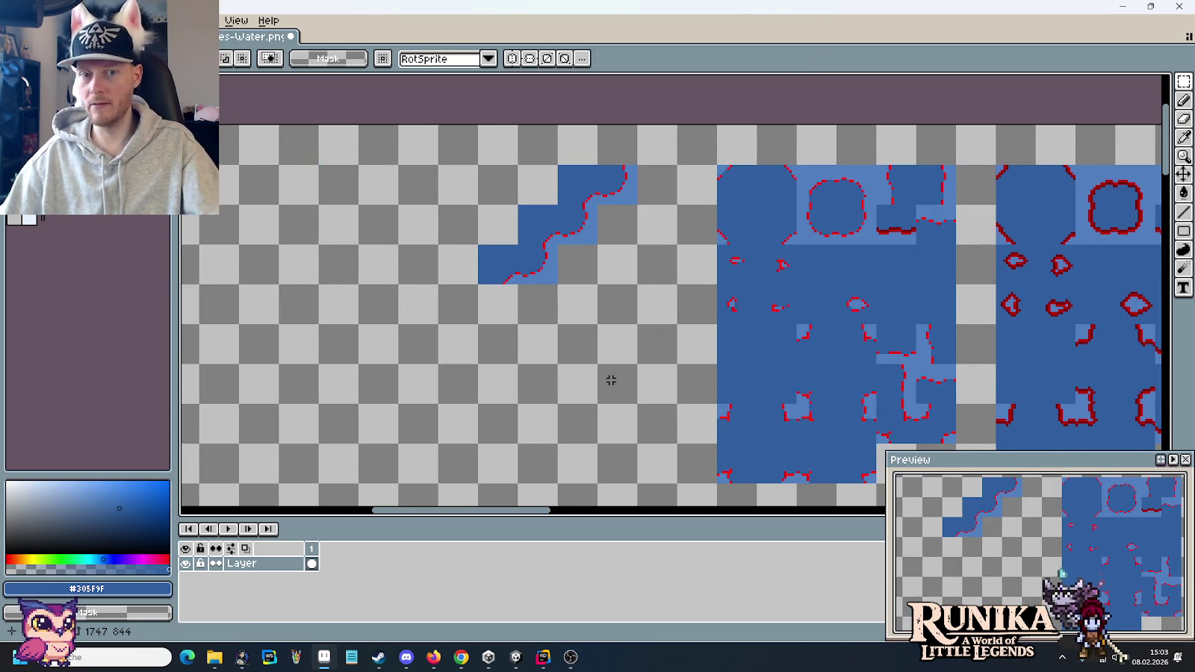
# - Delete the assembled diagonal pieces, zoom out, and close Tiles-Water.png
pyautogui.moveTo(477, 284); pyautogui.dragTo(638, 164)
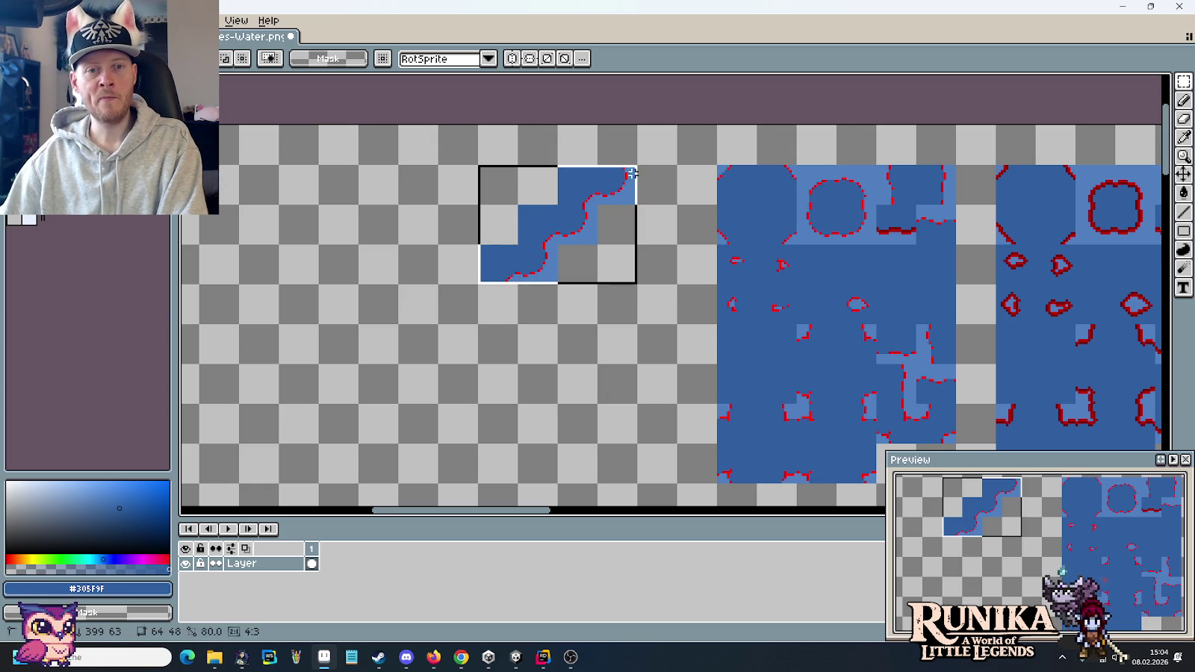
pyautogui.press('Delete')
pyautogui.scroll(-2, 673, 280)
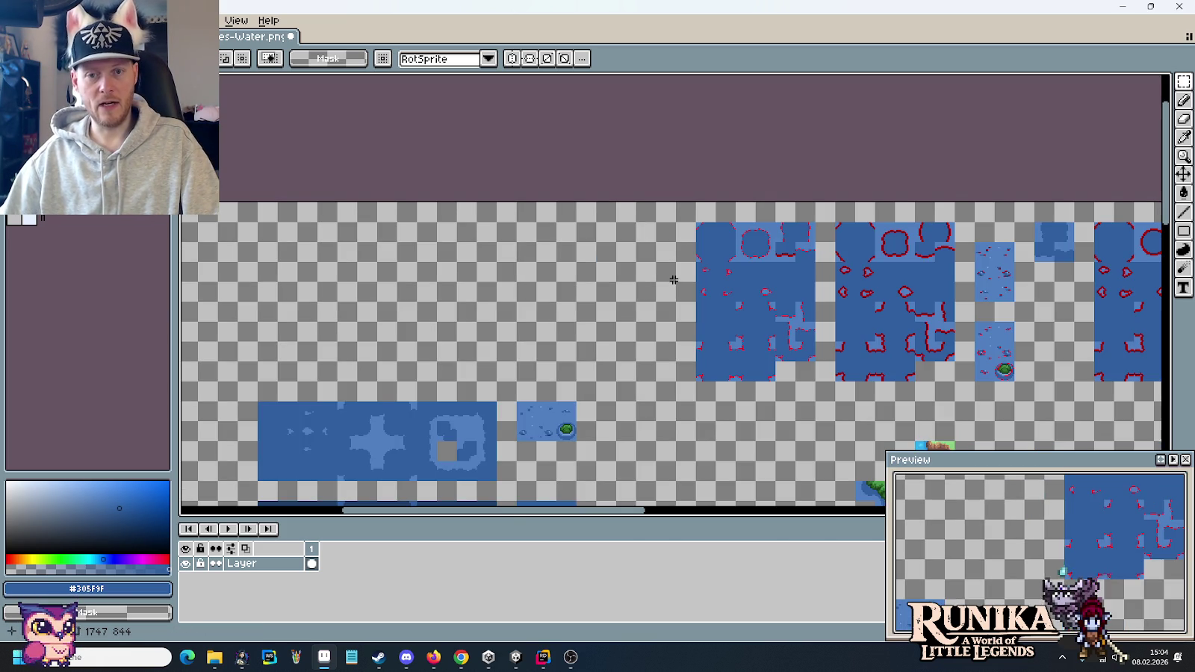
pyautogui.moveTo(1047, 298); pyautogui.dragTo(632, 253)
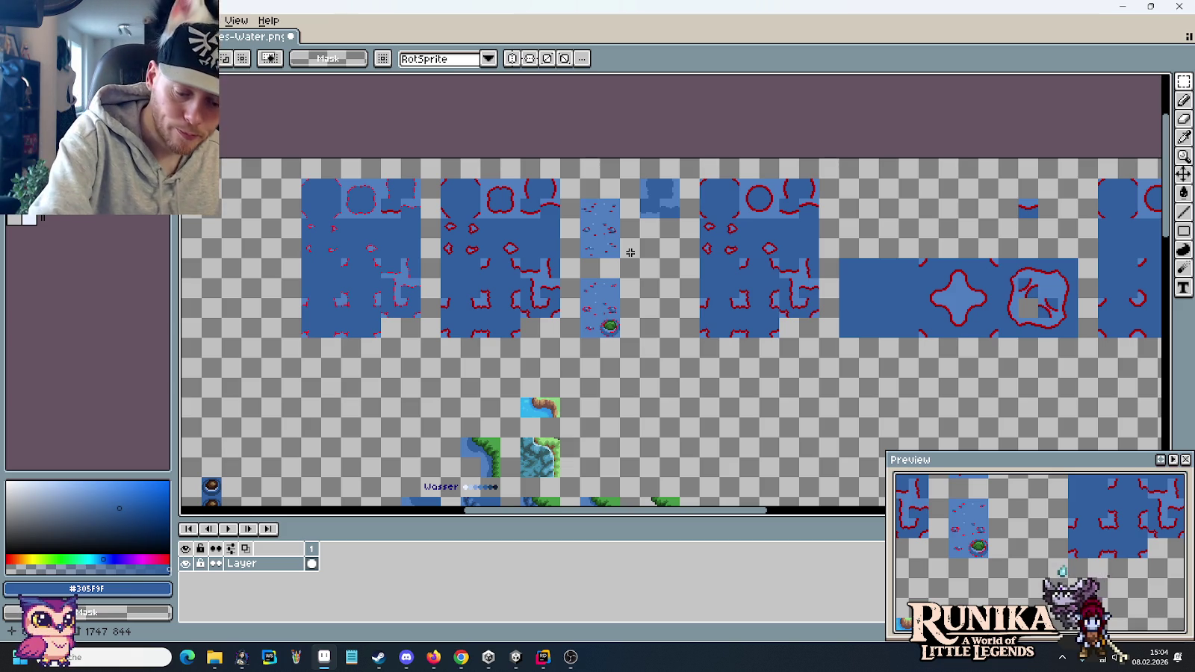
pyautogui.click(291, 36)
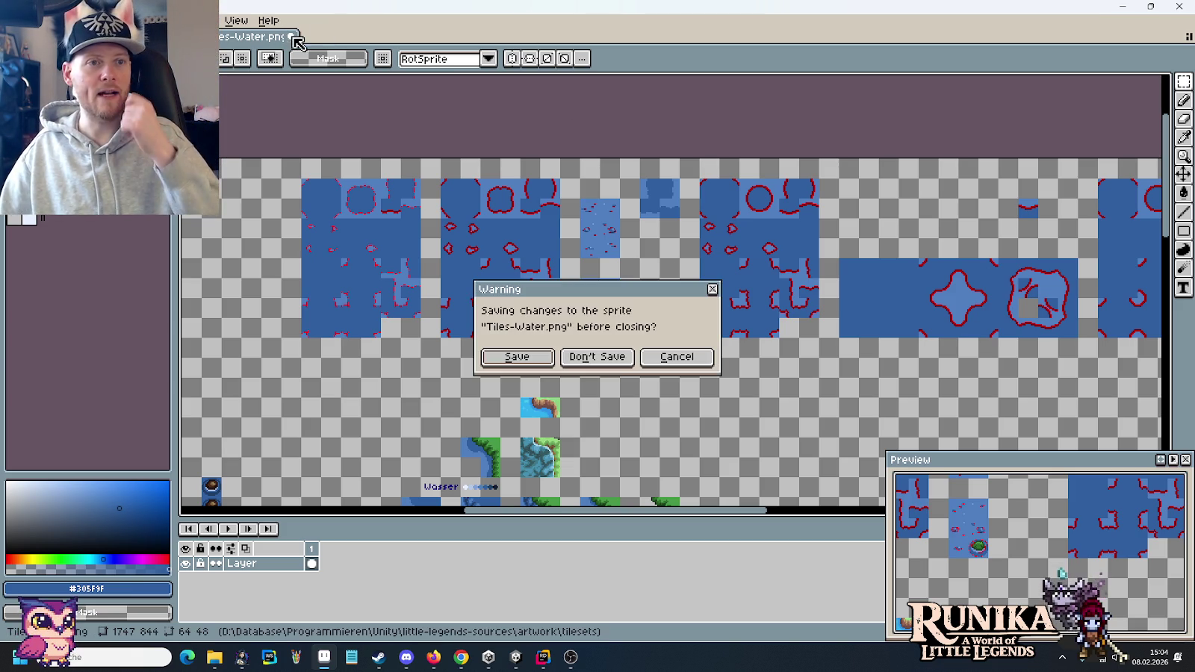
# - Discard Tiles-Water.png's changes and bring up the r/PixelArt house post in Chrome
pyautogui.click(615, 363)
pyautogui.click(471, 663)
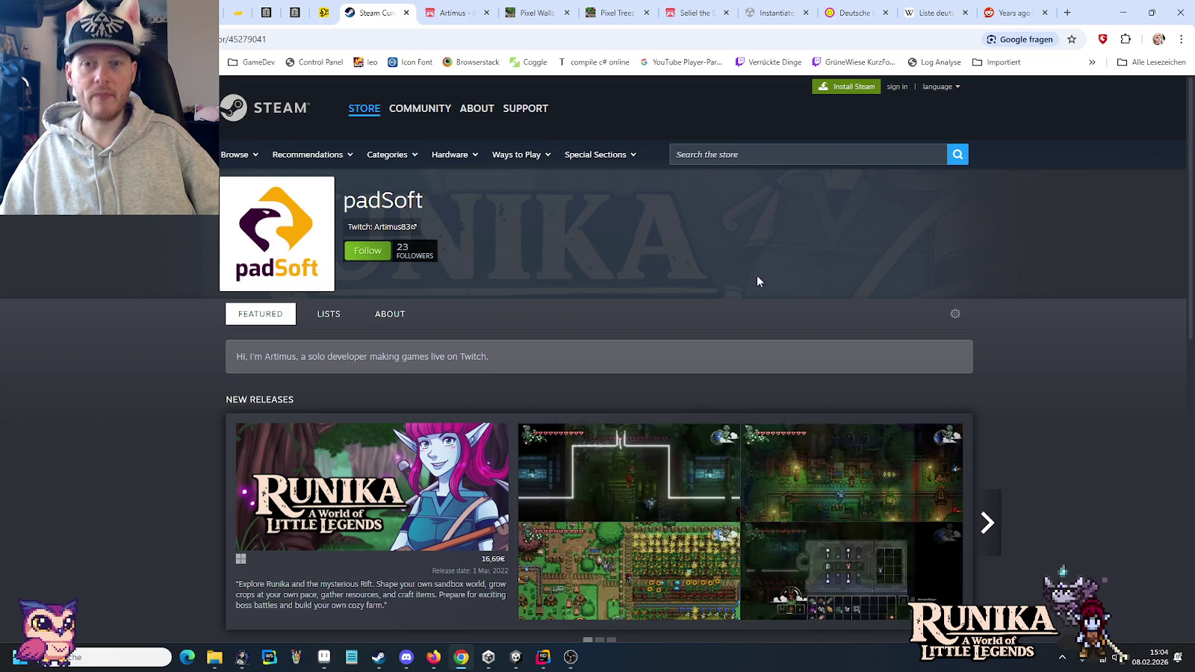
pyautogui.click(989, 7)
# - Scroll through the Reddit post and its comments, then minimise the browser
pyautogui.scroll(-4, 288, 309)
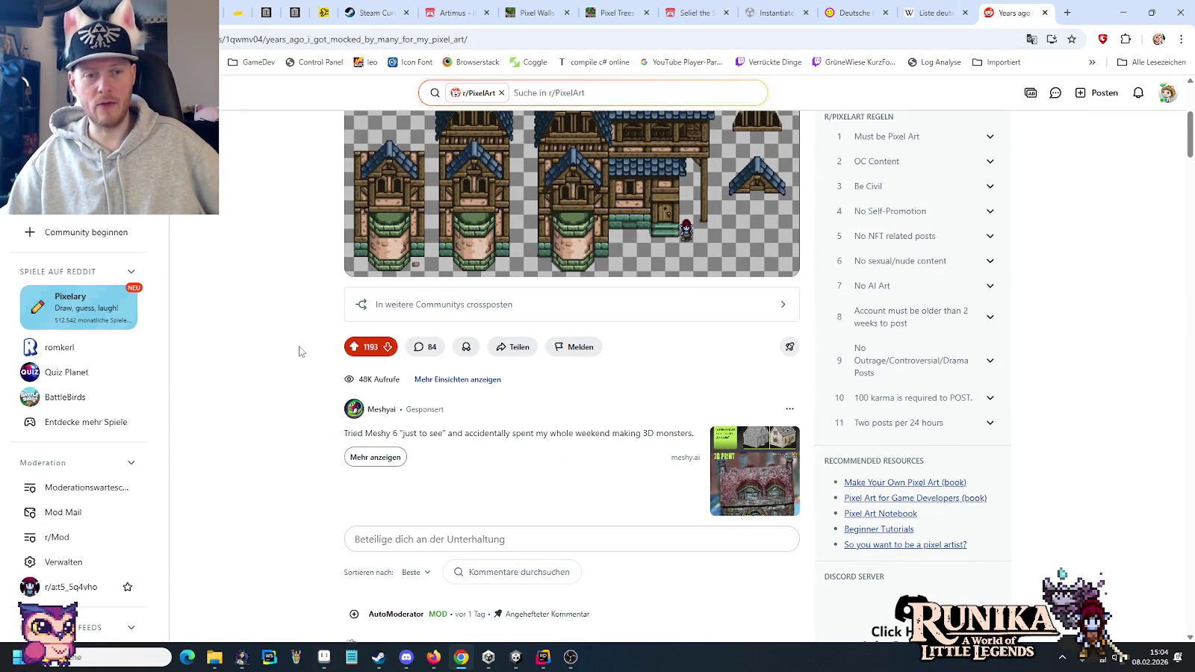
pyautogui.scroll(-1, 260, 320)
pyautogui.scroll(-3, 260, 319)
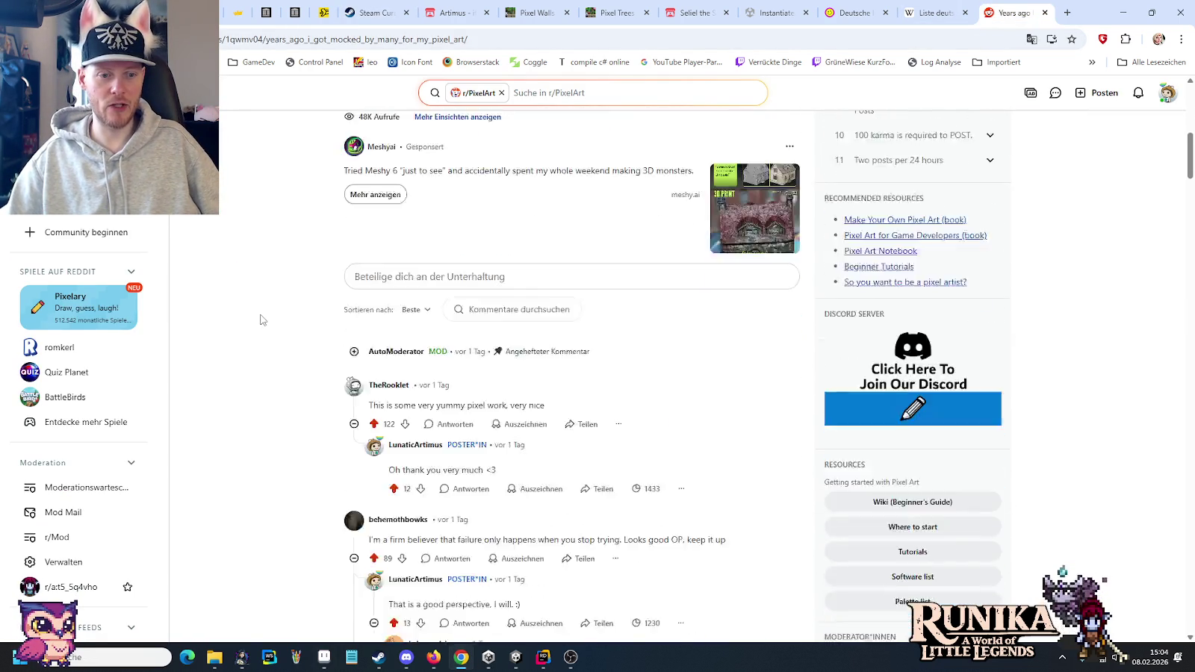
pyautogui.scroll(-1, 261, 320)
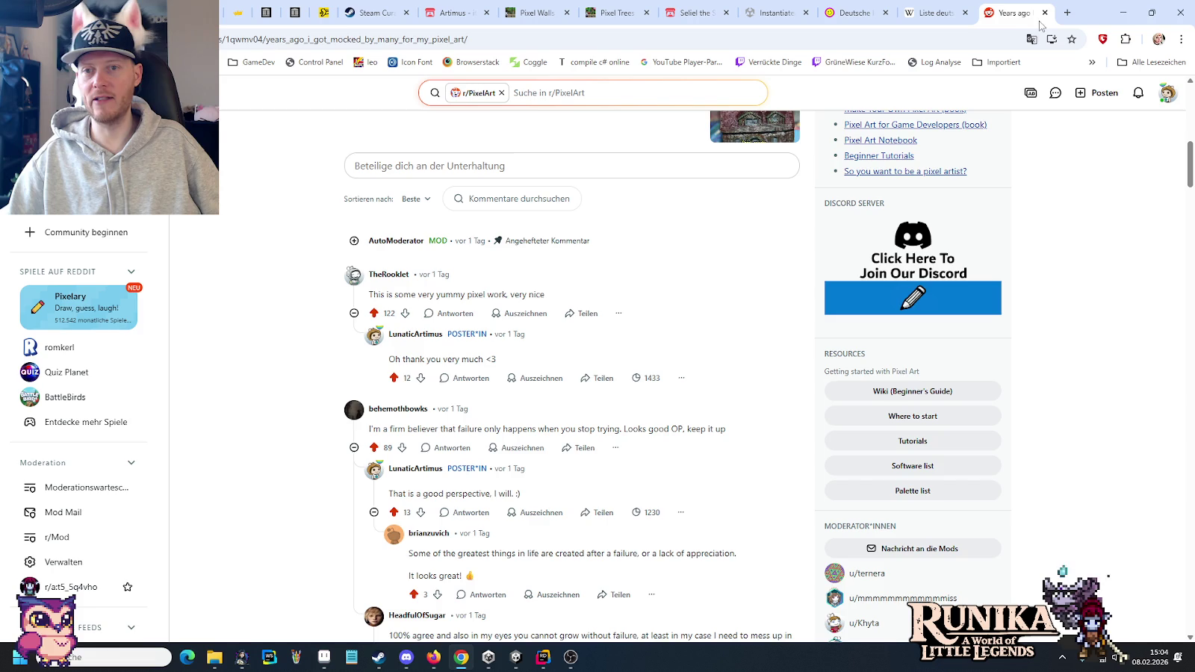
pyautogui.scroll(3, 997, 270)
pyautogui.scroll(6, 997, 270)
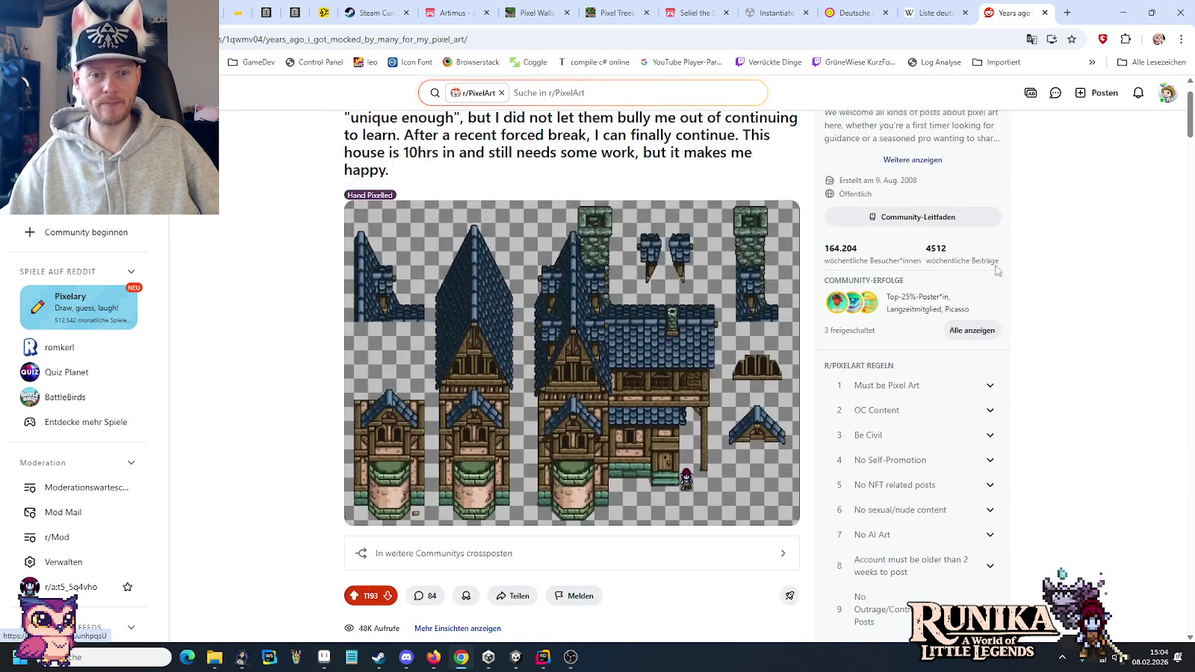
pyautogui.scroll(1, 997, 271)
pyautogui.click(1122, 12)
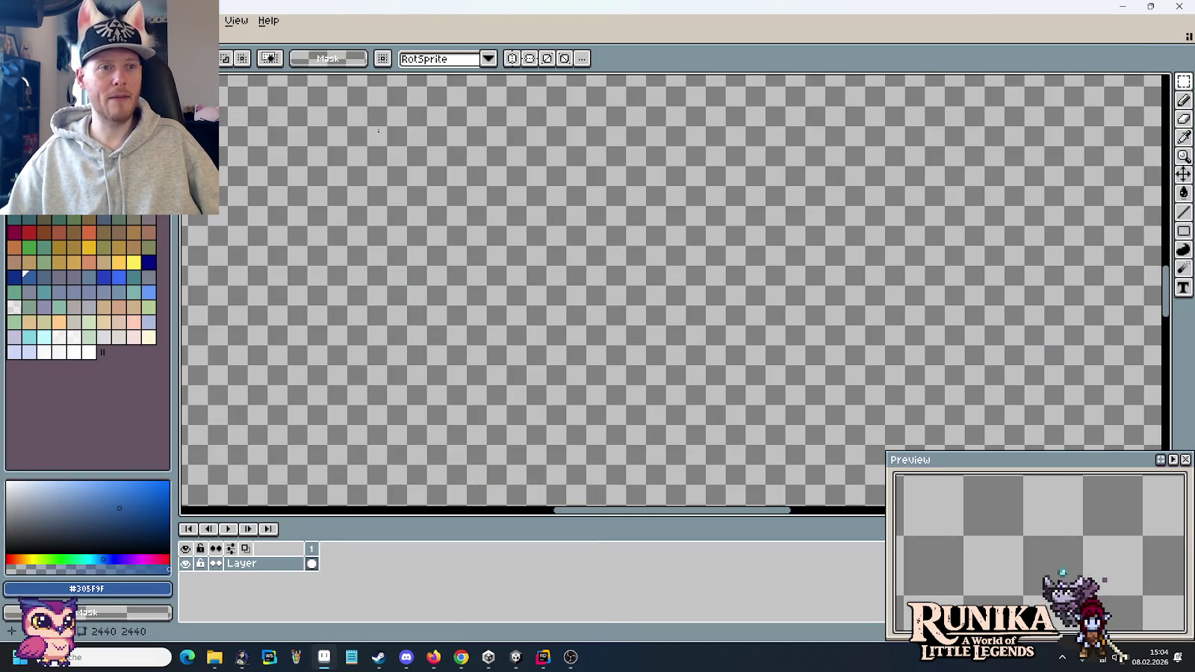
# - Pan the buildings sheet to bring the timber houses into view and clear a trial selection
pyautogui.scroll(-3, 568, 328)
pyautogui.scroll(1, 611, 301)
pyautogui.scroll(2, 636, 396)
pyautogui.moveTo(636, 396); pyautogui.dragTo(672, 262)
pyautogui.scroll(1, 701, 269)
pyautogui.scroll(1, 709, 272)
pyautogui.scroll(-1, 675, 373)
pyautogui.scroll(-1, 676, 376)
pyautogui.moveTo(674, 334); pyautogui.dragTo(672, 373)
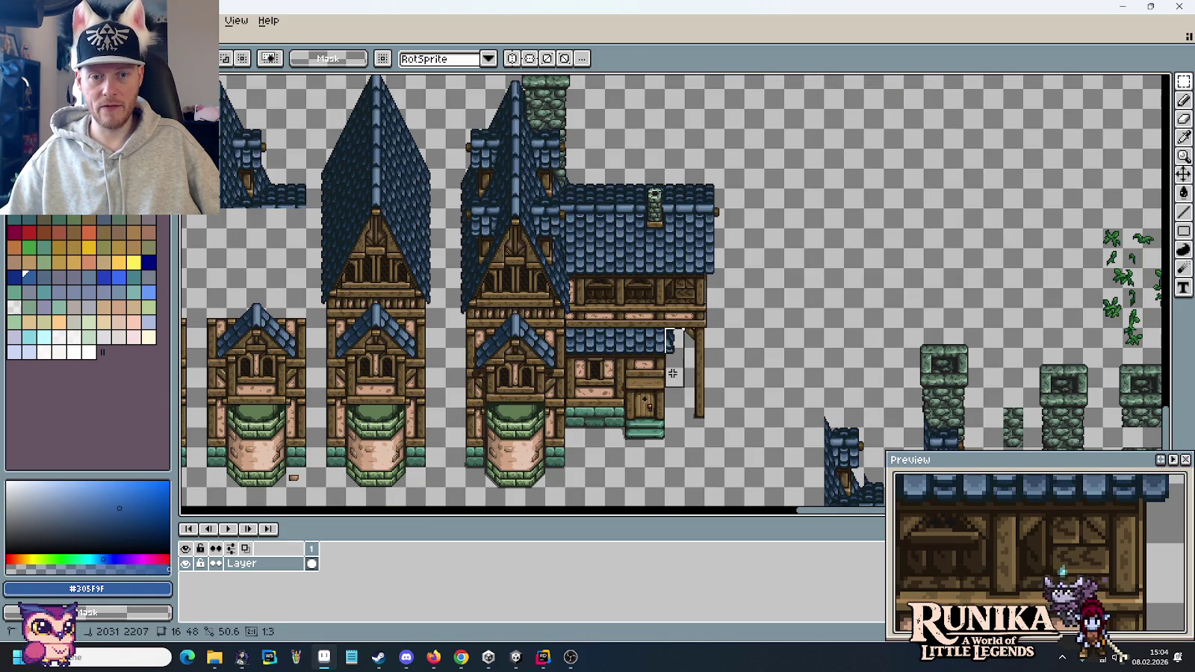
pyautogui.click(734, 408)
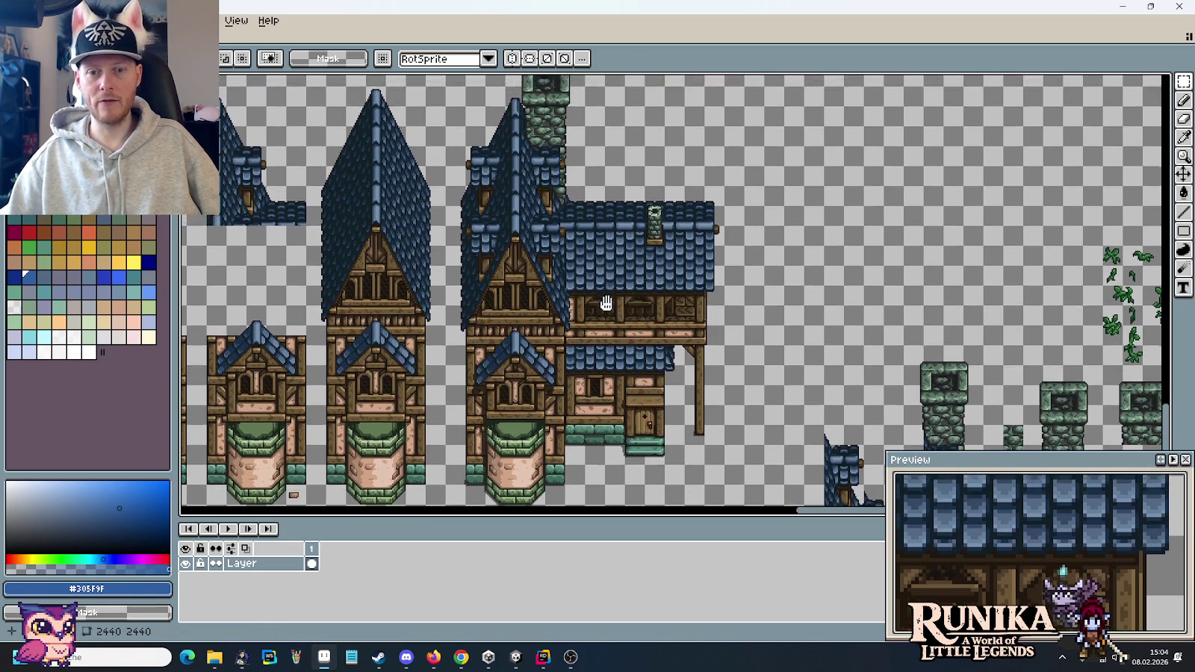
# - Move the green stone chimney towers down and left, setting a faint strip on the left tower top
pyautogui.moveTo(610, 279)
pyautogui.mouseDown()
pyautogui.moveTo(539, 148)
pyautogui.moveTo(390, 290)
pyautogui.mouseUp()
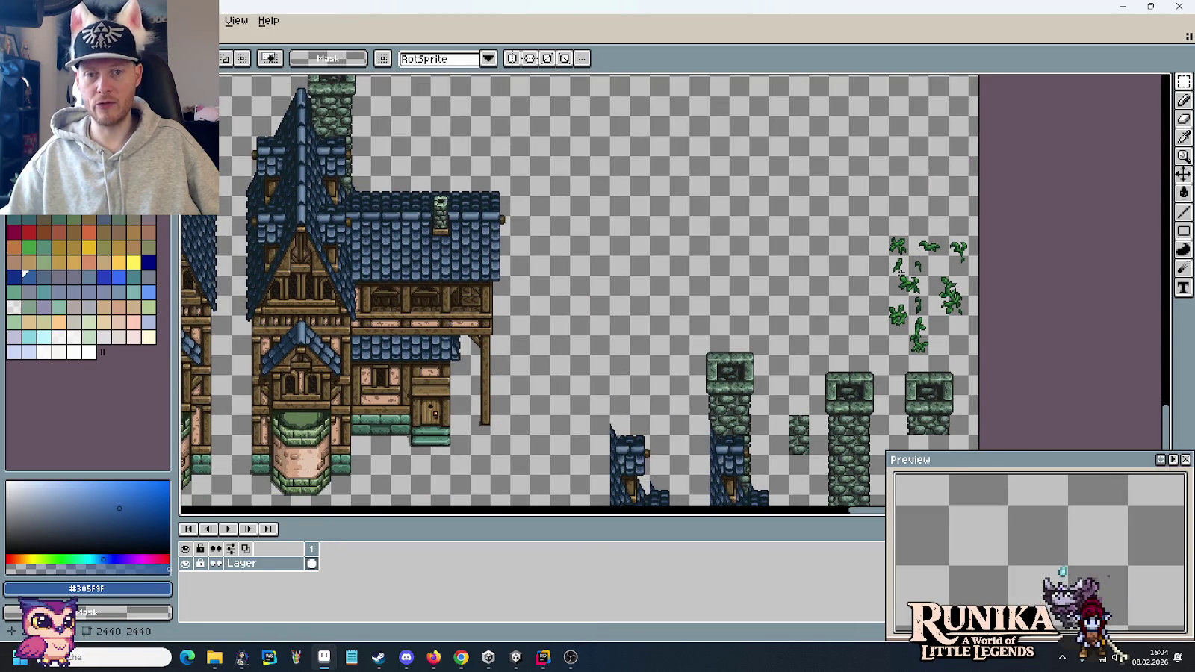
pyautogui.scroll(-4, 900, 269)
pyautogui.scroll(-1, 933, 321)
pyautogui.moveTo(966, 333); pyautogui.dragTo(603, 149)
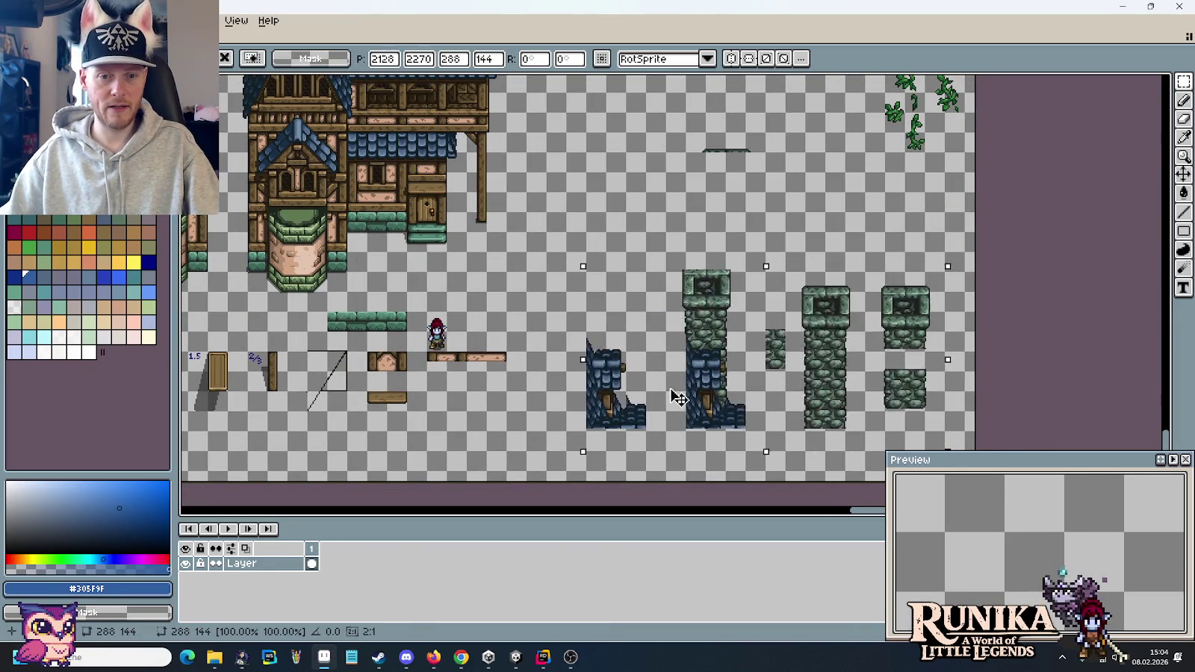
pyautogui.moveTo(683, 269); pyautogui.dragTo(604, 429)
pyautogui.click(665, 138)
pyautogui.moveTo(641, 121)
pyautogui.mouseDown()
pyautogui.moveTo(786, 164)
pyautogui.moveTo(658, 307)
pyautogui.mouseUp()
pyautogui.click(526, 237)
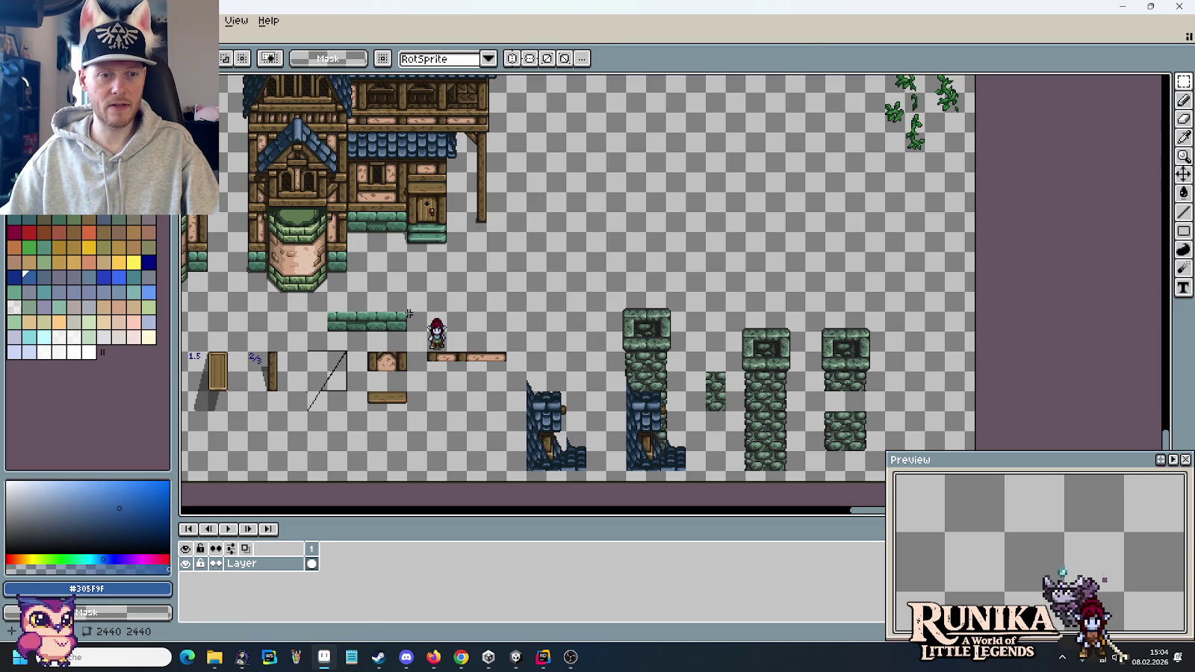
# - Marquee-select the large timber house
pyautogui.scroll(5, 352, 293)
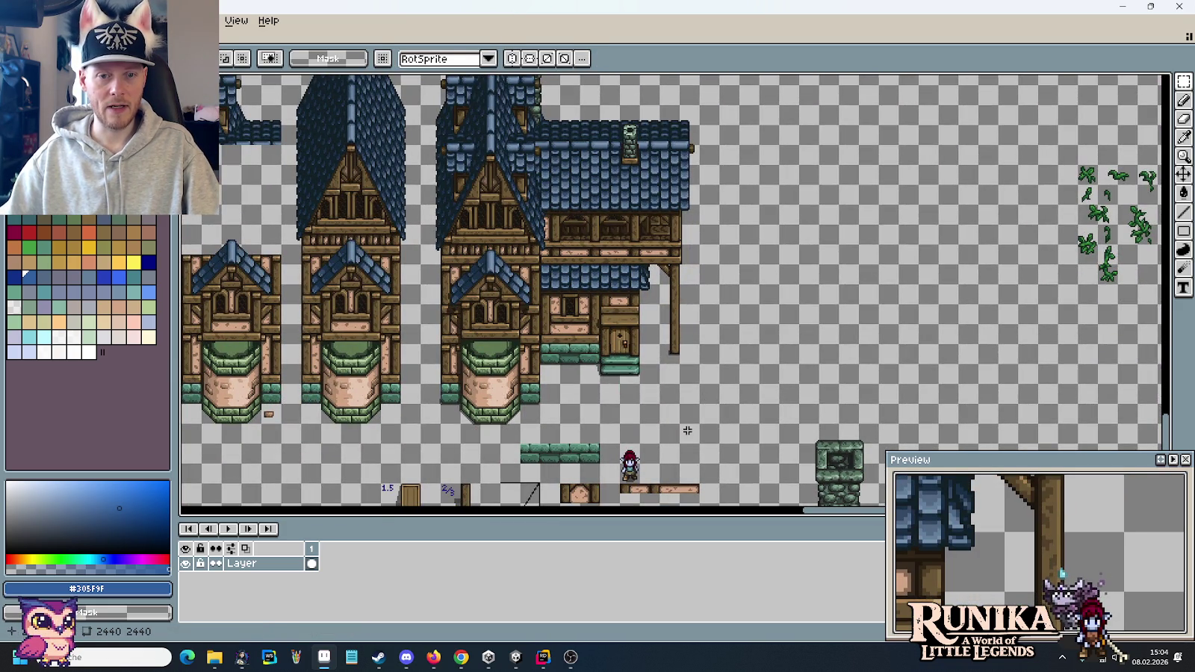
pyautogui.scroll(3, 523, 299)
pyautogui.moveTo(687, 430)
pyautogui.mouseDown()
pyautogui.moveTo(437, 148)
pyautogui.moveTo(437, 119)
pyautogui.mouseUp()
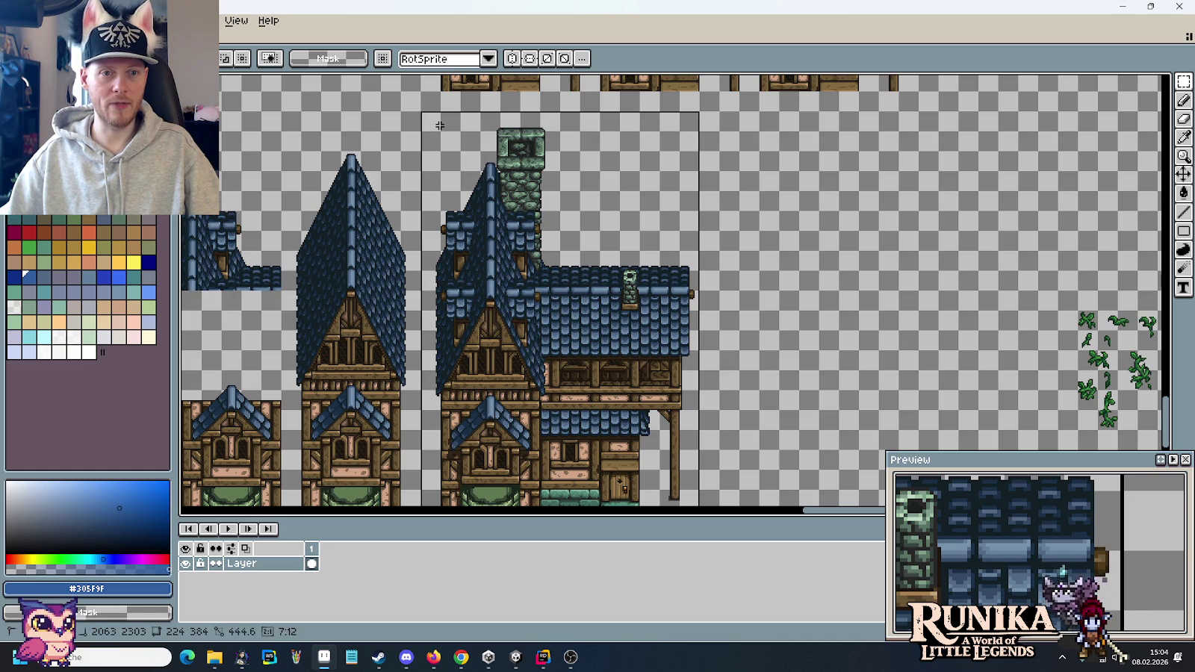
# - Paste a duplicate of the timber house and line it up beside the original
pyautogui.hotkey('ctrl', 'c')
pyautogui.hotkey('ctrl', 'v')
pyautogui.moveTo(1115, 285); pyautogui.dragTo(619, 213)
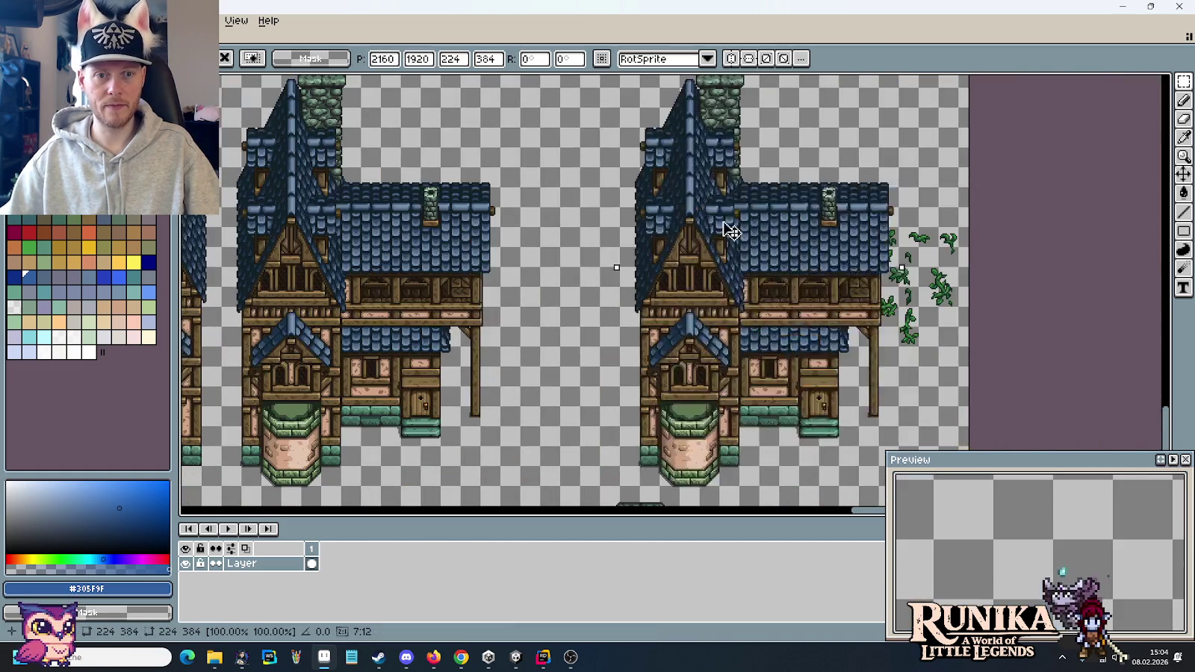
pyautogui.scroll(-2, 618, 232)
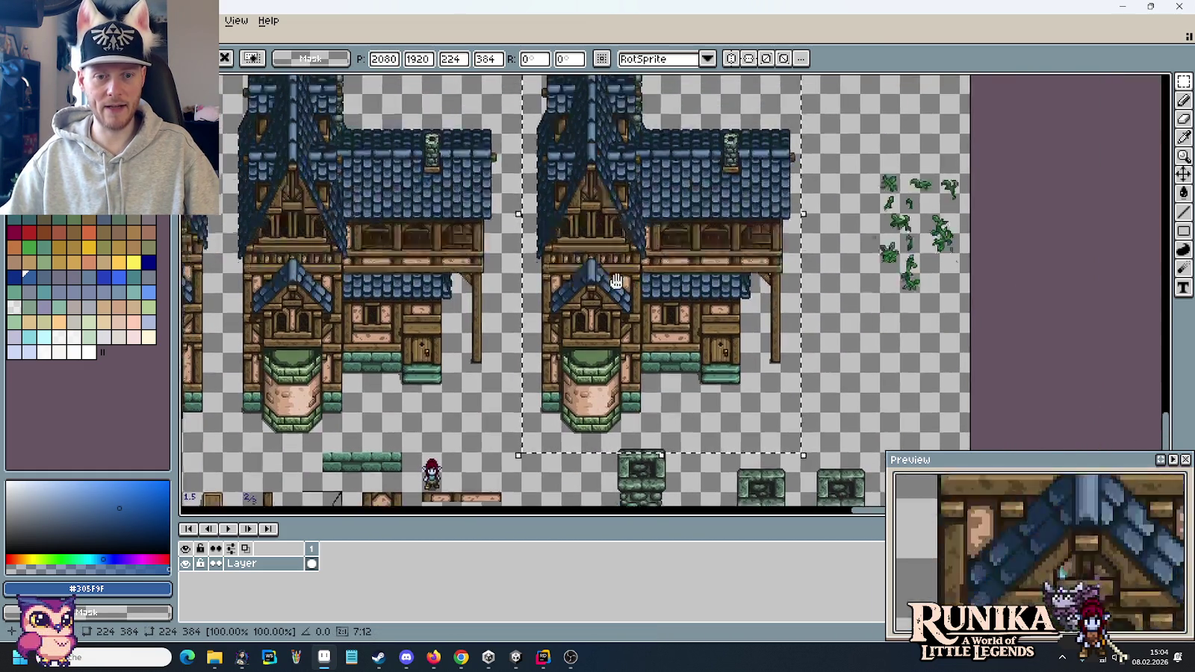
pyautogui.scroll(4, 608, 336)
pyautogui.moveTo(601, 407); pyautogui.dragTo(601, 392)
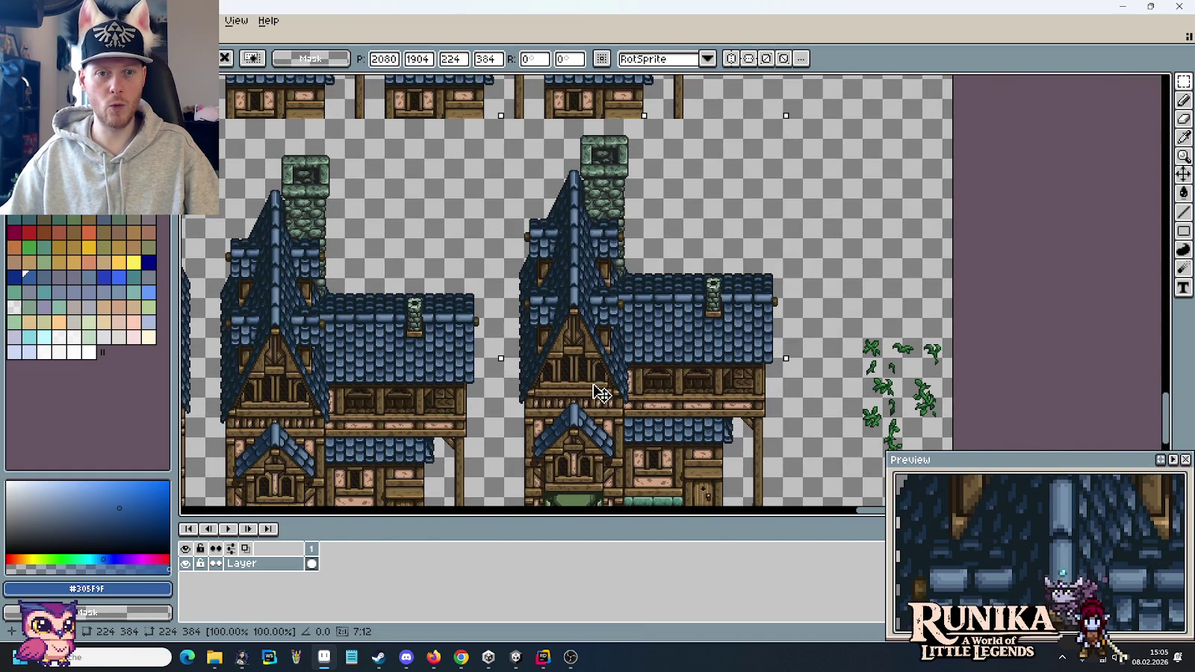
pyautogui.moveTo(364, 319); pyautogui.dragTo(364, 336)
pyautogui.scroll(1, 359, 358)
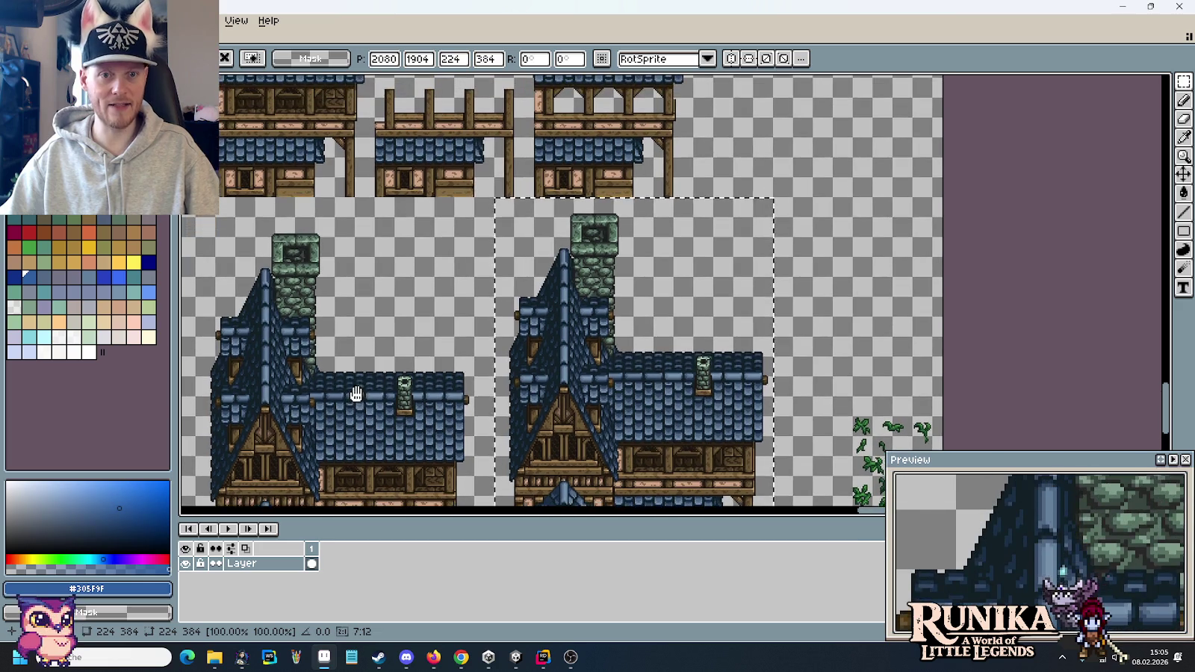
pyautogui.click(358, 374)
# - Copy the green stone step strip and drop it below the new house
pyautogui.scroll(-2, 373, 299)
pyautogui.scroll(-1, 412, 313)
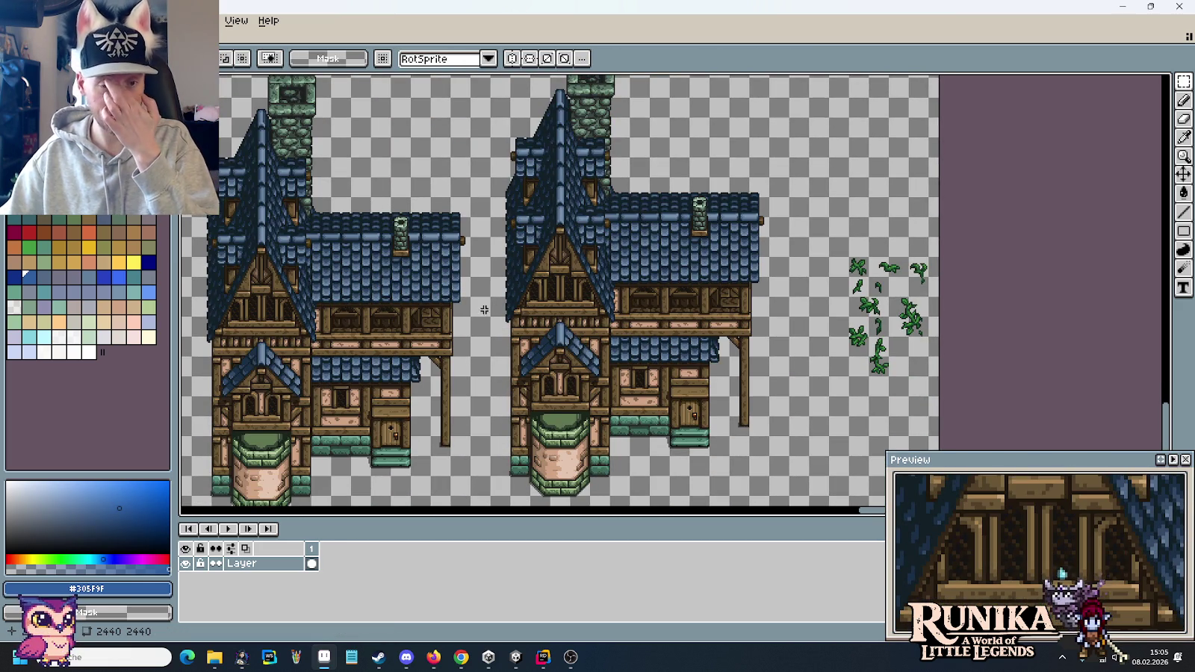
pyautogui.scroll(-1, 523, 299)
pyautogui.scroll(-2, 687, 258)
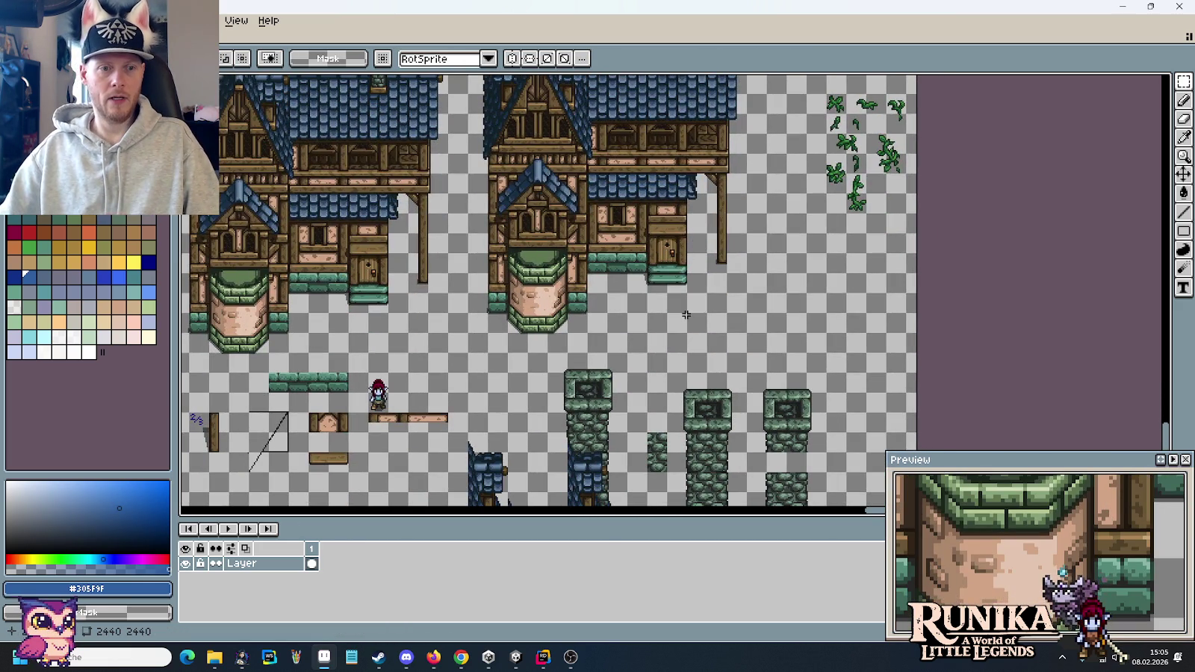
pyautogui.scroll(1, 425, 321)
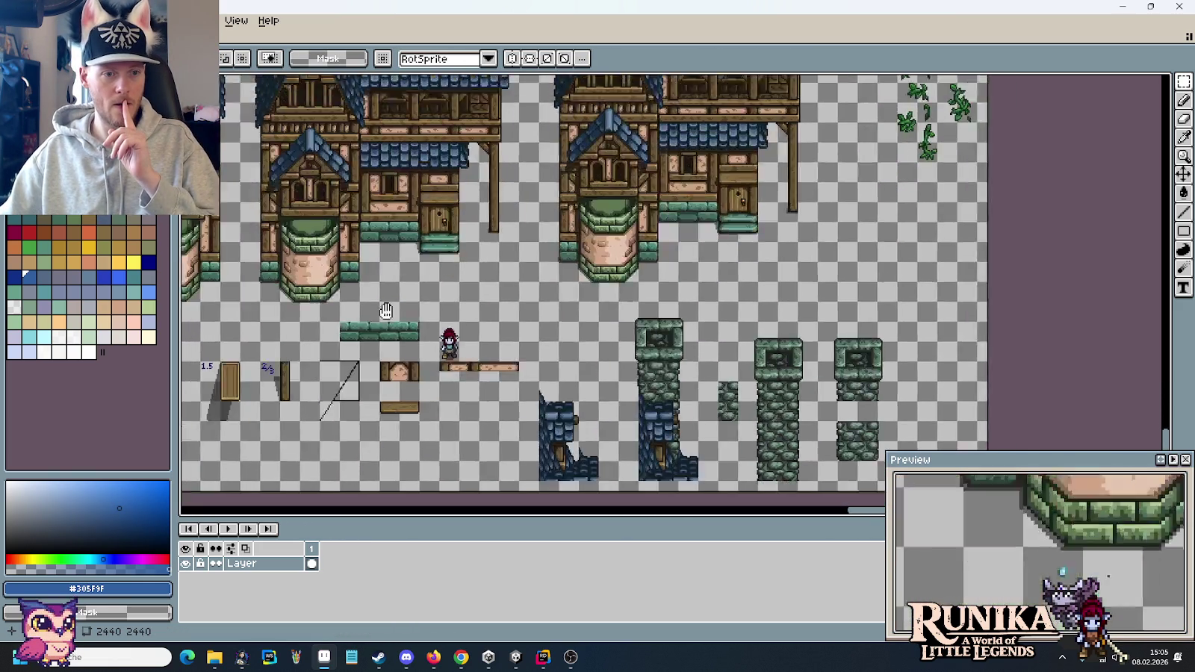
pyautogui.scroll(1, 422, 299)
pyautogui.scroll(2, 422, 286)
pyautogui.moveTo(538, 317)
pyautogui.mouseDown()
pyautogui.moveTo(299, 298)
pyautogui.moveTo(667, 393)
pyautogui.mouseUp()
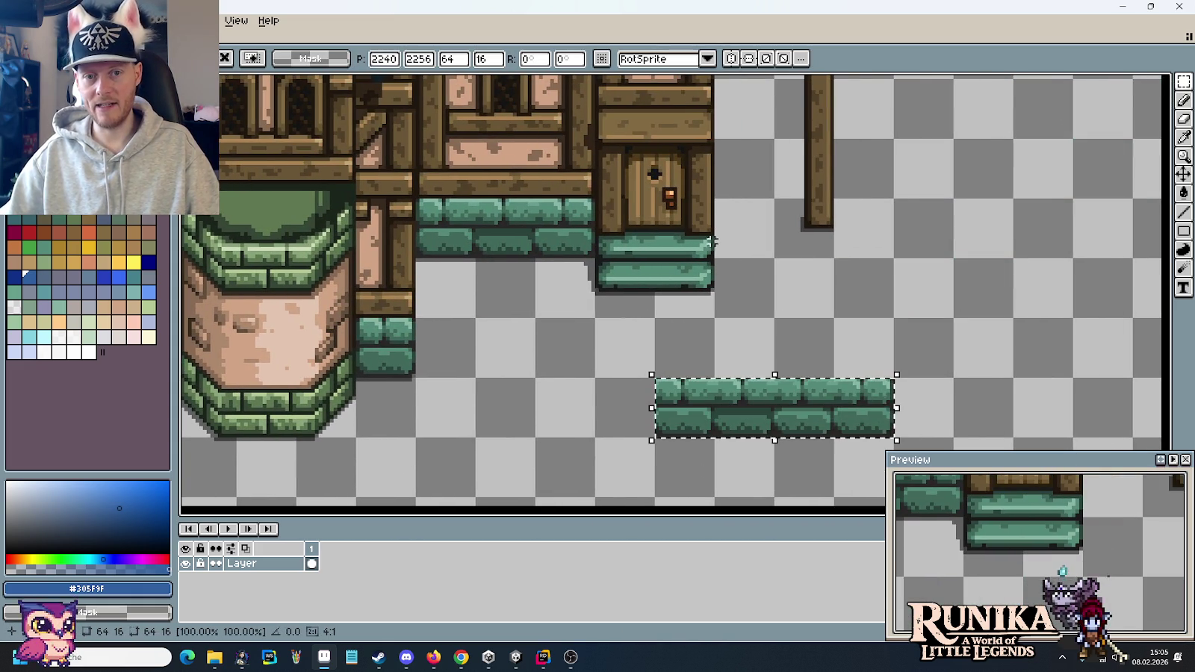
pyautogui.hscroll(5, 774, 288)
pyautogui.click(738, 316)
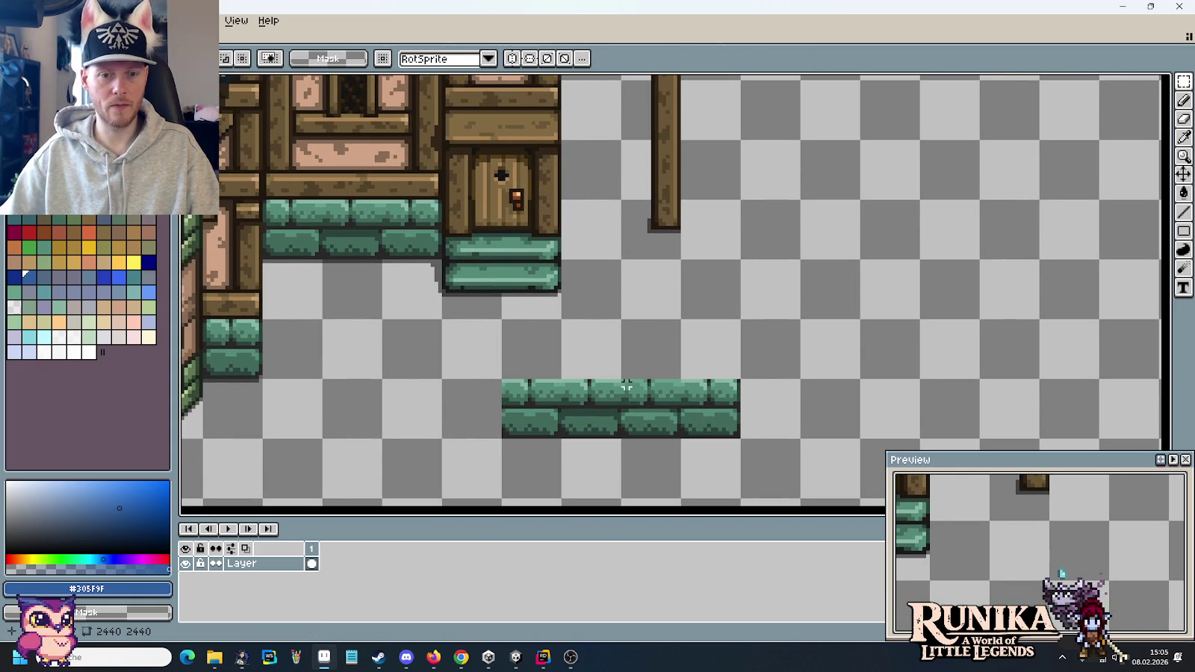
pyautogui.scroll(1, 625, 386)
pyautogui.scroll(-3, 568, 351)
pyautogui.scroll(-2, 547, 331)
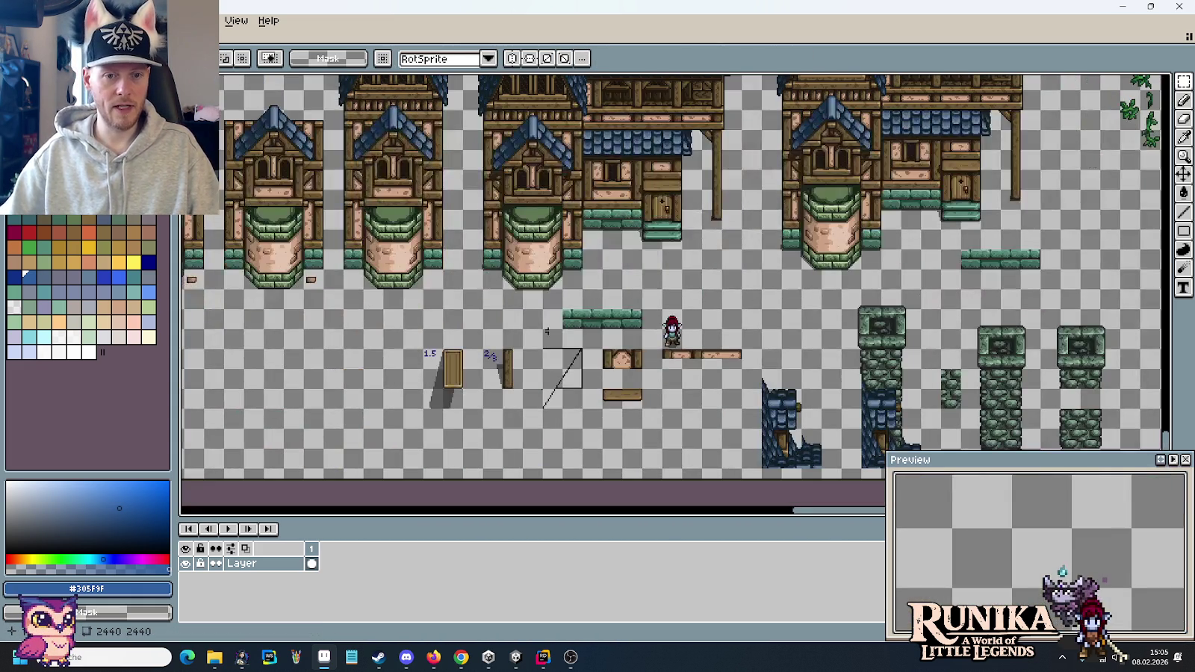
pyautogui.scroll(-1, 583, 338)
pyautogui.hscroll(-3, 568, 329)
pyautogui.hscroll(-4, 453, 284)
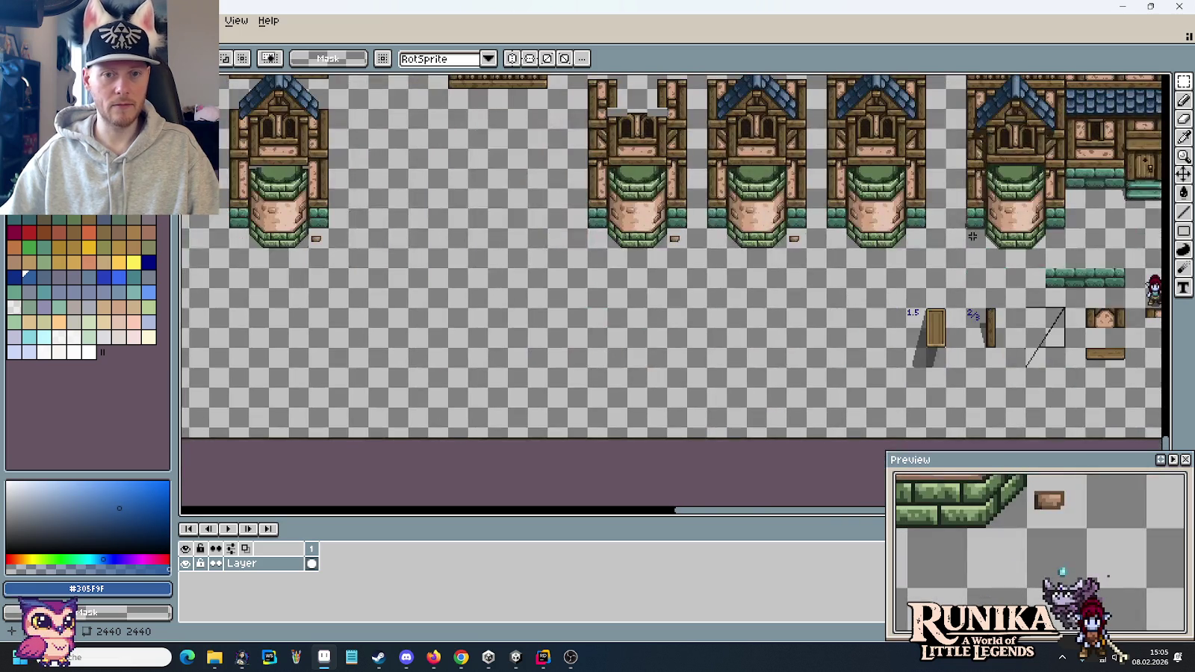
# - Copy a single green brick tile aside and erase its right half
pyautogui.hscroll(7, 821, 243)
pyautogui.scroll(1, 672, 252)
pyautogui.scroll(3, 923, 221)
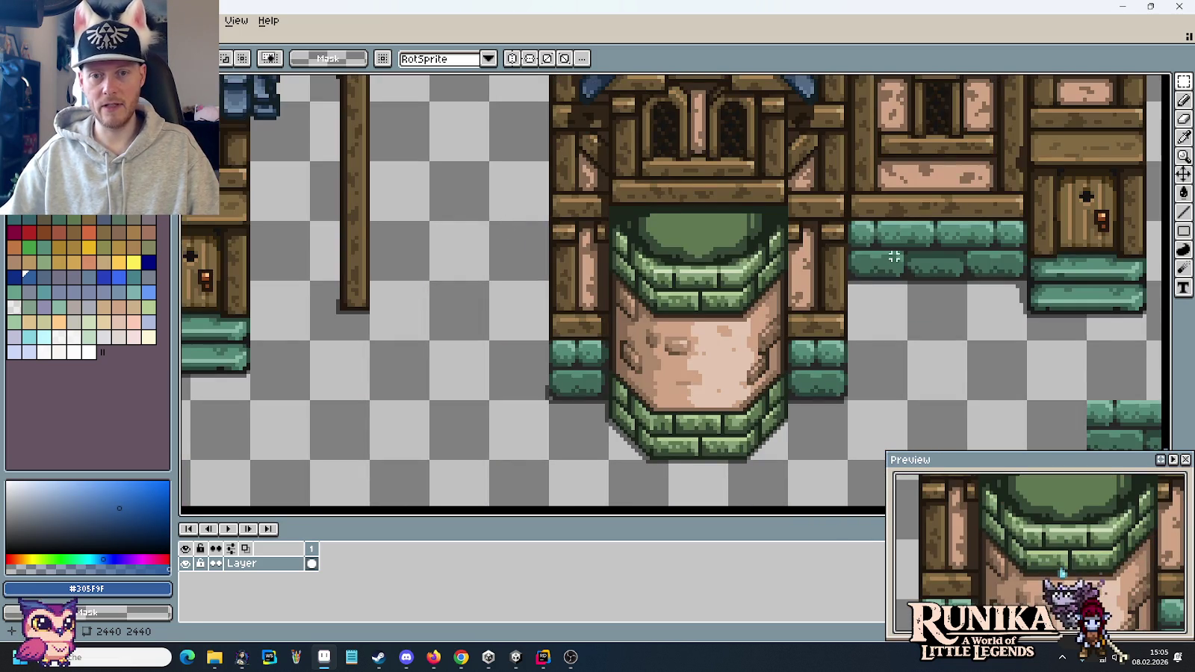
pyautogui.hscroll(6, 957, 301)
pyautogui.moveTo(326, 272)
pyautogui.mouseDown()
pyautogui.moveTo(467, 301)
pyautogui.moveTo(803, 332)
pyautogui.mouseUp()
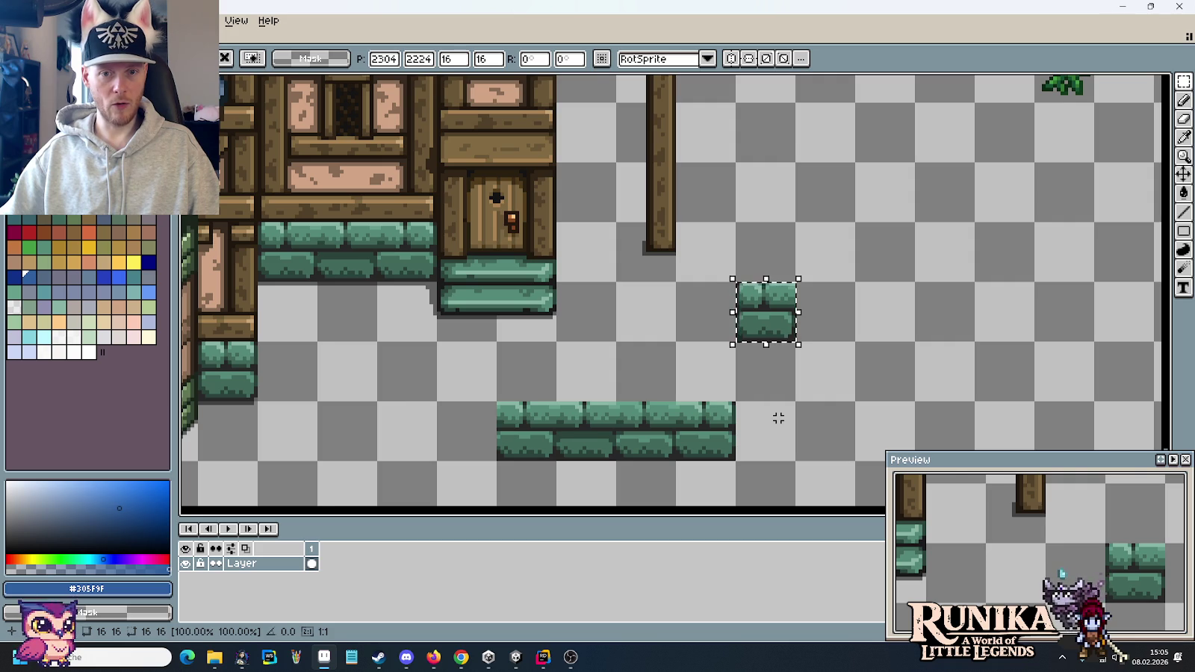
pyautogui.scroll(1, 778, 418)
pyautogui.scroll(1, 777, 418)
pyautogui.moveTo(778, 419); pyautogui.dragTo(767, 384)
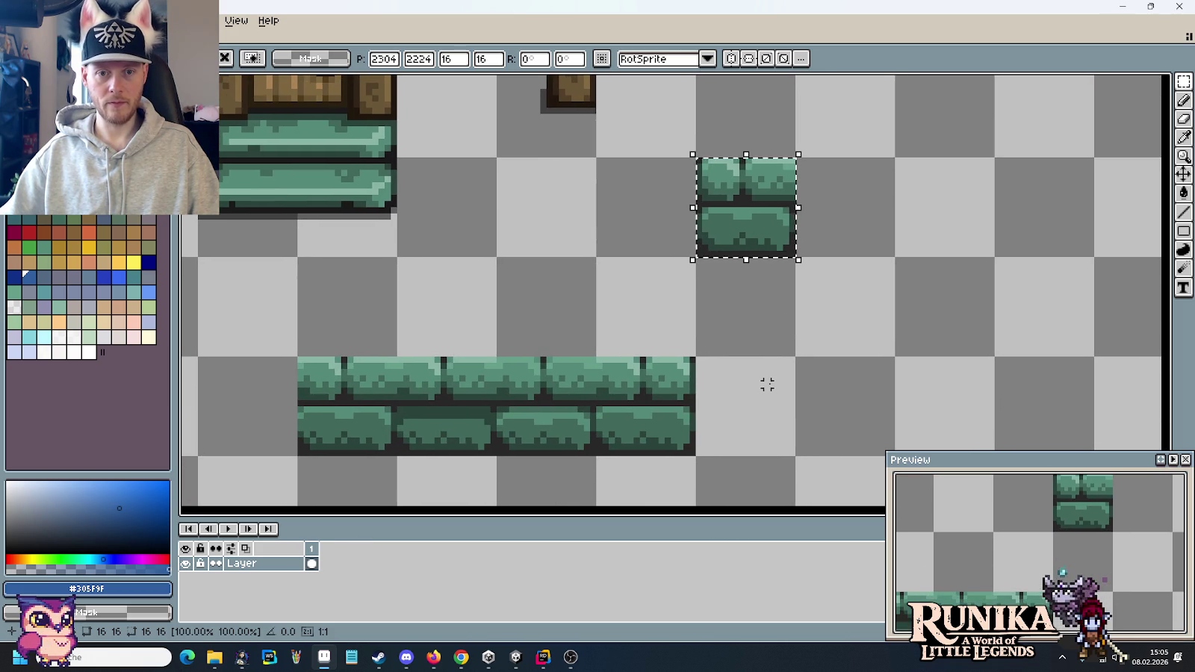
pyautogui.moveTo(874, 132); pyautogui.dragTo(750, 303)
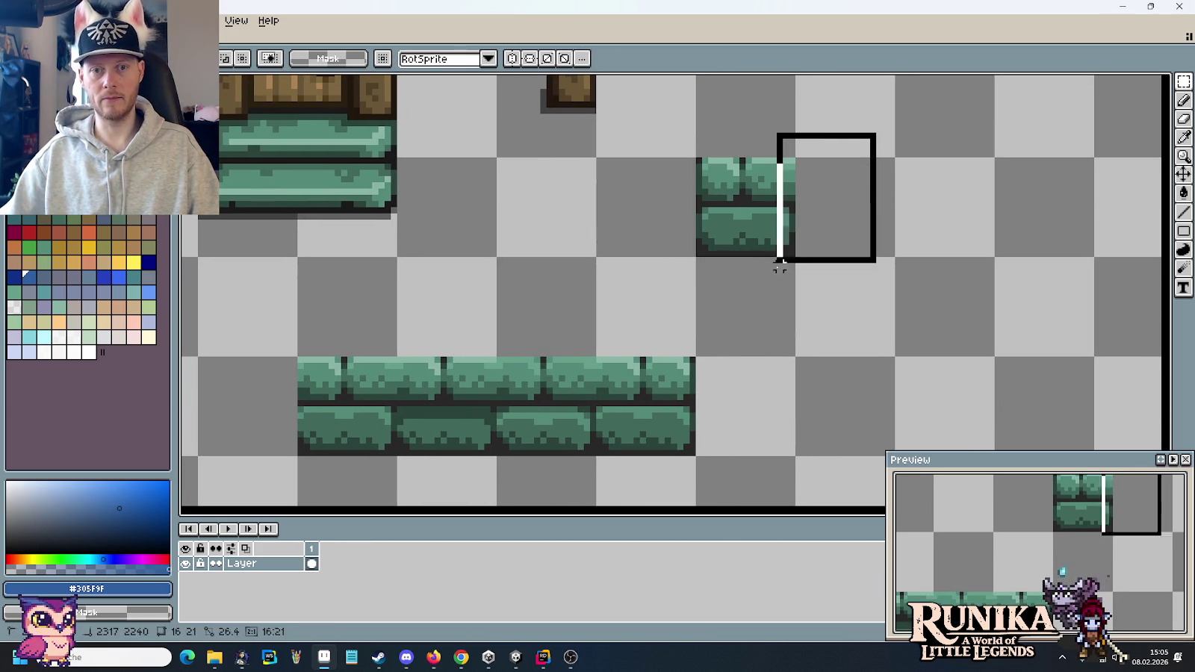
pyautogui.press('Delete')
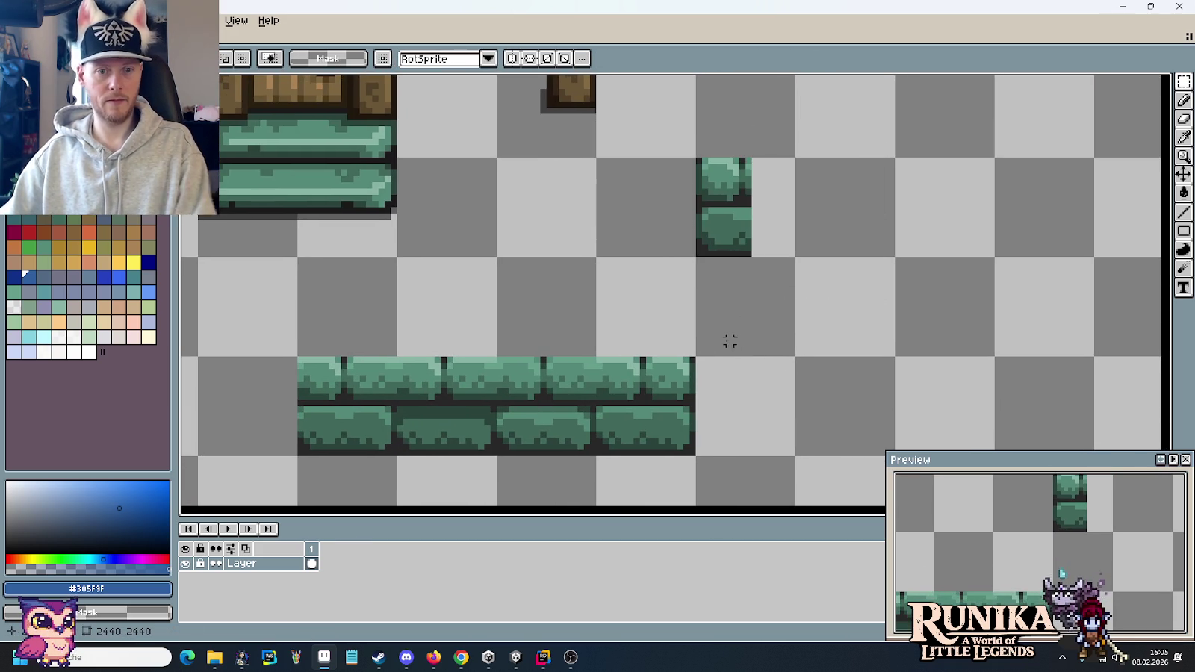
# - Combine the step strip's end bricks with the half tile into a column and move it beside the door steps
pyautogui.moveTo(692, 348)
pyautogui.mouseDown()
pyautogui.moveTo(667, 449)
pyautogui.moveTo(648, 471)
pyautogui.mouseUp()
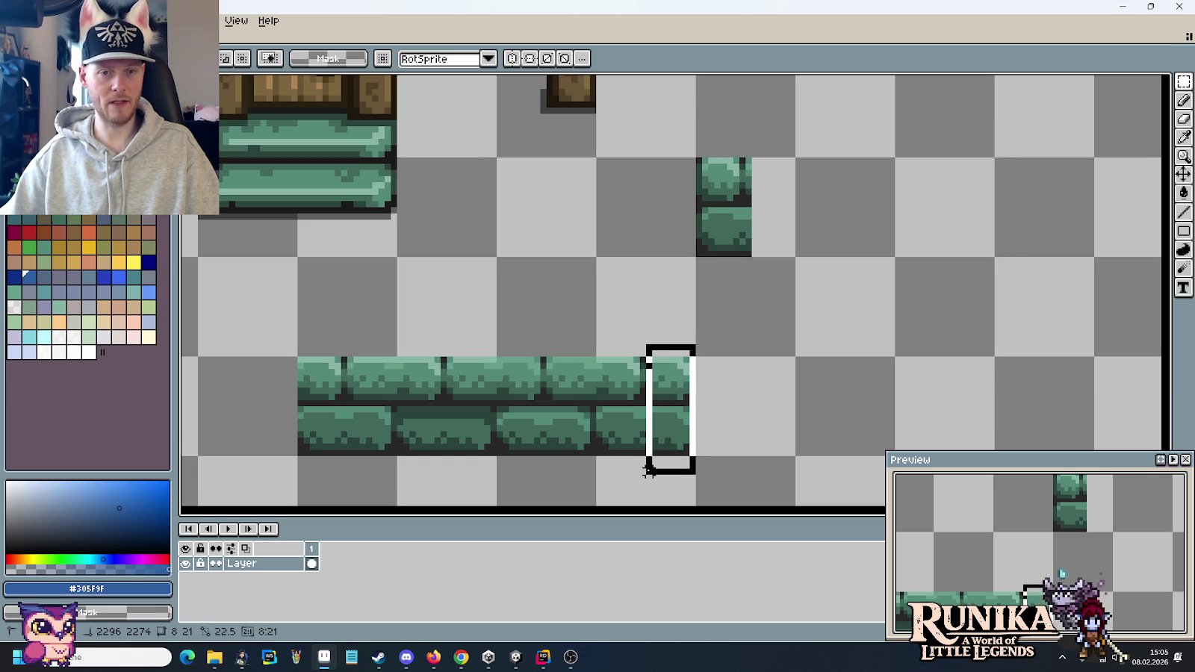
pyautogui.moveTo(648, 470)
pyautogui.mouseDown()
pyautogui.moveTo(667, 463)
pyautogui.moveTo(736, 262)
pyautogui.moveTo(731, 399)
pyautogui.mouseUp()
pyautogui.click(670, 272)
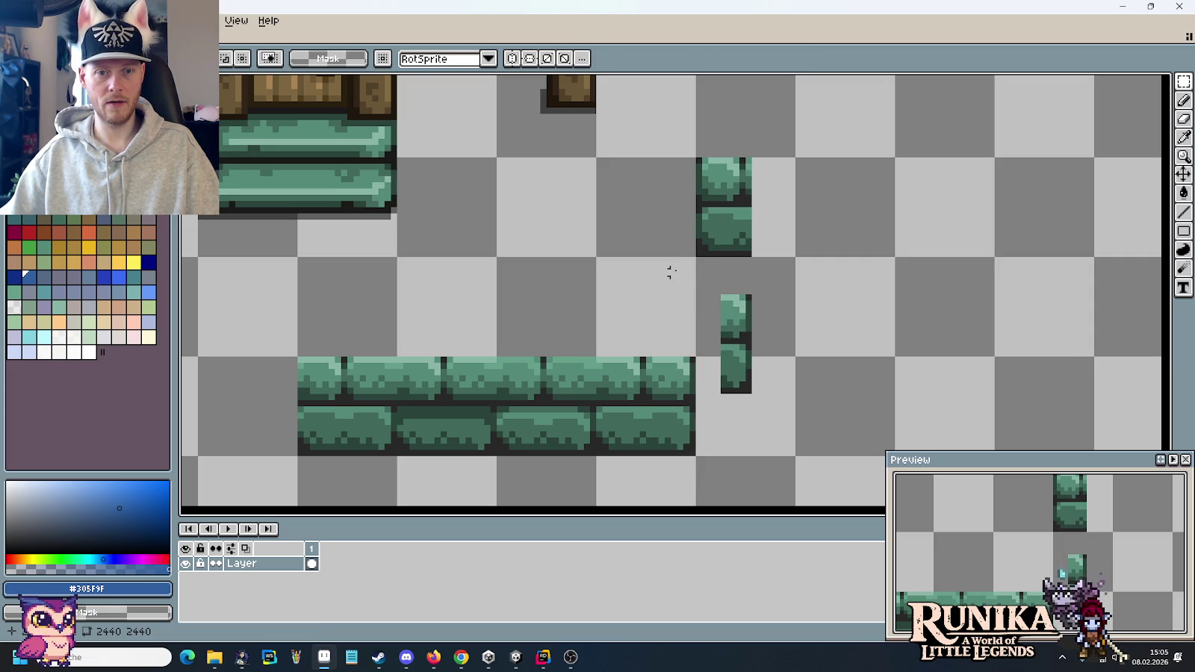
pyautogui.moveTo(699, 259); pyautogui.dragTo(749, 210)
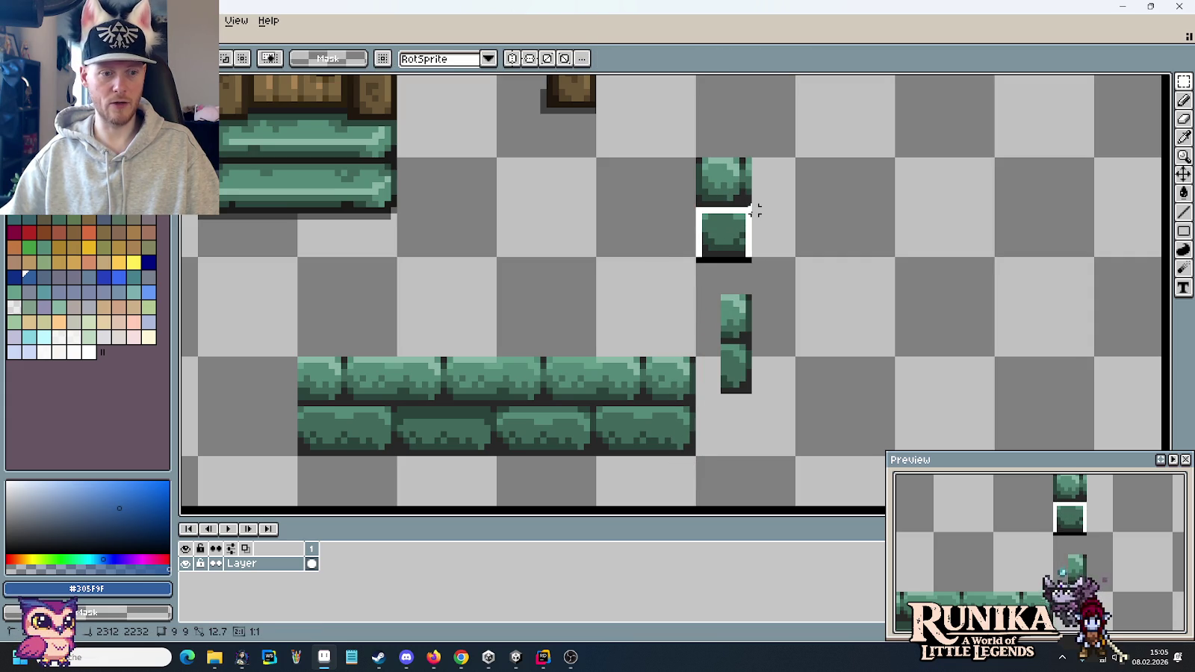
pyautogui.moveTo(850, 109)
pyautogui.mouseDown()
pyautogui.moveTo(751, 283)
pyautogui.moveTo(793, 438)
pyautogui.mouseUp()
pyautogui.moveTo(779, 397)
pyautogui.mouseDown()
pyautogui.moveTo(794, 333)
pyautogui.moveTo(782, 261)
pyautogui.mouseUp()
pyautogui.click(842, 278)
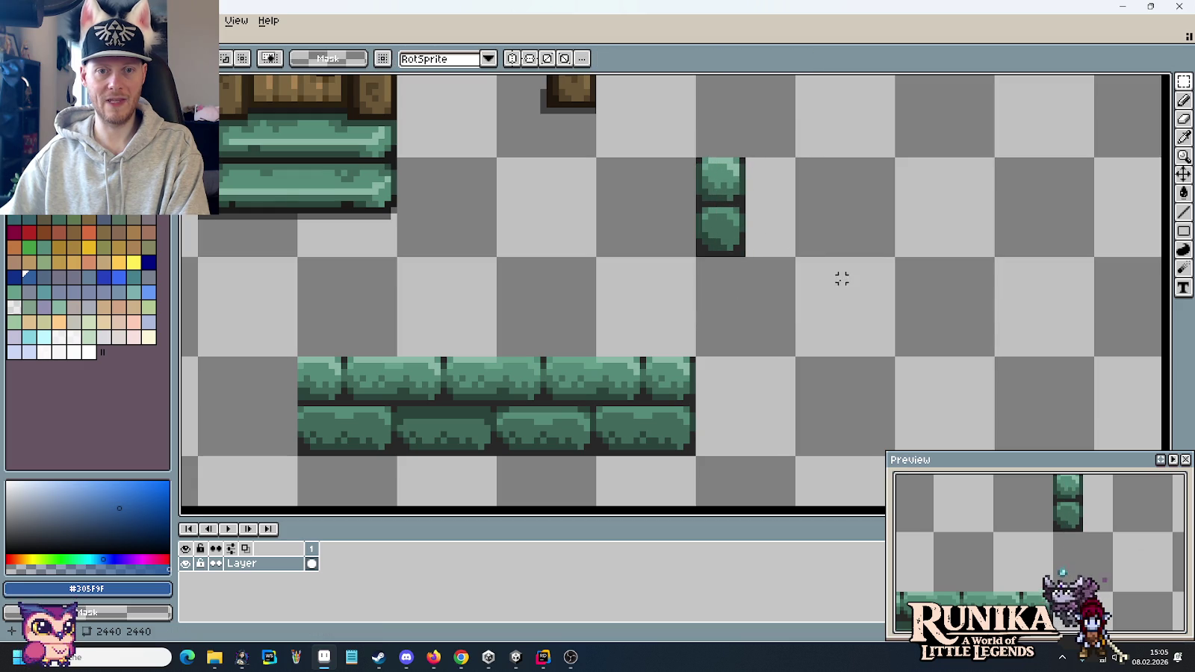
pyautogui.scroll(-1, 599, 203)
pyautogui.moveTo(566, 205); pyautogui.dragTo(747, 299)
pyautogui.moveTo(787, 255)
pyautogui.mouseDown()
pyautogui.moveTo(913, 387)
pyautogui.moveTo(640, 282)
pyautogui.mouseUp()
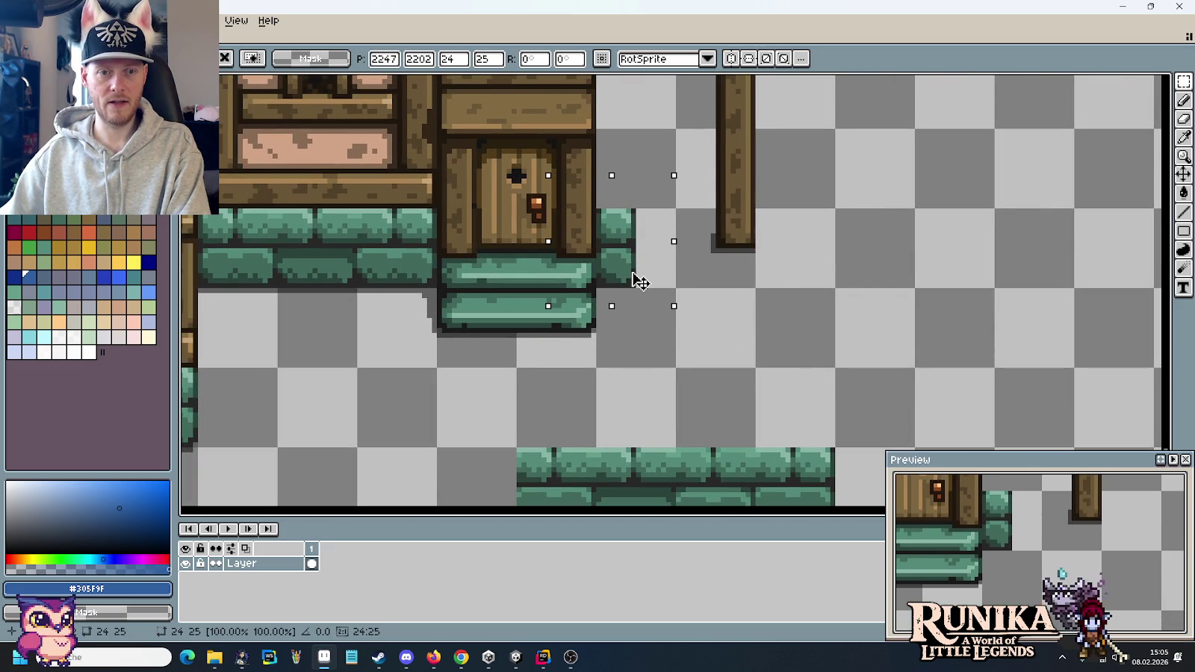
# - Set the narrow brick column in place beside the door steps
pyautogui.click(802, 348)
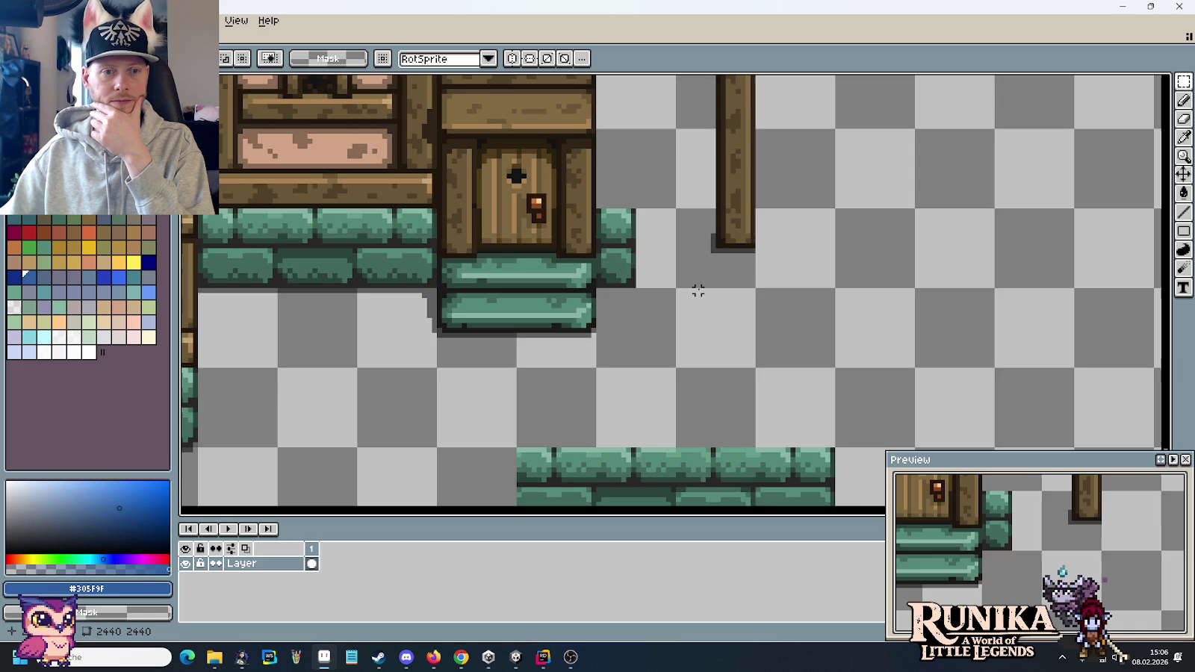
pyautogui.scroll(1, 697, 290)
pyautogui.scroll(1, 698, 291)
pyautogui.scroll(1, 509, 293)
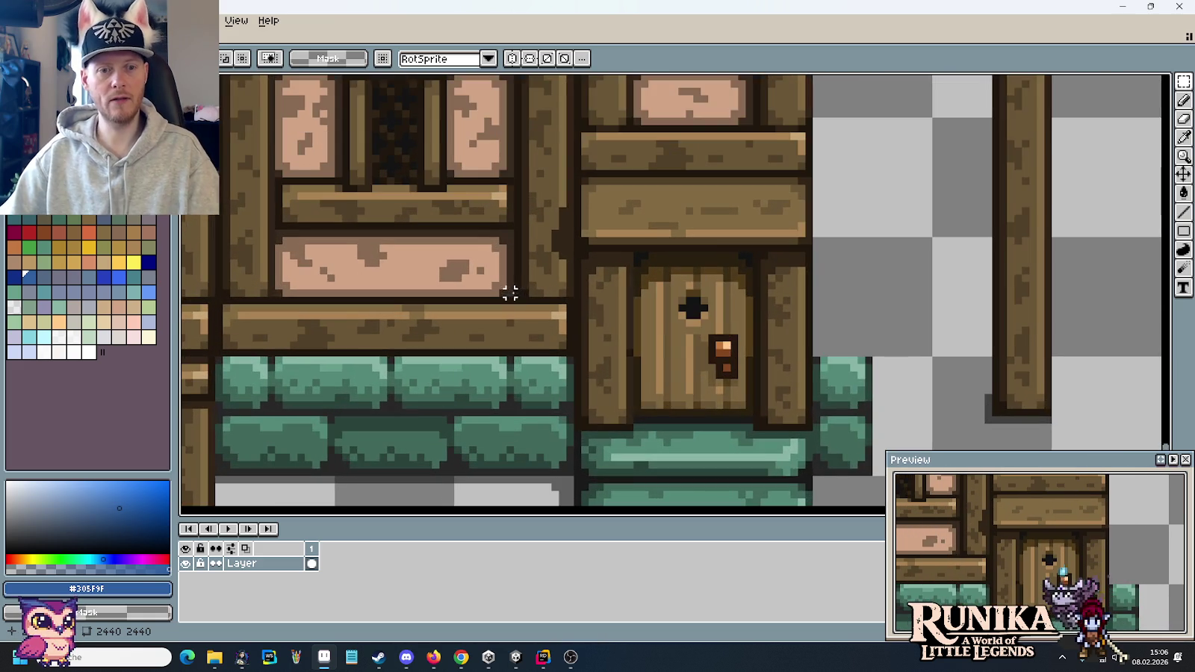
pyautogui.scroll(-1, 540, 315)
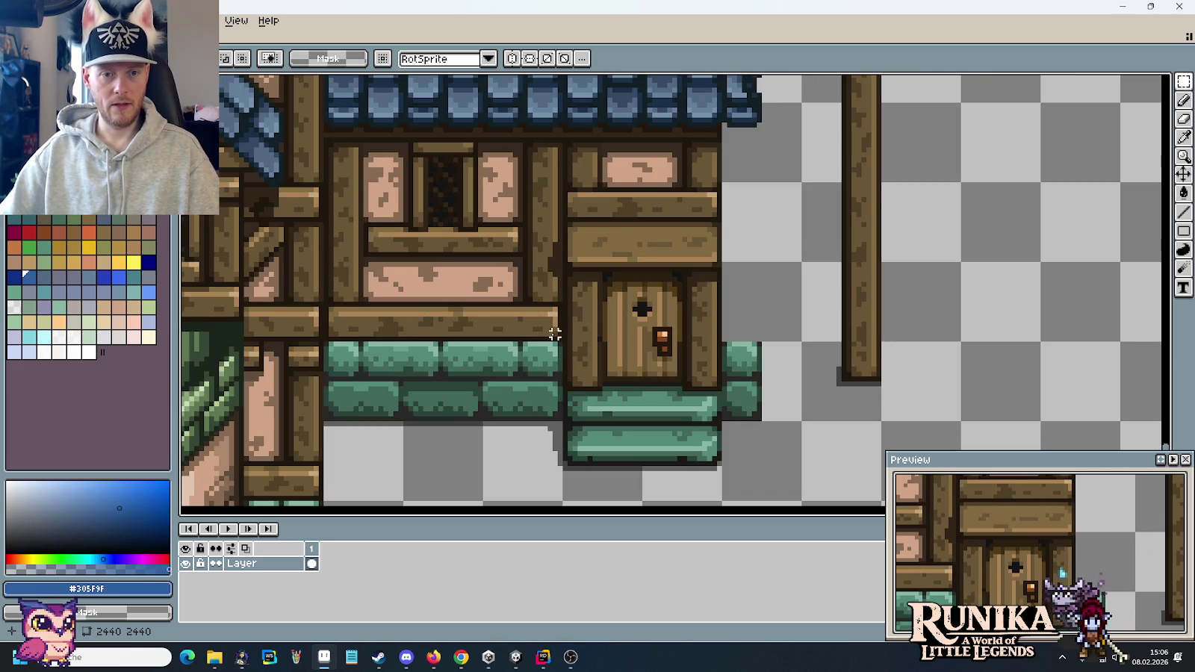
pyautogui.scroll(1, 554, 334)
# - Move the small plank end piece next to the door's right frame
pyautogui.moveTo(568, 275)
pyautogui.mouseDown()
pyautogui.moveTo(539, 343)
pyautogui.moveTo(947, 328)
pyautogui.mouseUp()
pyautogui.moveTo(456, 333); pyautogui.dragTo(777, 322)
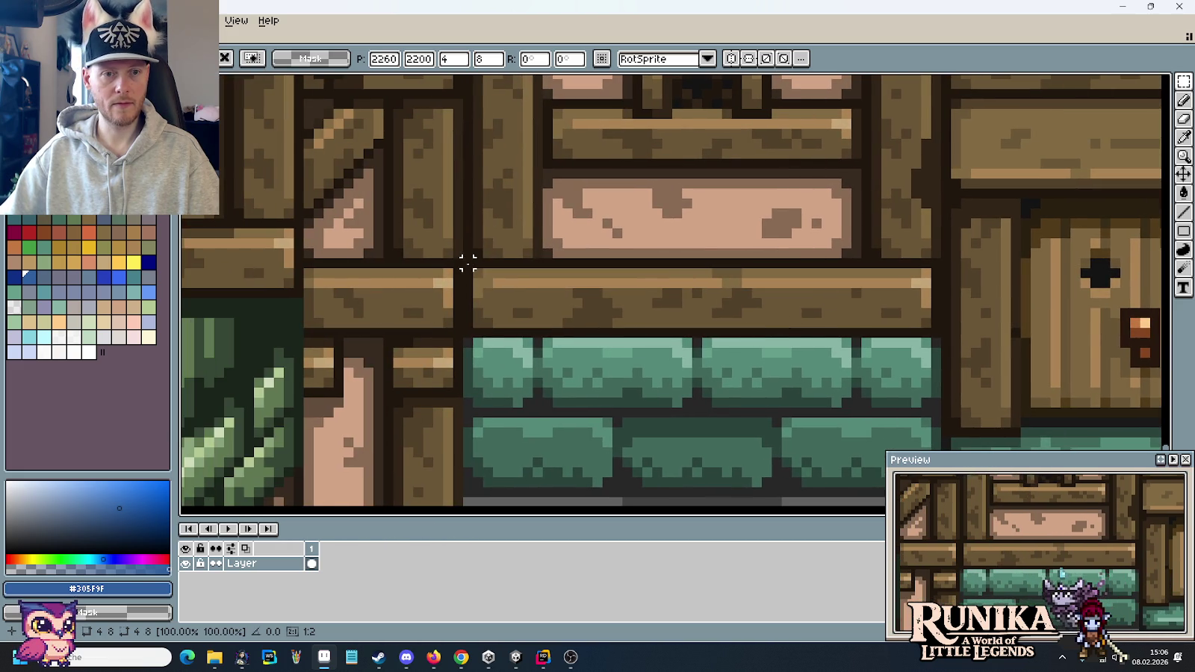
pyautogui.moveTo(468, 262)
pyautogui.mouseDown()
pyautogui.moveTo(496, 333)
pyautogui.moveTo(1169, 467)
pyautogui.mouseUp()
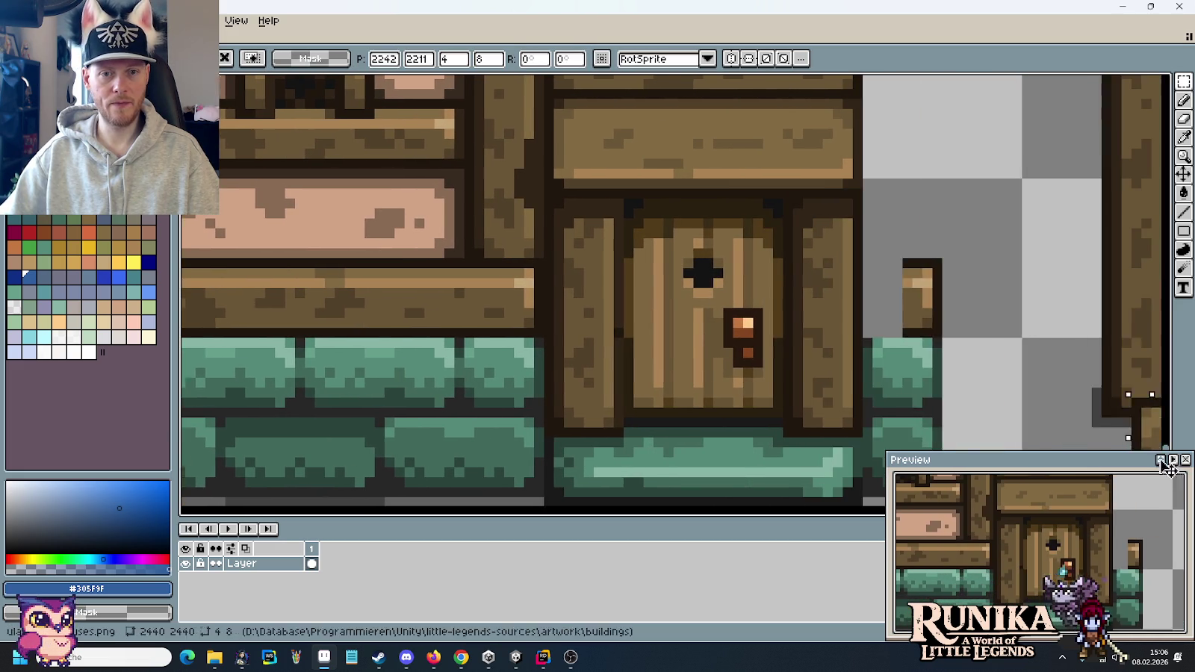
pyautogui.moveTo(903, 329); pyautogui.dragTo(867, 328)
pyautogui.click(968, 343)
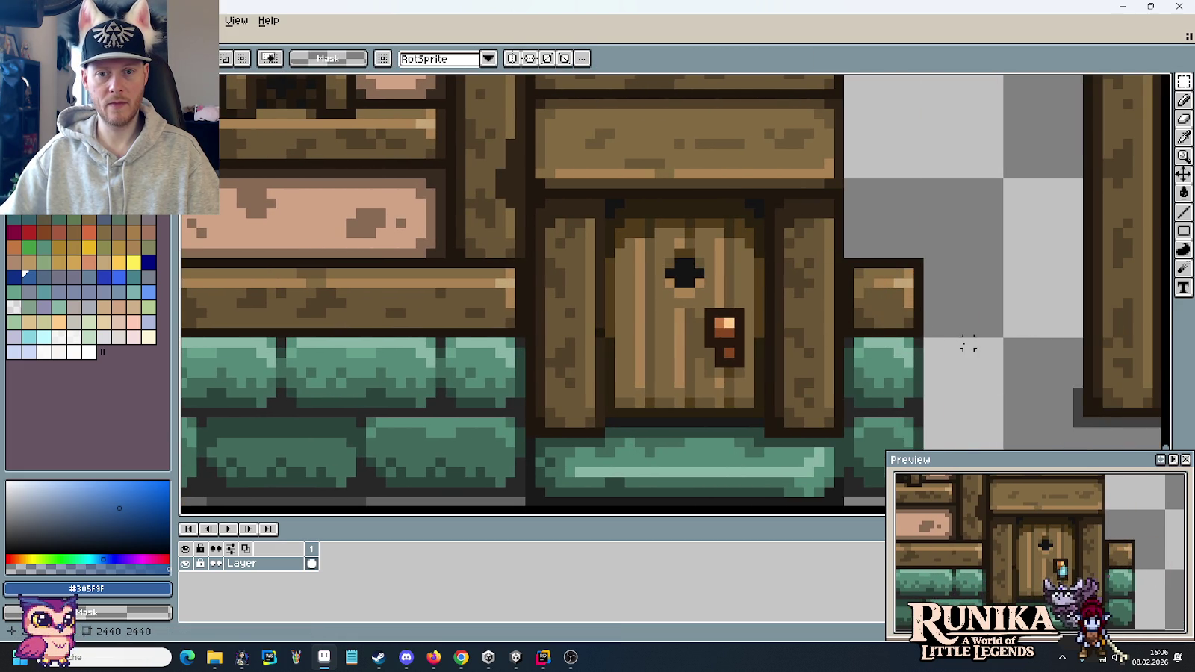
pyautogui.scroll(-2, 968, 344)
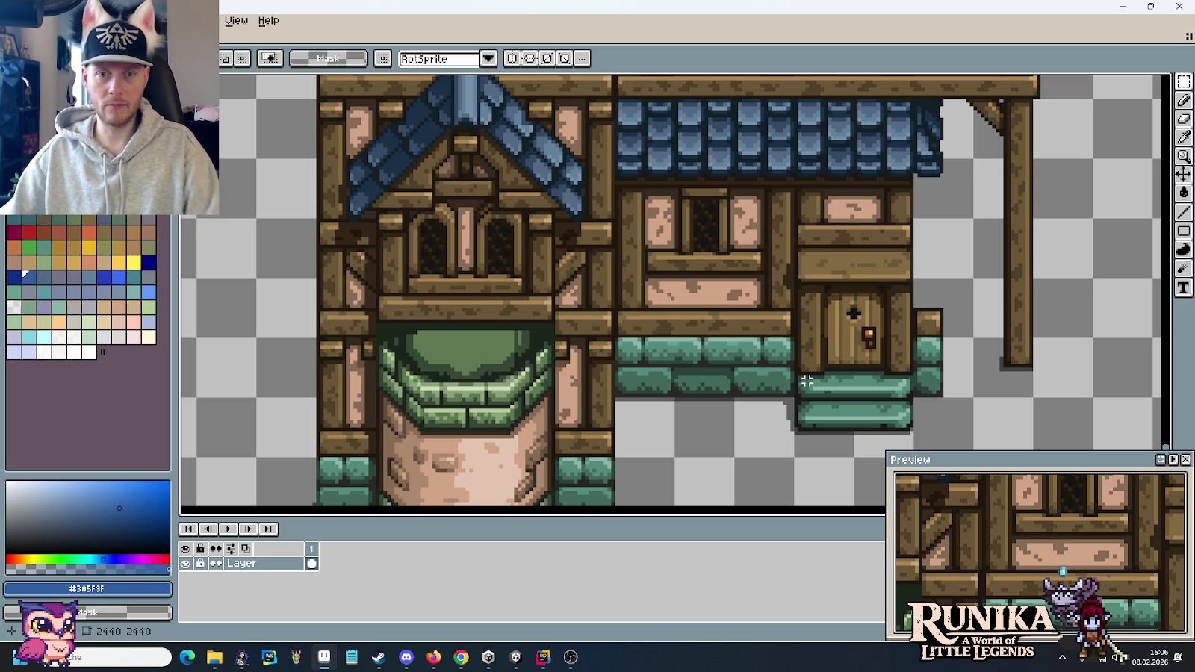
# - Move the 8×32 vertical wooden plank beside the window off to the right
pyautogui.scroll(1, 907, 284)
pyautogui.moveTo(941, 239); pyautogui.dragTo(822, 341)
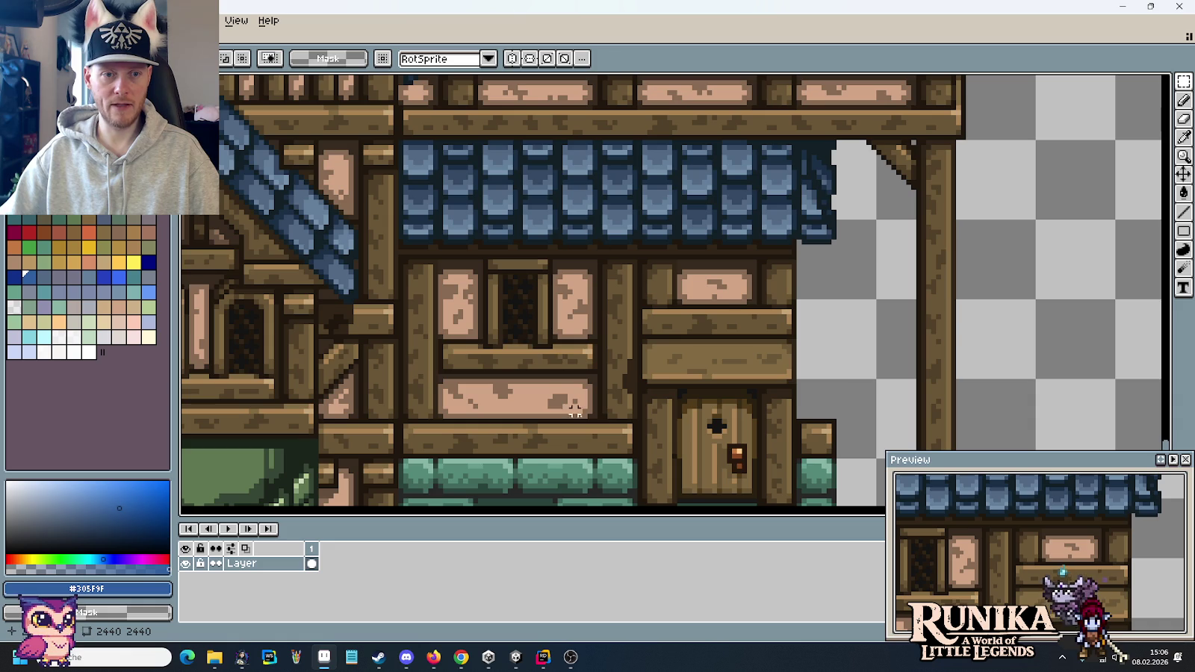
pyautogui.scroll(1, 442, 409)
pyautogui.moveTo(437, 415); pyautogui.dragTo(390, 222)
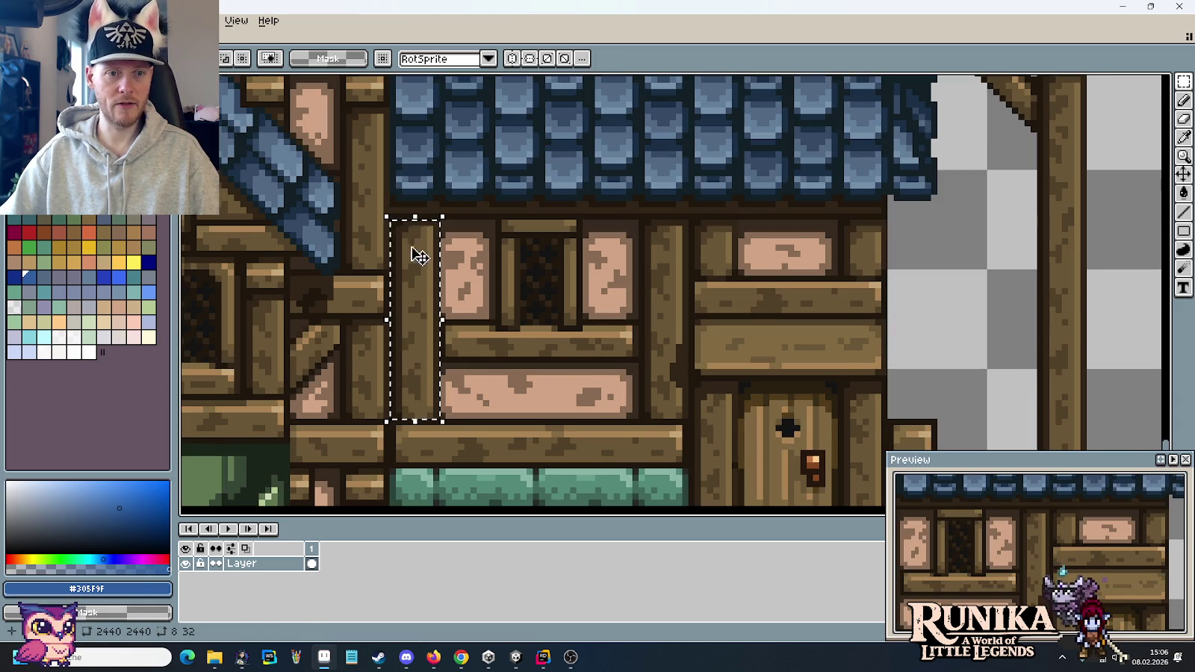
pyautogui.moveTo(414, 253); pyautogui.dragTo(914, 252)
pyautogui.press('Return')
# - Move the roof's right corner pieces out of the way
pyautogui.moveTo(994, 221)
pyautogui.mouseDown()
pyautogui.moveTo(905, 316)
pyautogui.moveTo(773, 326)
pyautogui.moveTo(900, 202)
pyautogui.mouseUp()
pyautogui.moveTo(892, 279)
pyautogui.mouseDown()
pyautogui.moveTo(732, 306)
pyautogui.moveTo(1021, 307)
pyautogui.mouseUp()
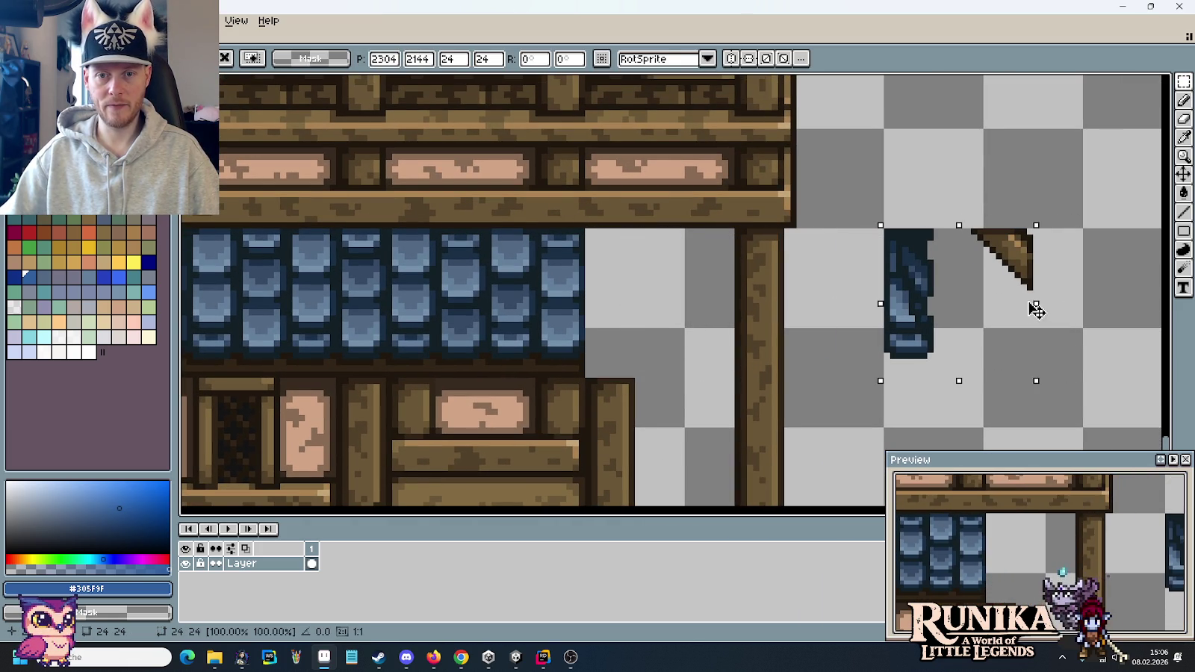
pyautogui.click(712, 336)
pyautogui.scroll(1, 818, 262)
pyautogui.scroll(1, 805, 258)
pyautogui.scroll(1, 805, 259)
pyautogui.scroll(-2, 805, 258)
pyautogui.scroll(1, 786, 293)
pyautogui.scroll(1, 694, 340)
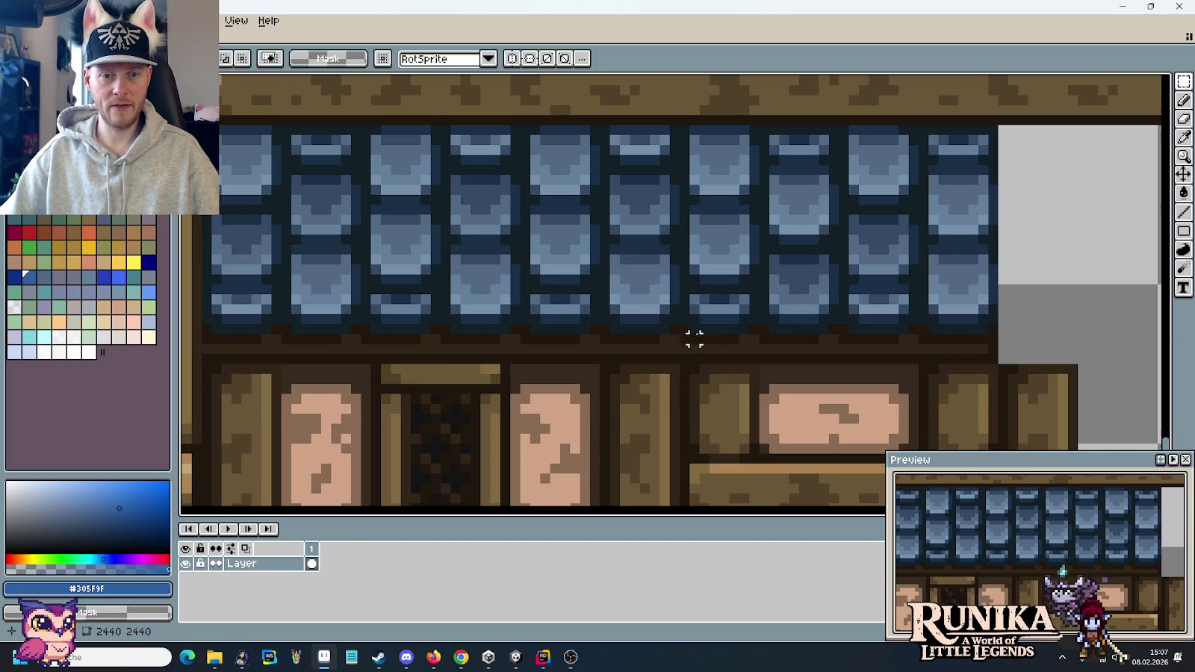
pyautogui.scroll(1, 675, 348)
pyautogui.scroll(1, 674, 360)
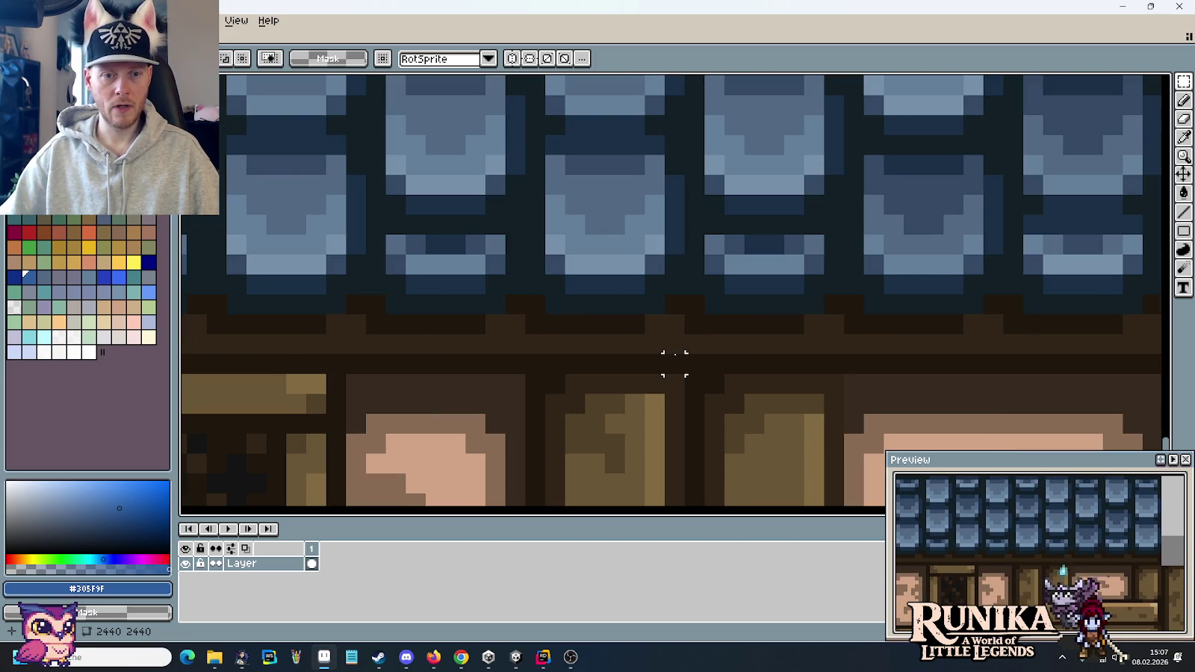
pyautogui.scroll(-2, 714, 363)
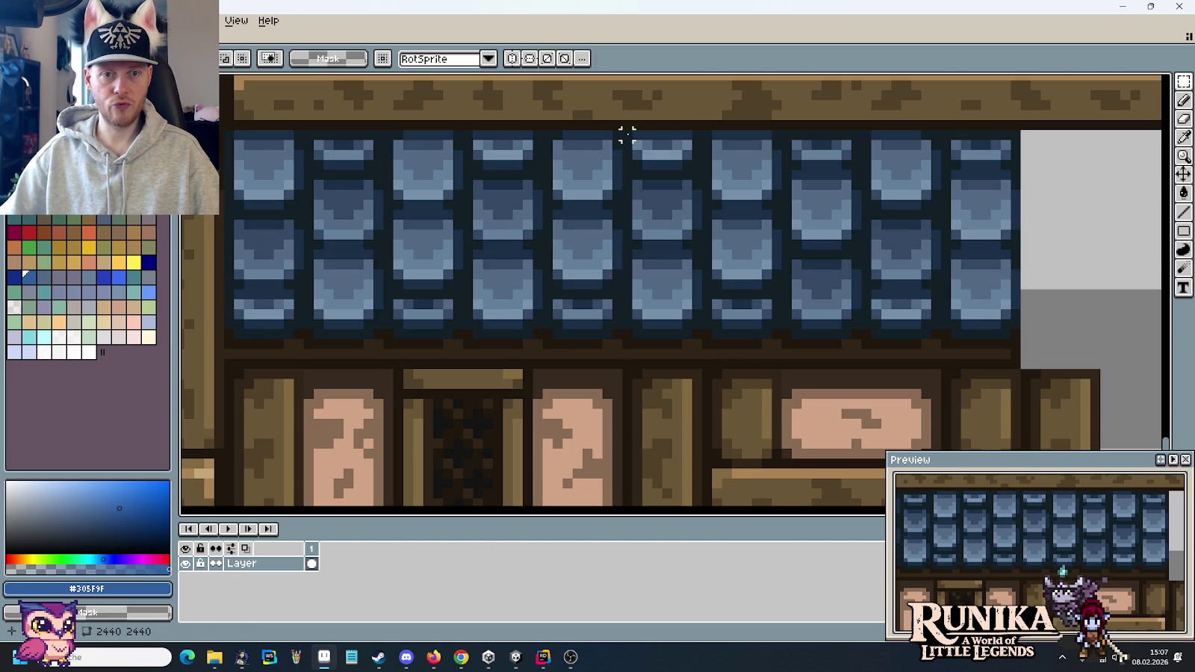
# - Copy one column of roof tiles onto the roof's right end
pyautogui.moveTo(626, 135); pyautogui.dragTo(705, 364)
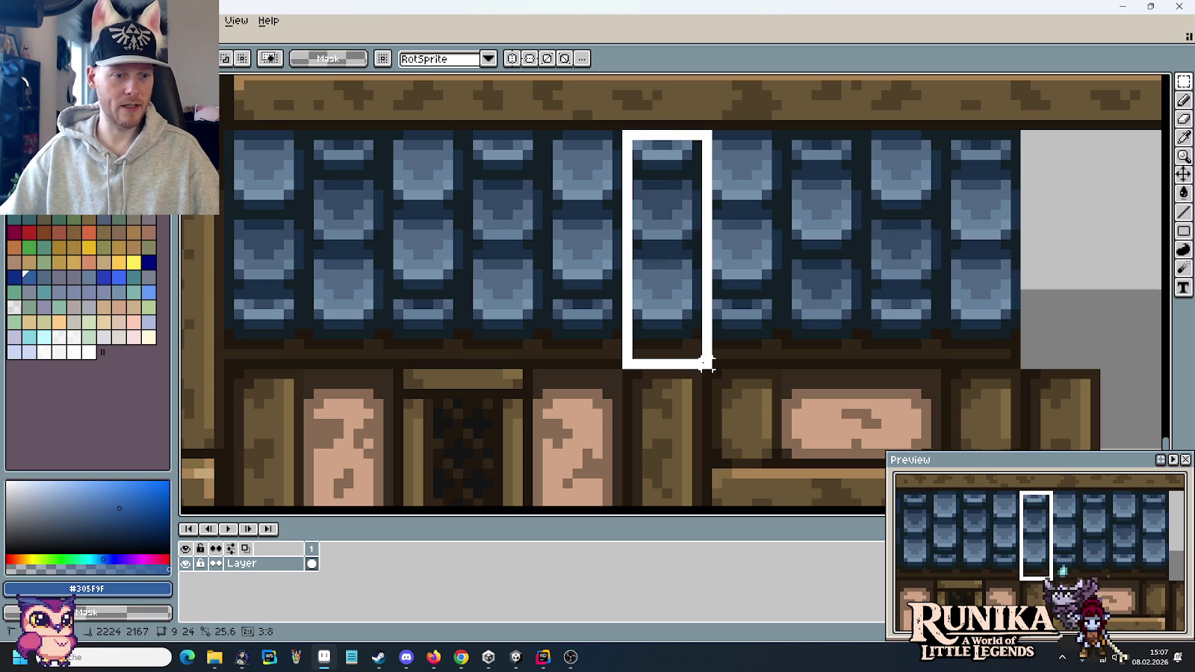
pyautogui.moveTo(705, 364)
pyautogui.mouseDown()
pyautogui.moveTo(696, 364)
pyautogui.moveTo(1064, 344)
pyautogui.mouseUp()
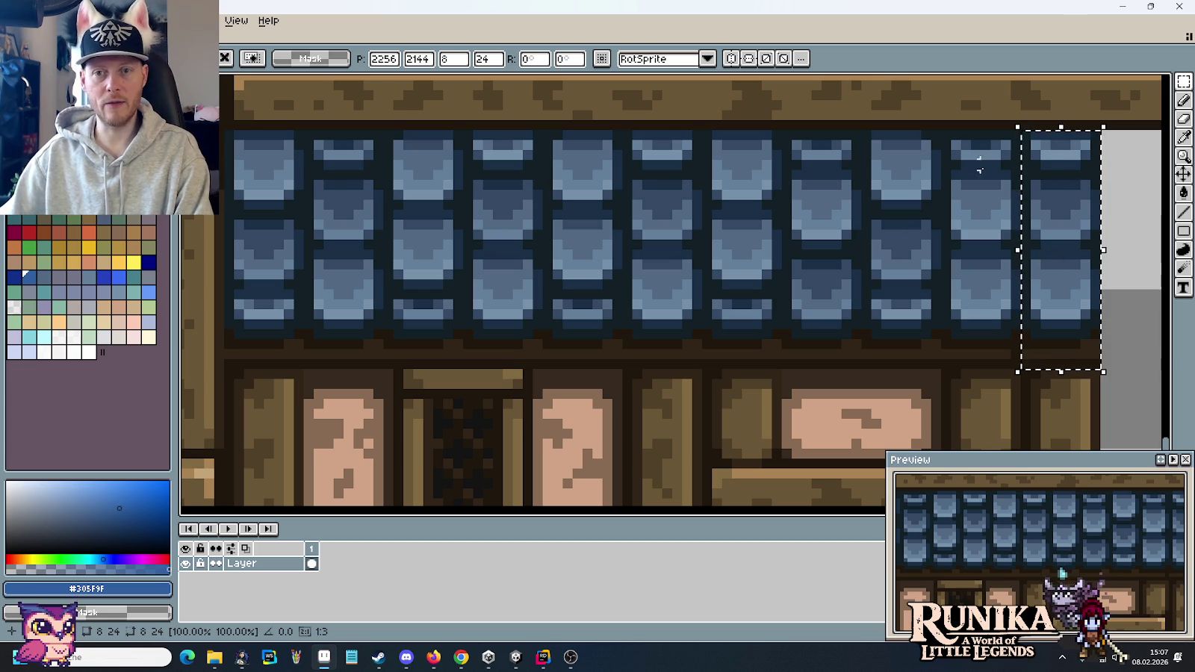
pyautogui.press('Delete')
pyautogui.moveTo(547, 134)
pyautogui.mouseDown()
pyautogui.moveTo(616, 363)
pyautogui.moveTo(1052, 336)
pyautogui.mouseUp()
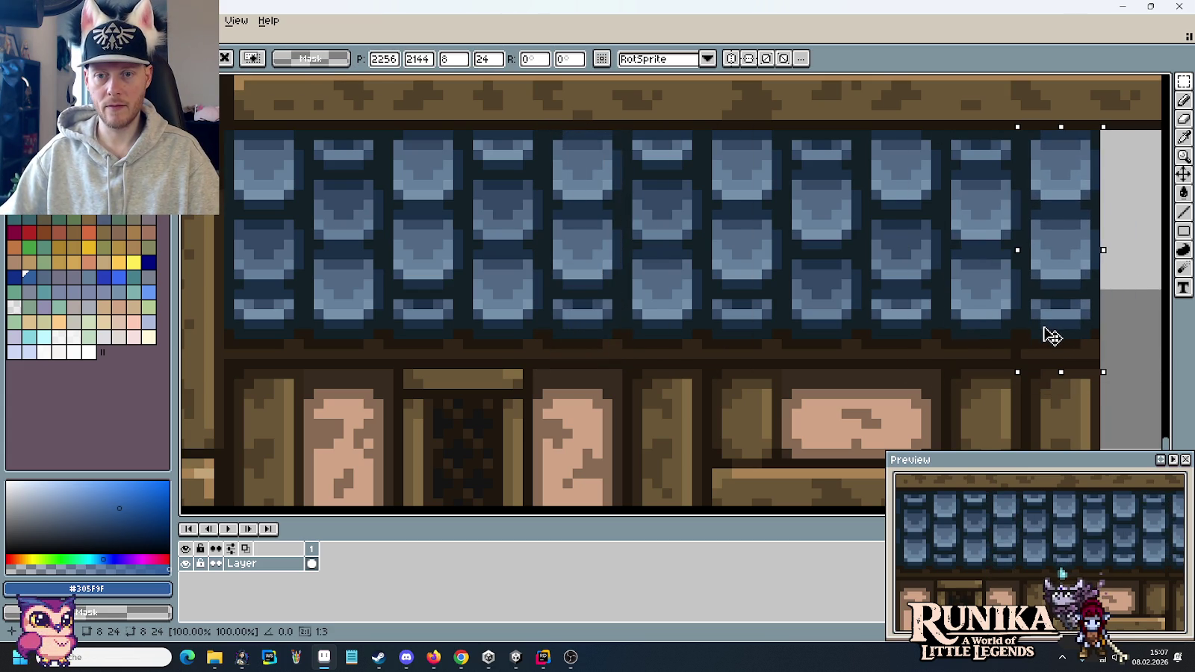
pyautogui.press('Return')
pyautogui.hotkey('ctrl', 'd')
# - Pick up the dark brown beam colour from the house
pyautogui.hscroll(2, 944, 293)
pyautogui.scroll(2, 859, 349)
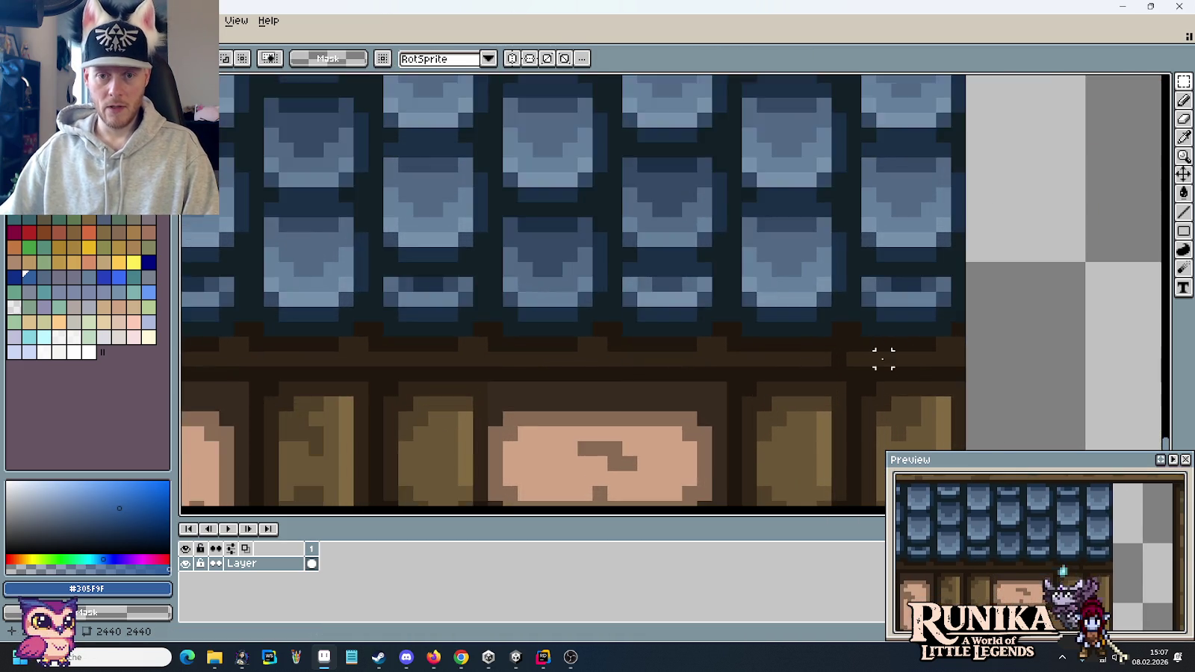
pyautogui.scroll(2, 874, 353)
pyautogui.keyDown('alt'); pyautogui.click(822, 354); pyautogui.keyUp('alt')
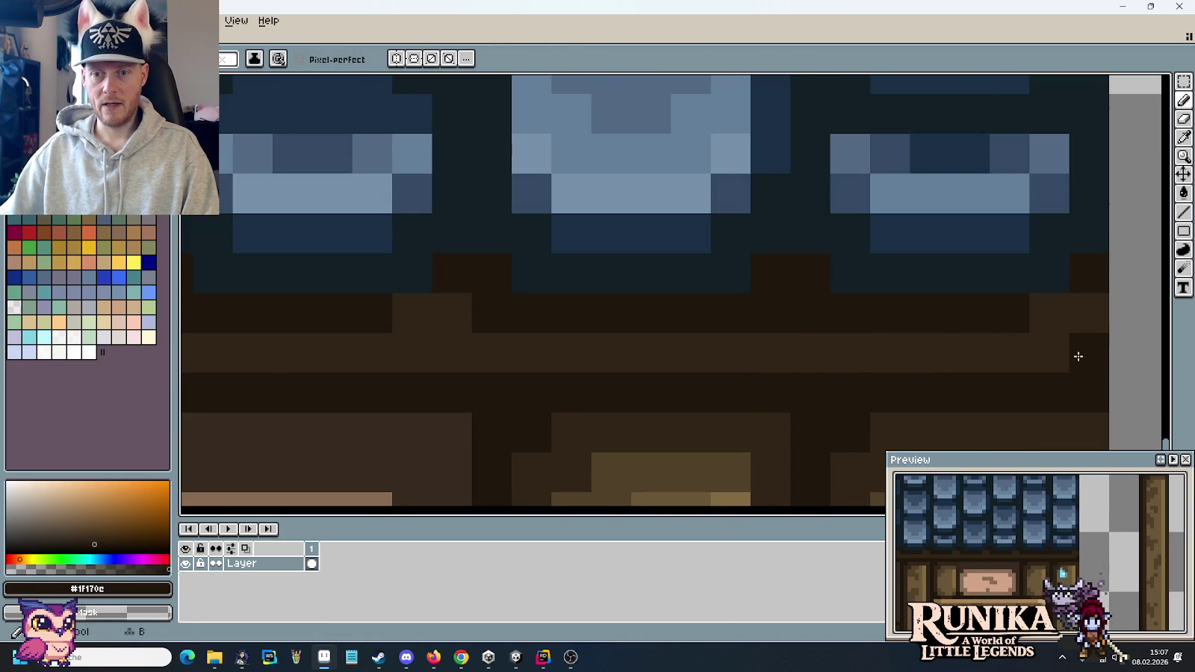
pyautogui.scroll(-1, 759, 379)
pyautogui.scroll(-2, 759, 379)
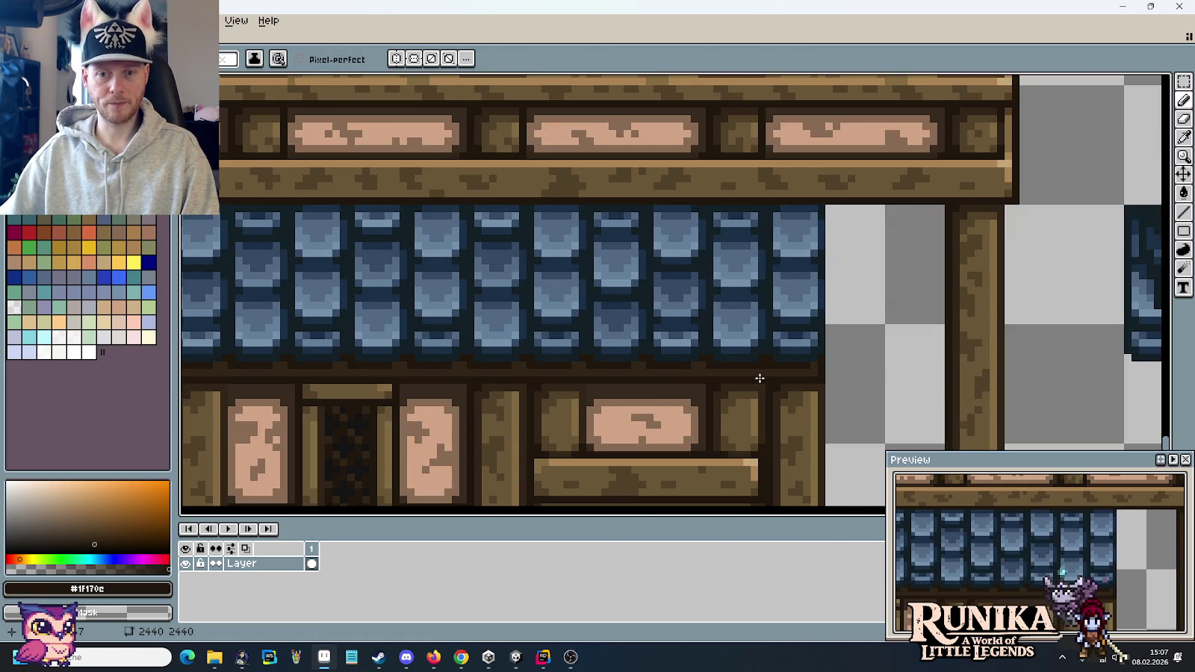
pyautogui.scroll(-1, 759, 378)
pyautogui.scroll(1, 826, 376)
pyautogui.scroll(-1, 673, 341)
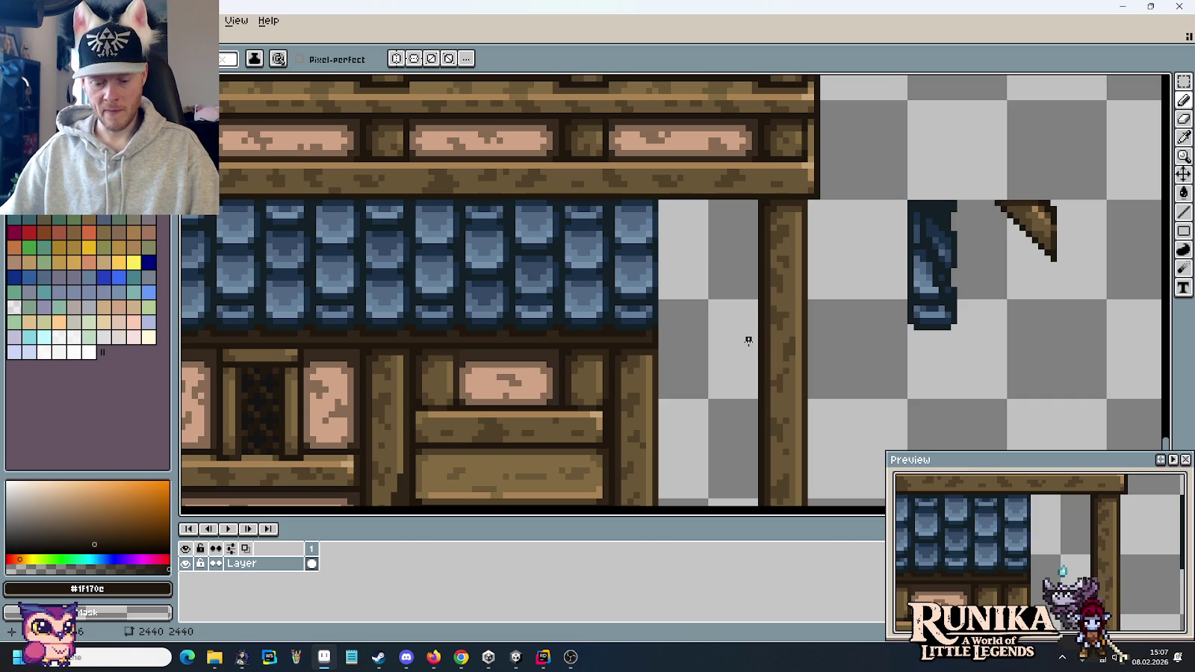
# - Place the dark blue roof edge piece and brown diagonal bracket at the roof's right end
pyautogui.press('m')
pyautogui.moveTo(892, 178); pyautogui.dragTo(972, 383)
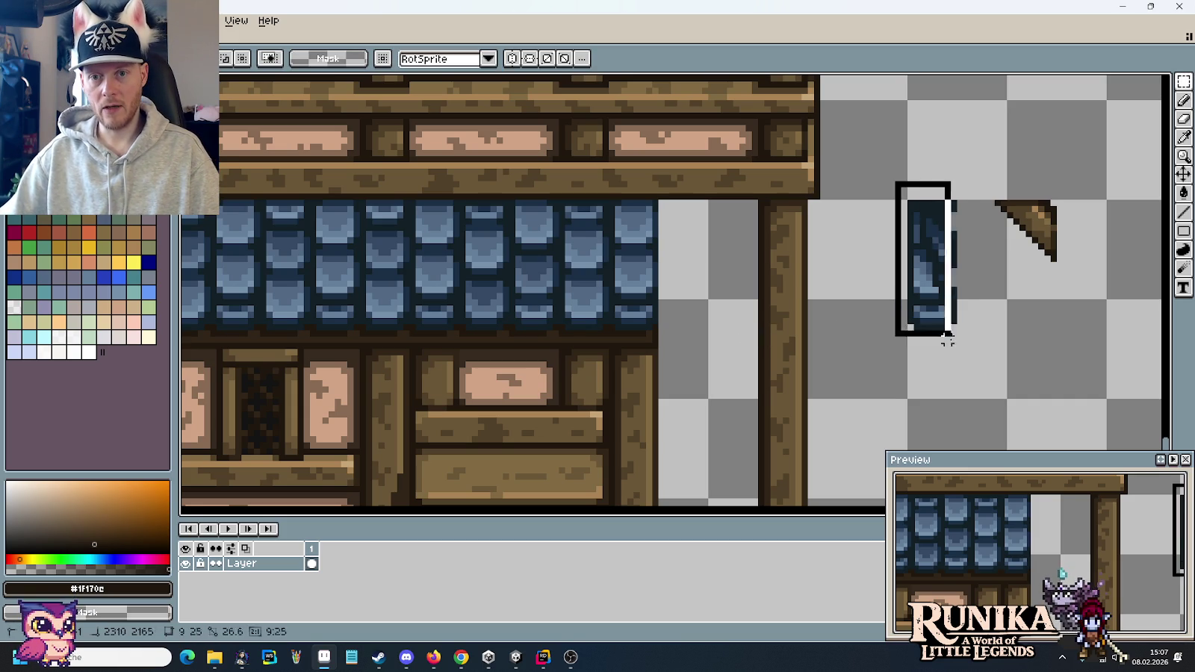
pyautogui.moveTo(939, 319); pyautogui.dragTo(690, 319)
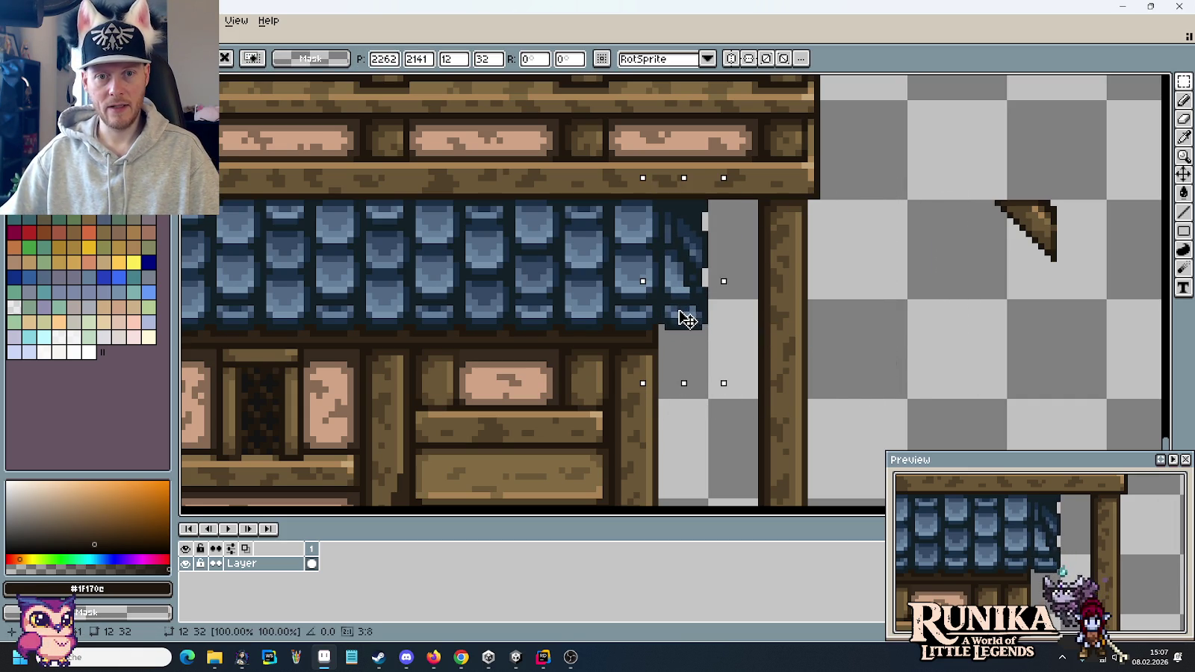
pyautogui.moveTo(958, 175)
pyautogui.mouseDown()
pyautogui.moveTo(1076, 282)
pyautogui.moveTo(760, 274)
pyautogui.mouseUp()
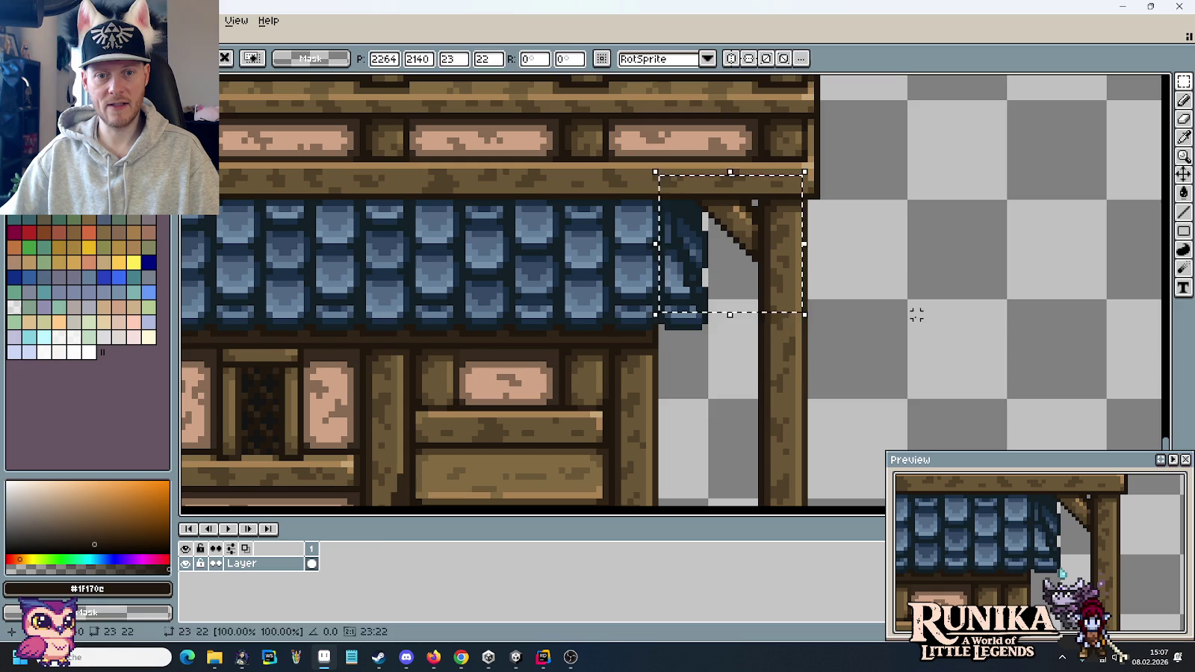
pyautogui.click(701, 394)
pyautogui.moveTo(701, 395); pyautogui.dragTo(739, 194)
pyautogui.scroll(-2, 715, 246)
pyautogui.scroll(-1, 717, 246)
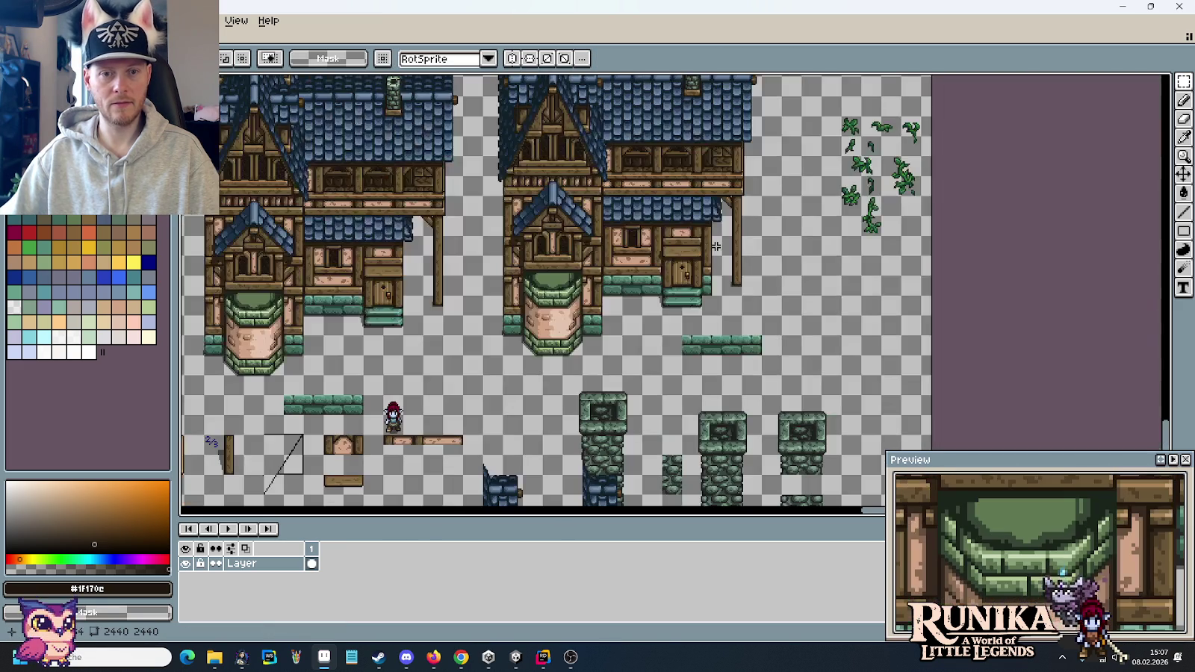
pyautogui.scroll(1, 717, 247)
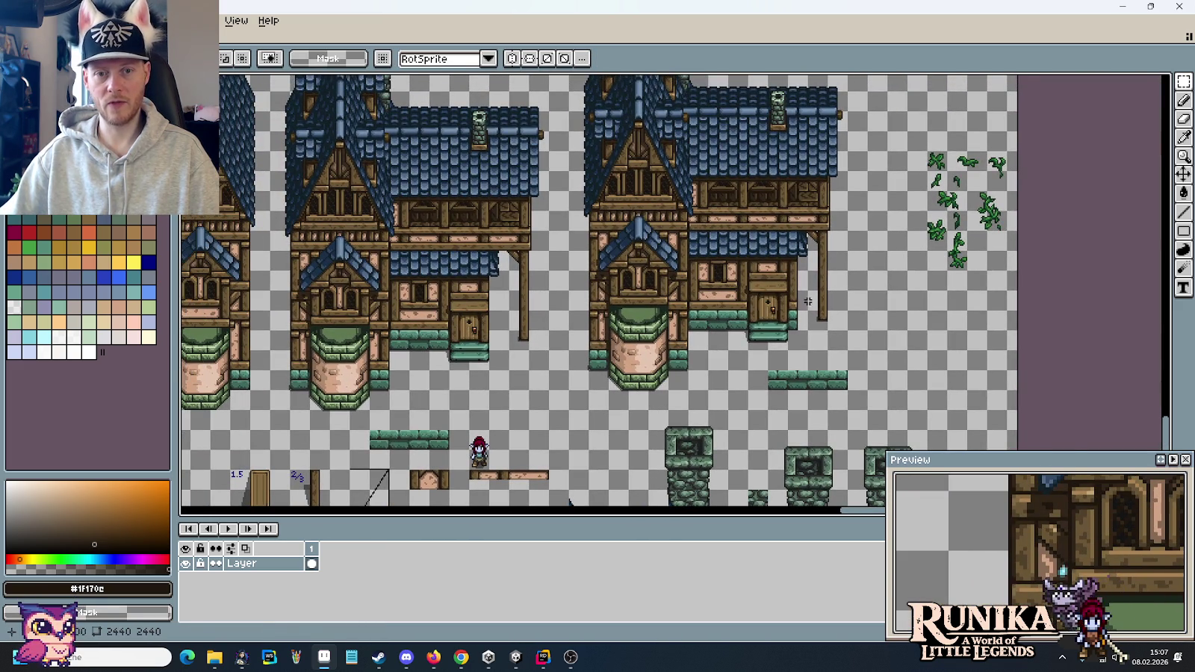
pyautogui.moveTo(425, 230); pyautogui.dragTo(513, 387)
pyautogui.click(603, 405)
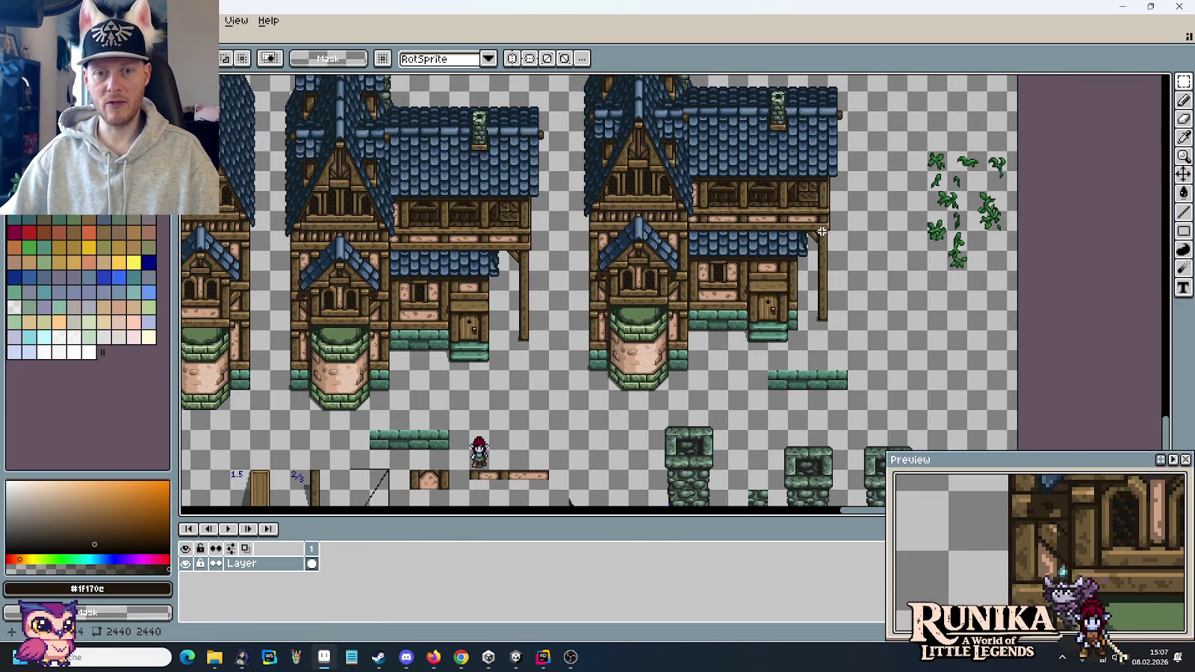
pyautogui.scroll(1, 822, 228)
pyautogui.scroll(1, 793, 279)
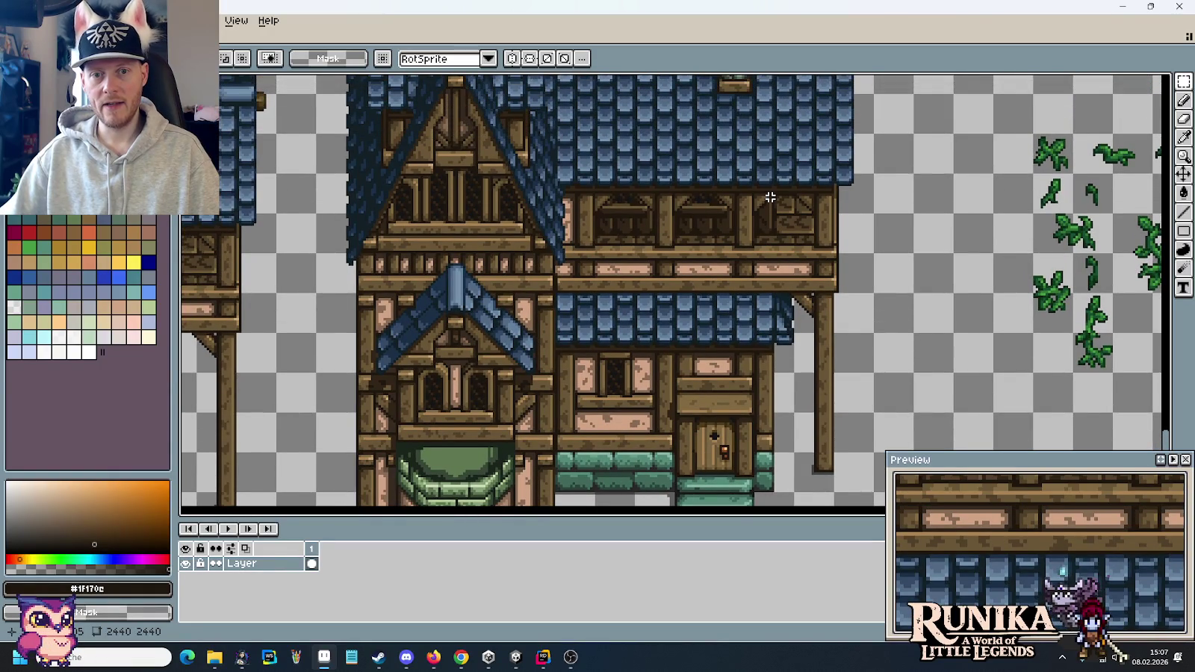
pyautogui.moveTo(771, 193); pyautogui.dragTo(754, 495)
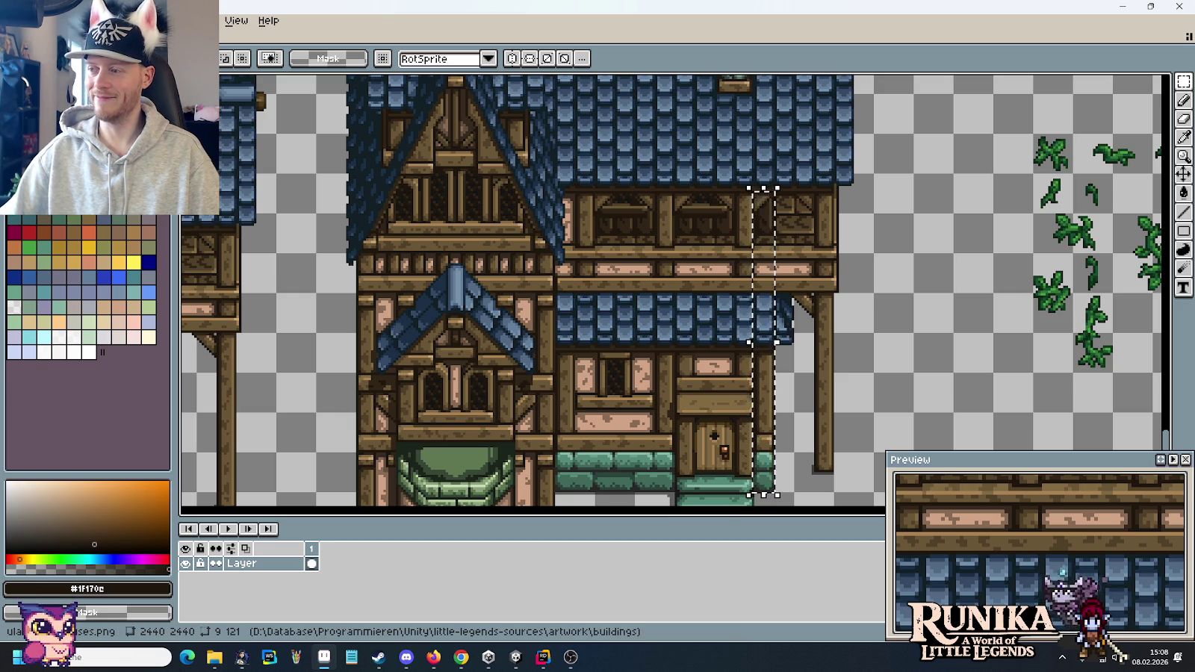
pyautogui.click(911, 323)
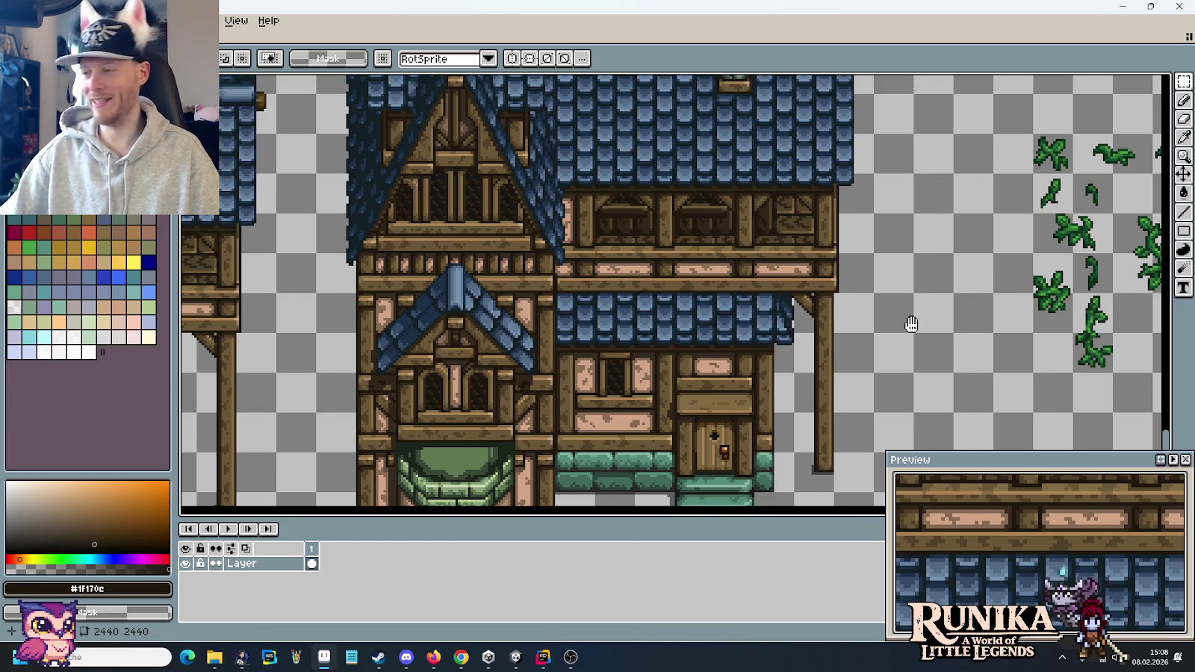
pyautogui.moveTo(911, 323); pyautogui.dragTo(921, 310)
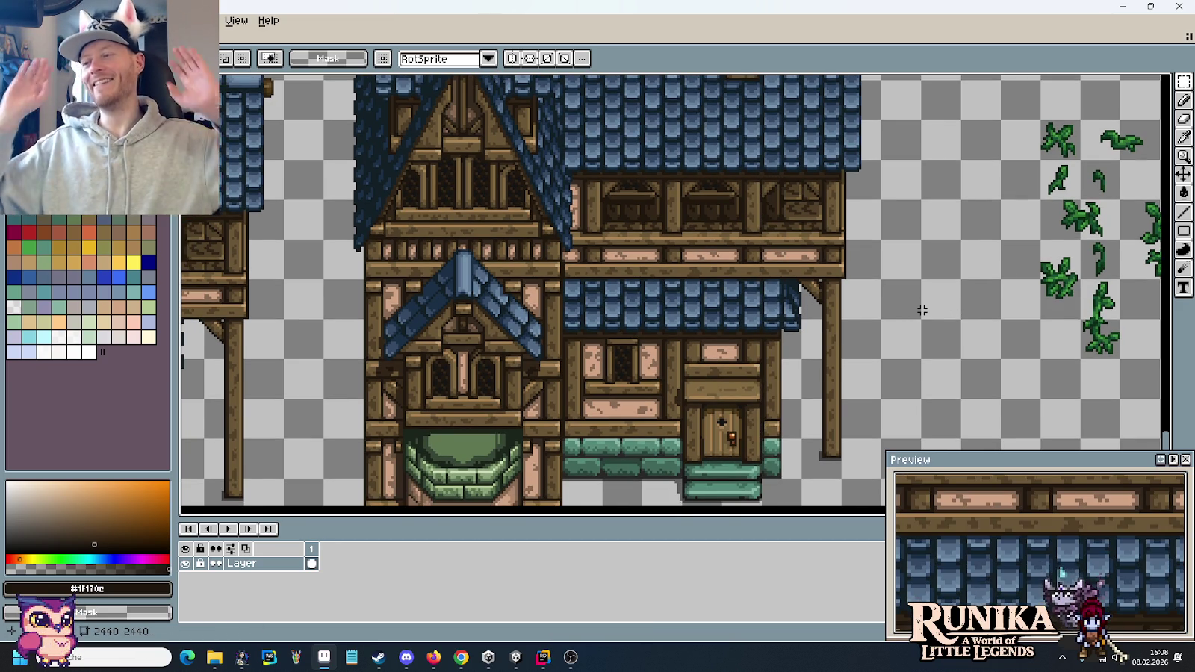
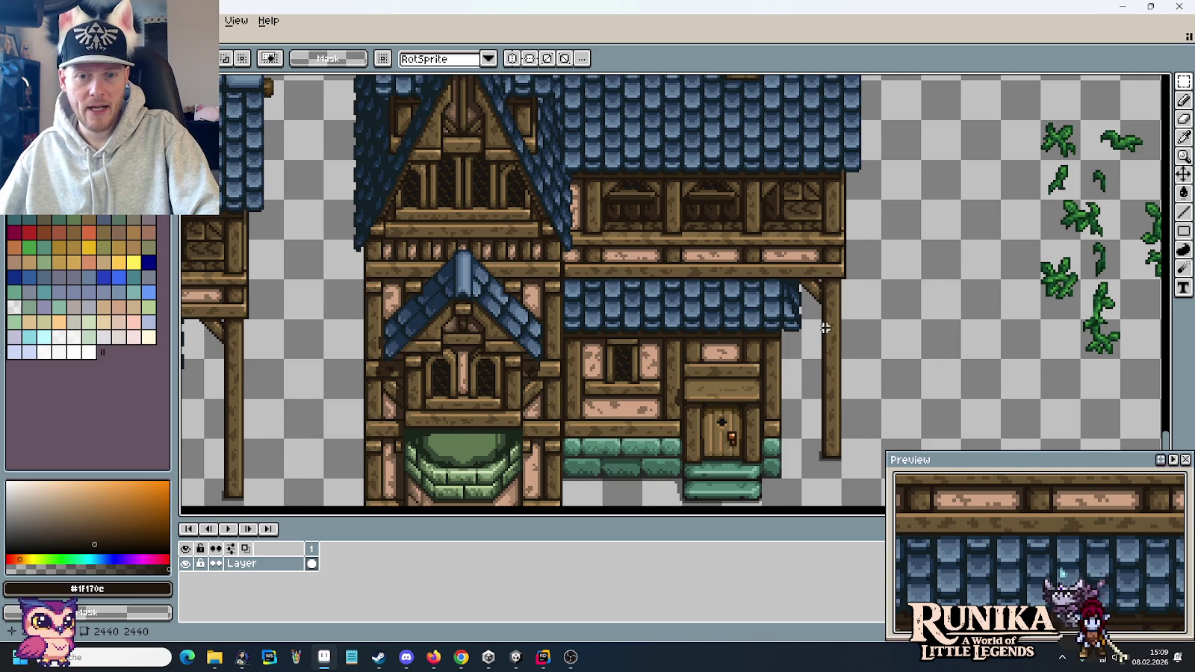
# - Marquee-select the tall vine sprite among the loose leaf and vine pieces
pyautogui.scroll(-2, 824, 327)
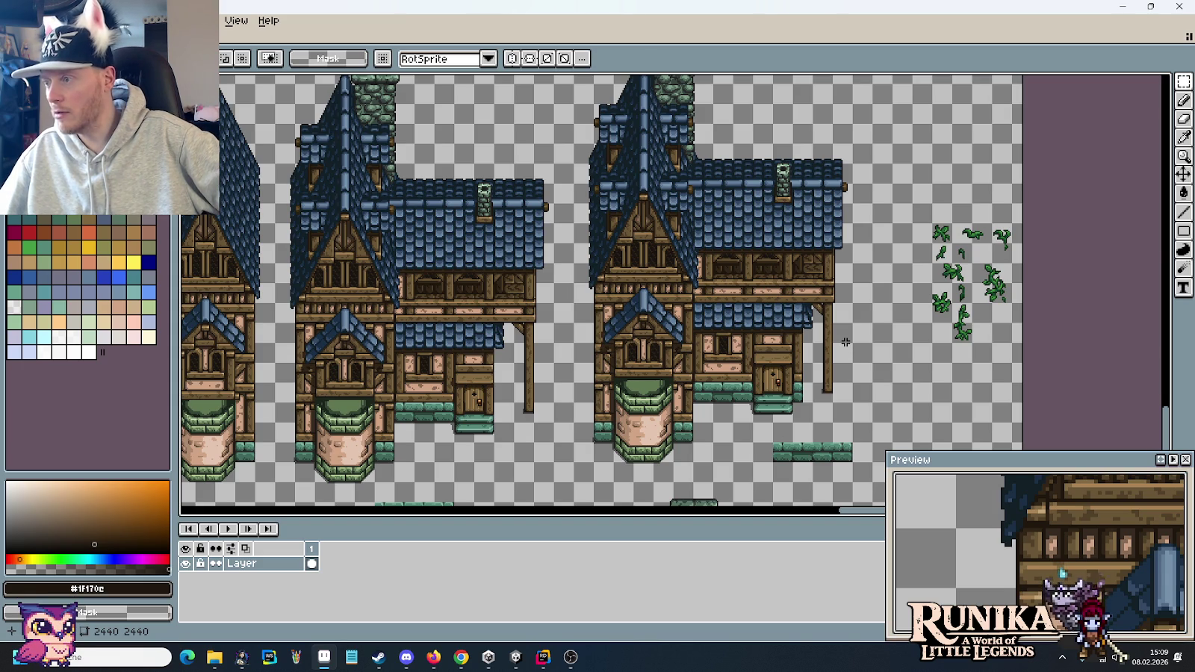
pyautogui.scroll(2, 846, 342)
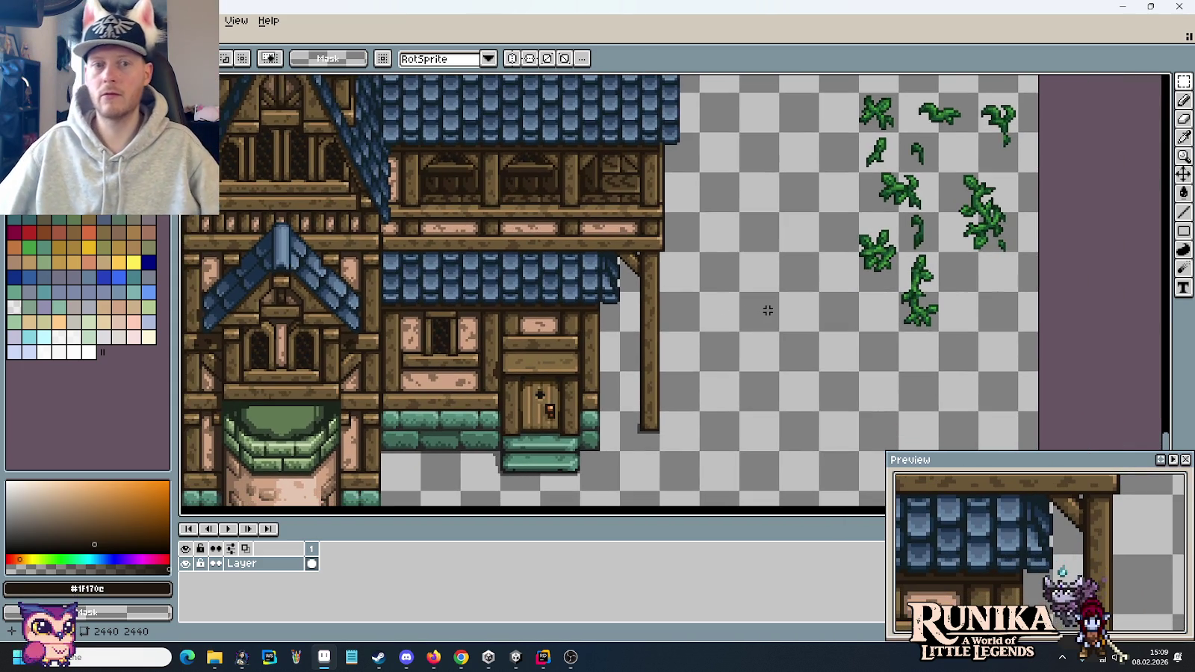
pyautogui.moveTo(1014, 242); pyautogui.dragTo(937, 171)
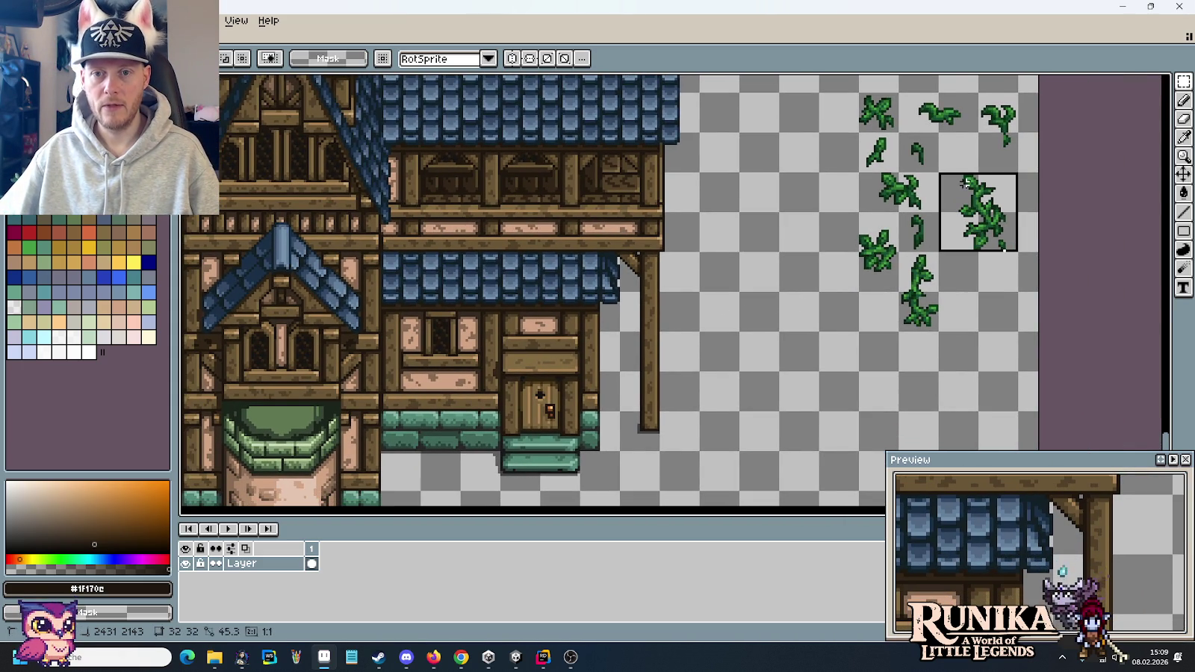
# - Copy the tall vine onto the lower porch post beside the door and adjust its base
pyautogui.moveTo(1007, 228)
pyautogui.mouseDown()
pyautogui.moveTo(693, 389)
pyautogui.moveTo(663, 379)
pyautogui.mouseUp()
pyautogui.scroll(2, 671, 389)
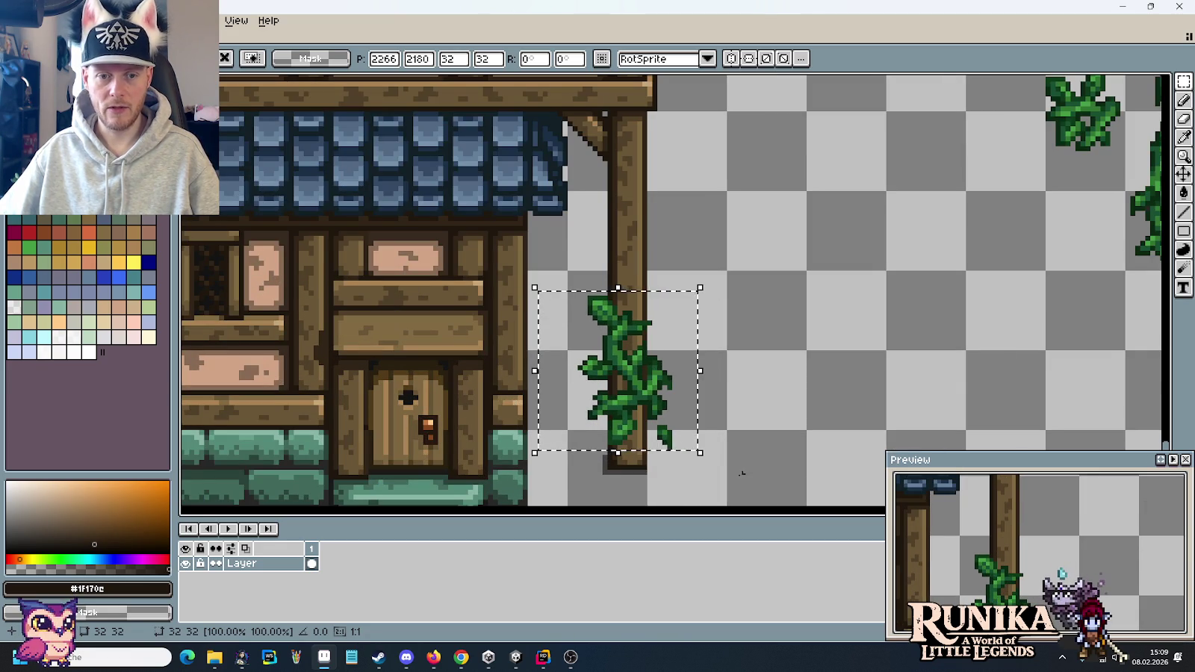
pyautogui.moveTo(751, 467); pyautogui.dragTo(659, 424)
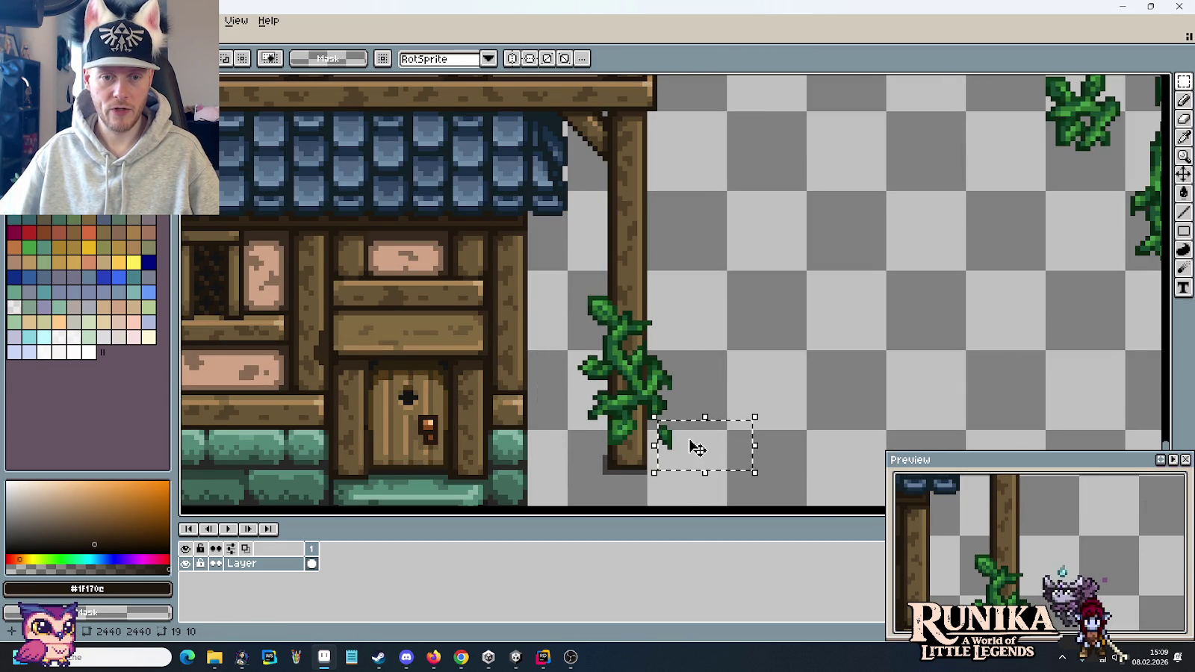
pyautogui.click(693, 446)
pyautogui.click(724, 378)
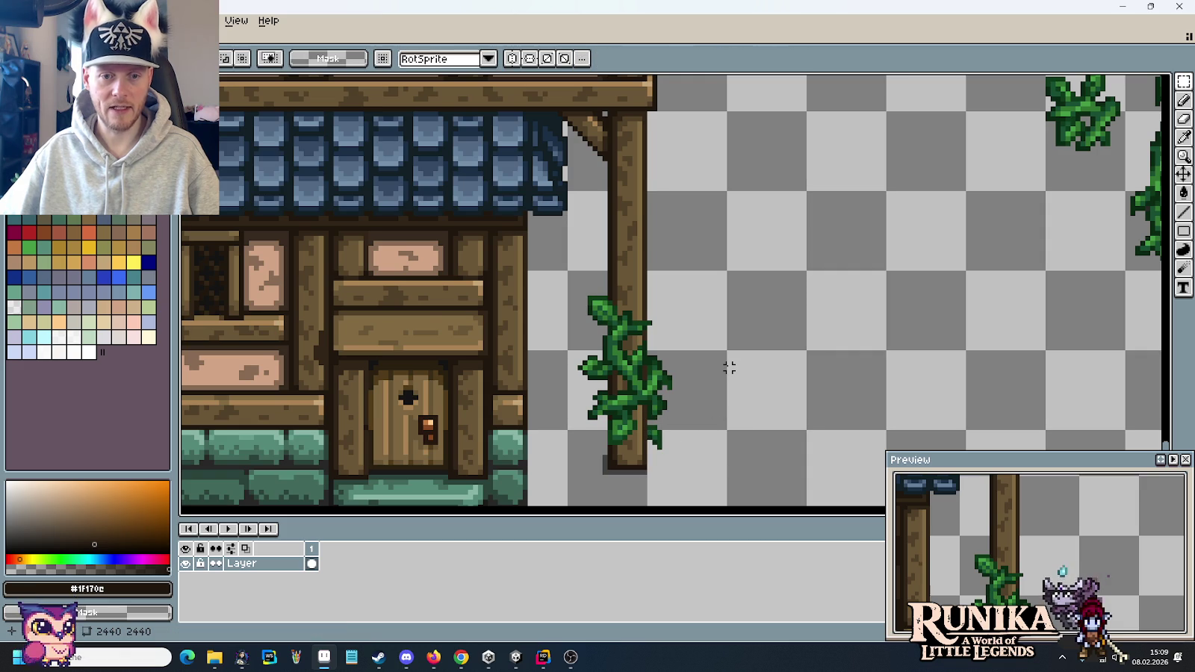
pyautogui.scroll(-1, 724, 374)
pyautogui.scroll(-1, 728, 366)
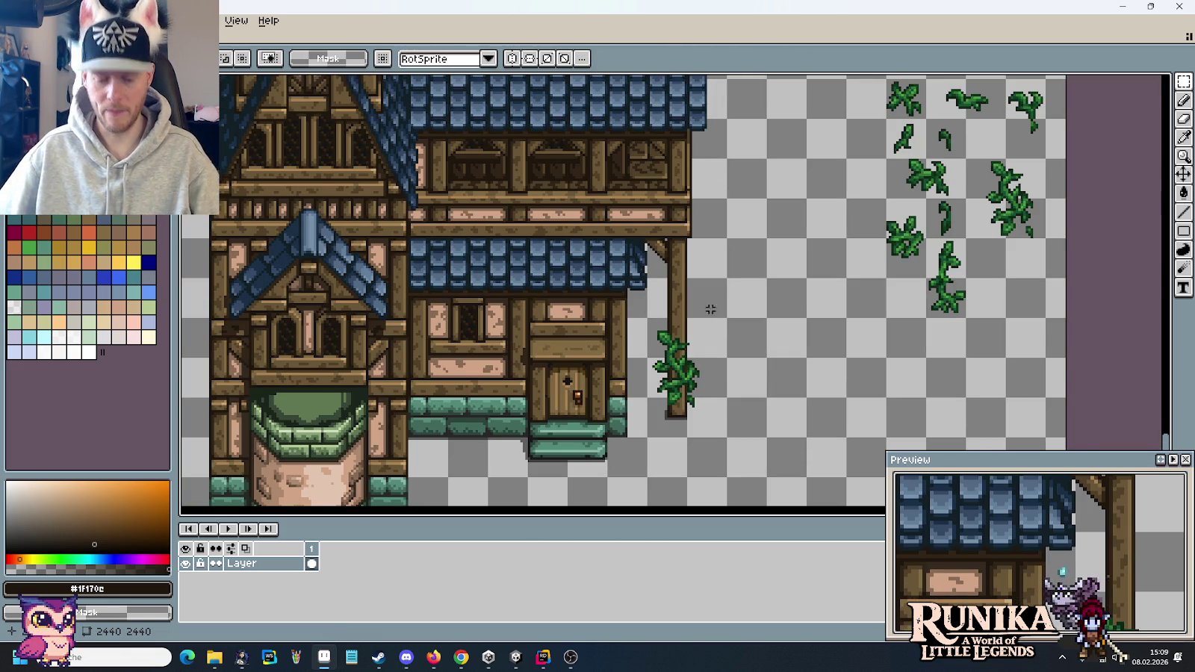
pyautogui.scroll(1, 664, 418)
pyautogui.scroll(1, 663, 419)
pyautogui.scroll(1, 664, 417)
pyautogui.scroll(1, 672, 417)
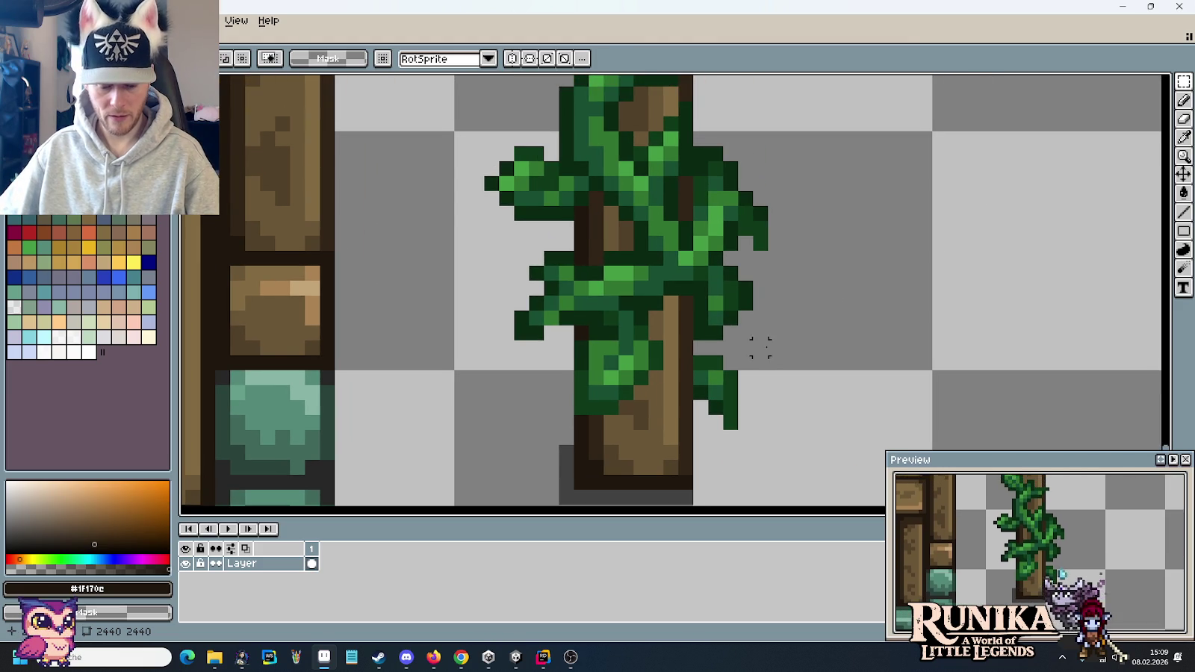
# - Paint the post's brown #514028 over vine pixels so it winds behind the post
pyautogui.press('i')
pyautogui.click(647, 405)
pyautogui.press('b')
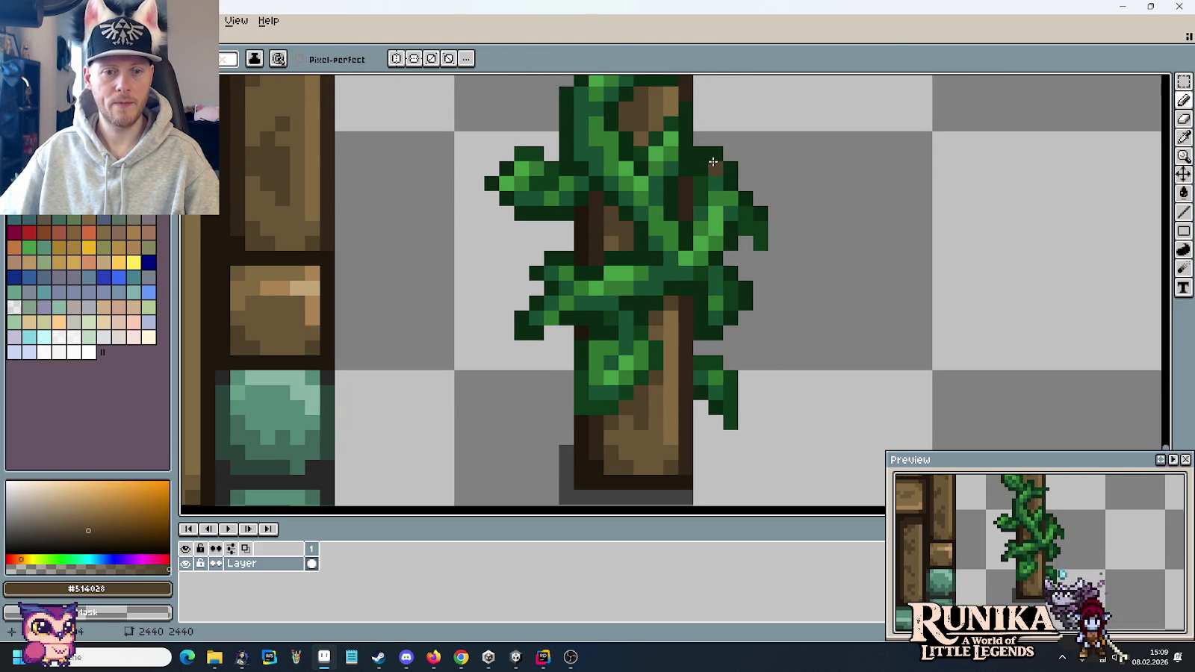
pyautogui.moveTo(713, 162); pyautogui.dragTo(699, 324)
pyautogui.moveTo(669, 284); pyautogui.dragTo(647, 256)
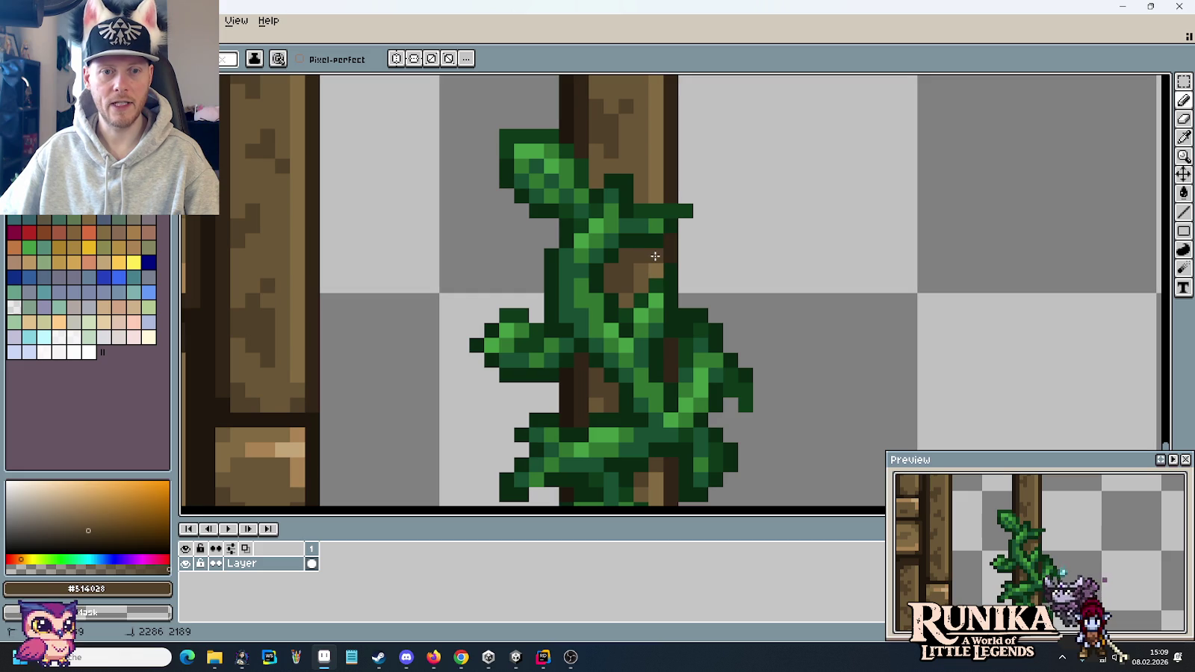
pyautogui.scroll(-1, 799, 314)
pyautogui.scroll(-2, 800, 314)
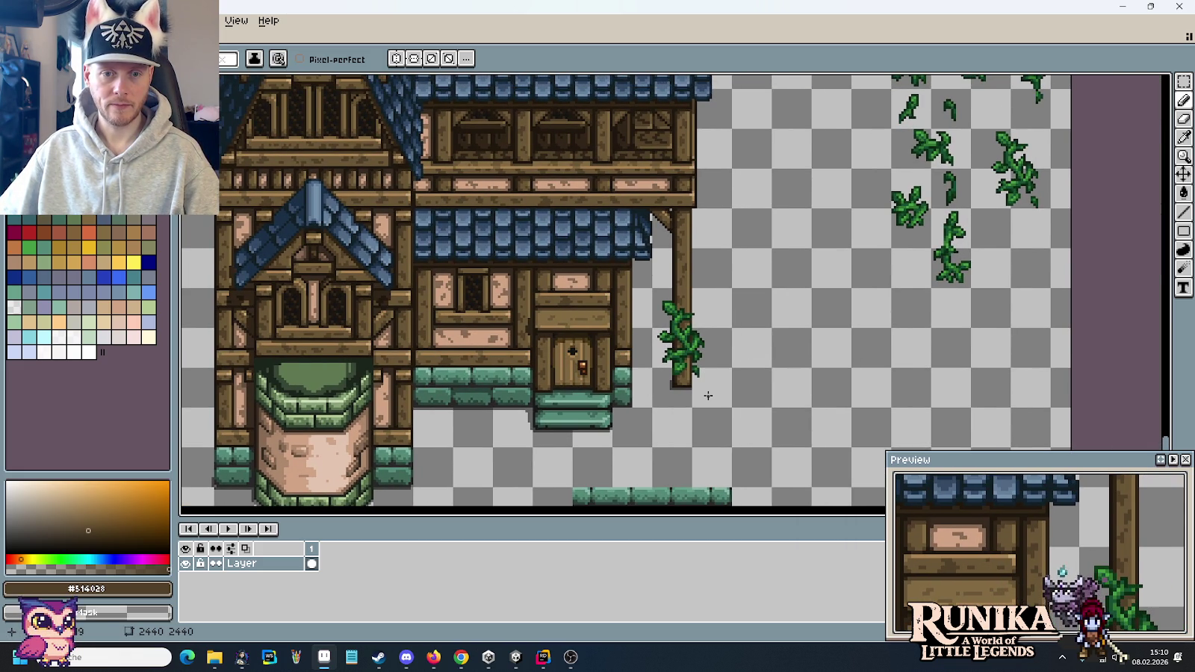
pyautogui.moveTo(723, 236); pyautogui.dragTo(699, 325)
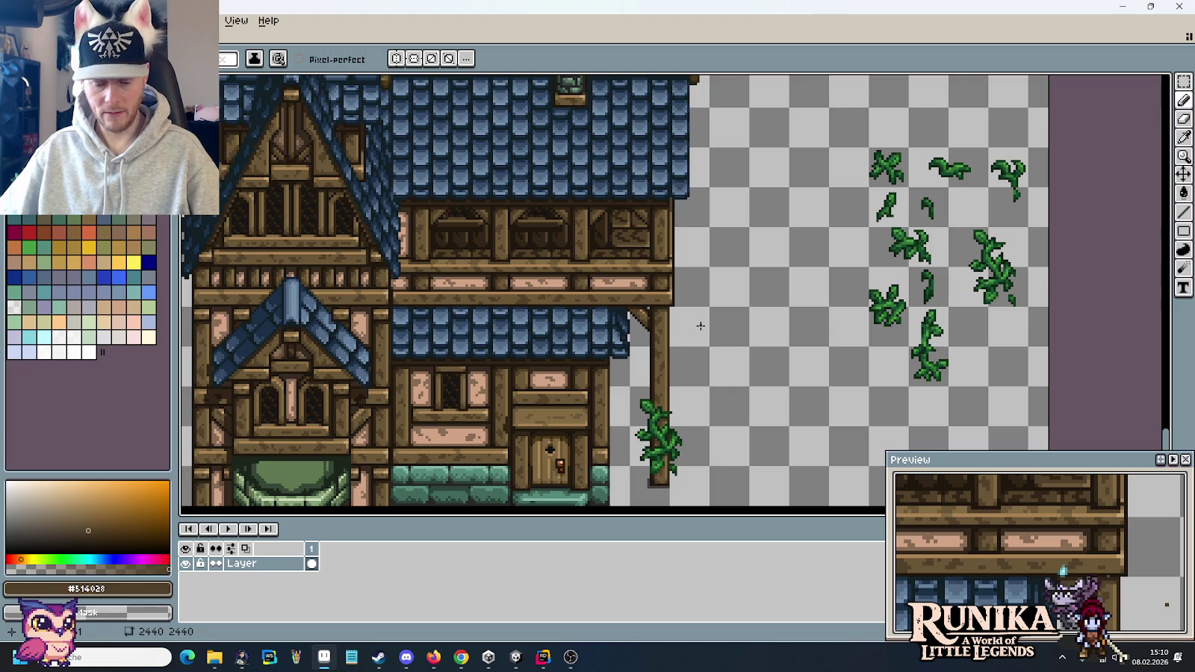
# - Copy a vine piece up the post below the roof beam, nudge it into place and deselect
pyautogui.press('m')
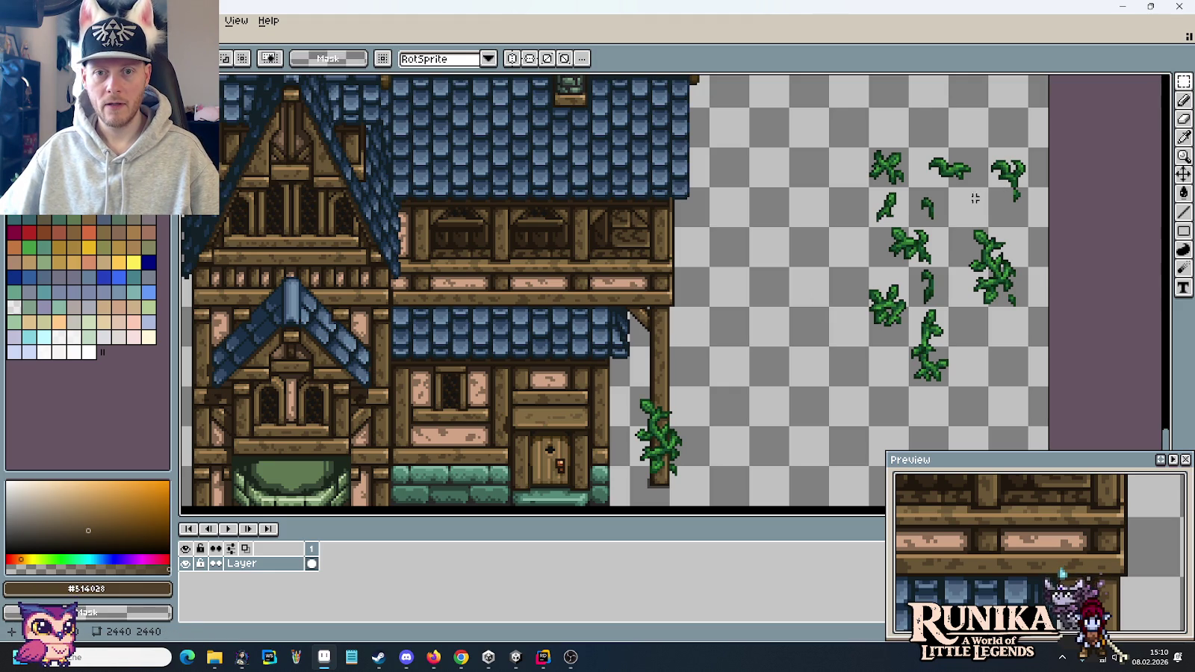
pyautogui.moveTo(908, 306)
pyautogui.mouseDown()
pyautogui.moveTo(948, 386)
pyautogui.moveTo(689, 349)
pyautogui.mouseUp()
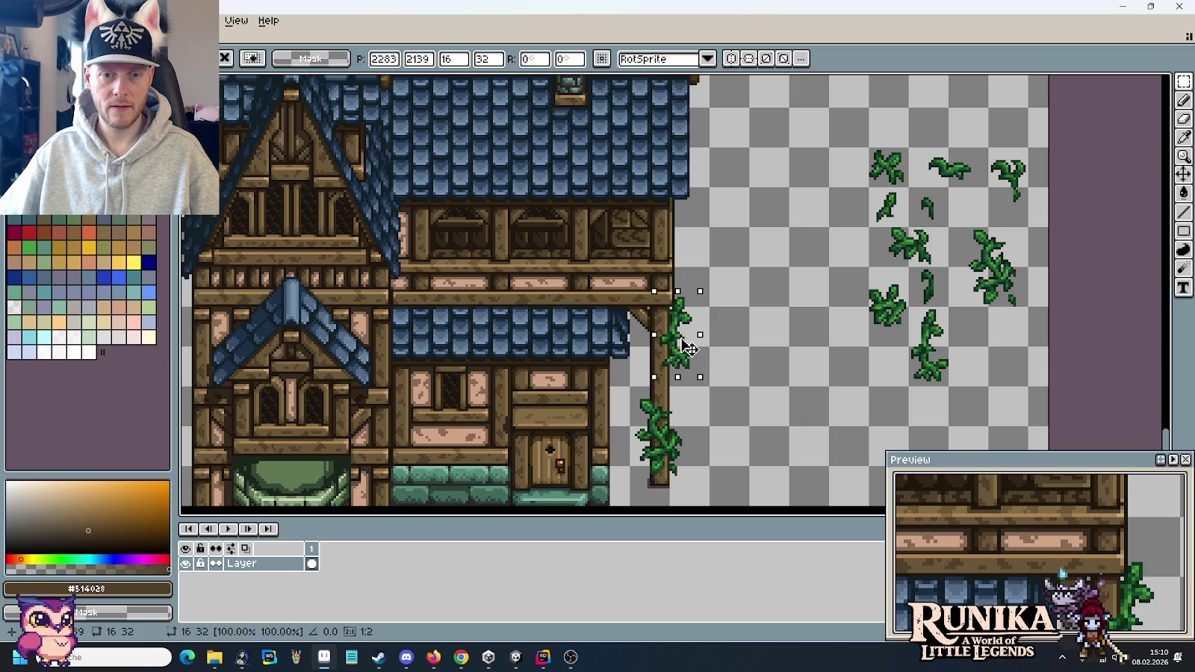
pyautogui.moveTo(689, 349); pyautogui.dragTo(688, 350)
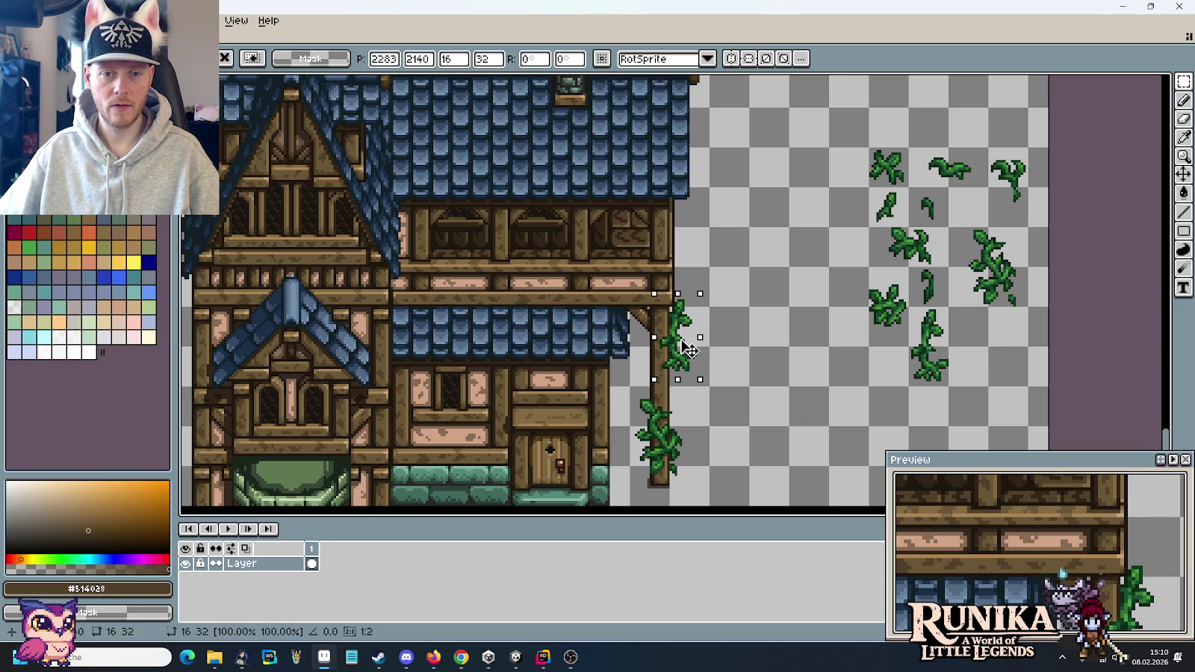
pyautogui.press('Up')
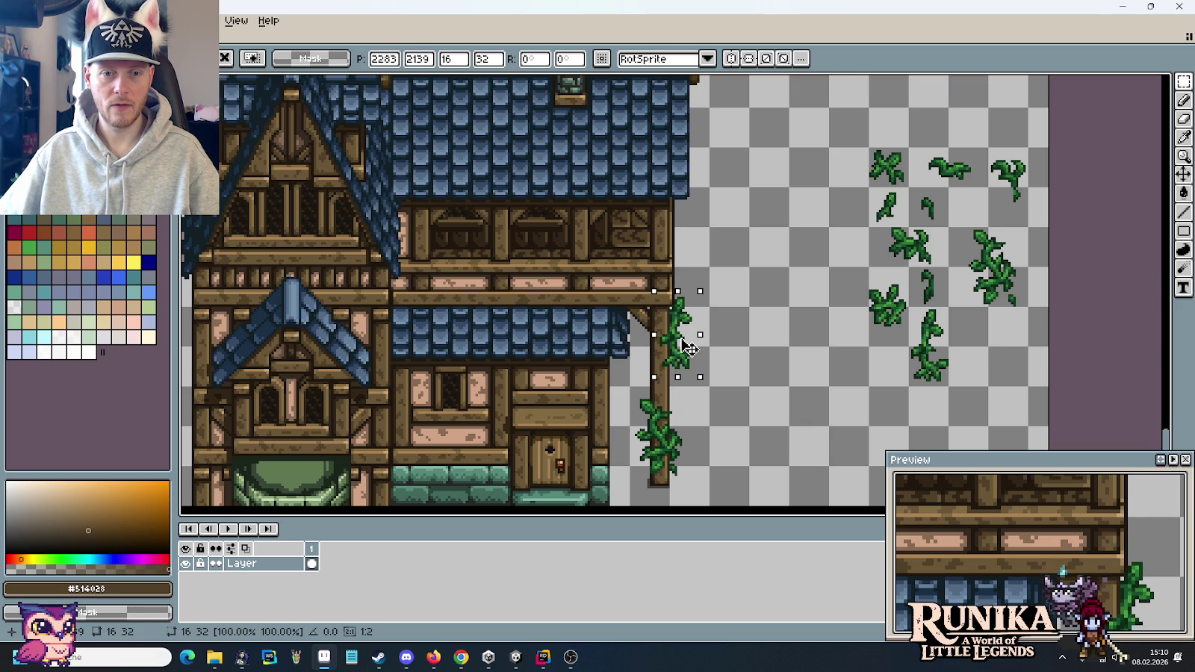
pyautogui.press('Down')
pyautogui.press('Up')
pyautogui.press('Down')
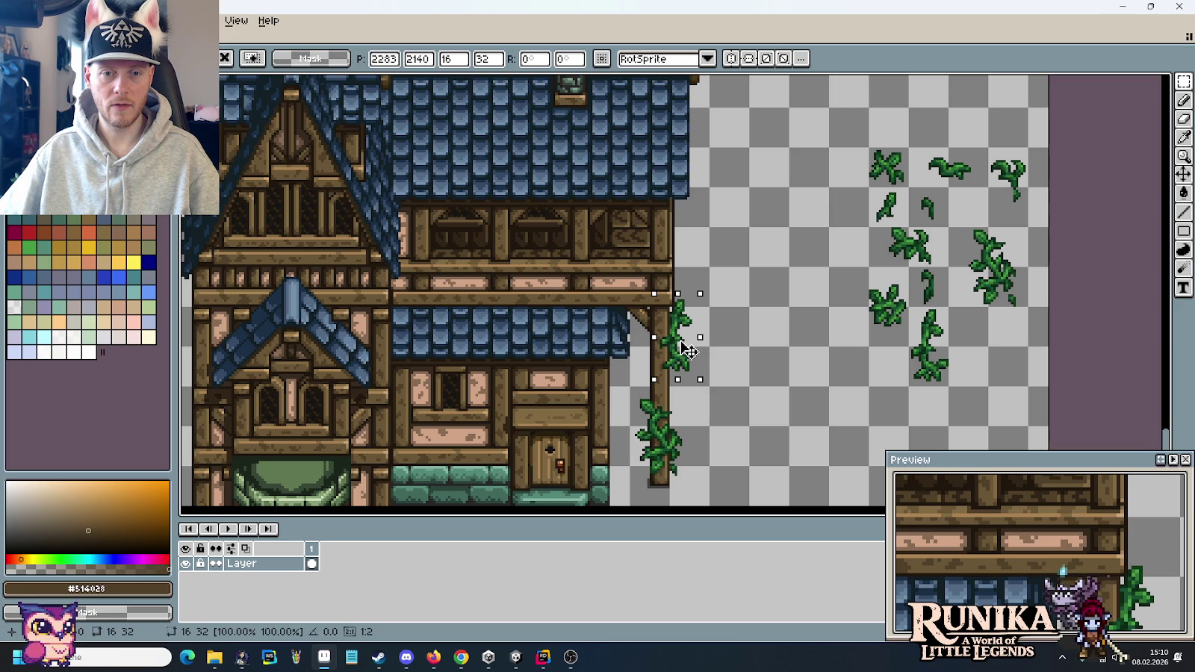
pyautogui.hotkey('ctrl', 'd')
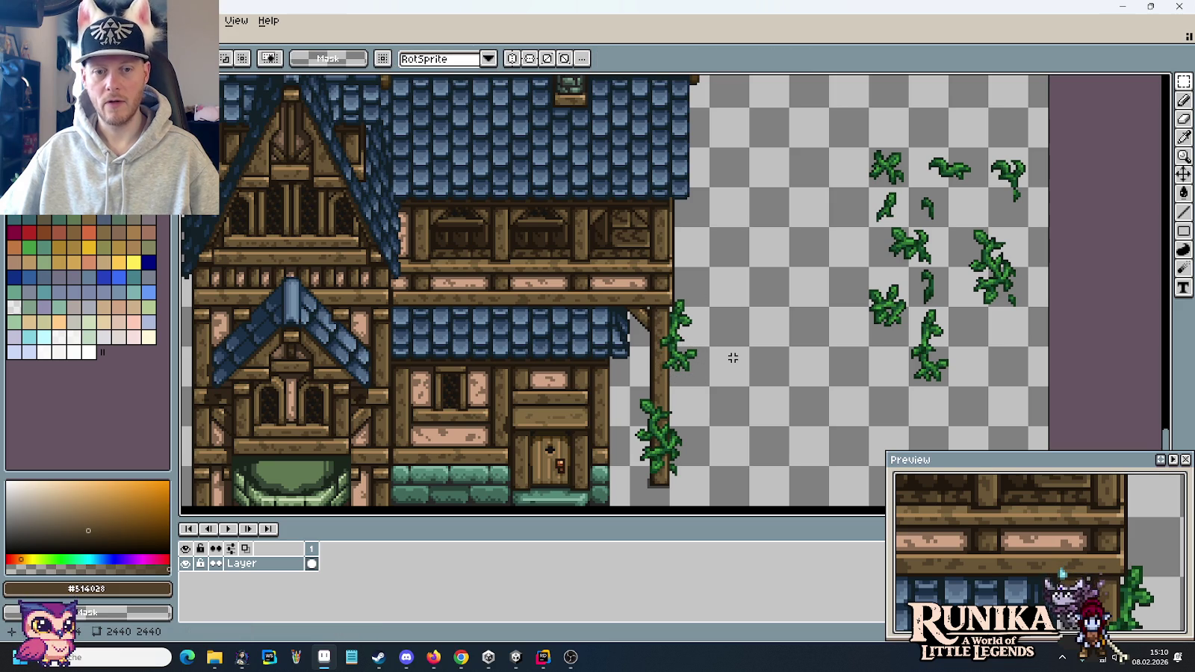
pyautogui.scroll(1, 685, 363)
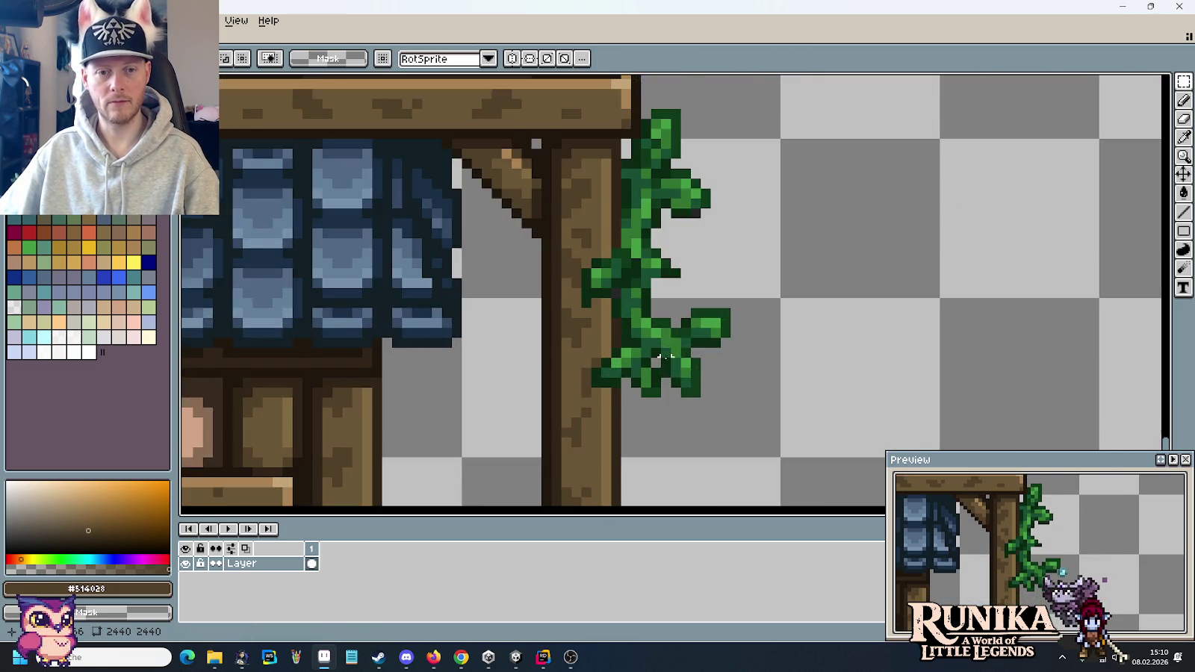
# - Copy a small 16x16 leaf sprite onto the top of the porch post
pyautogui.scroll(1, 583, 374)
pyautogui.press('b')
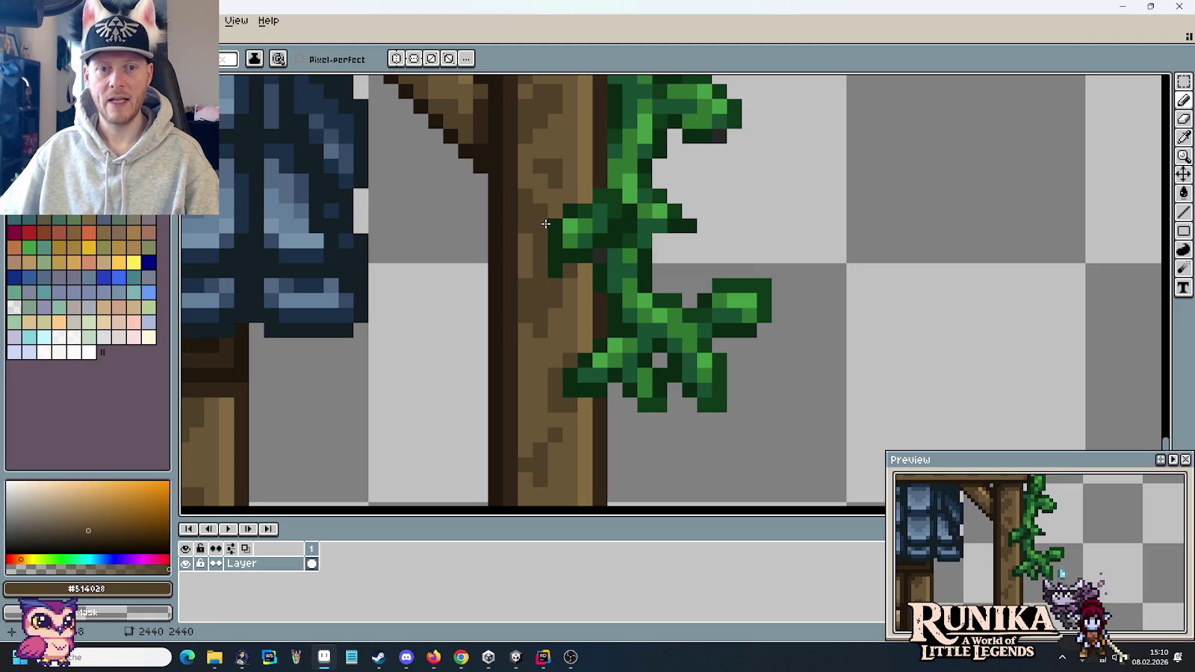
pyautogui.scroll(-1, 544, 266)
pyautogui.scroll(-1, 659, 332)
pyautogui.scroll(-2, 659, 332)
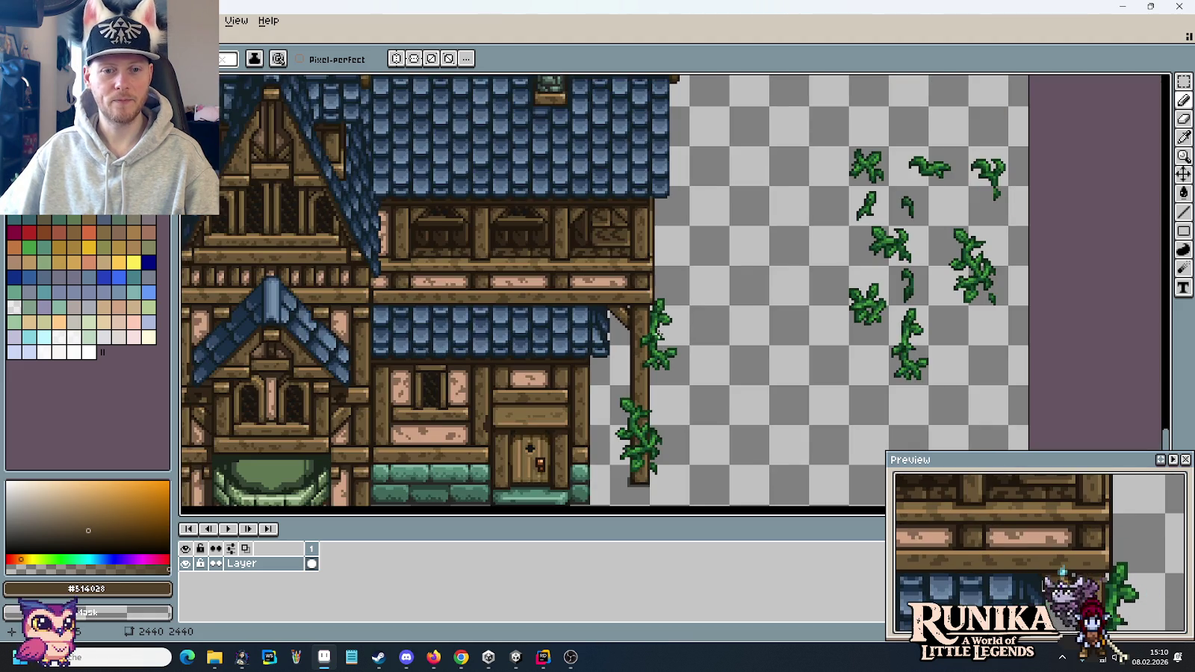
pyautogui.scroll(-1, 659, 332)
pyautogui.scroll(2, 680, 349)
pyautogui.scroll(1, 711, 331)
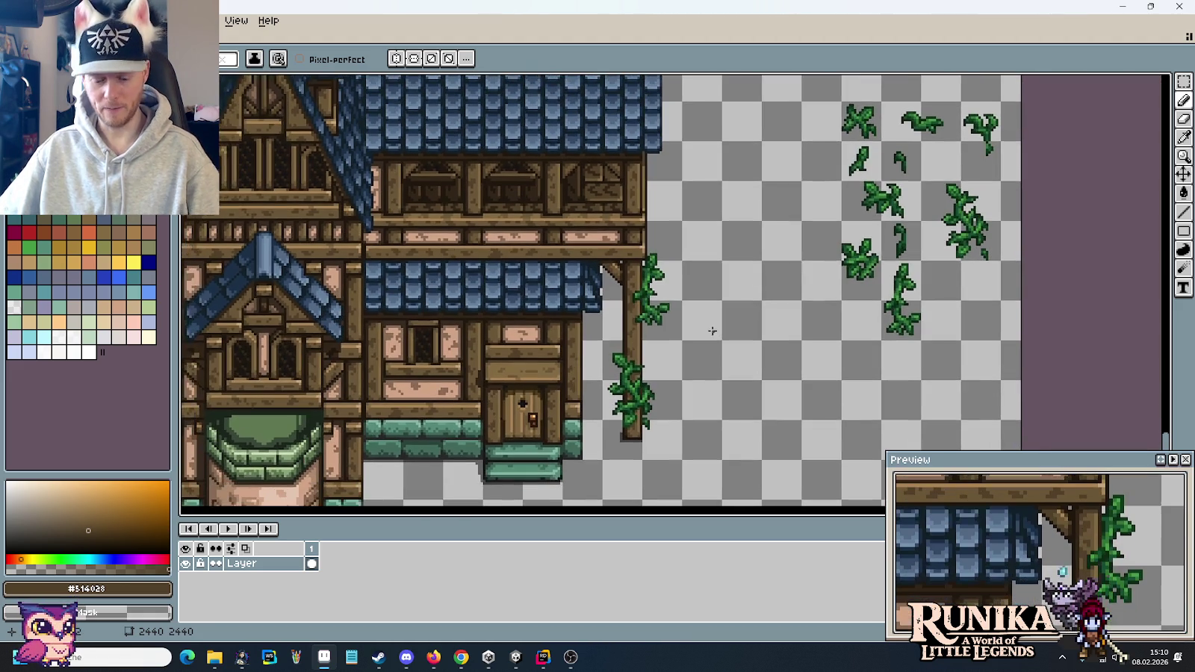
pyautogui.press('m')
pyautogui.moveTo(706, 255); pyautogui.dragTo(696, 347)
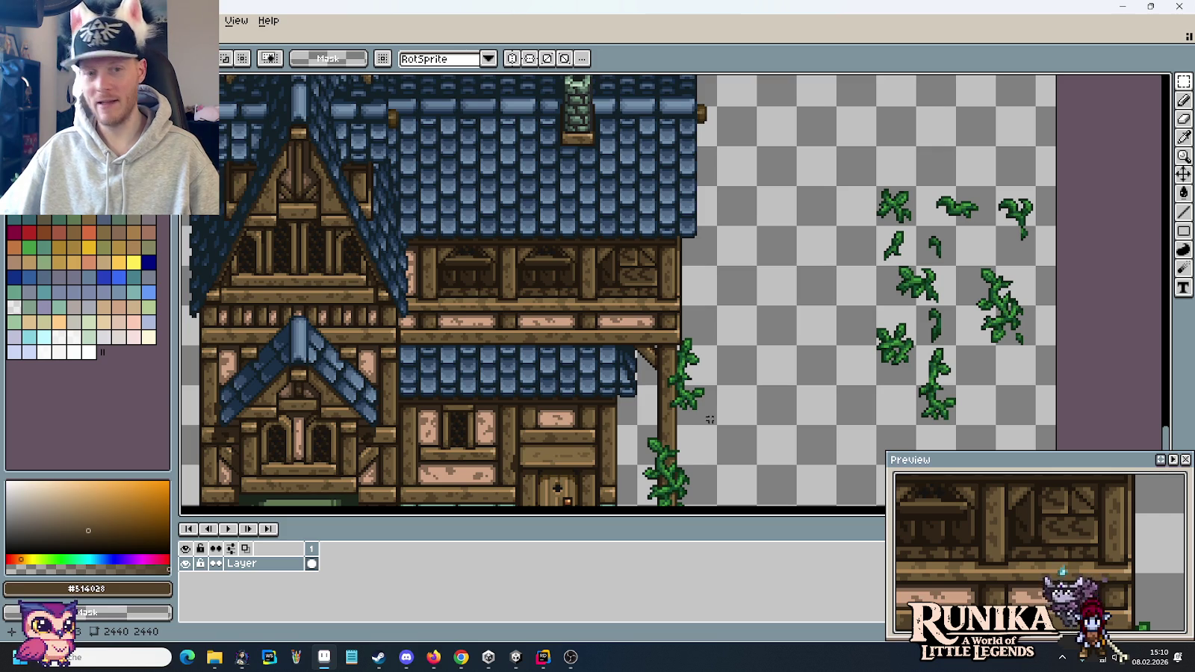
pyautogui.moveTo(709, 420); pyautogui.dragTo(731, 358)
pyautogui.moveTo(930, 242)
pyautogui.mouseDown()
pyautogui.moveTo(974, 287)
pyautogui.moveTo(683, 338)
pyautogui.mouseUp()
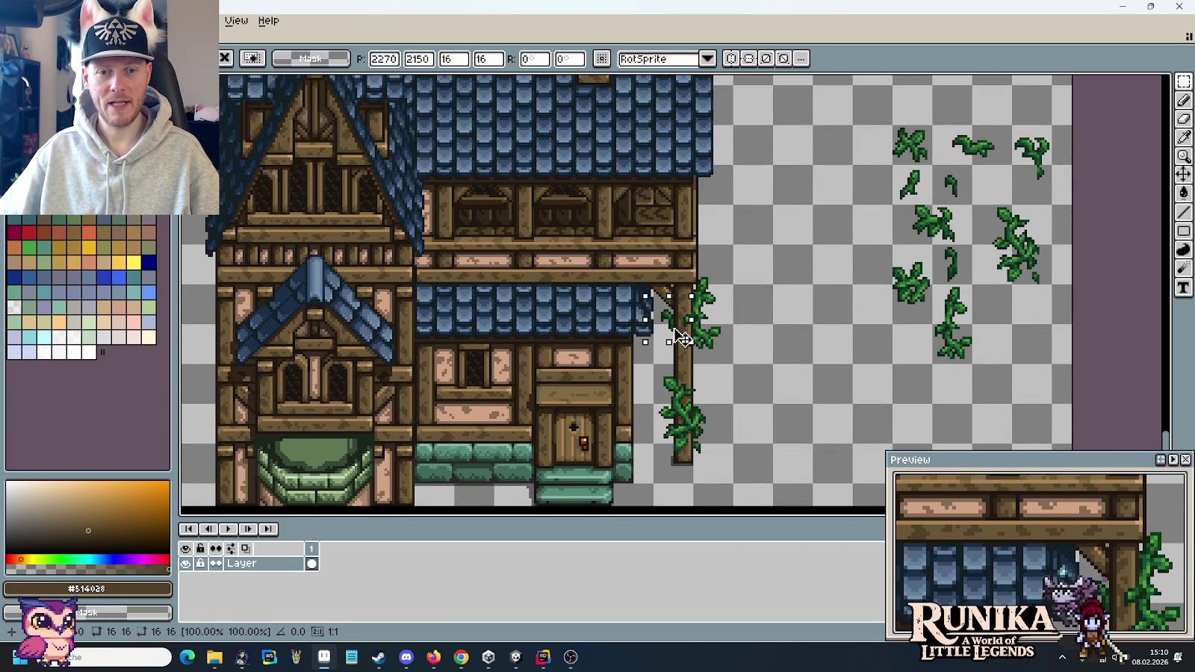
pyautogui.click(799, 347)
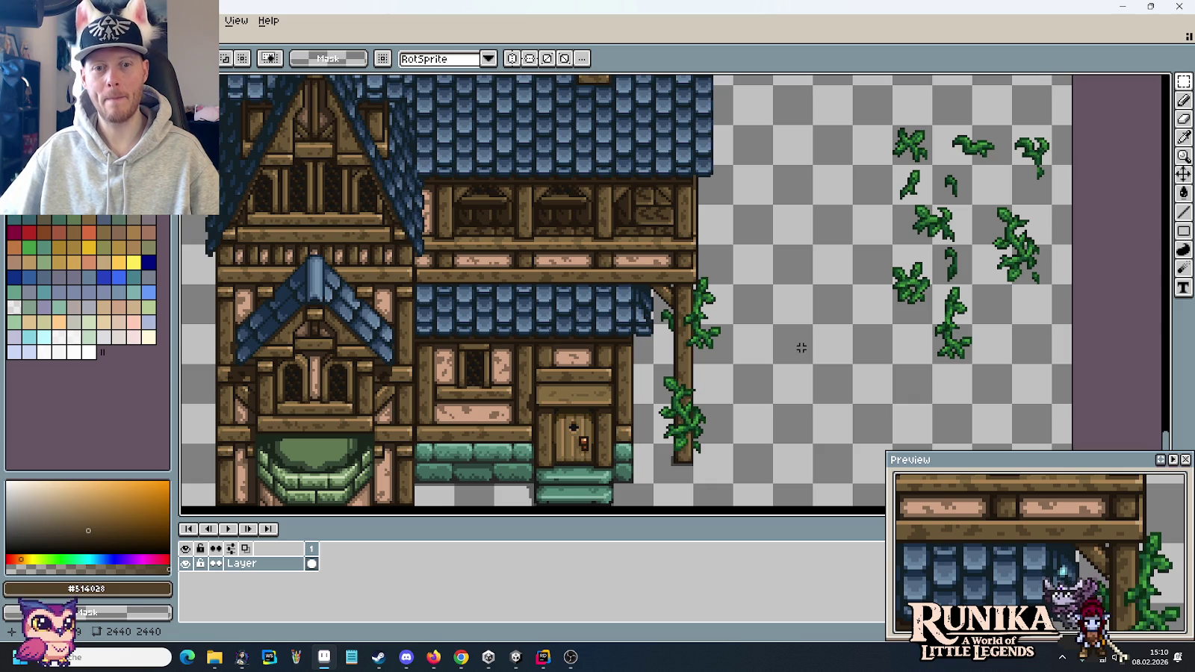
# - Pan to the chimney and select the loose top-left leaf sprite
pyautogui.moveTo(777, 267); pyautogui.dragTo(762, 350)
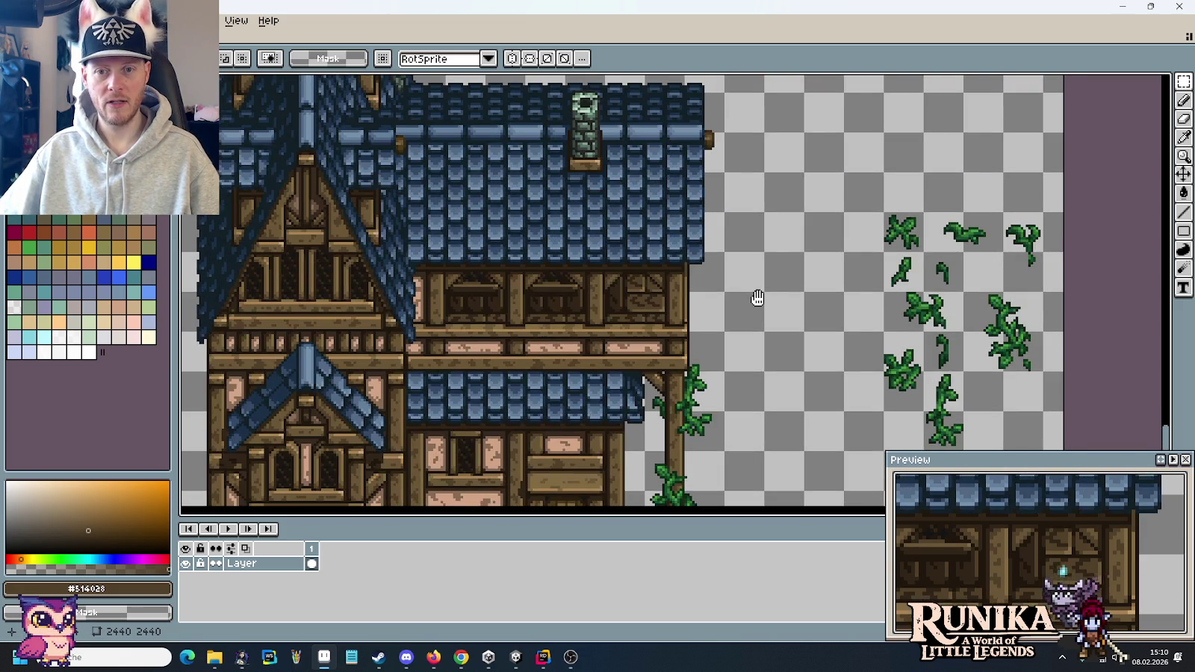
pyautogui.moveTo(757, 298); pyautogui.dragTo(752, 285)
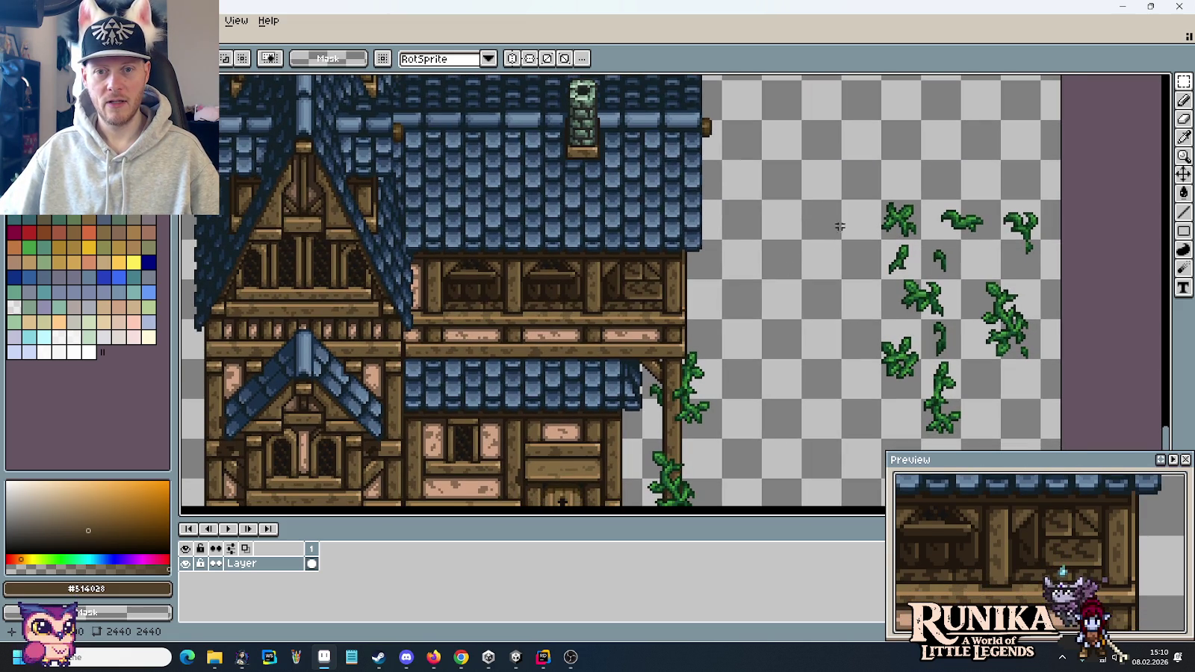
pyautogui.moveTo(911, 226); pyautogui.dragTo(920, 237)
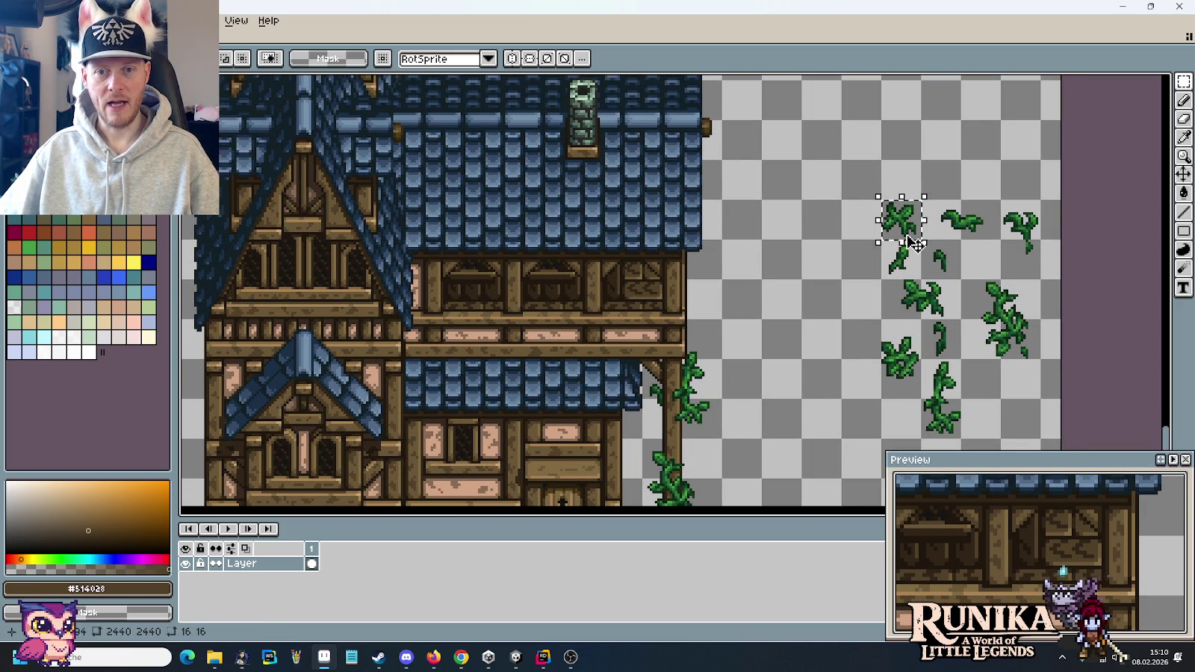
# - Place a copy of the leaf sprite on the chimney base
pyautogui.scroll(2, 914, 255)
pyautogui.scroll(1, 920, 240)
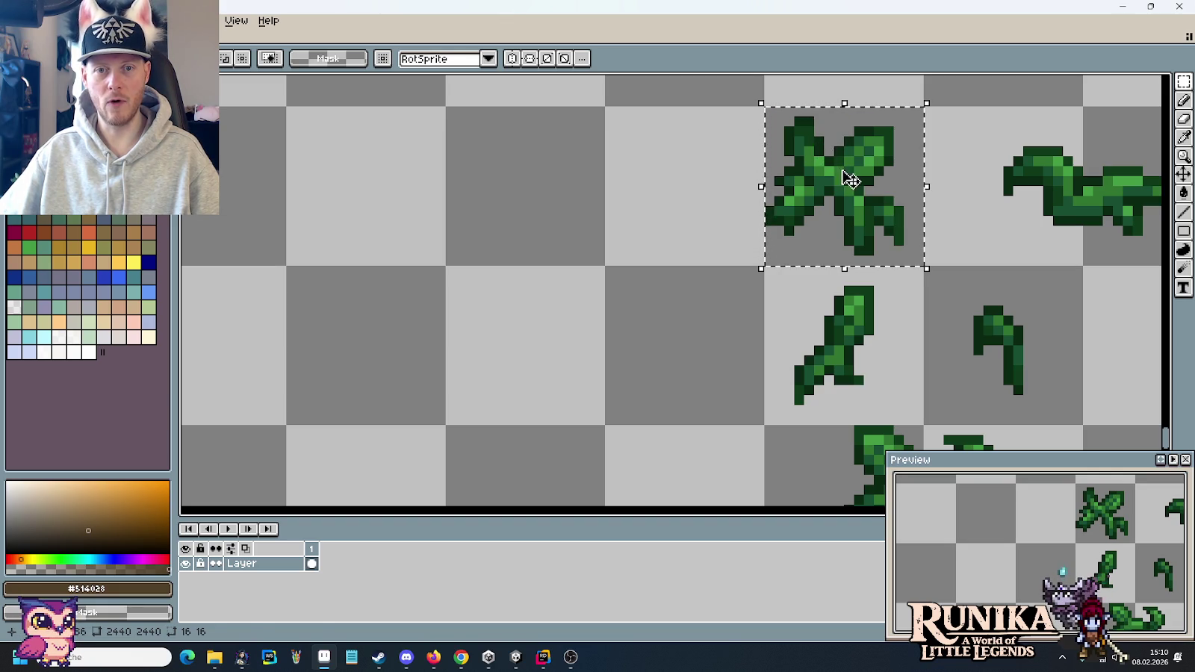
pyautogui.moveTo(848, 179); pyautogui.dragTo(590, 228)
pyautogui.scroll(-2, 590, 230)
pyautogui.moveTo(804, 316)
pyautogui.mouseDown()
pyautogui.moveTo(427, 248)
pyautogui.moveTo(419, 229)
pyautogui.moveTo(602, 333)
pyautogui.moveTo(618, 282)
pyautogui.mouseUp()
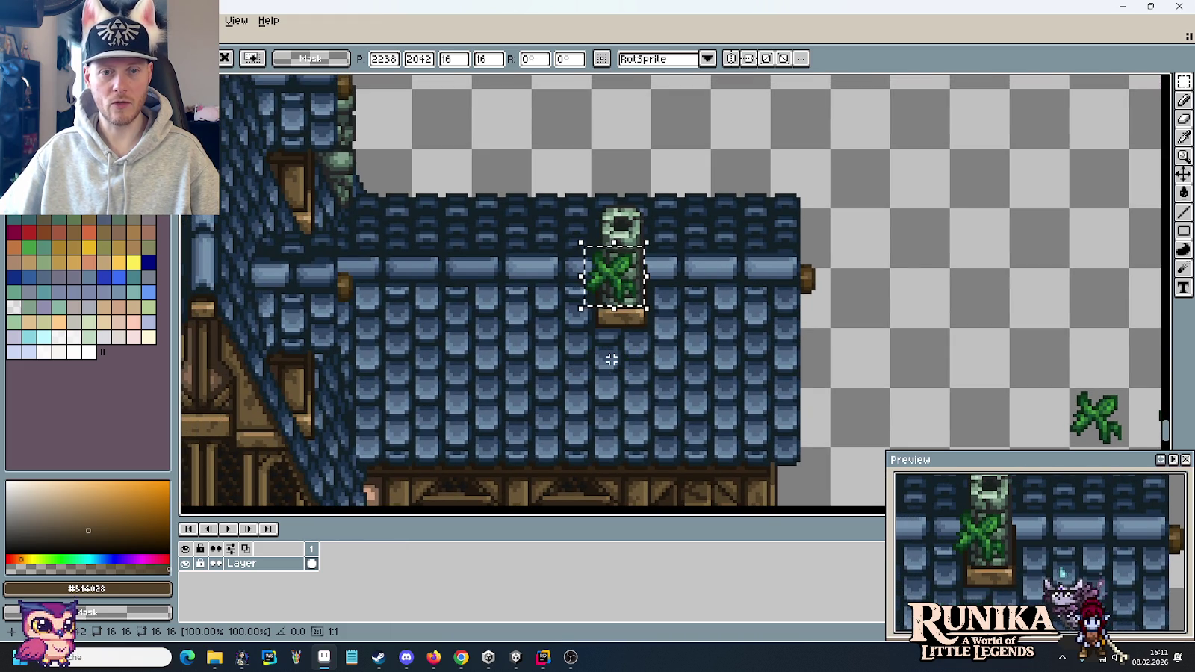
pyautogui.scroll(3, 611, 270)
pyautogui.scroll(1, 603, 264)
pyautogui.moveTo(603, 264)
pyautogui.mouseDown()
pyautogui.moveTo(586, 285)
pyautogui.moveTo(586, 257)
pyautogui.mouseUp()
pyautogui.scroll(-3, 586, 257)
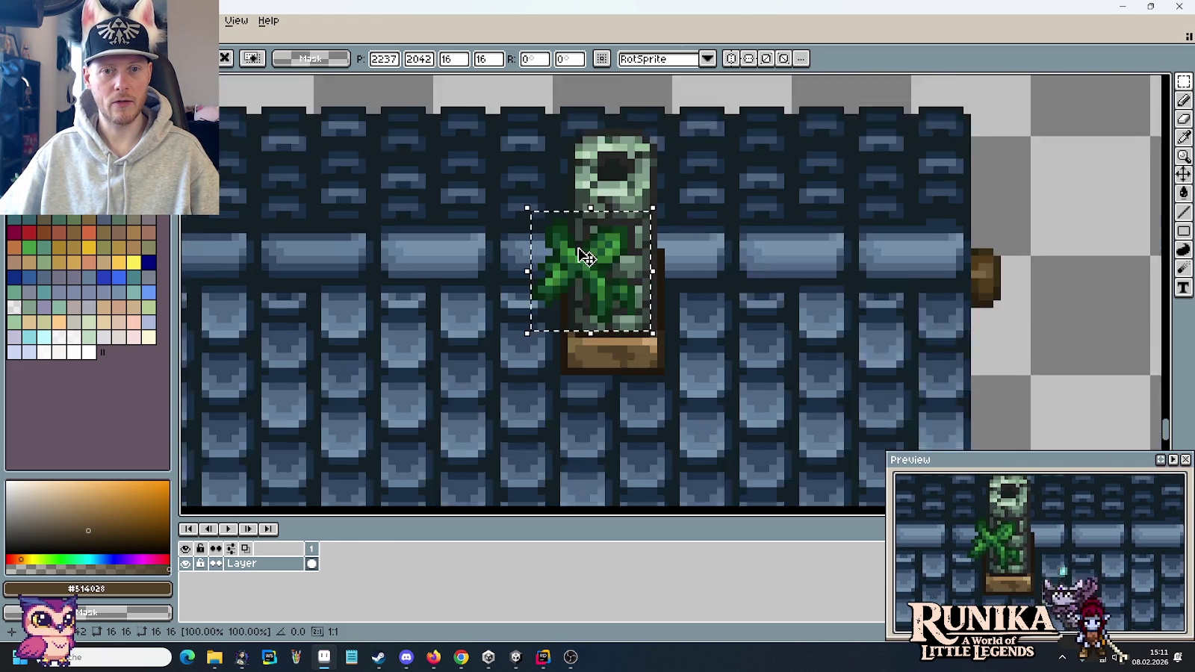
pyautogui.scroll(-1, 586, 265)
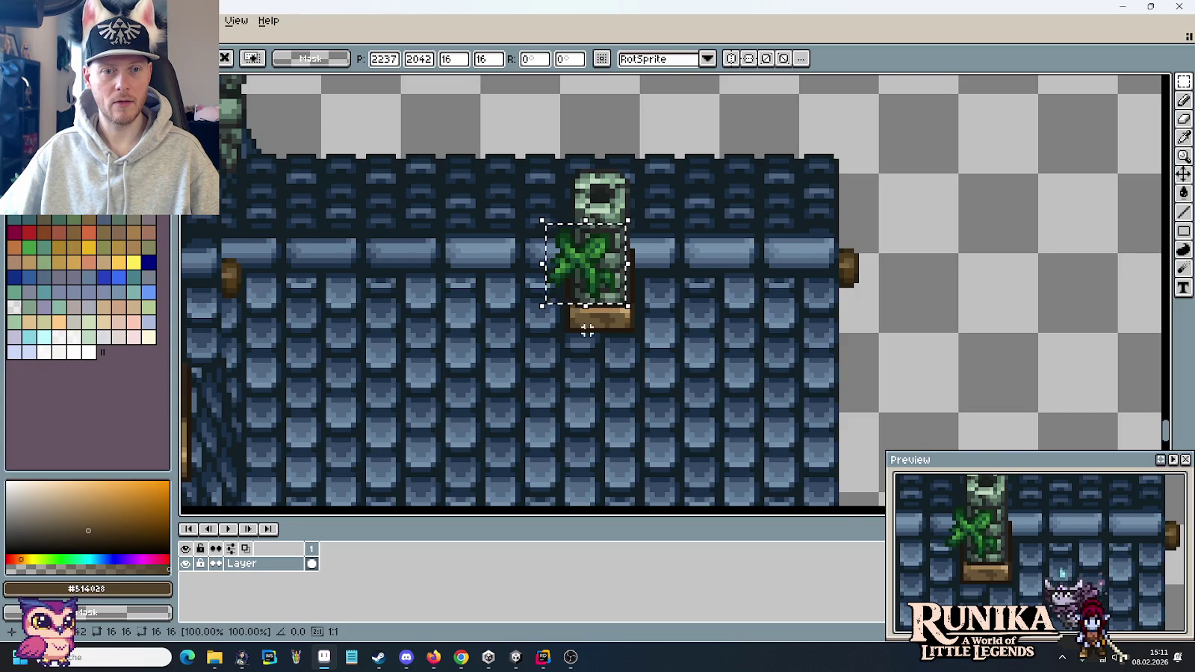
pyautogui.scroll(-2, 586, 331)
pyautogui.scroll(3, 586, 328)
# - Fine-tune the leaf pixel by pixel, then move it off the roof onto empty canvas
pyautogui.moveTo(581, 283); pyautogui.dragTo(586, 281)
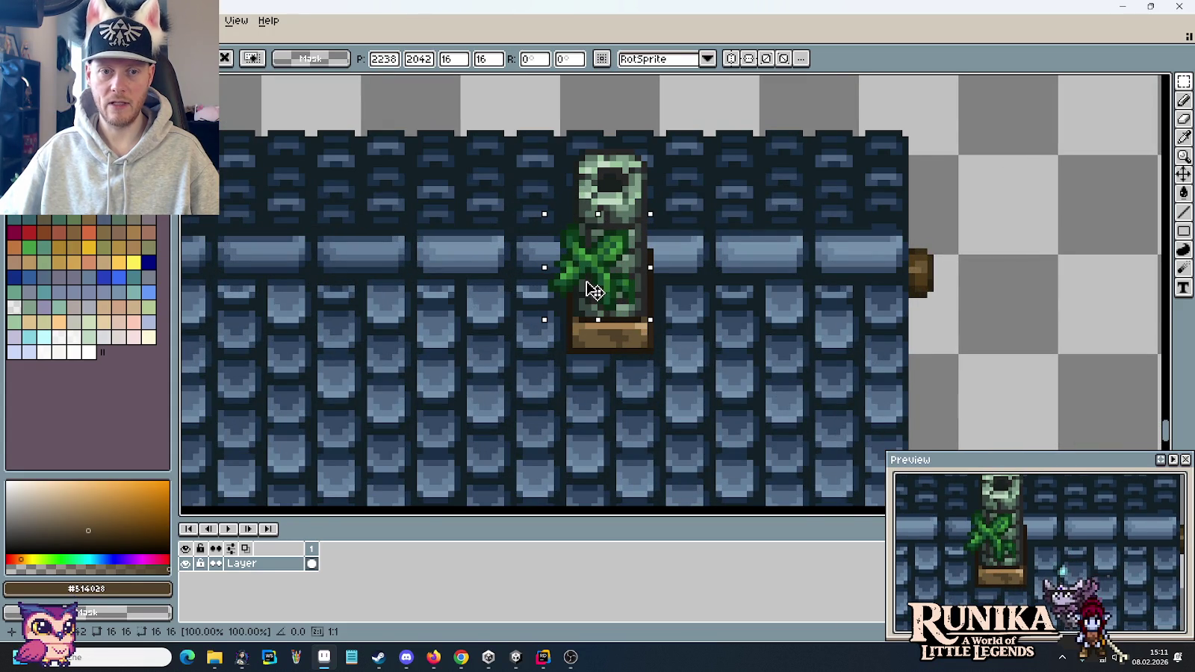
pyautogui.scroll(1, 594, 291)
pyautogui.press('Left')
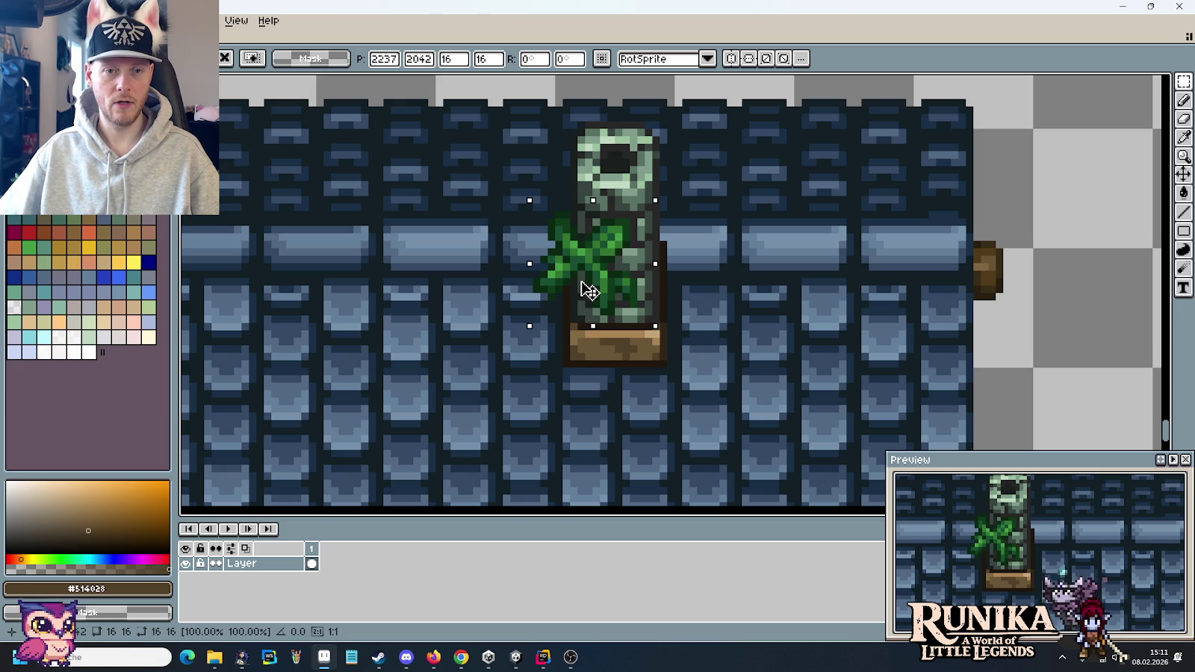
pyautogui.scroll(-1, 591, 278)
pyautogui.press('Right')
pyautogui.press('Left')
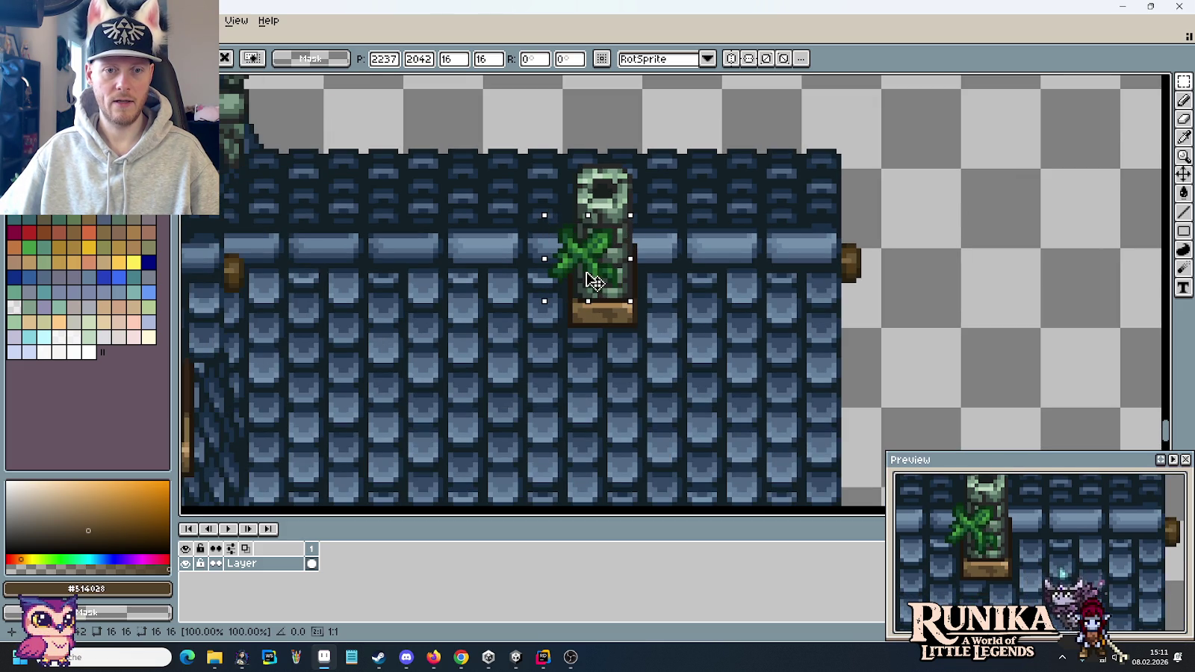
pyautogui.moveTo(592, 283)
pyautogui.mouseDown()
pyautogui.moveTo(594, 299)
pyautogui.moveTo(595, 263)
pyautogui.mouseUp()
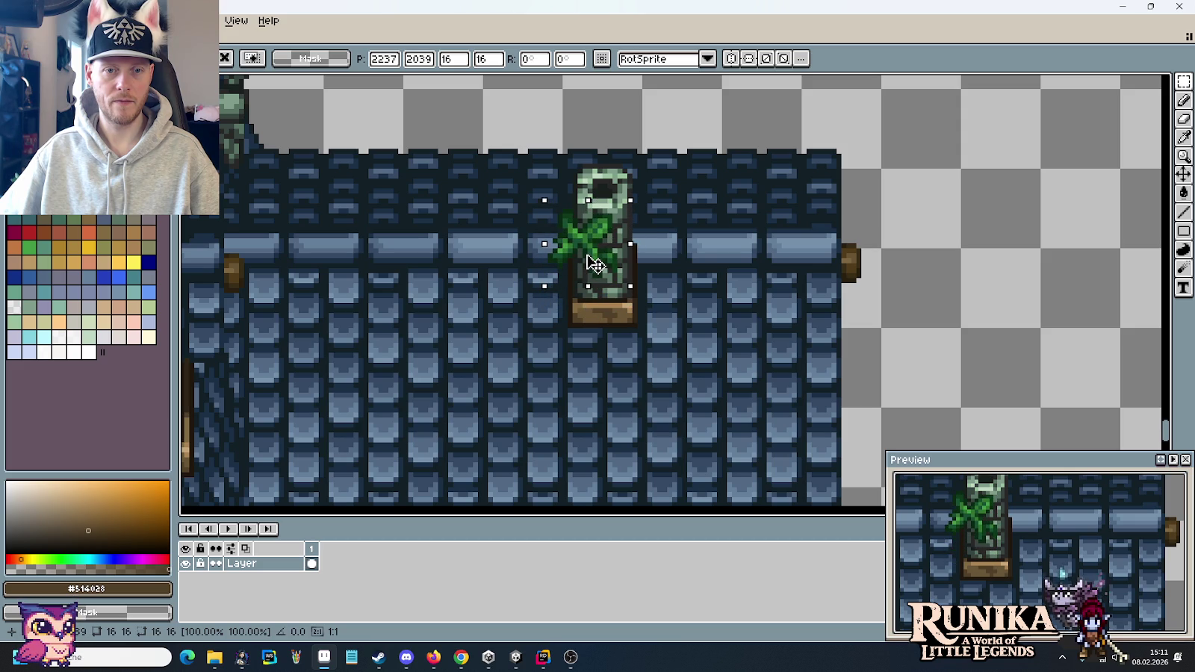
pyautogui.moveTo(595, 263); pyautogui.dragTo(599, 273)
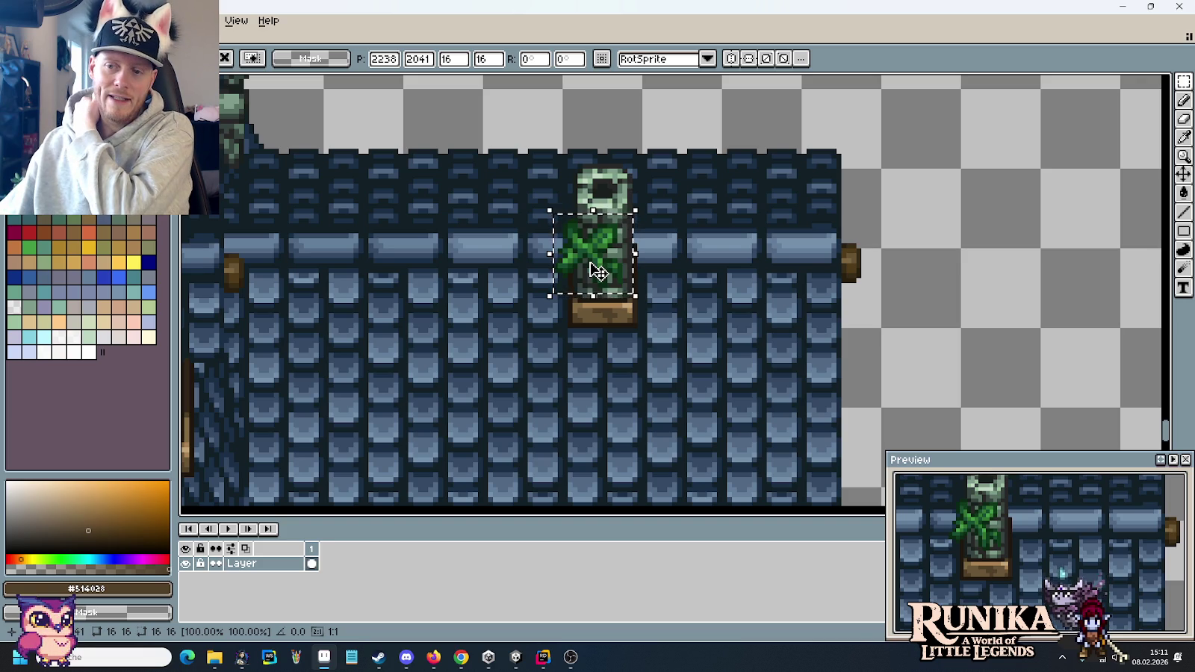
pyautogui.moveTo(479, 278)
pyautogui.mouseDown()
pyautogui.moveTo(640, 245)
pyautogui.moveTo(636, 253)
pyautogui.mouseUp()
pyautogui.moveTo(750, 238)
pyautogui.mouseDown()
pyautogui.moveTo(1053, 306)
pyautogui.moveTo(1094, 274)
pyautogui.moveTo(751, 220)
pyautogui.mouseUp()
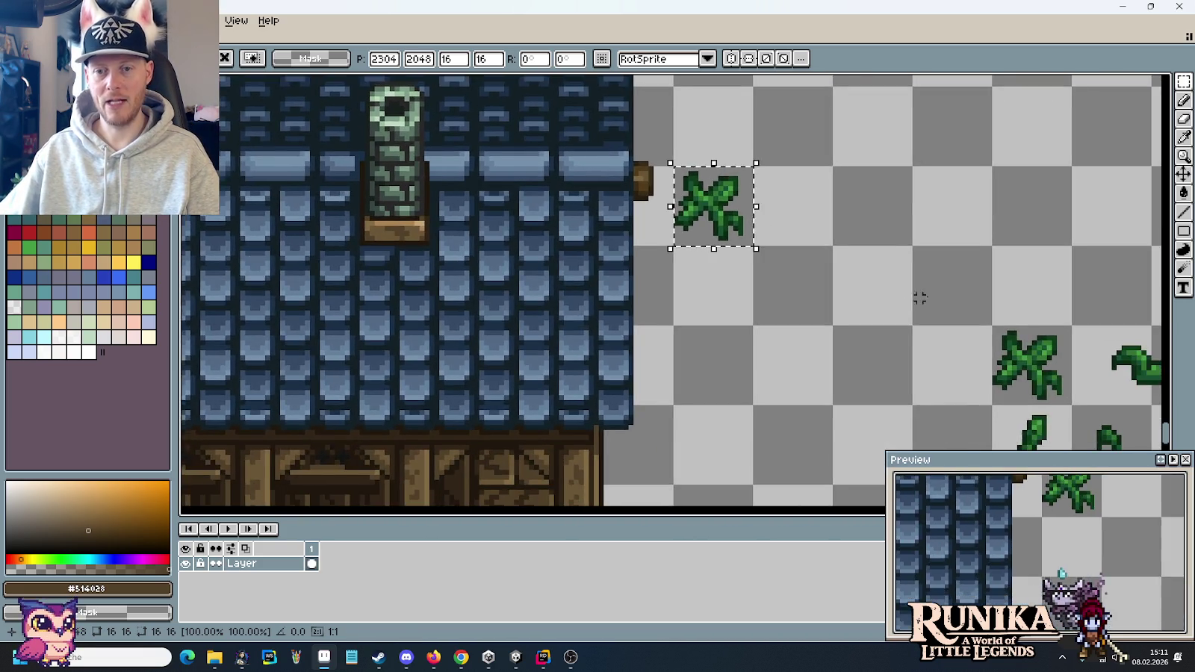
# - Select a wider 32x16 vine sprite and move it up to the roof edge
pyautogui.scroll(-1, 750, 220)
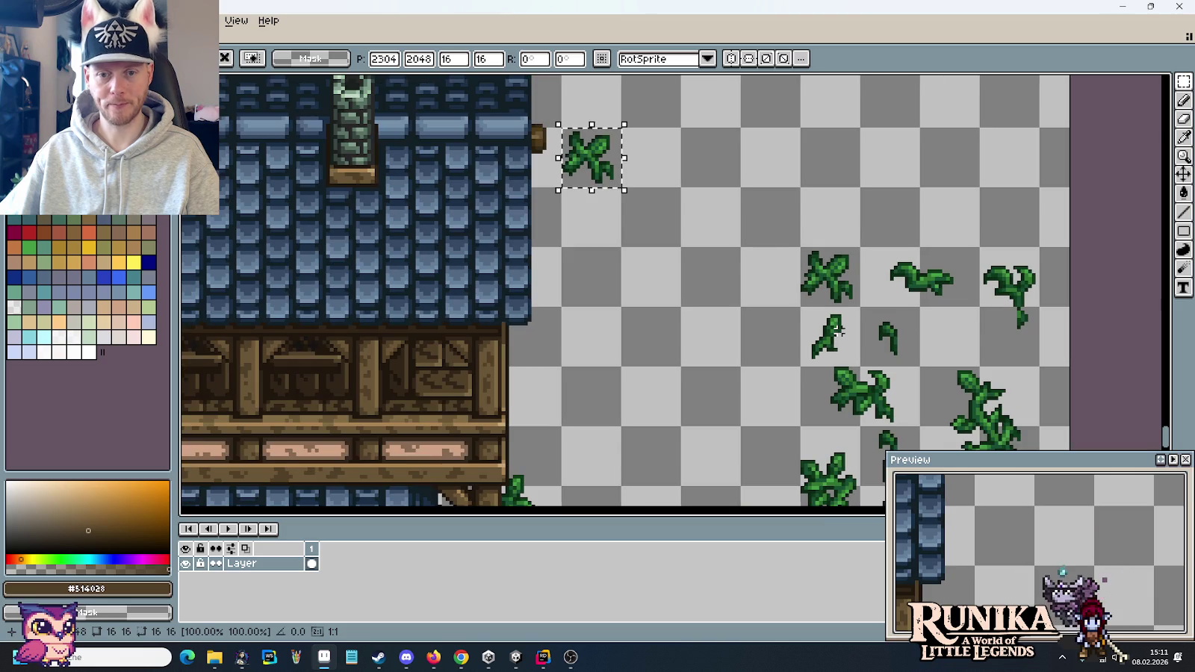
pyautogui.moveTo(801, 366)
pyautogui.mouseDown()
pyautogui.moveTo(920, 428)
pyautogui.moveTo(643, 185)
pyautogui.mouseUp()
pyautogui.scroll(1, 642, 185)
pyautogui.scroll(1, 642, 184)
pyautogui.moveTo(749, 264)
pyautogui.mouseDown()
pyautogui.moveTo(681, 211)
pyautogui.moveTo(669, 218)
pyautogui.moveTo(667, 325)
pyautogui.moveTo(679, 212)
pyautogui.moveTo(670, 258)
pyautogui.moveTo(673, 237)
pyautogui.moveTo(579, 221)
pyautogui.moveTo(571, 229)
pyautogui.moveTo(571, 194)
pyautogui.moveTo(592, 277)
pyautogui.moveTo(558, 303)
pyautogui.moveTo(658, 312)
pyautogui.moveTo(541, 160)
pyautogui.moveTo(541, 125)
pyautogui.moveTo(569, 241)
pyautogui.moveTo(430, 204)
pyautogui.moveTo(816, 349)
pyautogui.moveTo(715, 85)
pyautogui.mouseUp()
# - Position the vine on the stone tower's top corner and fine-tune its height
pyautogui.scroll(-2, 583, 351)
pyautogui.scroll(2, 579, 208)
pyautogui.scroll(-2, 571, 240)
pyautogui.scroll(-1, 572, 242)
pyautogui.scroll(2, 688, 206)
pyautogui.moveTo(690, 206)
pyautogui.mouseDown()
pyautogui.moveTo(680, 192)
pyautogui.moveTo(690, 232)
pyautogui.moveTo(681, 205)
pyautogui.moveTo(681, 218)
pyautogui.mouseUp()
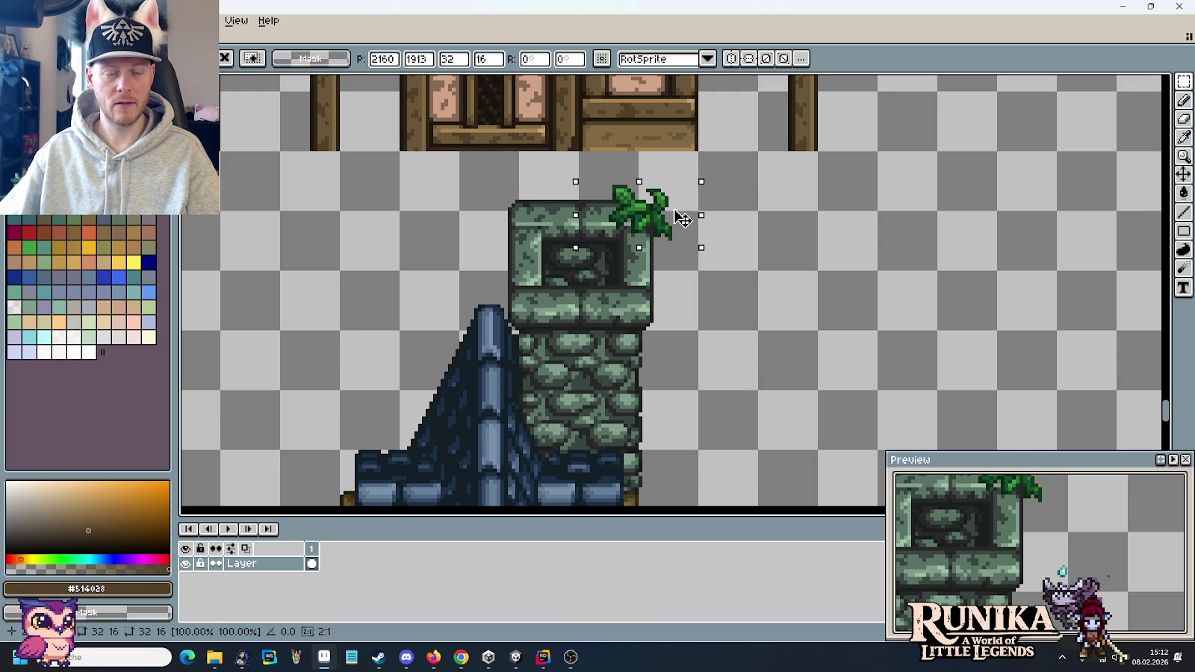
pyautogui.moveTo(682, 218)
pyautogui.mouseDown()
pyautogui.moveTo(695, 183)
pyautogui.moveTo(689, 217)
pyautogui.moveTo(674, 209)
pyautogui.moveTo(684, 212)
pyautogui.moveTo(679, 272)
pyautogui.moveTo(680, 245)
pyautogui.mouseUp()
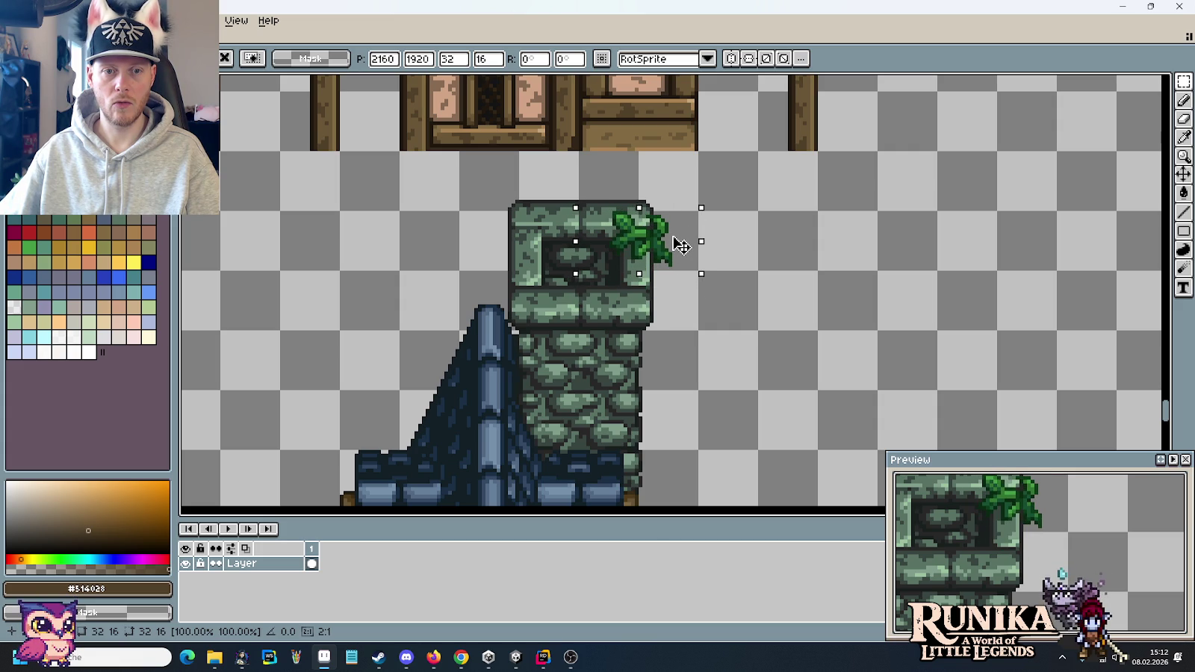
pyautogui.moveTo(680, 245)
pyautogui.mouseDown()
pyautogui.moveTo(678, 264)
pyautogui.moveTo(677, 205)
pyautogui.moveTo(674, 280)
pyautogui.moveTo(681, 252)
pyautogui.mouseUp()
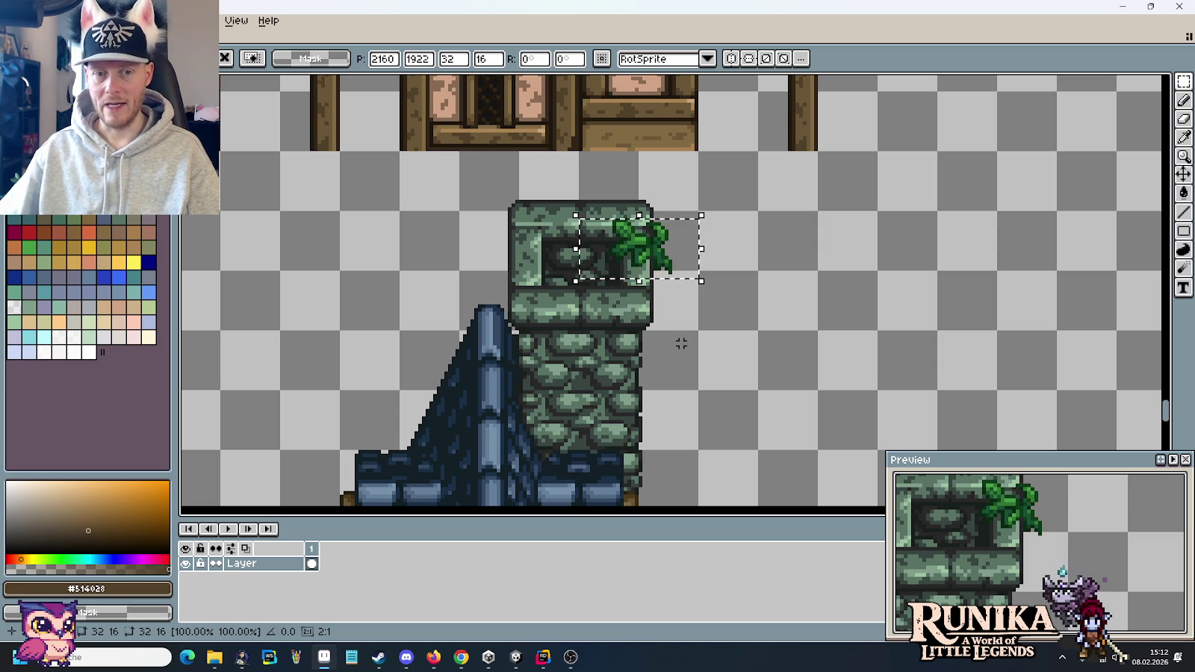
# - Commit the ivy on the tower and sample the dark stone colour #384541
pyautogui.press('b')
pyautogui.scroll(2, 681, 343)
pyautogui.scroll(2, 560, 202)
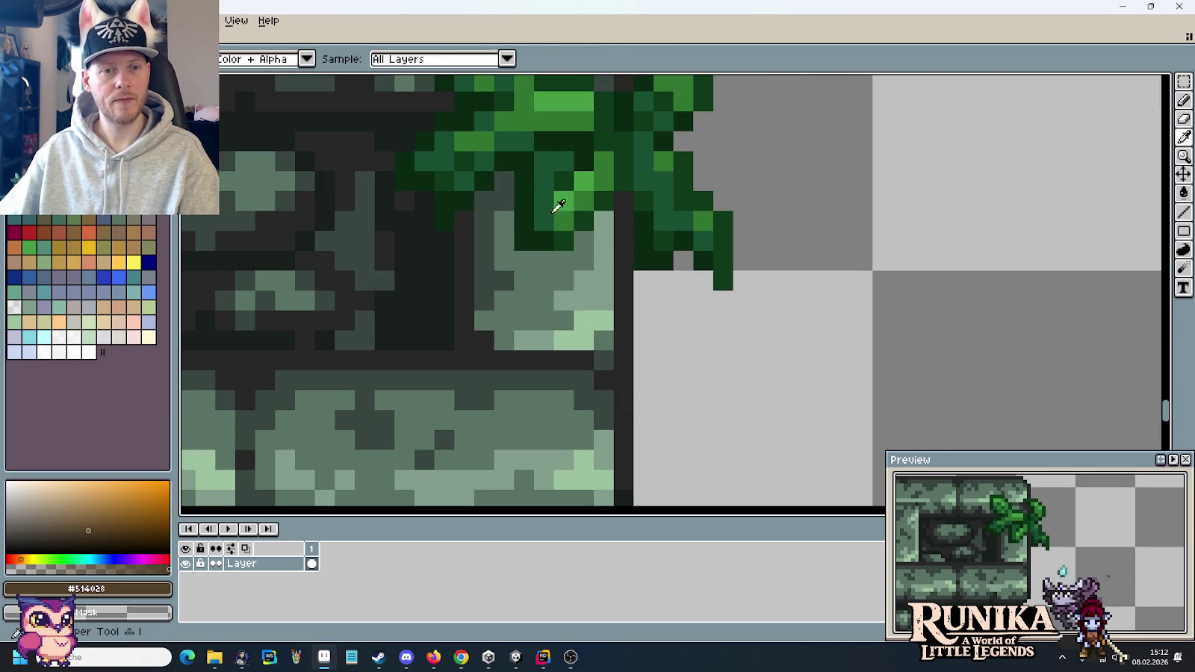
pyautogui.keyDown('alt'); pyautogui.click(530, 207); pyautogui.keyUp('alt')
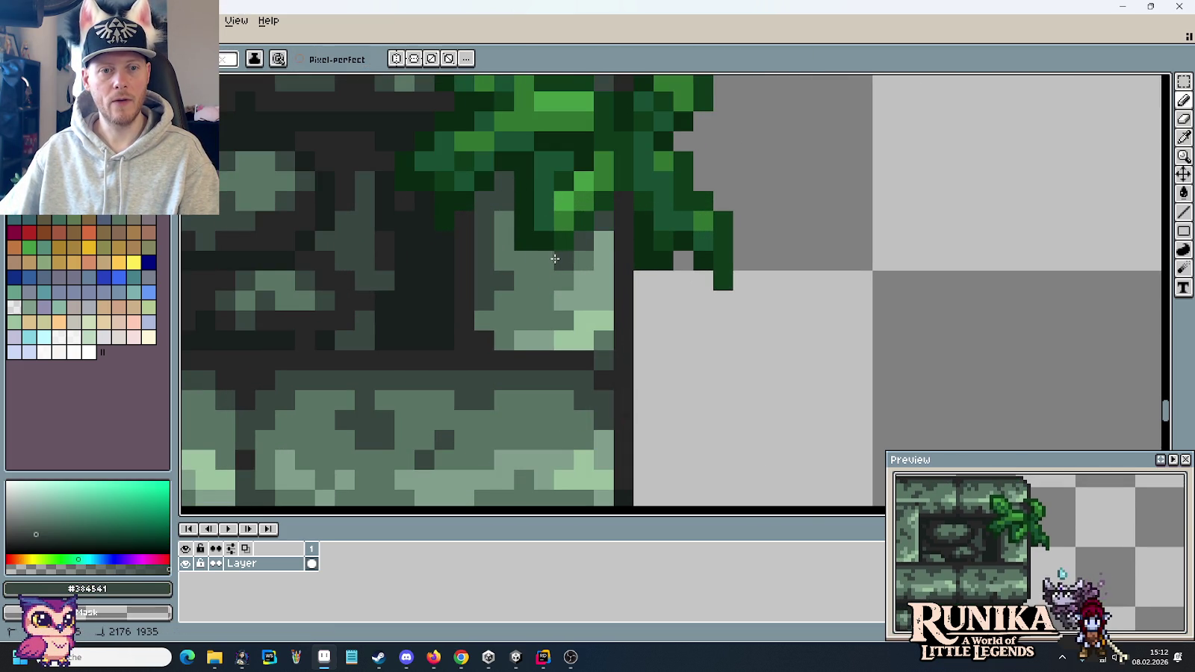
pyautogui.scroll(-2, 507, 226)
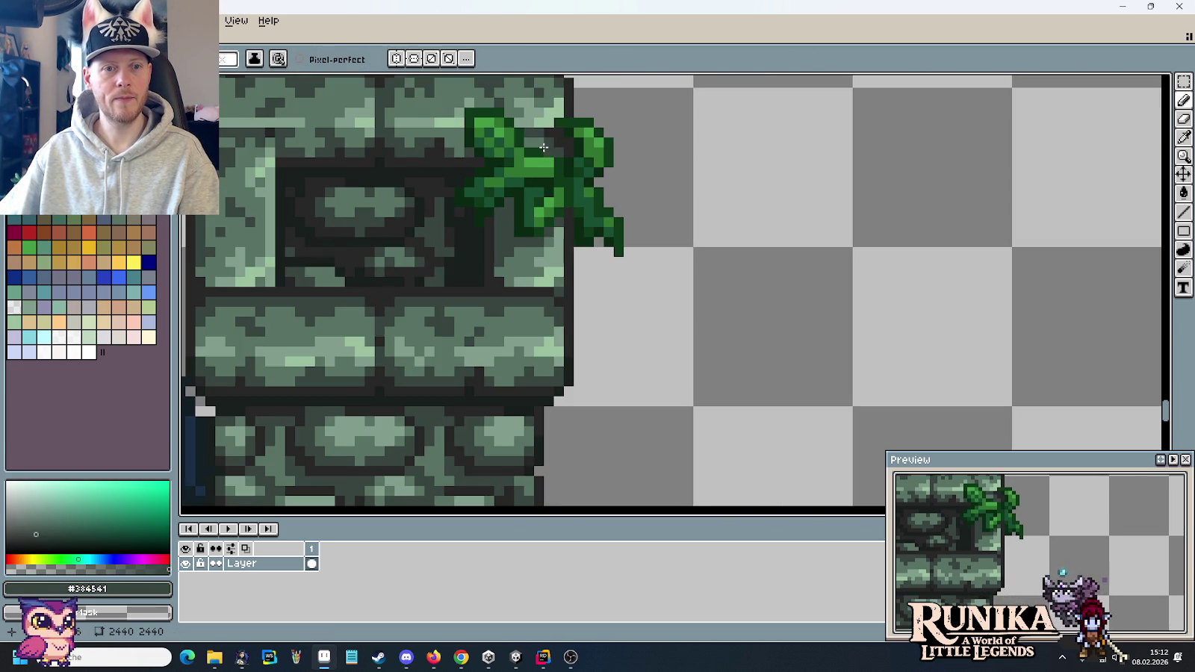
pyautogui.scroll(2, 543, 147)
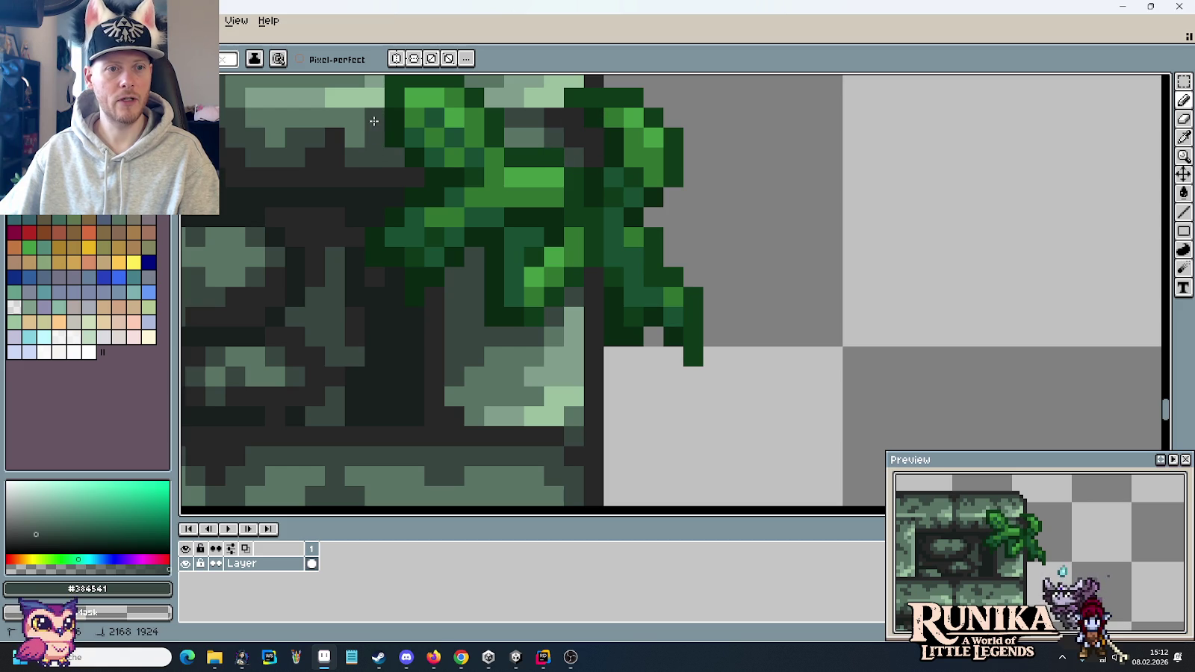
pyautogui.scroll(-2, 562, 246)
pyautogui.scroll(-1, 611, 294)
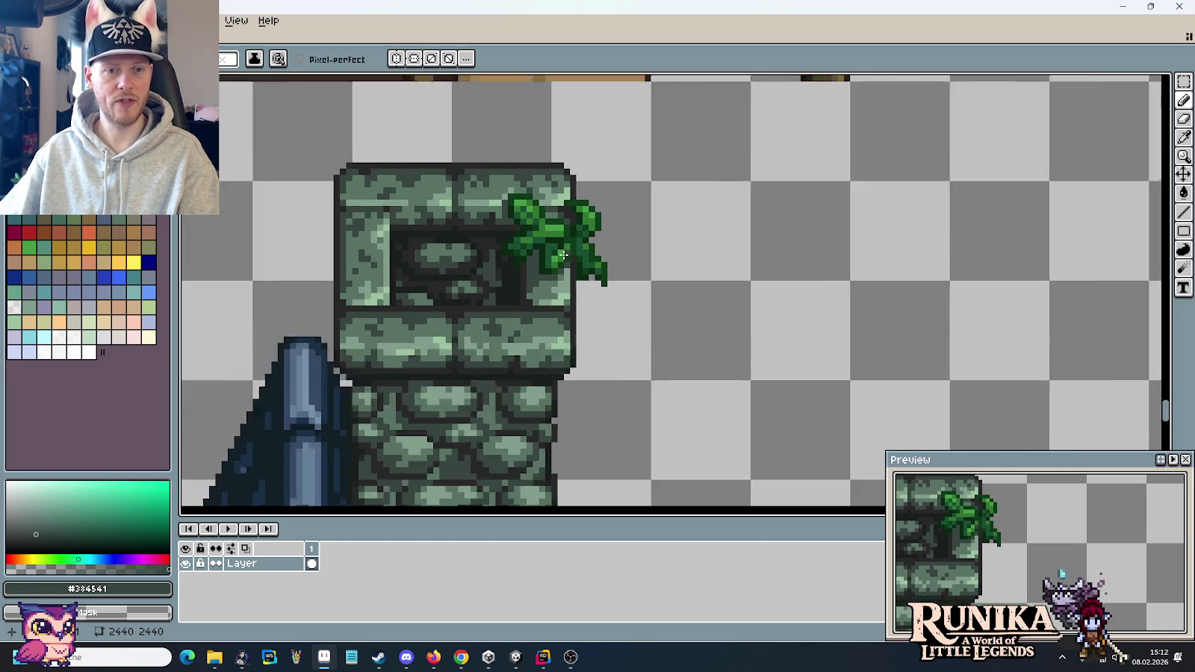
# - Pan to the loose leaf sprites and select a small leaf sprite
pyautogui.scroll(-1, 610, 293)
pyautogui.press('m')
pyautogui.scroll(-2, 610, 293)
pyautogui.scroll(-1, 635, 314)
pyautogui.scroll(1, 666, 329)
pyautogui.scroll(1, 666, 329)
pyautogui.scroll(1, 653, 218)
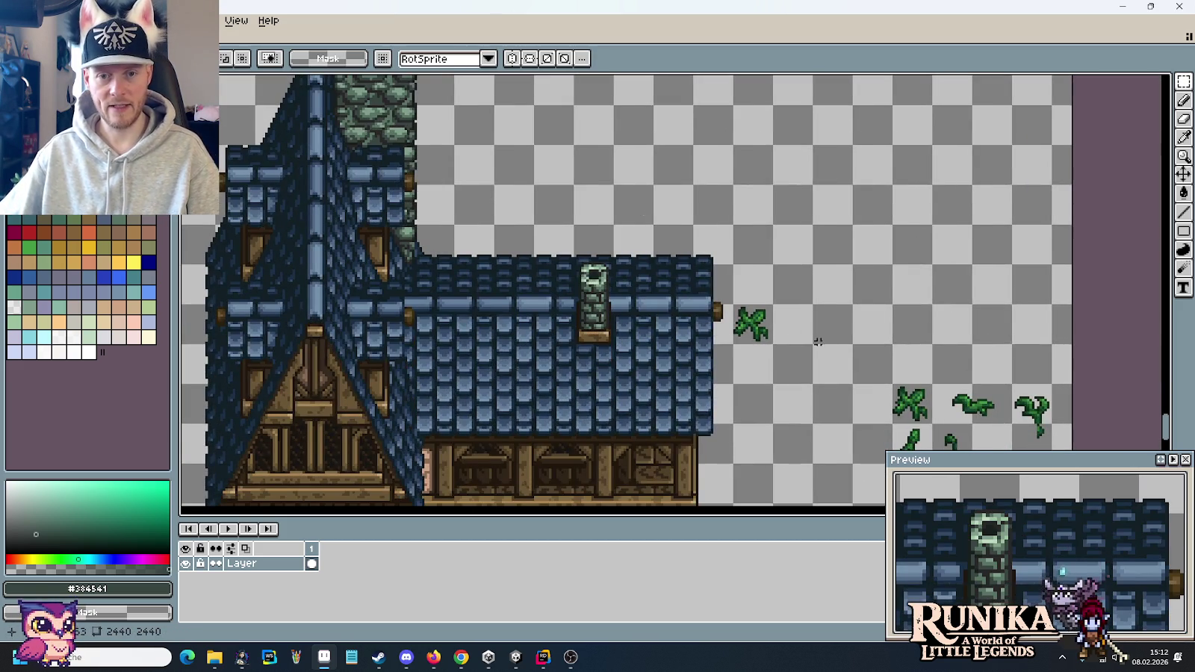
pyautogui.scroll(-2, 791, 215)
pyautogui.moveTo(791, 215); pyautogui.dragTo(745, 207)
pyautogui.moveTo(813, 290); pyautogui.dragTo(860, 336)
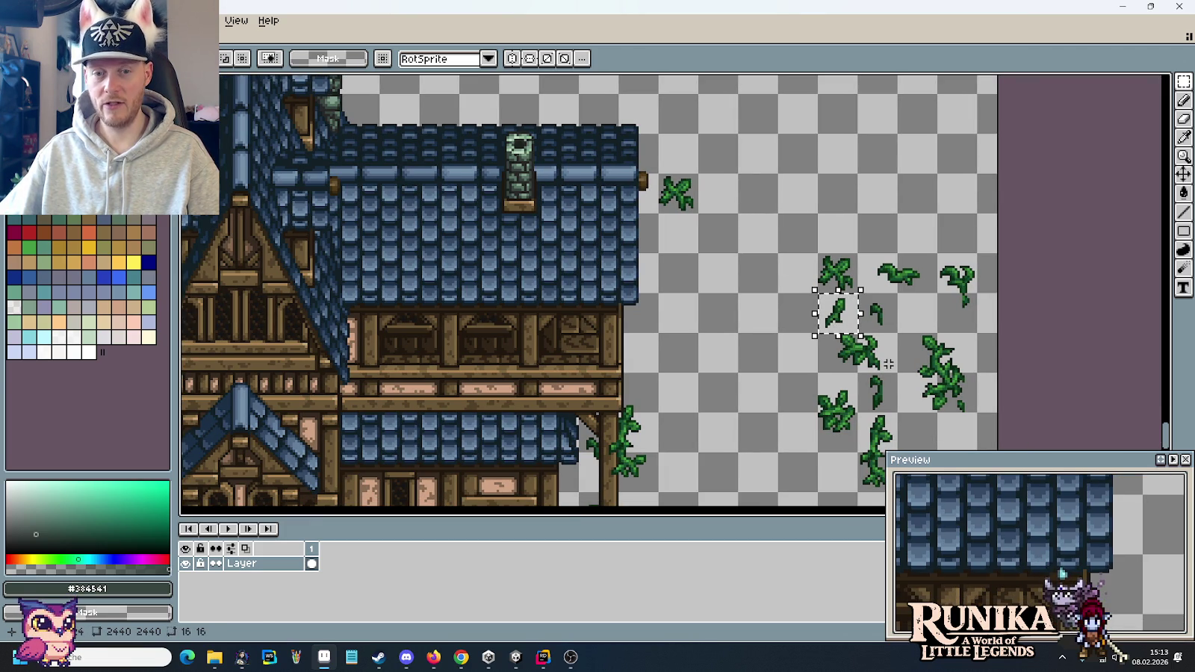
# - Copy a 16x32 leaf tile and place it on the roof just left of the chimney
pyautogui.scroll(-2, 731, 273)
pyautogui.scroll(-1, 645, 360)
pyautogui.scroll(-1, 669, 421)
pyautogui.scroll(-1, 681, 445)
pyautogui.scroll(5, 747, 336)
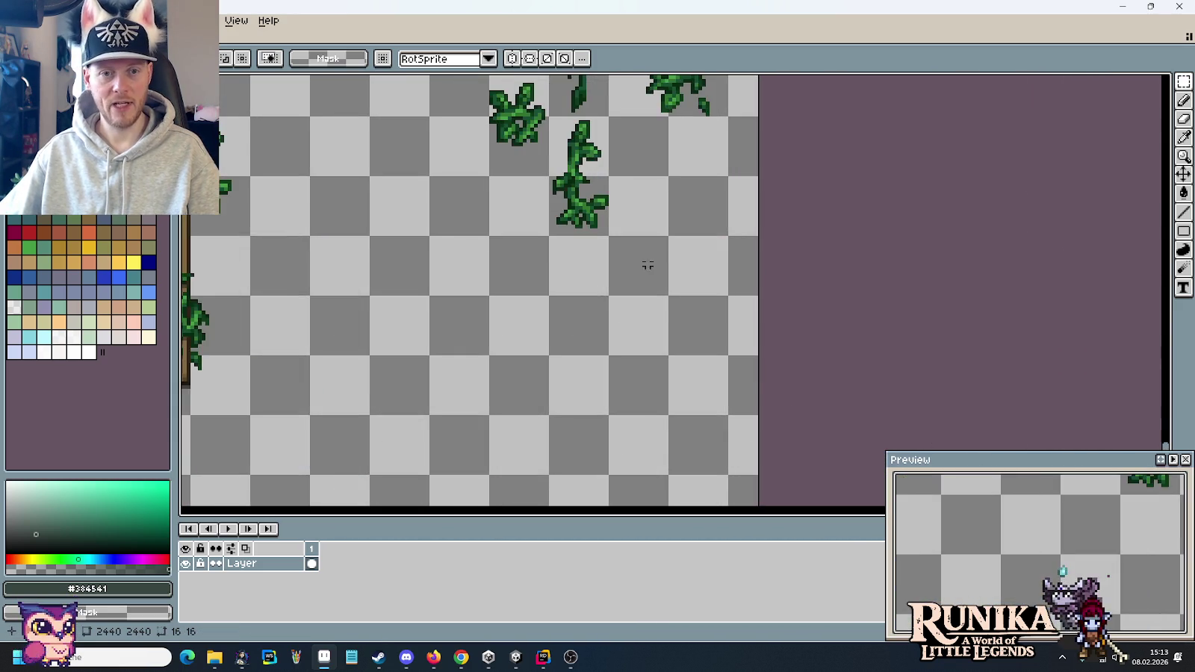
pyautogui.scroll(-2, 702, 336)
pyautogui.moveTo(757, 224); pyautogui.dragTo(645, 277)
pyautogui.moveTo(682, 386); pyautogui.dragTo(681, 309)
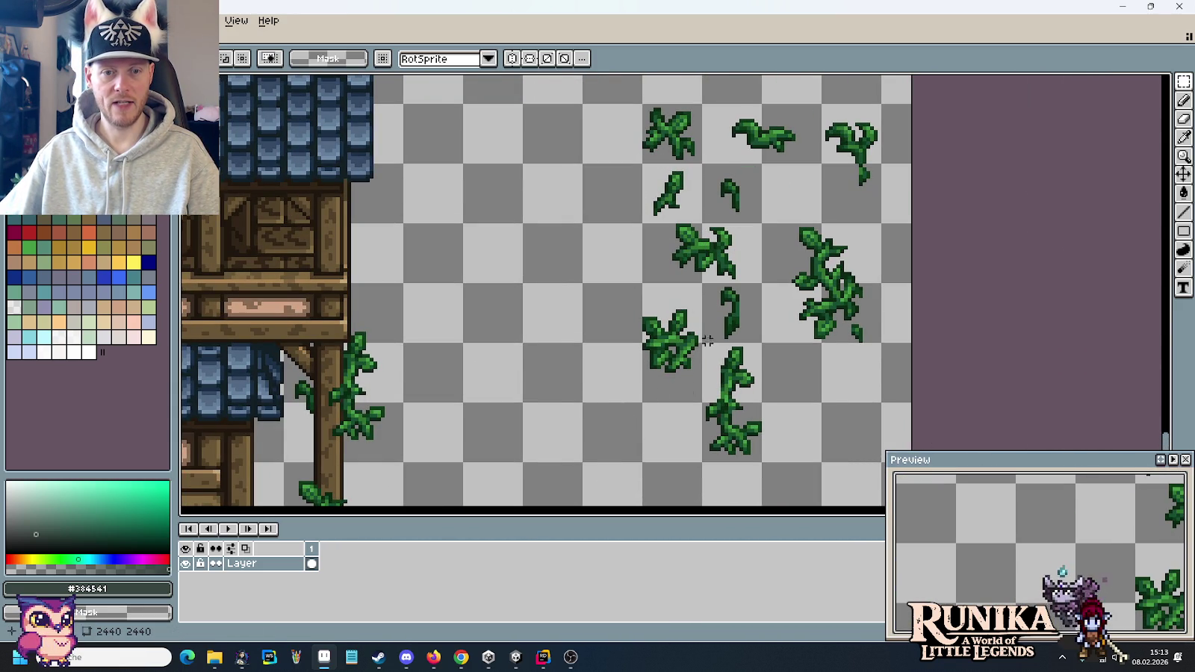
pyautogui.moveTo(699, 400); pyautogui.dragTo(643, 284)
pyautogui.hotkey('ctrl', 'c')
pyautogui.hotkey('ctrl', 'v')
pyautogui.moveTo(370, 179); pyautogui.dragTo(562, 252)
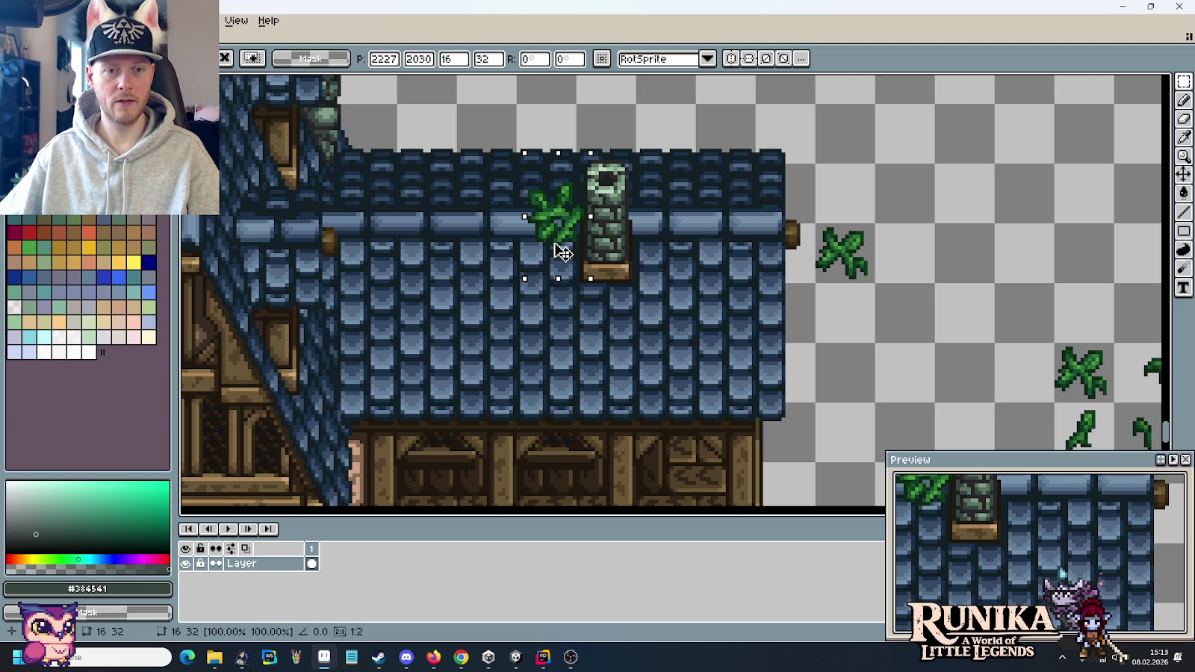
pyautogui.click(566, 322)
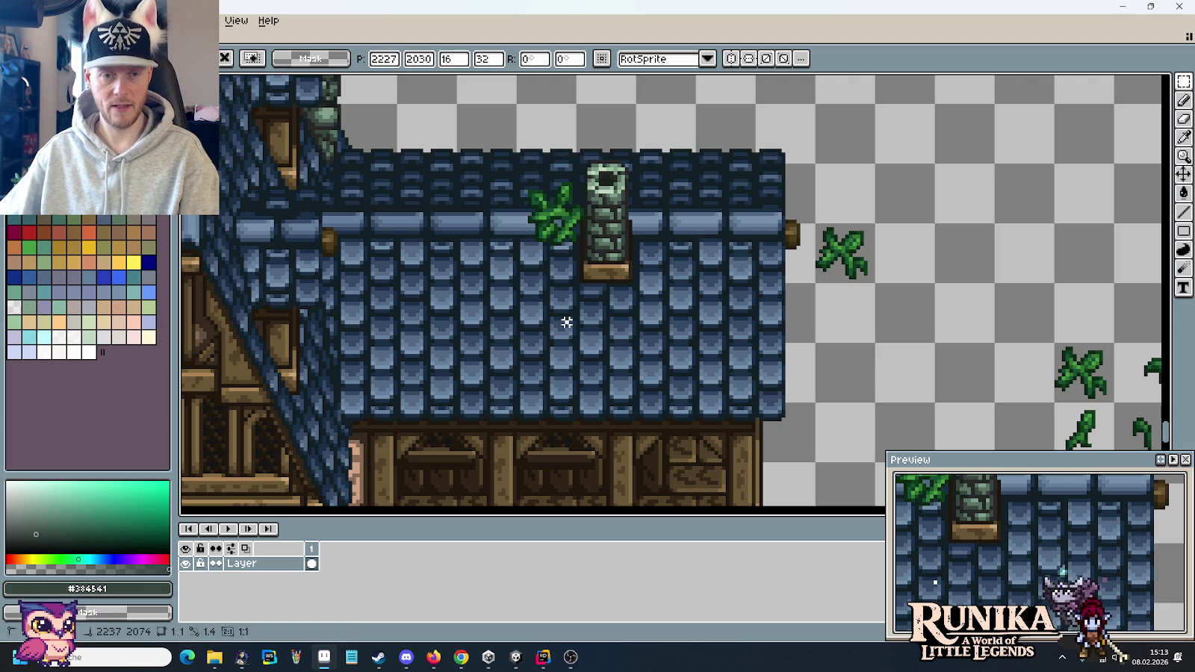
# - Sample the dark roof blue #344964 for Pencil touch-ups
pyautogui.scroll(1, 496, 230)
pyautogui.scroll(1, 640, 253)
pyautogui.press('i')
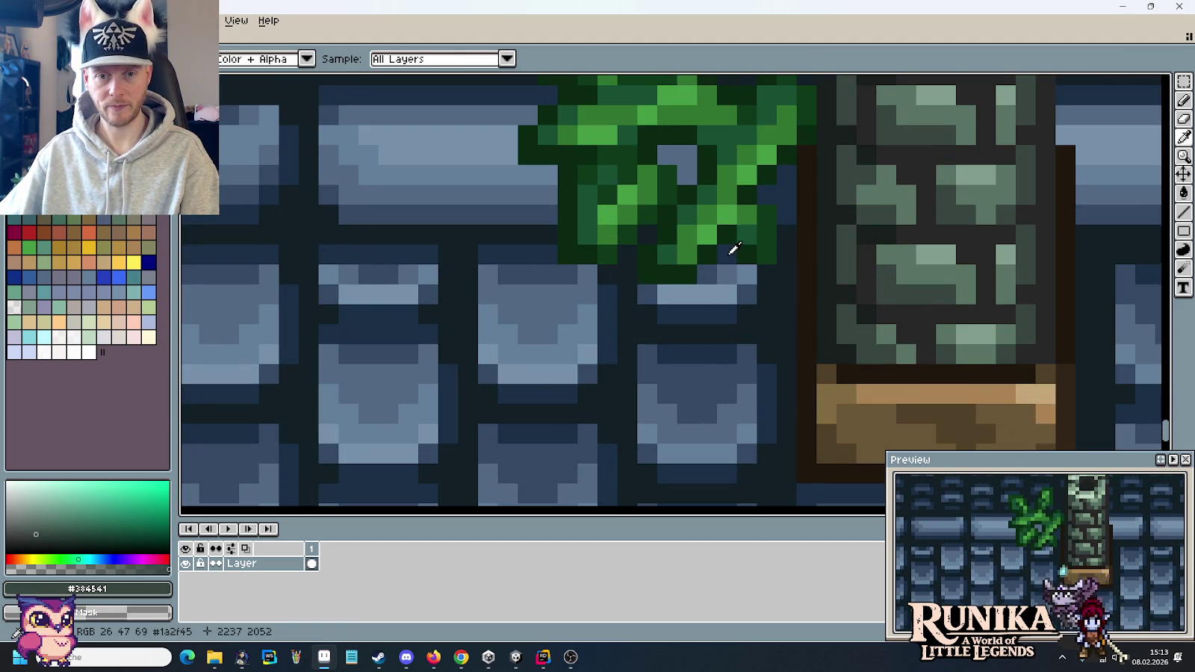
pyautogui.click(707, 269)
pyautogui.press('b')
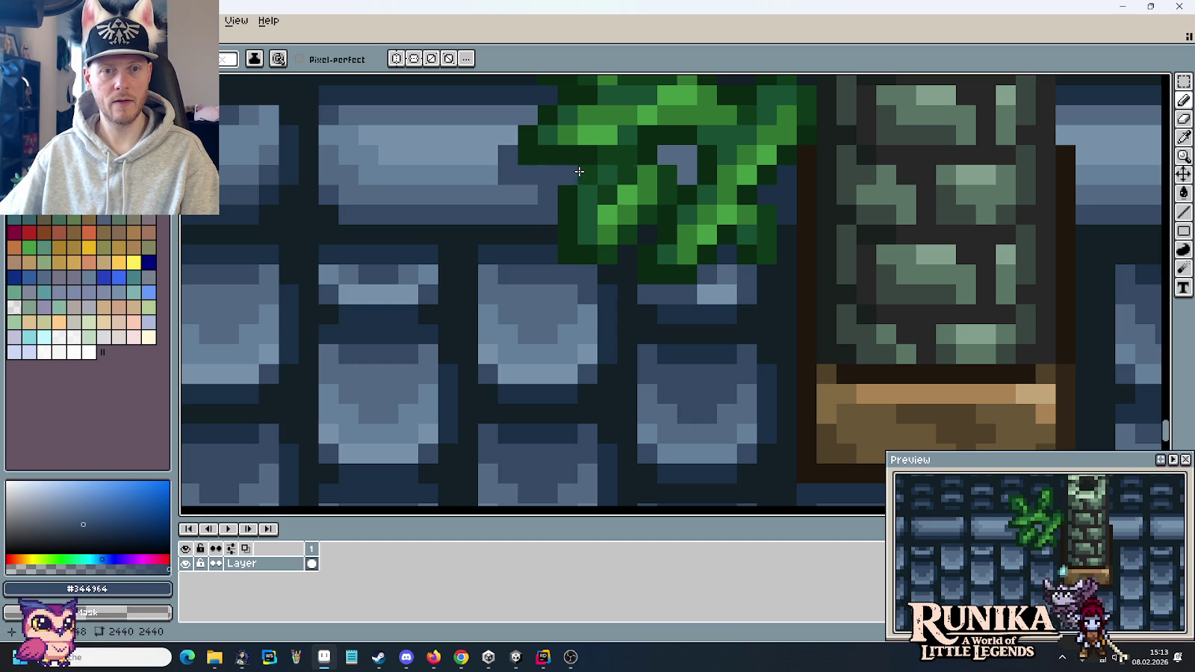
# - Marquee-select the loose leaf sprite beside the roof
pyautogui.moveTo(672, 157); pyautogui.dragTo(714, 346)
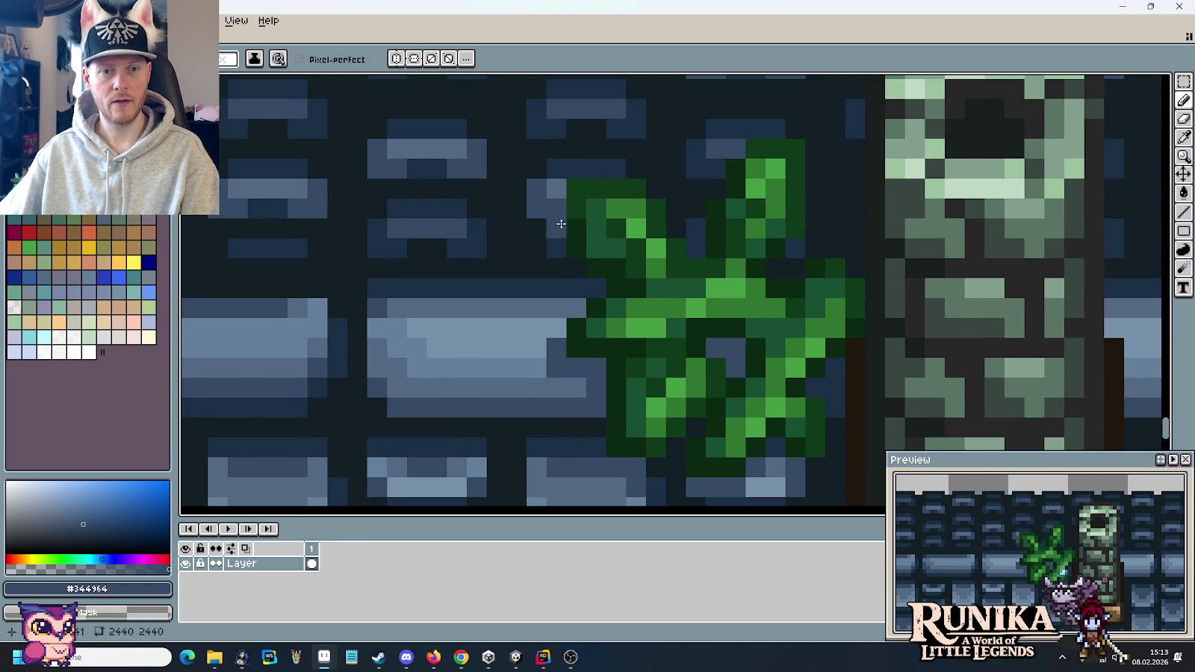
pyautogui.scroll(-4, 599, 340)
pyautogui.scroll(-1, 600, 340)
pyautogui.scroll(-3, 622, 336)
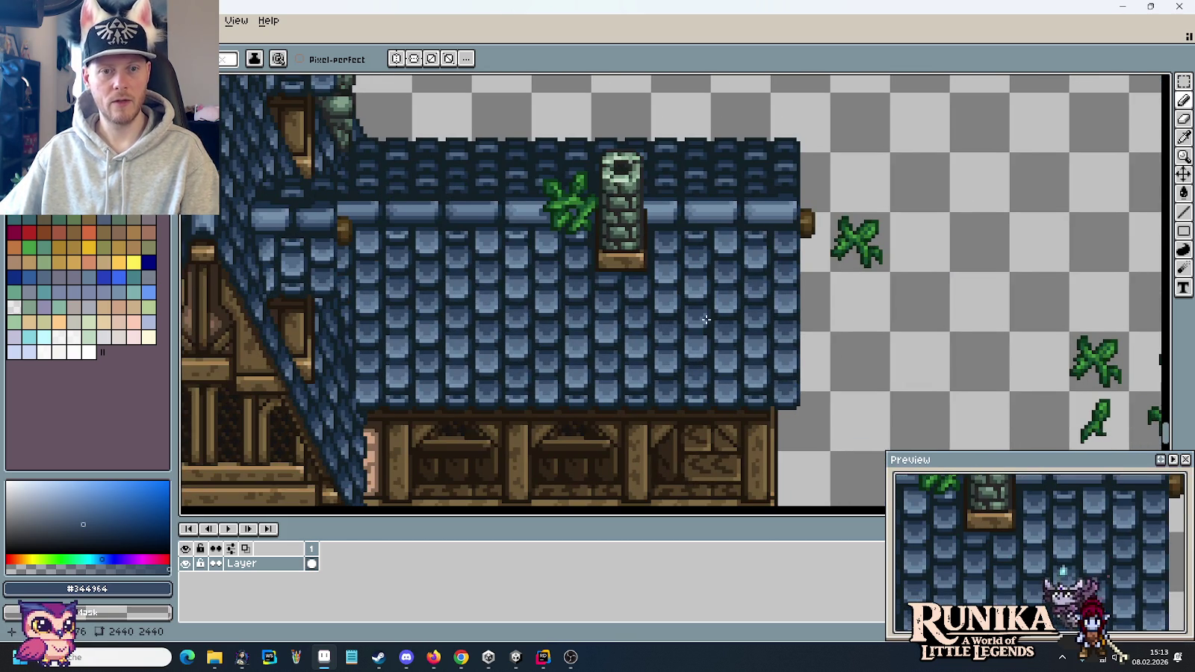
pyautogui.press('m')
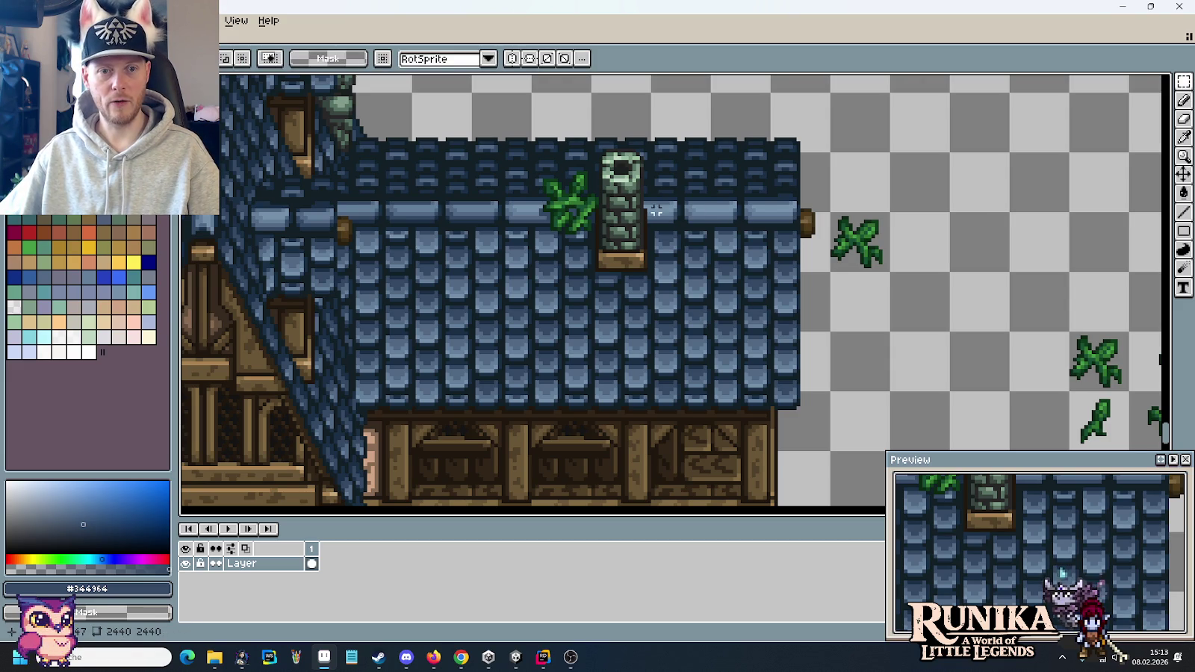
pyautogui.hscroll(3, 736, 256)
pyautogui.moveTo(749, 188); pyautogui.dragTo(813, 252)
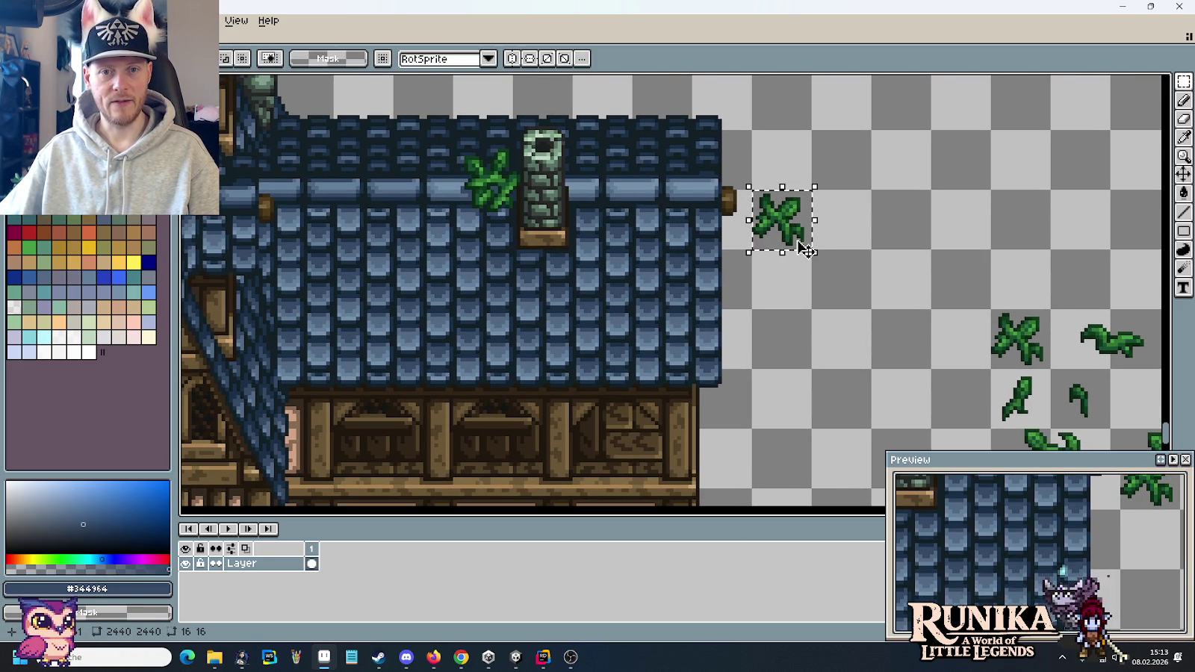
# - Place the ivy leaf on the roof just right of the chimney
pyautogui.moveTo(792, 236); pyautogui.dragTo(626, 216)
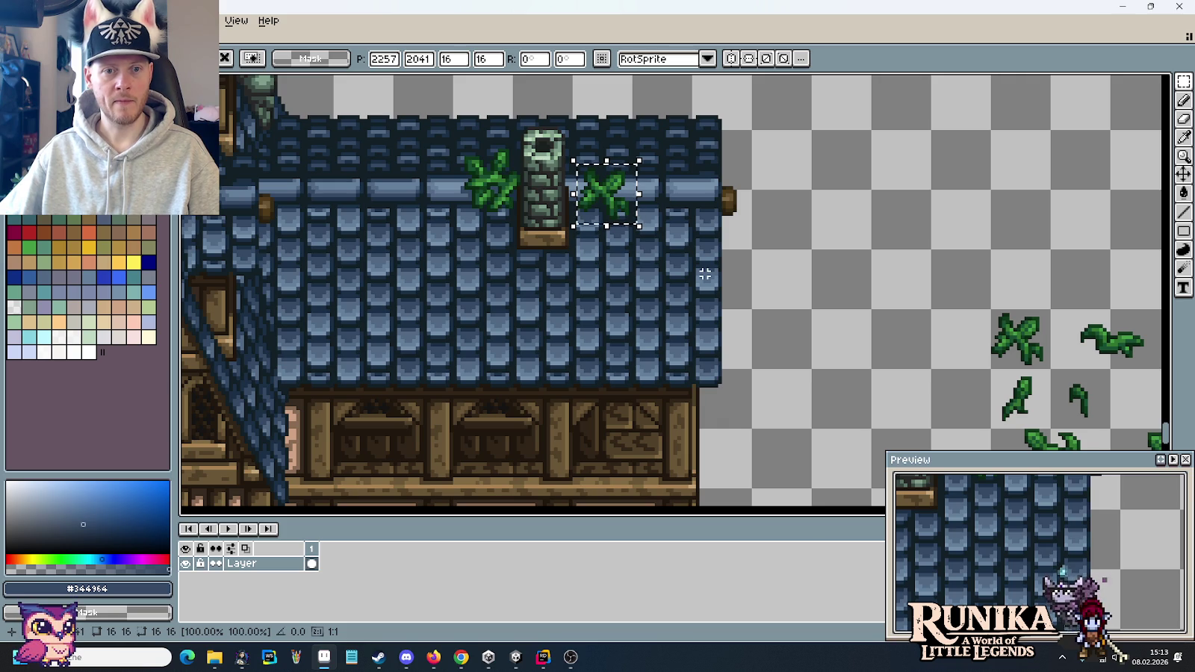
pyautogui.click(699, 228)
pyautogui.scroll(3, 598, 217)
pyautogui.scroll(2, 597, 216)
# - Repaint the stray light roof pixels and those beside the leaf in dark navy
pyautogui.press('i')
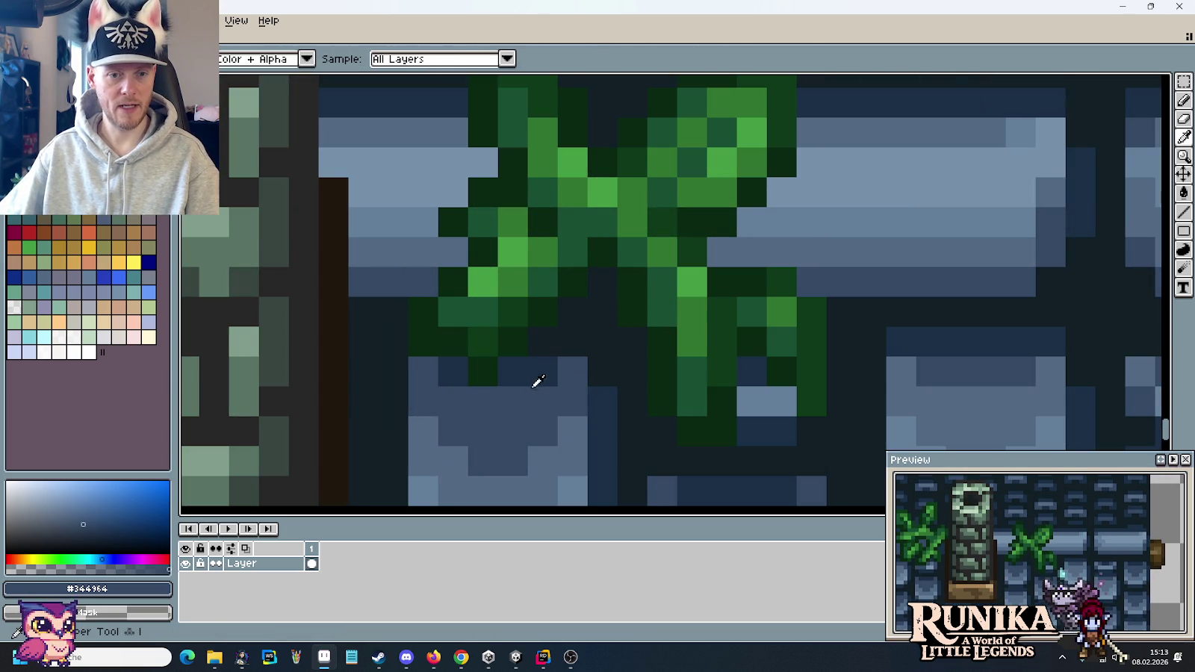
pyautogui.press('b')
pyautogui.keyDown('alt'); pyautogui.click(499, 373); pyautogui.keyUp('alt')
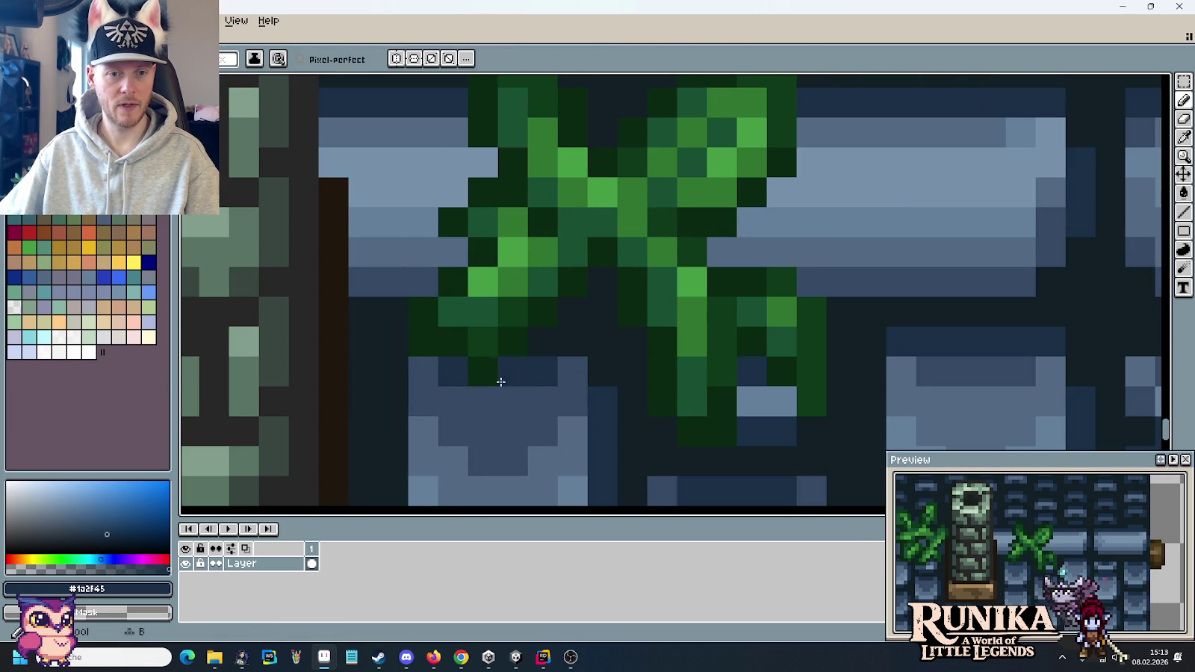
pyautogui.click(481, 400)
pyautogui.click(454, 400)
pyautogui.click(430, 372)
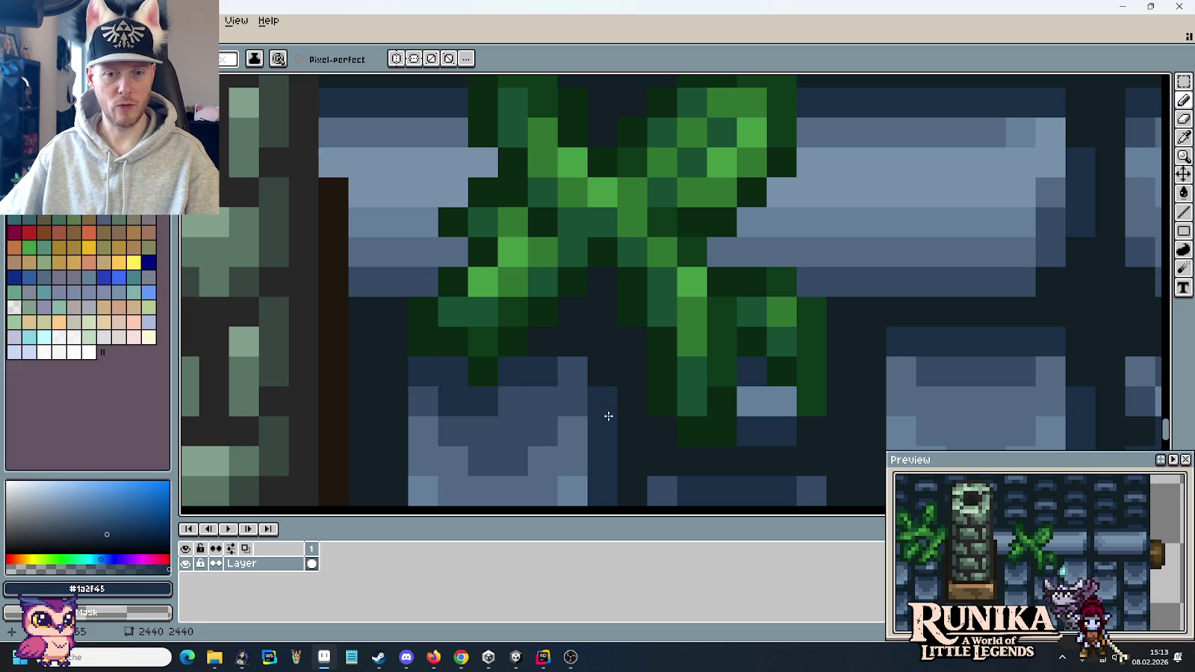
pyautogui.moveTo(609, 416); pyautogui.dragTo(560, 325)
pyautogui.click(738, 313)
pyautogui.click(694, 313)
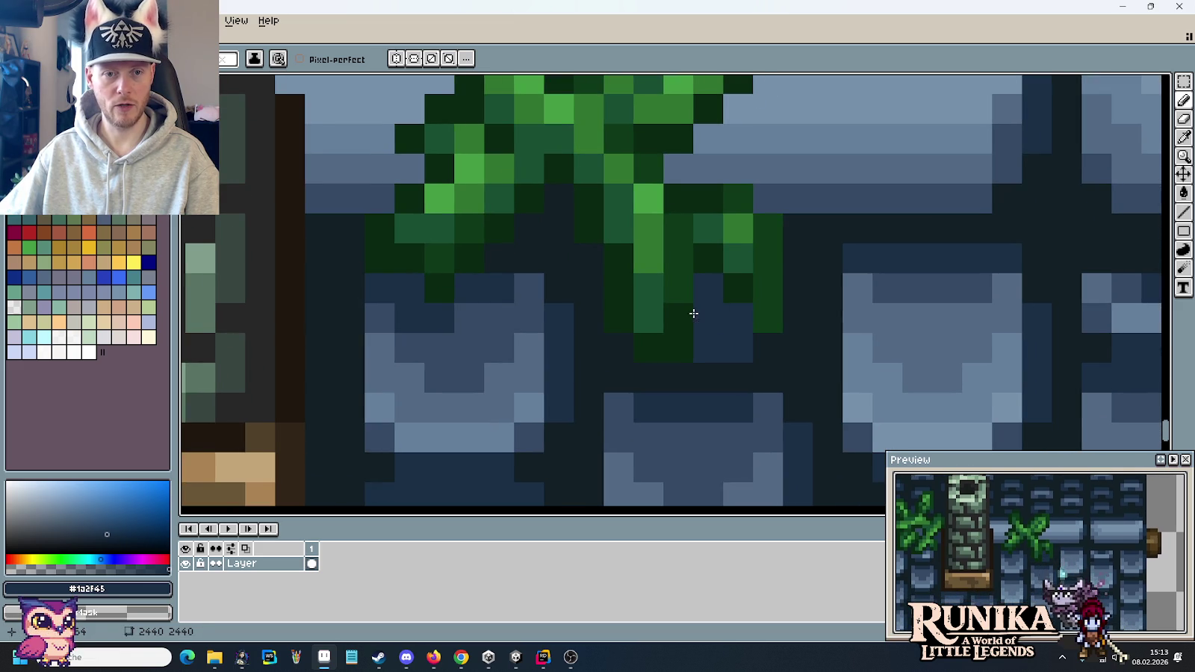
# - Darken the light pixels around the leaf's left, upper-left and right sides
pyautogui.moveTo(578, 234); pyautogui.dragTo(624, 350)
pyautogui.keyDown('alt'); pyautogui.click(426, 310); pyautogui.keyUp('alt')
pyautogui.click(449, 282)
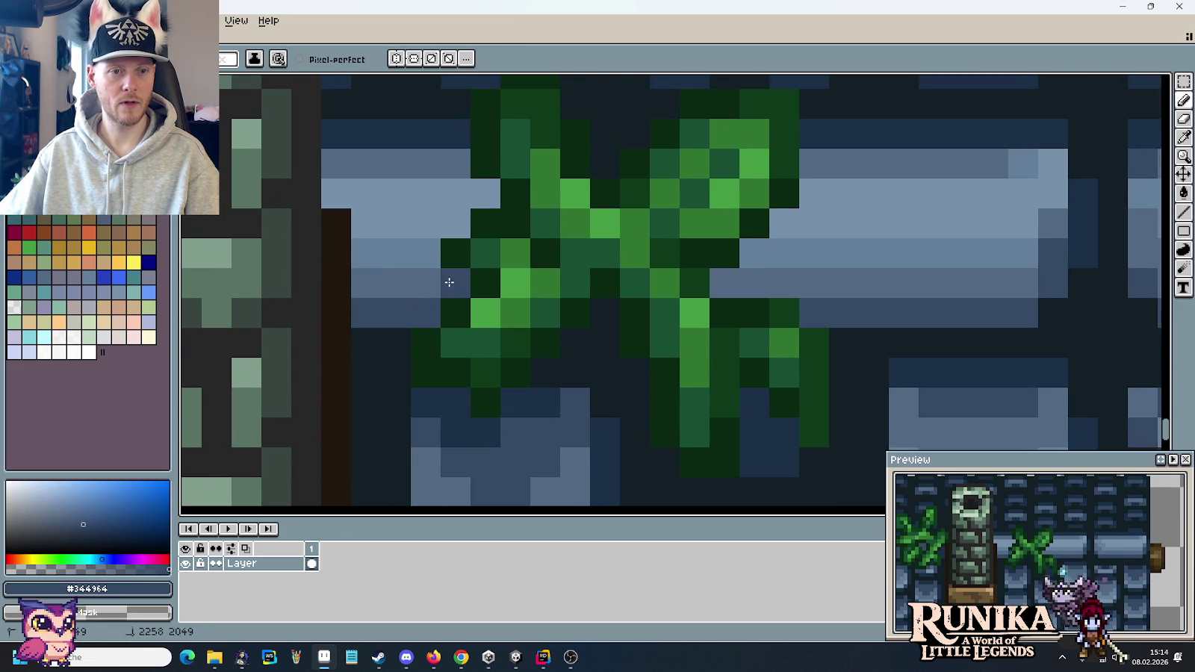
pyautogui.click(427, 283)
pyautogui.click(485, 193)
pyautogui.moveTo(456, 193); pyautogui.dragTo(453, 165)
pyautogui.click(725, 250)
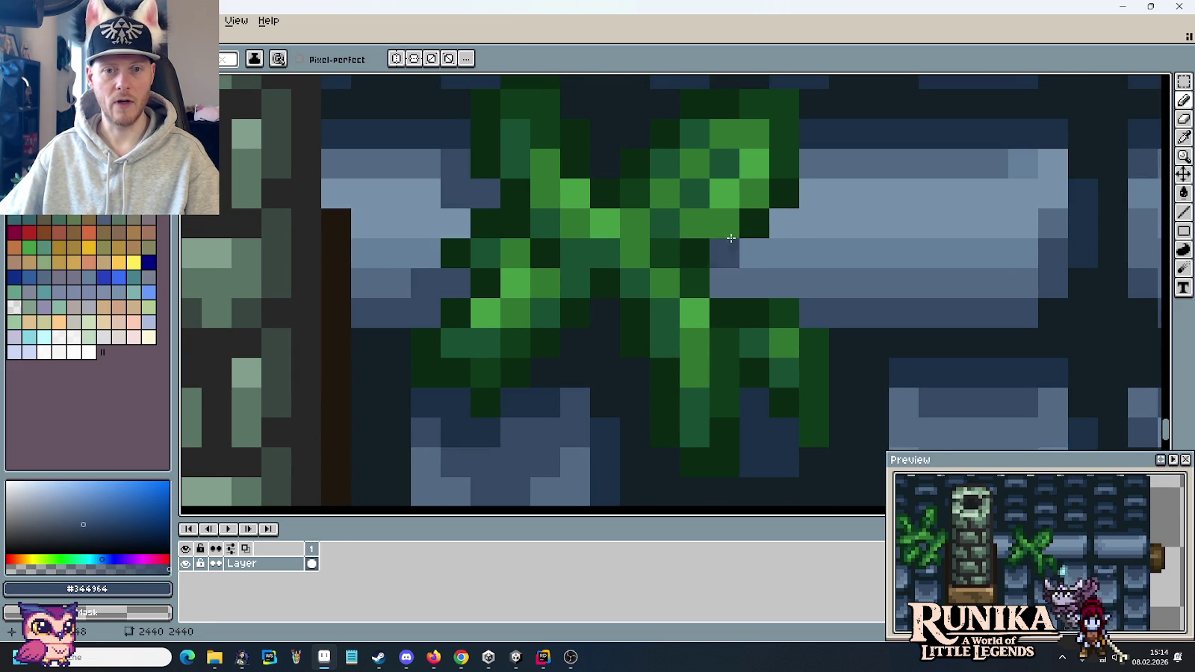
pyautogui.click(781, 223)
pyautogui.click(755, 251)
pyautogui.click(725, 282)
pyautogui.click(751, 280)
# - Move a selected leaf to the right end of the roof ridge and commit it
pyautogui.scroll(-5, 750, 284)
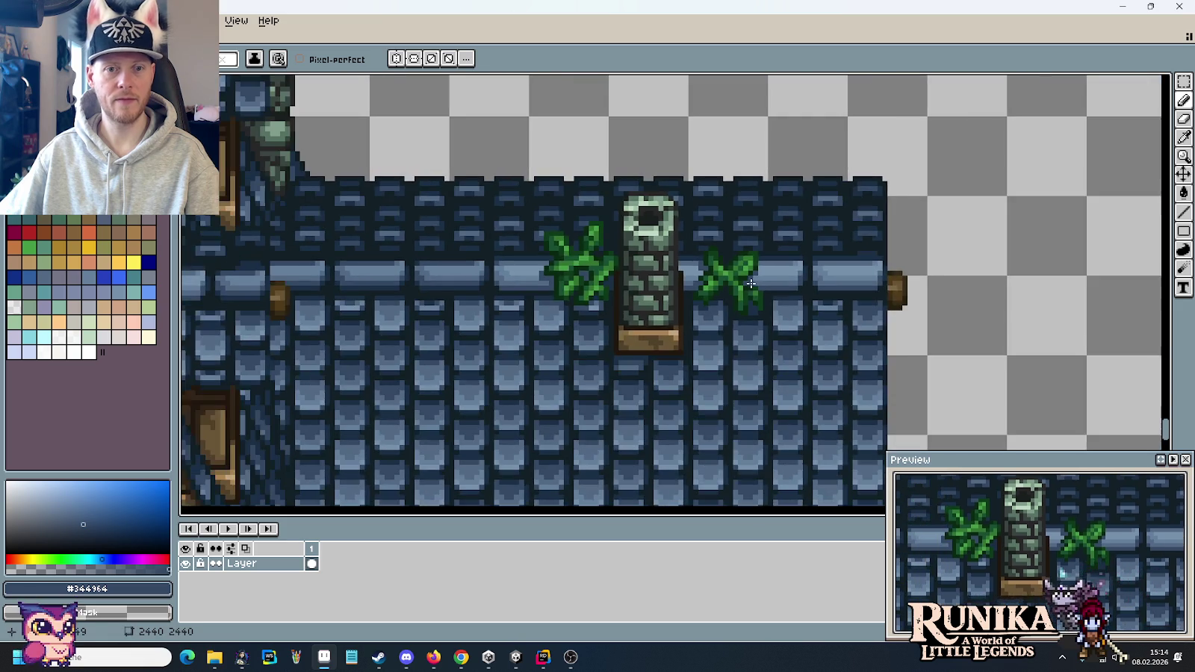
pyautogui.scroll(-1, 801, 327)
pyautogui.scroll(-1, 698, 267)
pyautogui.moveTo(749, 308); pyautogui.dragTo(677, 271)
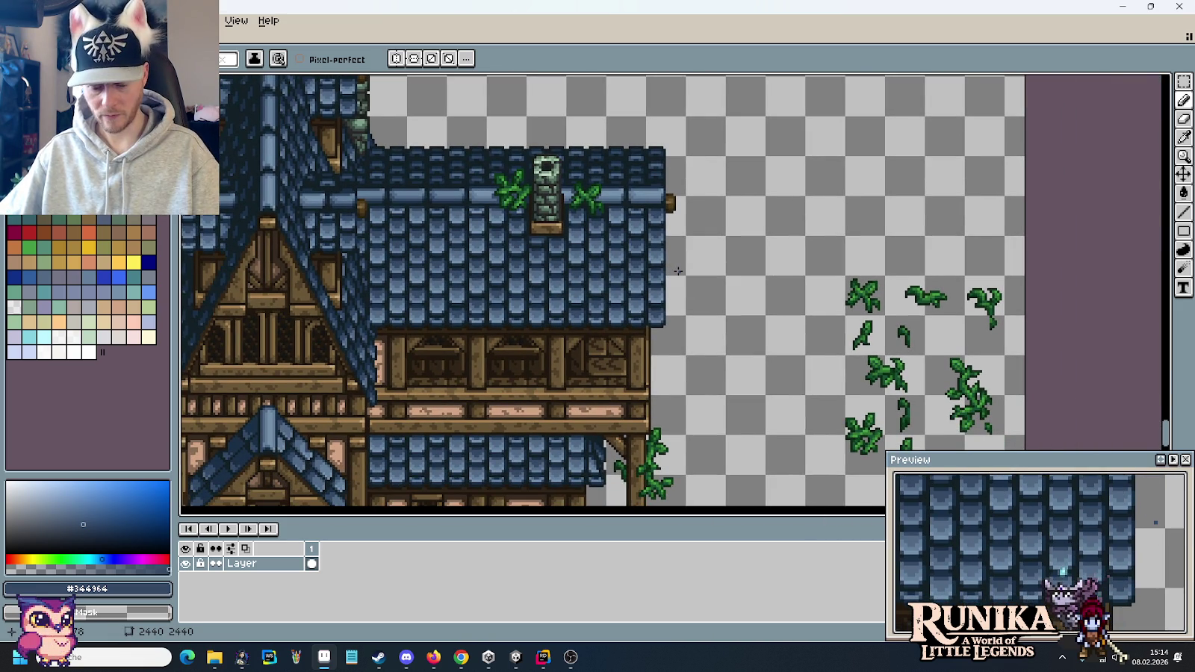
pyautogui.press('m')
pyautogui.moveTo(967, 273)
pyautogui.mouseDown()
pyautogui.moveTo(881, 318)
pyautogui.moveTo(655, 194)
pyautogui.mouseUp()
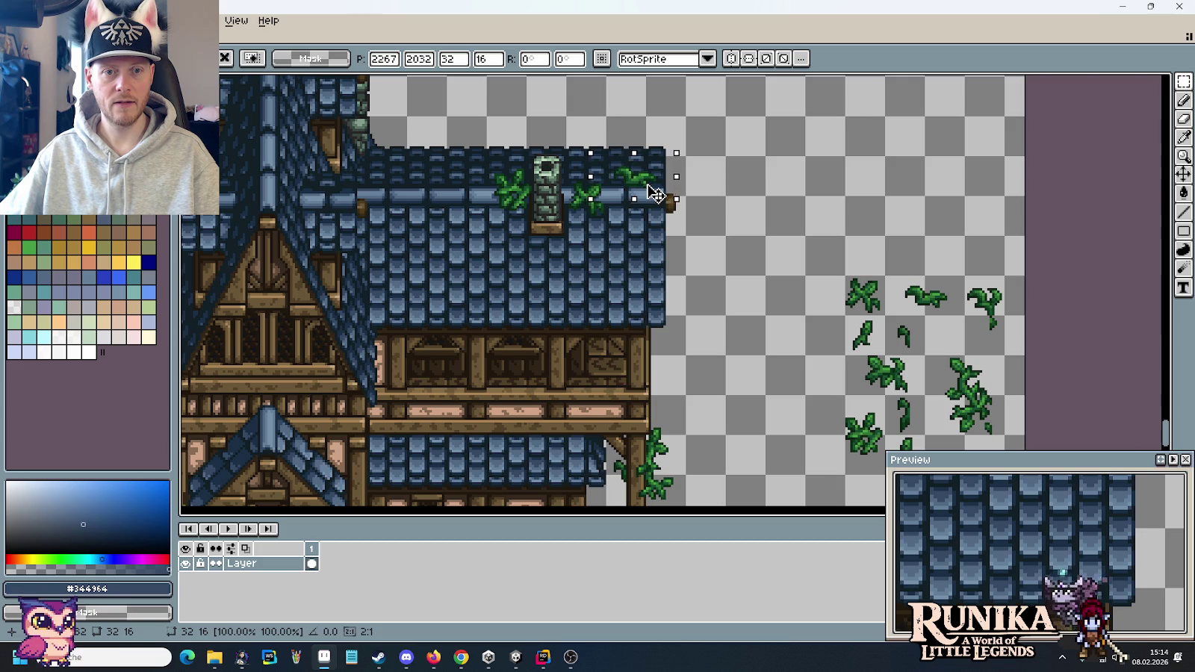
pyautogui.scroll(5, 655, 192)
pyautogui.moveTo(645, 190)
pyautogui.mouseDown()
pyautogui.moveTo(628, 172)
pyautogui.moveTo(744, 174)
pyautogui.mouseUp()
pyautogui.scroll(-4, 629, 172)
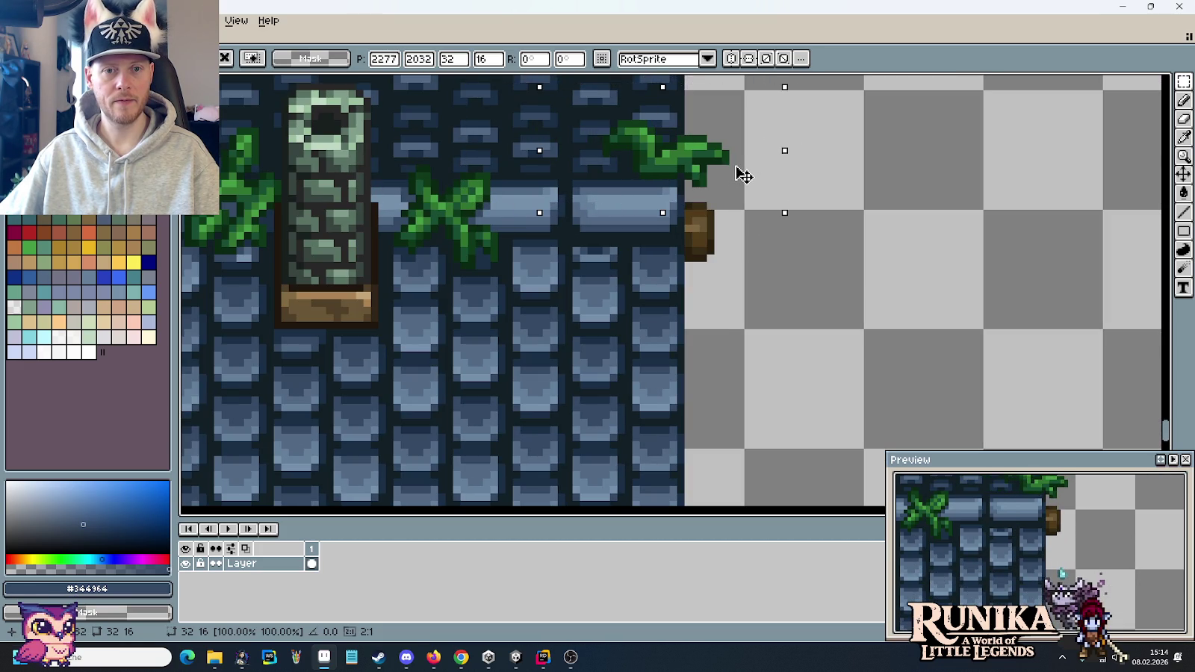
pyautogui.scroll(-2, 739, 179)
pyautogui.scroll(-1, 740, 179)
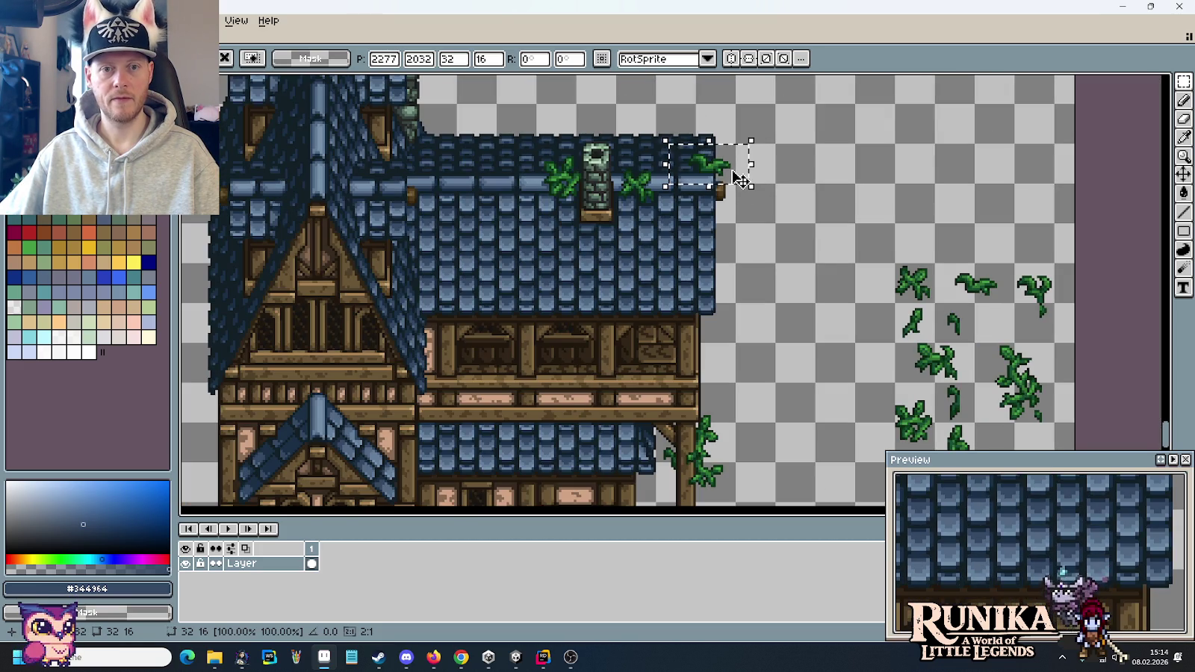
pyautogui.hotkey('ctrl', 'd')
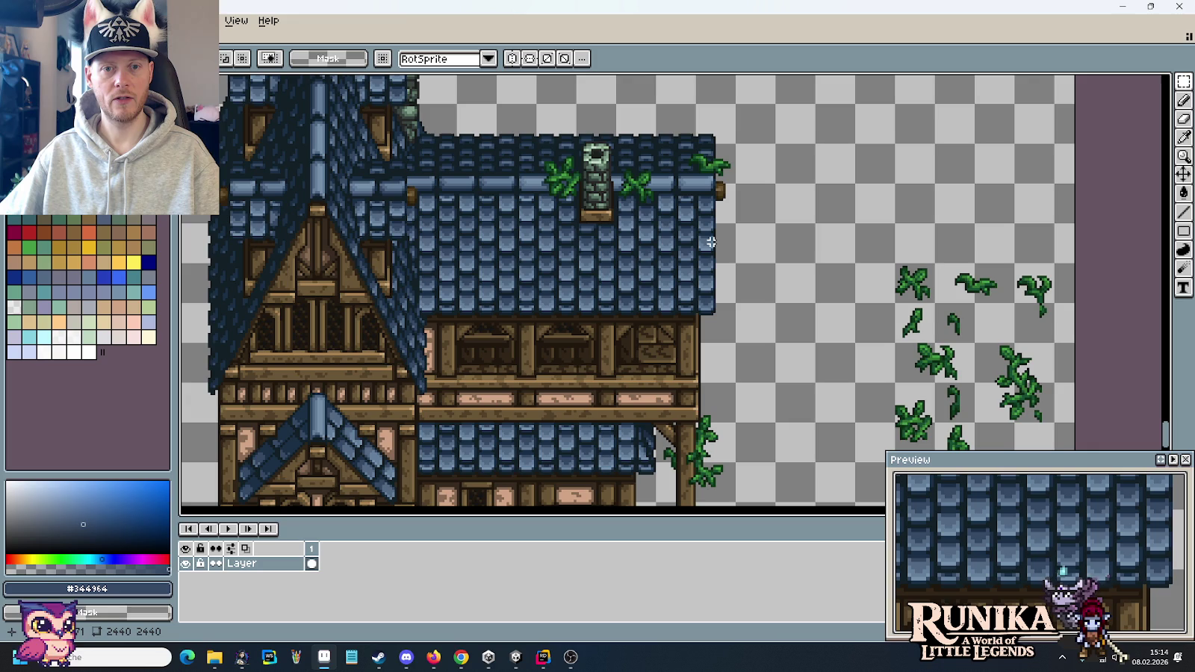
pyautogui.scroll(2, 711, 239)
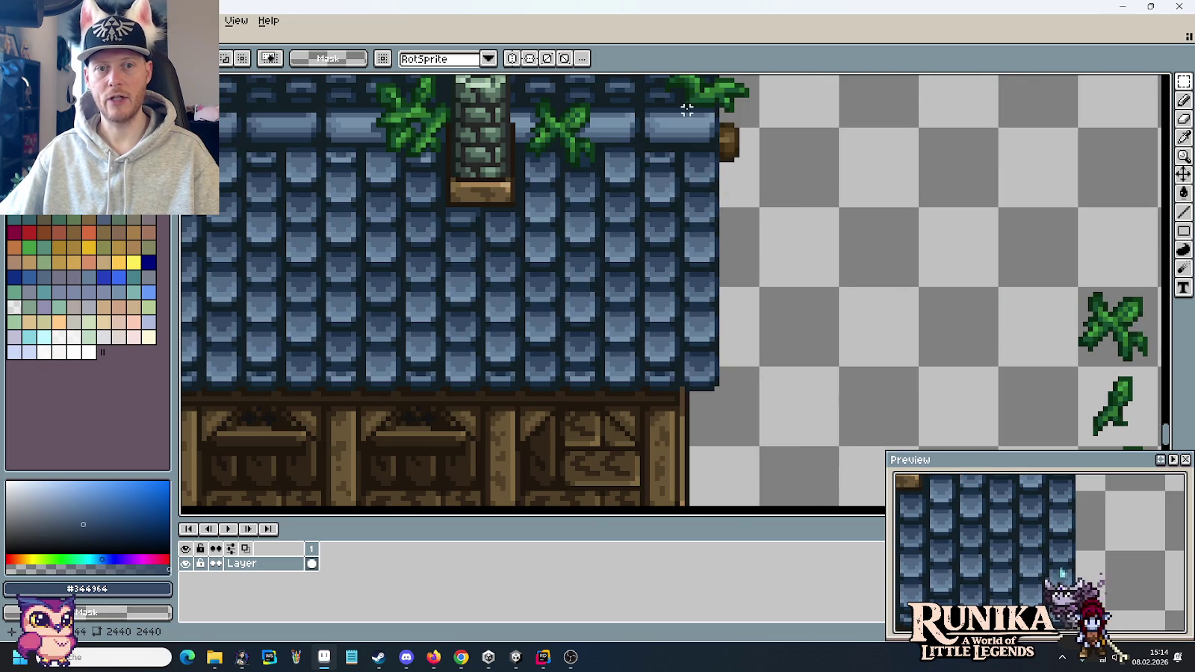
pyautogui.scroll(-2, 781, 255)
pyautogui.moveTo(810, 262)
pyautogui.mouseDown()
pyautogui.moveTo(778, 240)
pyautogui.moveTo(855, 353)
pyautogui.mouseUp()
pyautogui.scroll(2, 747, 321)
pyautogui.scroll(-2, 545, 95)
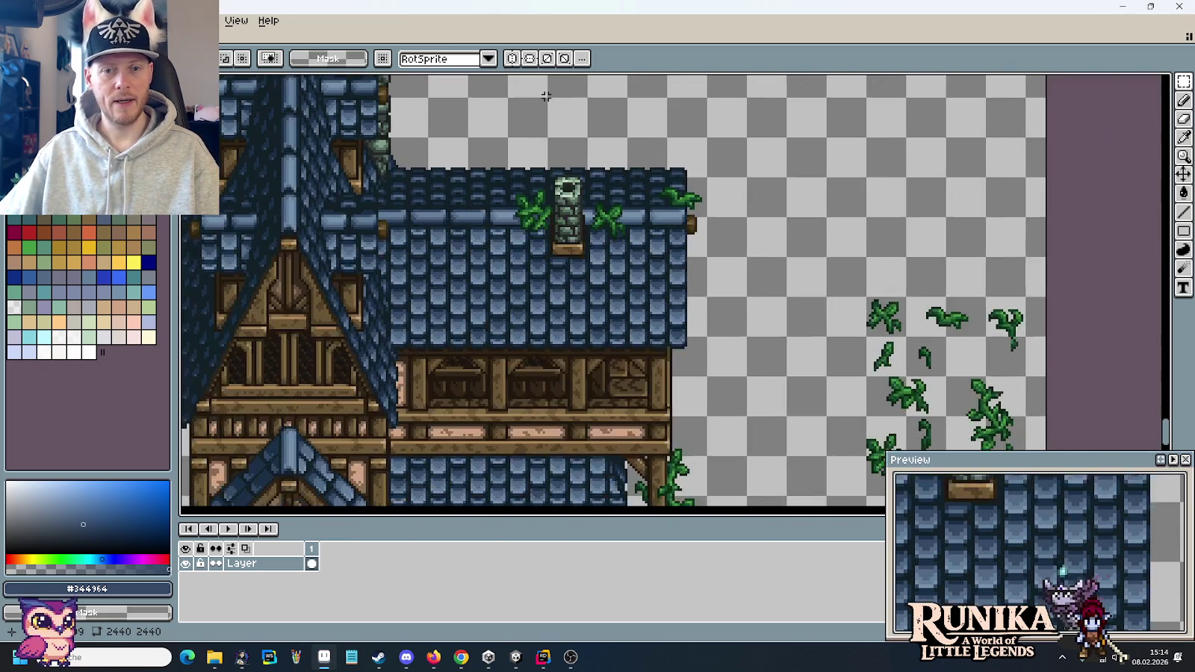
# - Copy a loose leaf sprite and set the copy beside the towers
pyautogui.moveTo(985, 295); pyautogui.dragTo(1027, 375)
pyautogui.hotkey('ctrl', 'c')
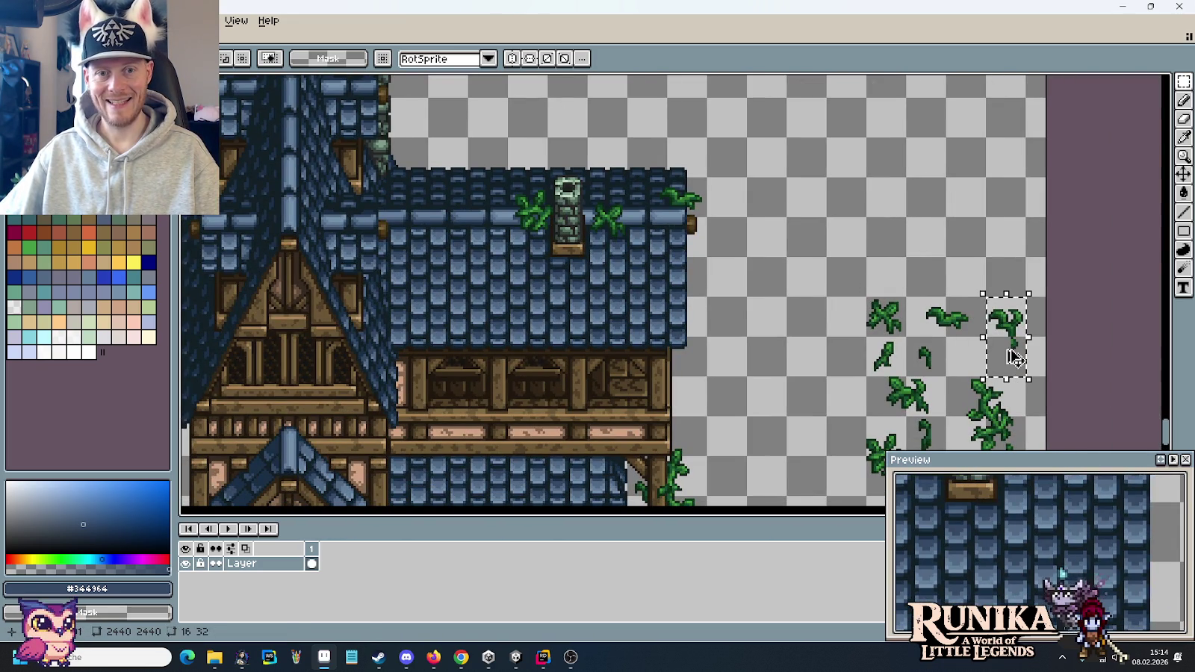
pyautogui.hotkey('ctrl', 'v')
pyautogui.scroll(-2, 457, 116)
pyautogui.moveTo(707, 314); pyautogui.dragTo(713, 298)
pyautogui.scroll(2, 713, 299)
pyautogui.moveTo(187, 232)
pyautogui.mouseDown()
pyautogui.moveTo(438, 178)
pyautogui.moveTo(411, 189)
pyautogui.mouseUp()
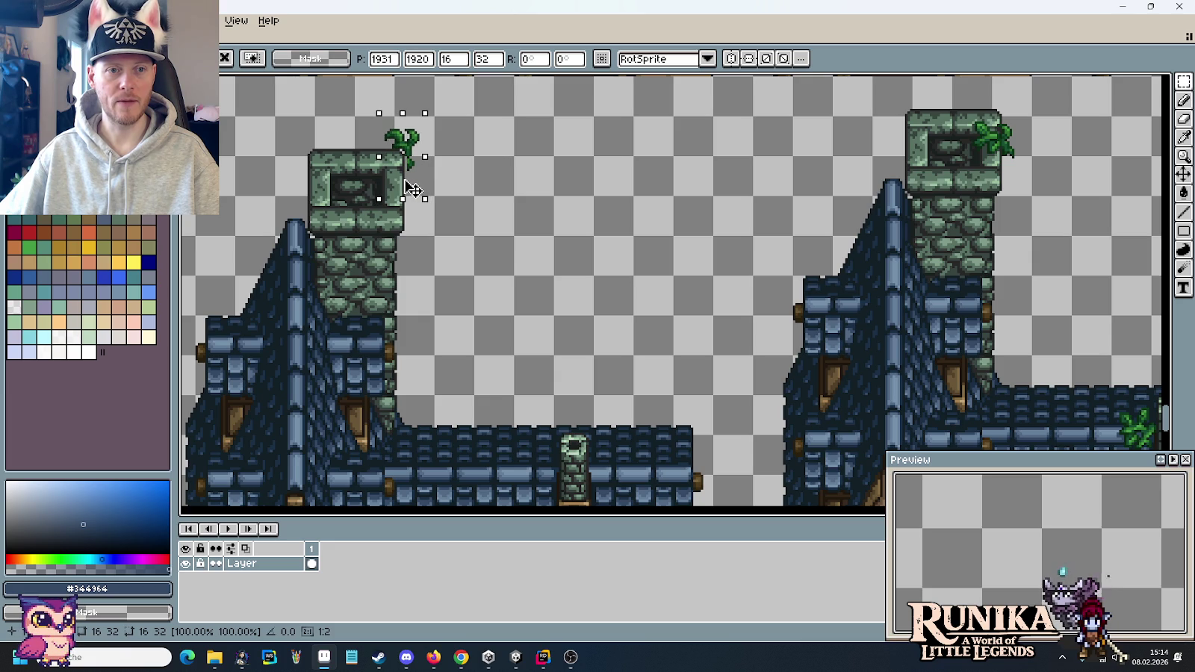
pyautogui.moveTo(413, 189); pyautogui.dragTo(582, 209)
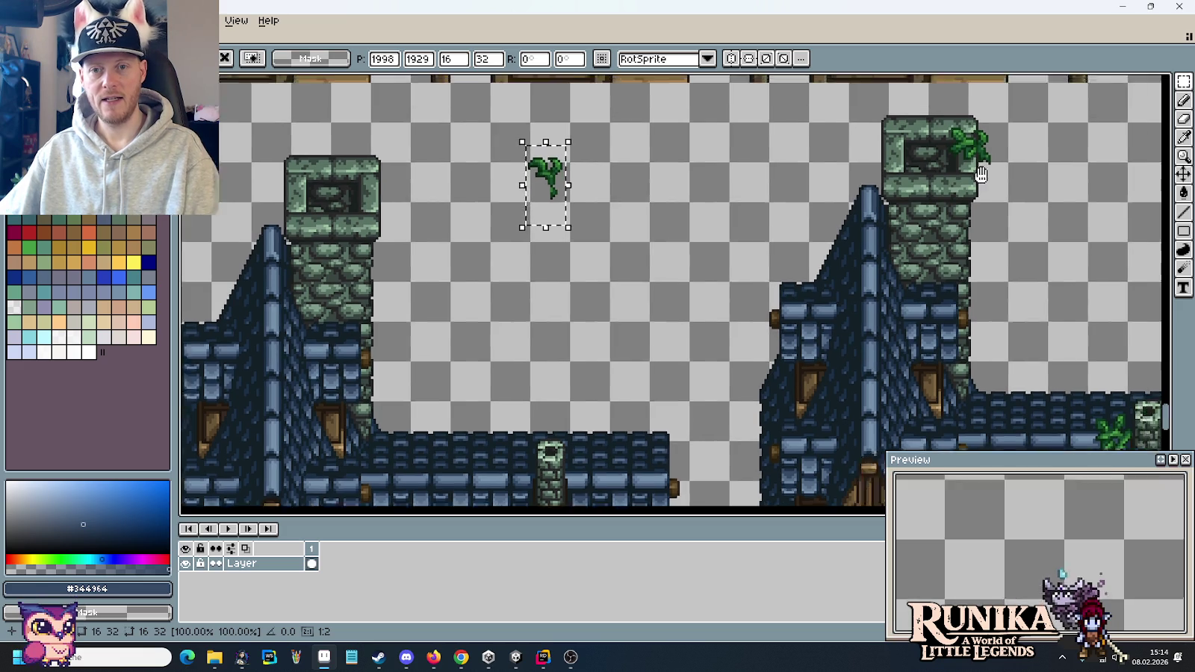
pyautogui.moveTo(1020, 162); pyautogui.dragTo(937, 171)
# - Duplicate the right tower's leafy cap aside and replace it with the left tower's clean cap
pyautogui.moveTo(839, 106)
pyautogui.mouseDown()
pyautogui.moveTo(924, 232)
pyautogui.moveTo(1101, 209)
pyautogui.mouseUp()
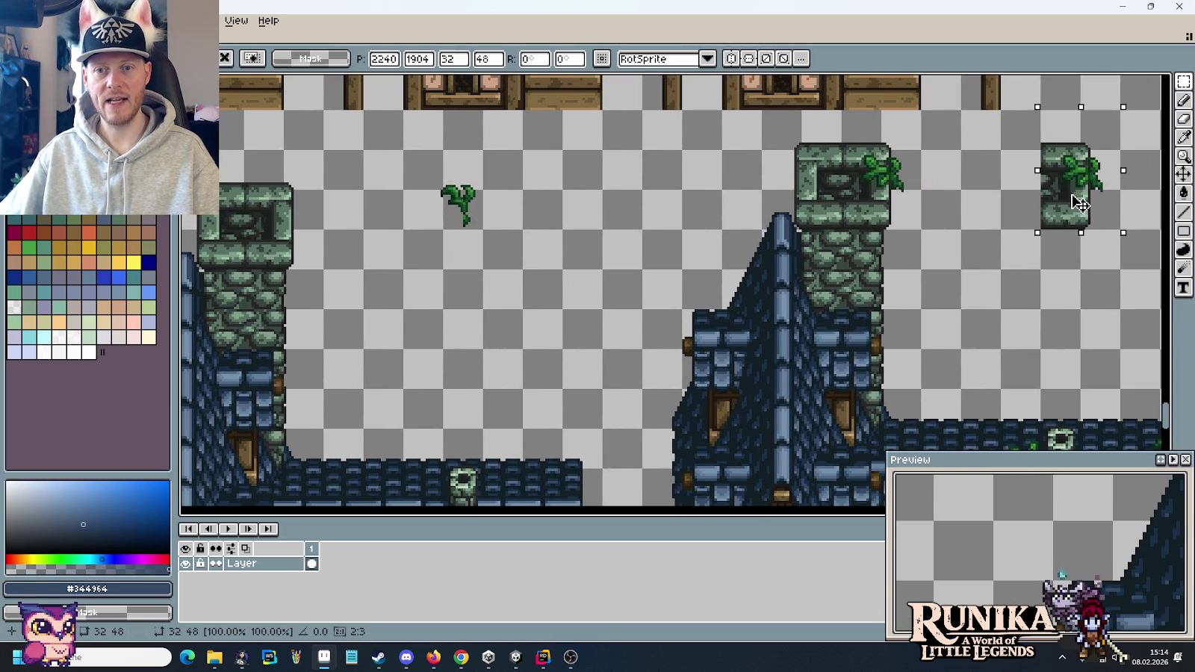
pyautogui.click(894, 211)
pyautogui.moveTo(894, 210); pyautogui.dragTo(840, 111)
pyautogui.press('Delete')
pyautogui.moveTo(246, 267); pyautogui.dragTo(325, 150)
pyautogui.moveTo(297, 230); pyautogui.dragTo(895, 230)
pyautogui.click(493, 229)
# - Move the leaf onto the clean cap's top-right corner and commit it
pyautogui.moveTo(493, 229)
pyautogui.mouseDown()
pyautogui.moveTo(419, 161)
pyautogui.moveTo(915, 146)
pyautogui.mouseUp()
pyautogui.scroll(1, 919, 171)
pyautogui.scroll(2, 918, 195)
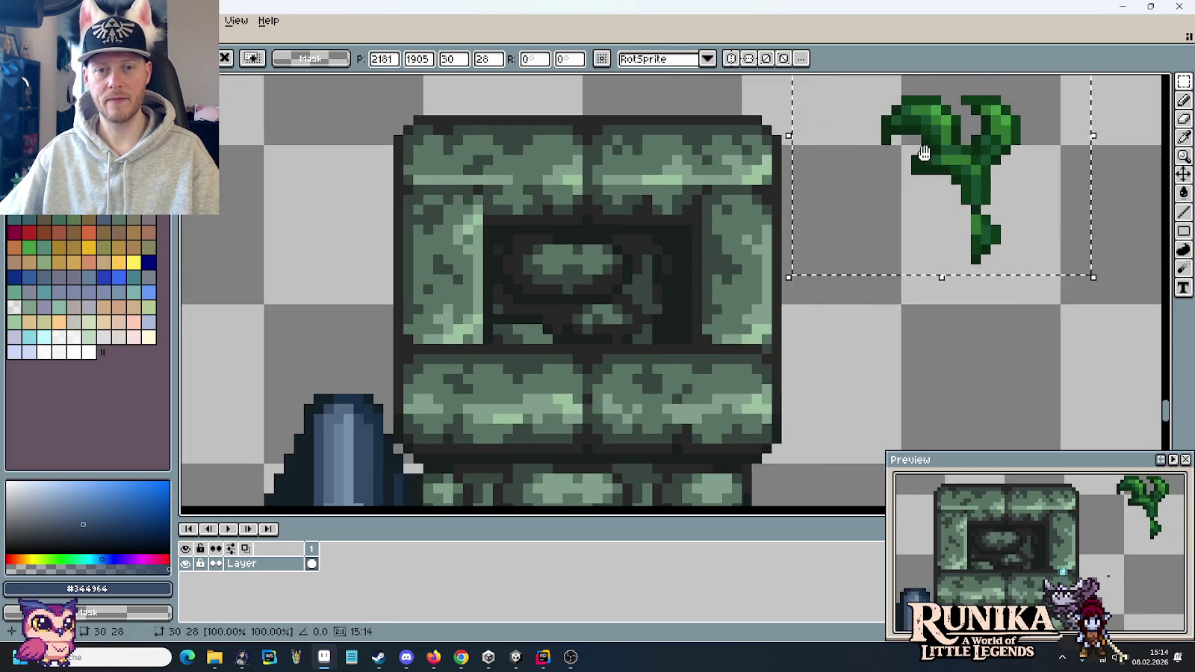
pyautogui.scroll(2, 920, 263)
pyautogui.moveTo(986, 255); pyautogui.dragTo(702, 165)
pyautogui.press('Return')
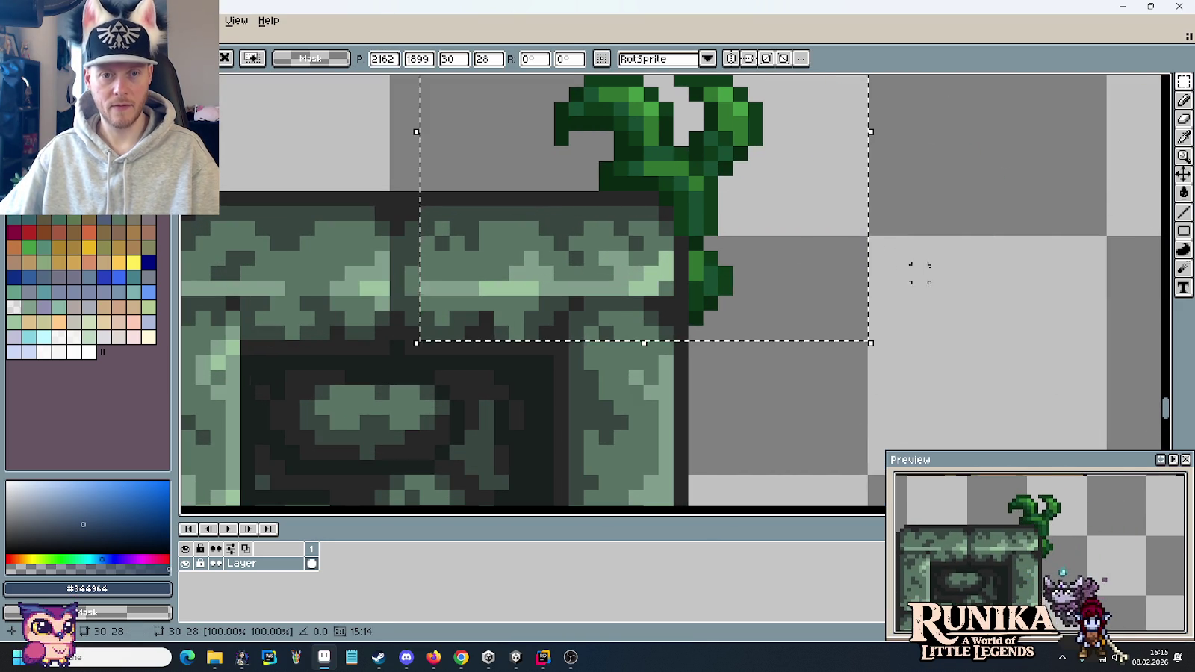
pyautogui.press('i')
pyautogui.click(687, 255)
pyautogui.press('b')
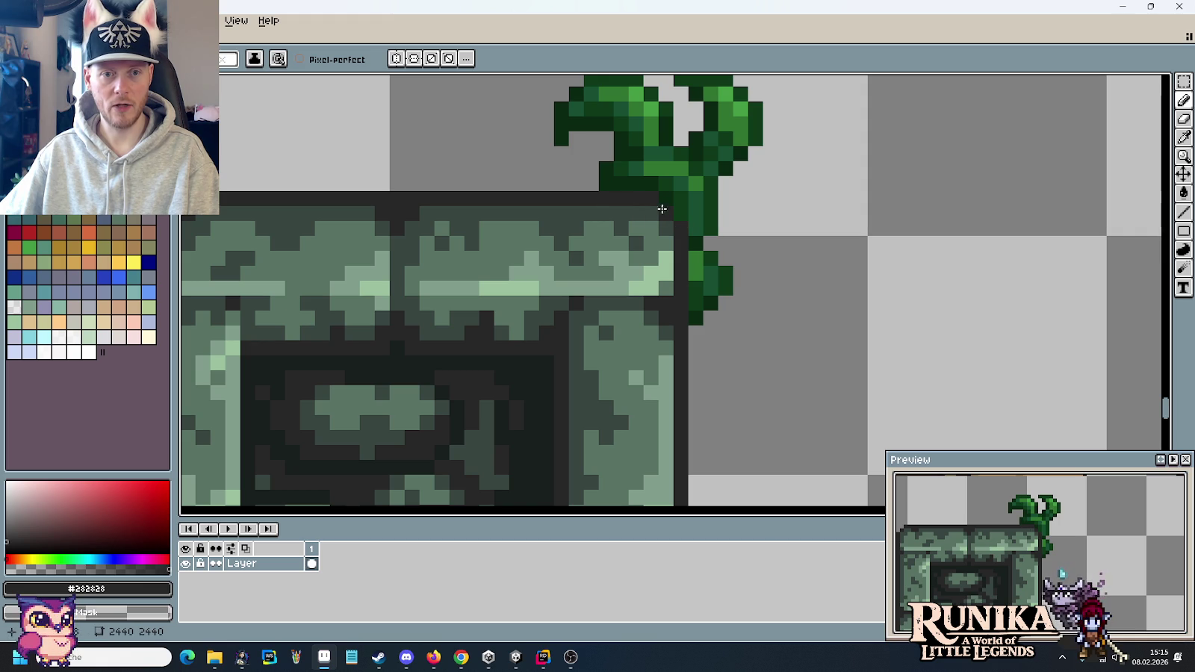
pyautogui.scroll(-5, 797, 314)
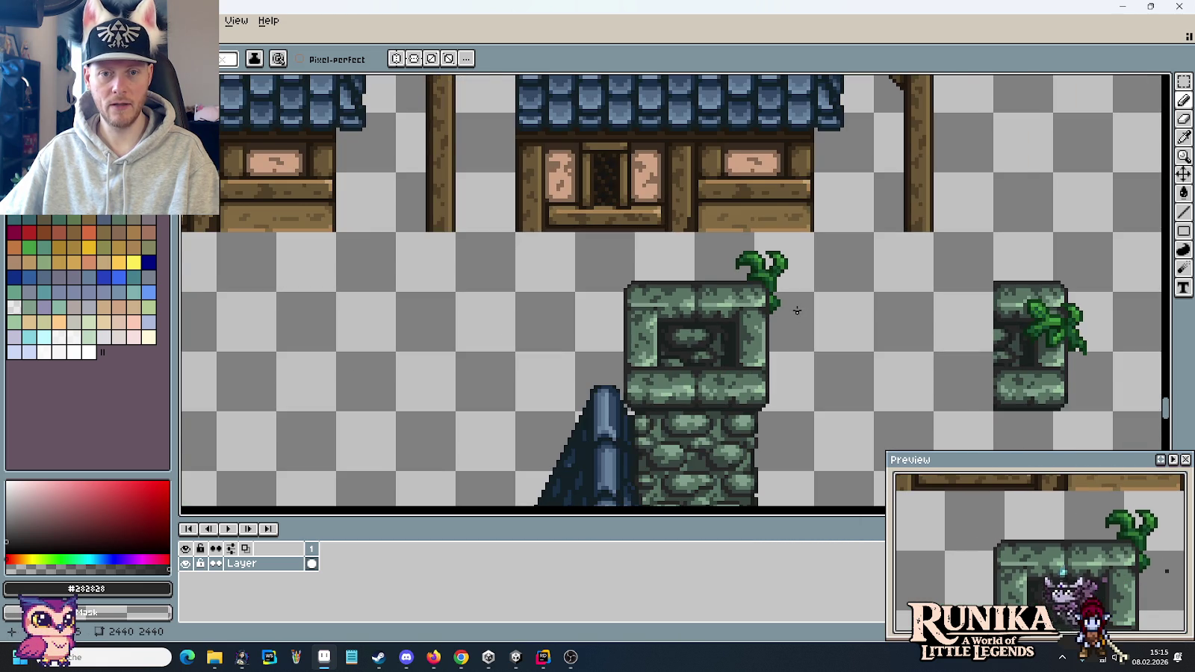
pyautogui.scroll(-1, 827, 331)
pyautogui.scroll(-2, 828, 330)
pyautogui.scroll(-2, 828, 331)
# - Place the wide leaf sprite on the tower top, nudging it into position
pyautogui.press('m')
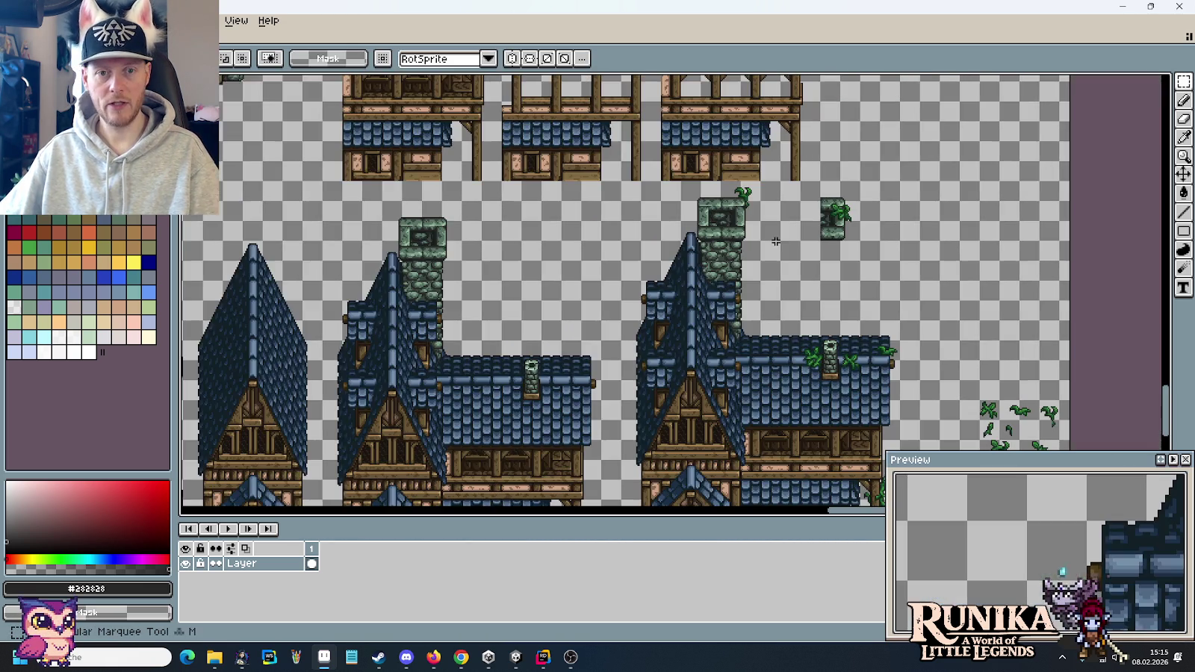
pyautogui.scroll(2, 848, 271)
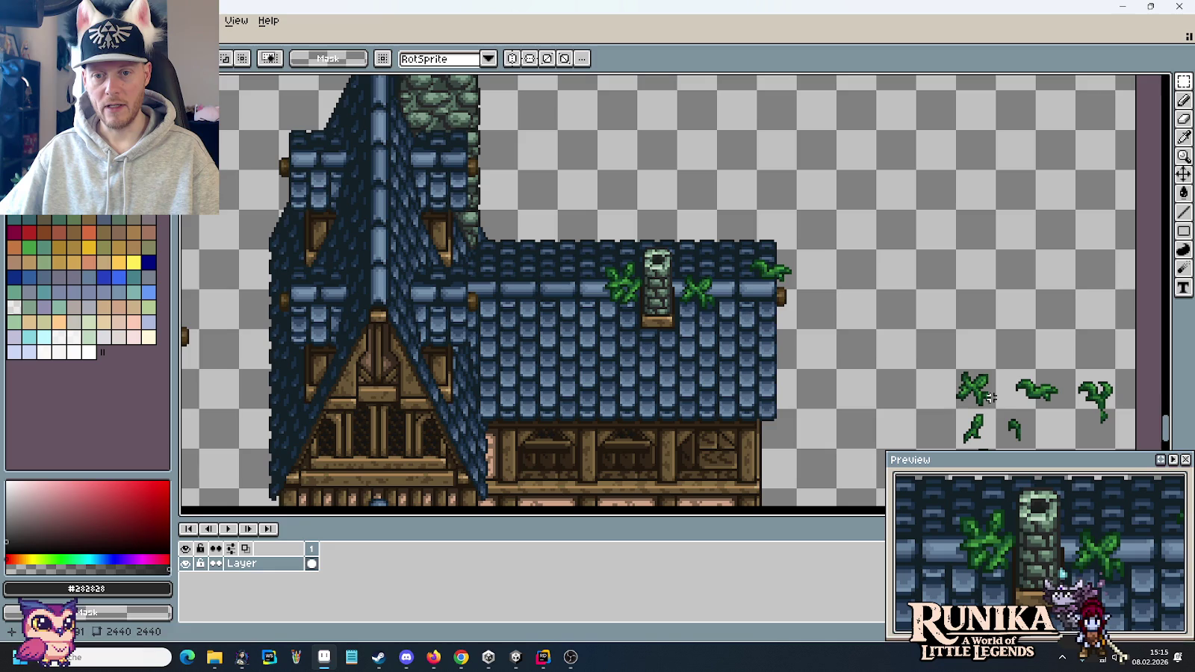
pyautogui.moveTo(754, 109); pyautogui.dragTo(780, 87)
pyautogui.scroll(-2, 780, 88)
pyautogui.moveTo(739, 154); pyautogui.dragTo(847, 374)
pyautogui.scroll(2, 732, 110)
pyautogui.scroll(-2, 733, 111)
pyautogui.moveTo(963, 205); pyautogui.dragTo(889, 239)
pyautogui.scroll(2, 318, 83)
pyautogui.scroll(-2, 317, 82)
pyautogui.scroll(2, 227, 173)
pyautogui.moveTo(334, 248); pyautogui.dragTo(463, 248)
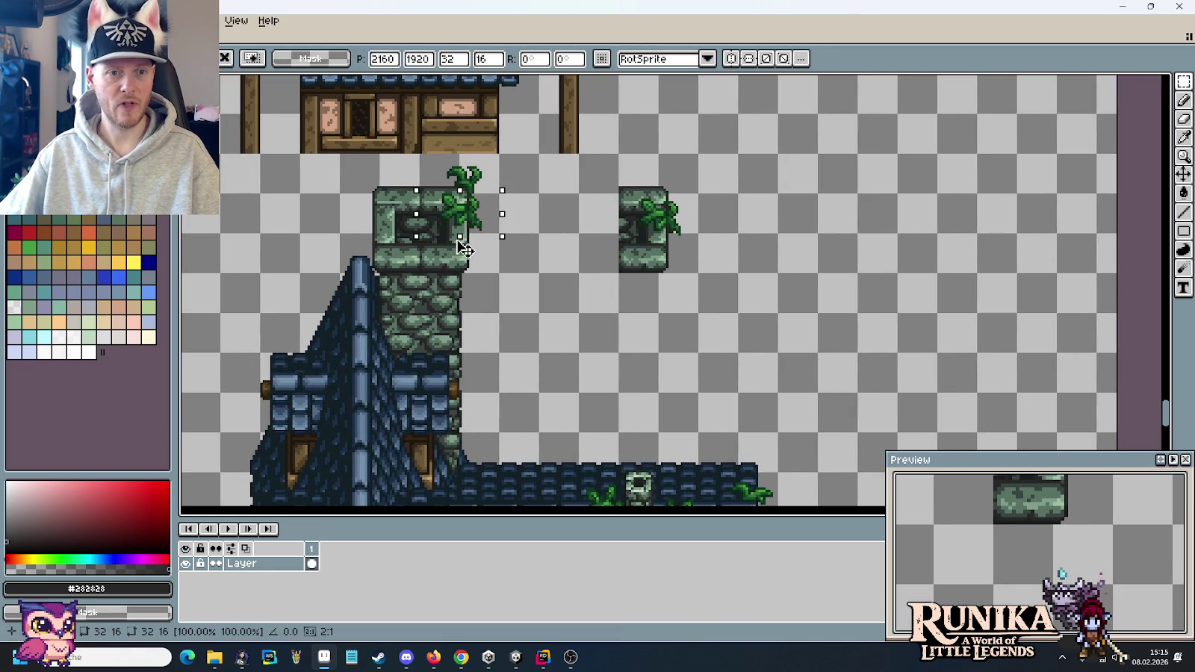
pyautogui.press('Down')
pyautogui.press('Down')
pyautogui.press('Down')
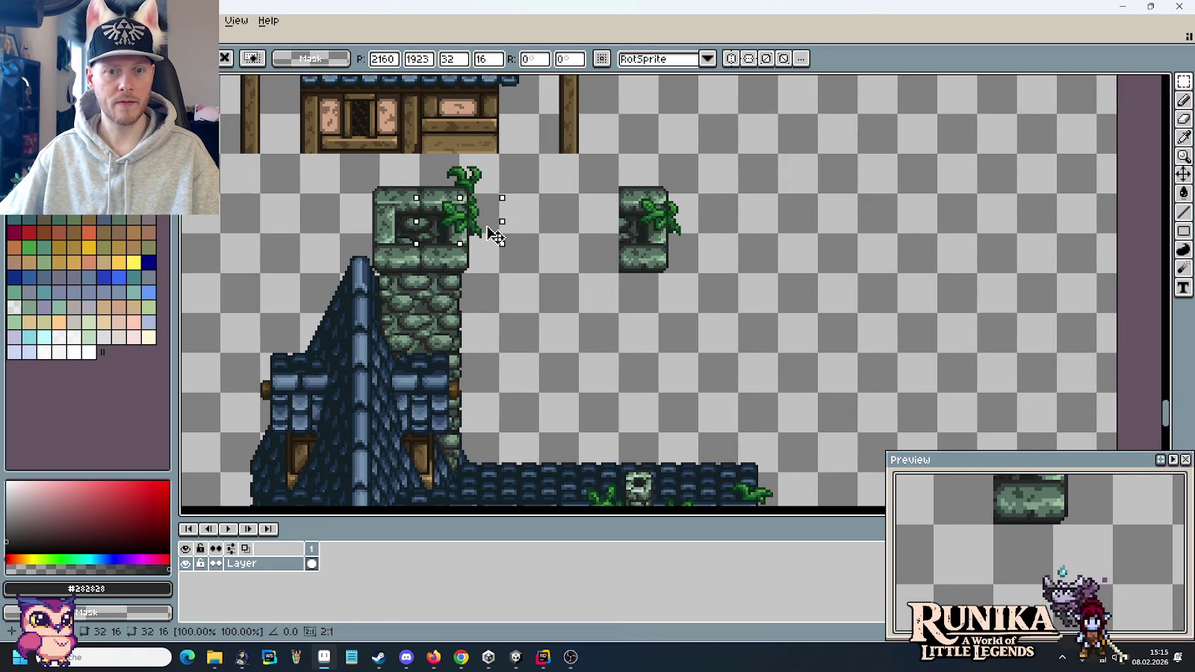
pyautogui.press('Up')
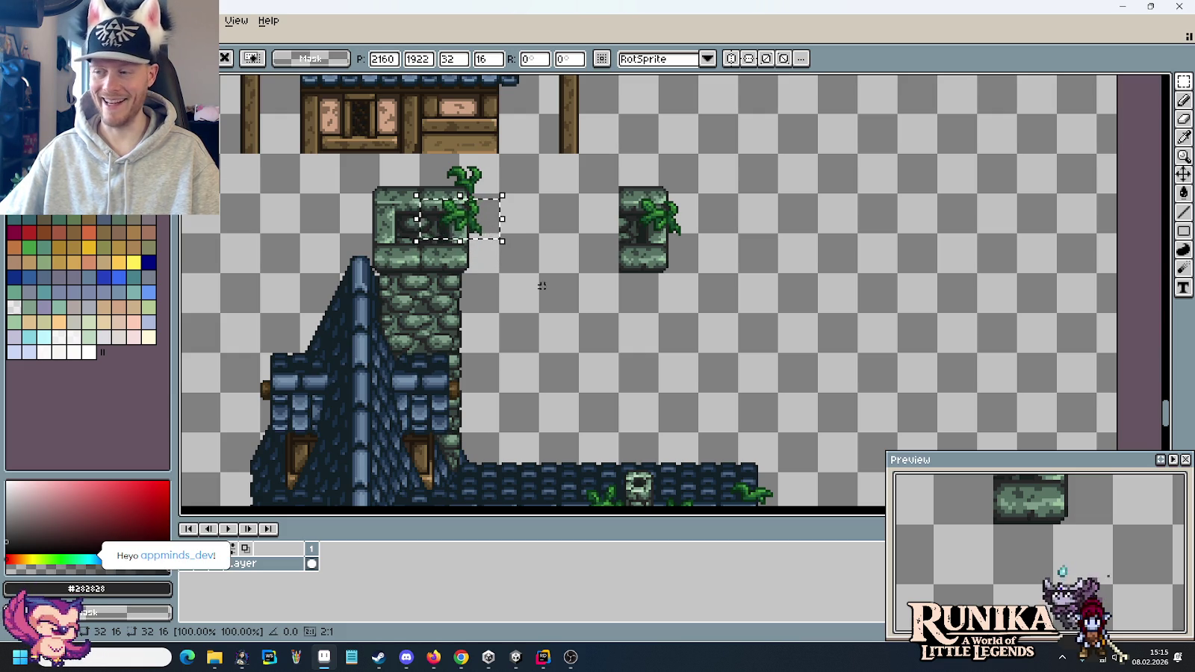
pyautogui.click(565, 299)
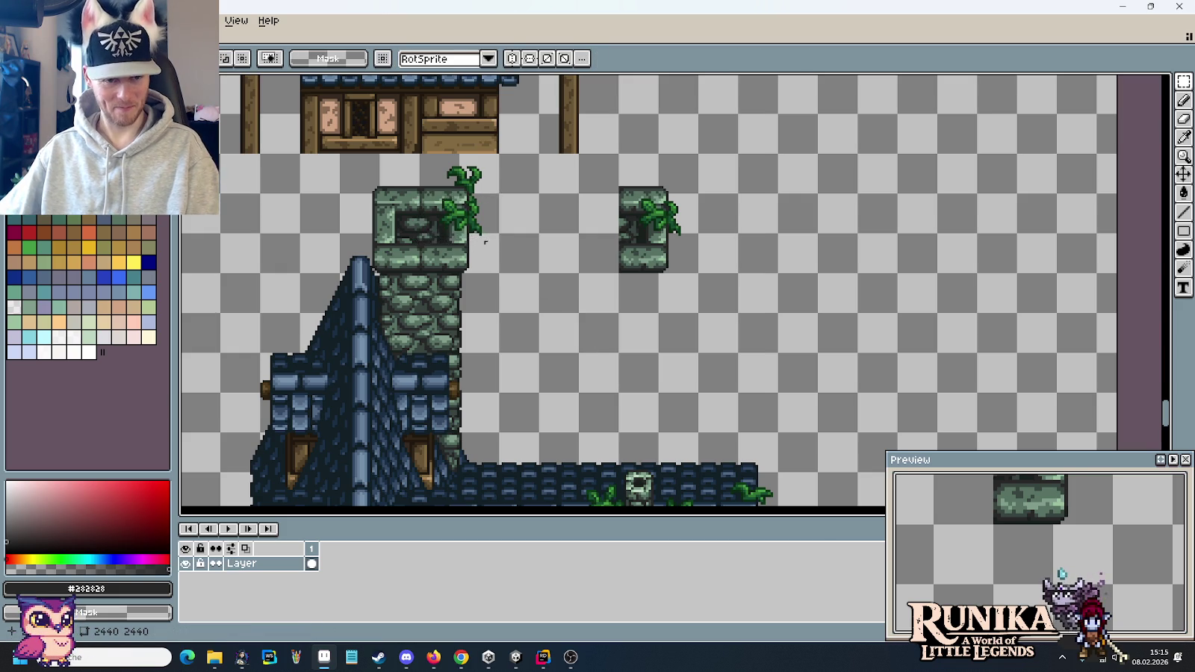
# - Paint dark stone shadow beneath the leaves on the tower top
pyautogui.scroll(3, 512, 258)
pyautogui.moveTo(734, 331); pyautogui.dragTo(592, 307)
pyautogui.scroll(3, 592, 307)
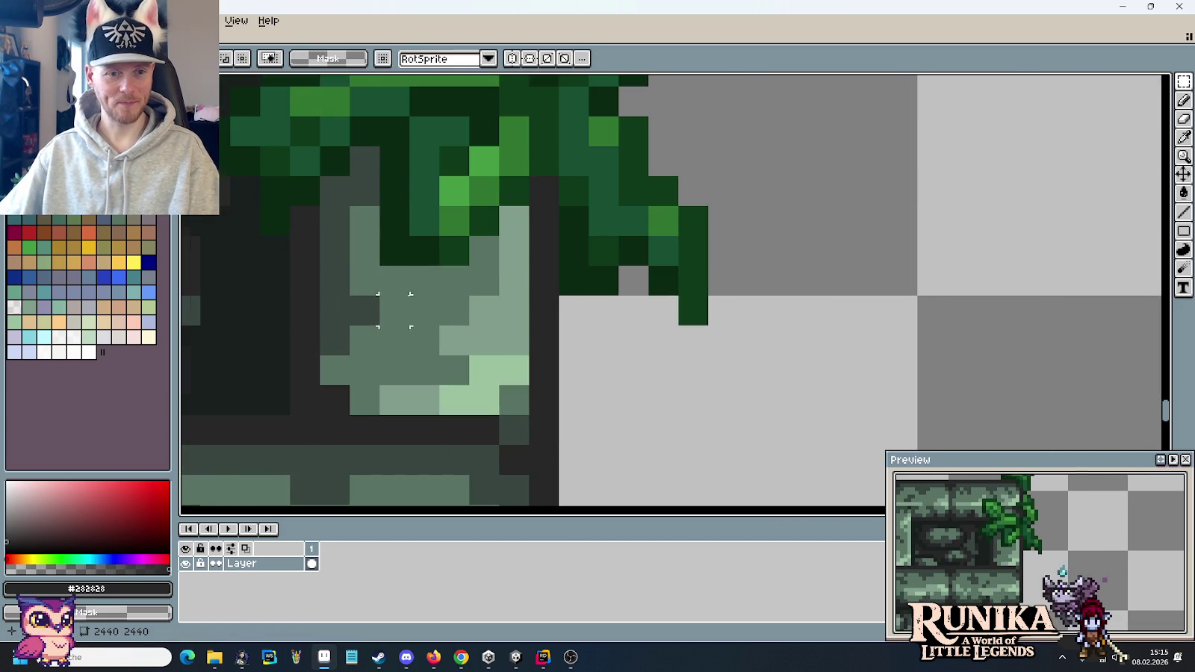
pyautogui.press('b')
pyautogui.keyDown('alt'); pyautogui.click(363, 165); pyautogui.keyUp('alt')
pyautogui.moveTo(363, 265); pyautogui.dragTo(581, 275)
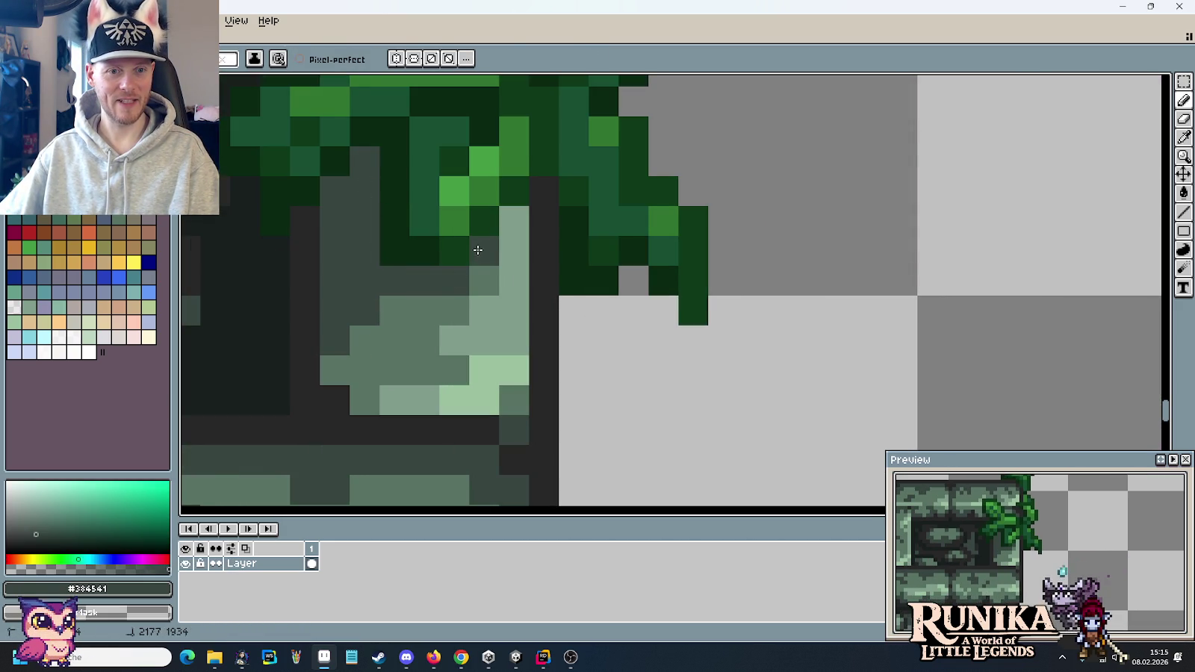
# - Select and delete the small leafy stone block
pyautogui.scroll(-1, 688, 306)
pyautogui.scroll(-2, 688, 313)
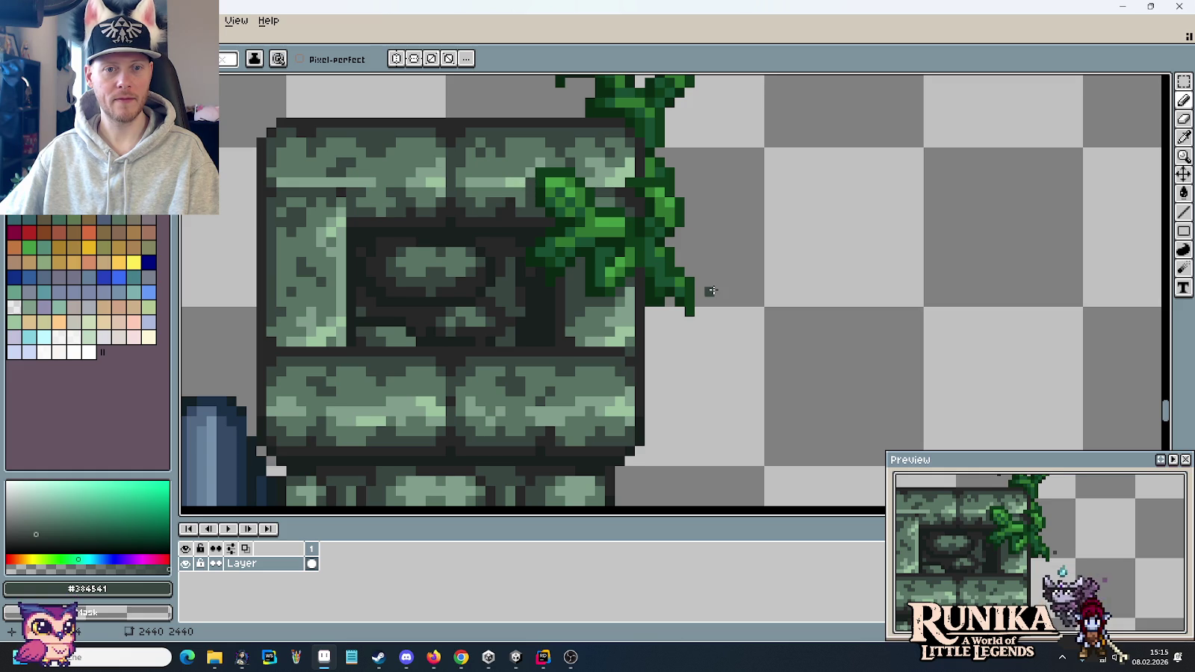
pyautogui.scroll(-1, 710, 291)
pyautogui.scroll(-1, 710, 291)
pyautogui.press('m')
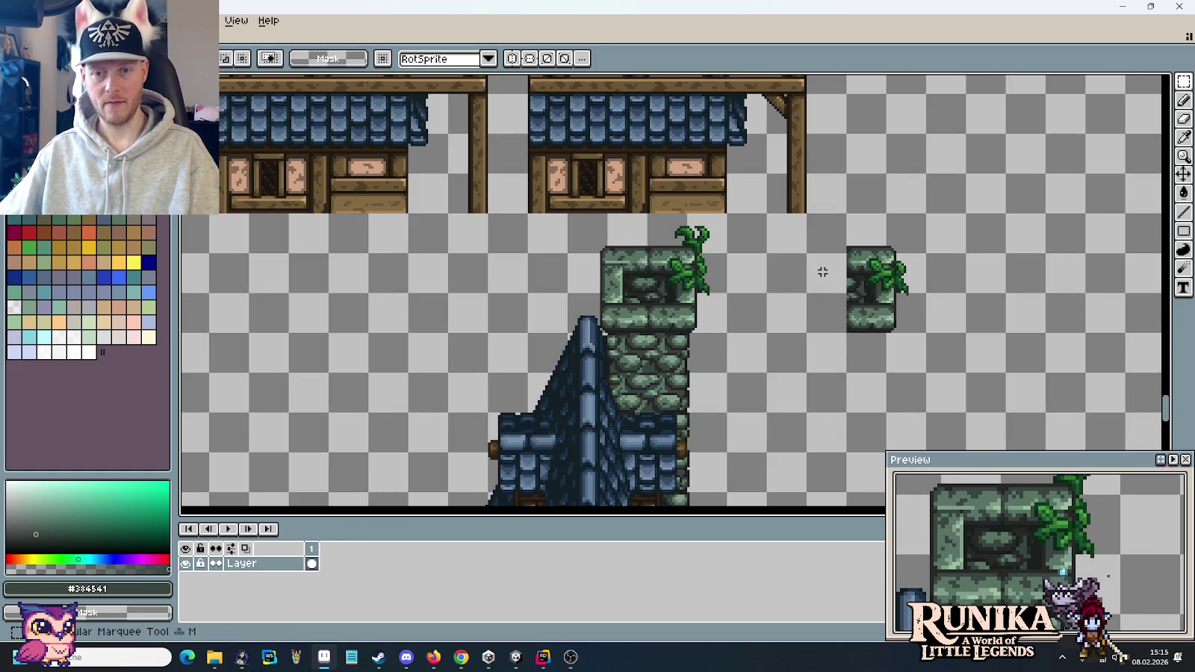
pyautogui.moveTo(821, 231); pyautogui.dragTo(947, 351)
pyautogui.press('Delete')
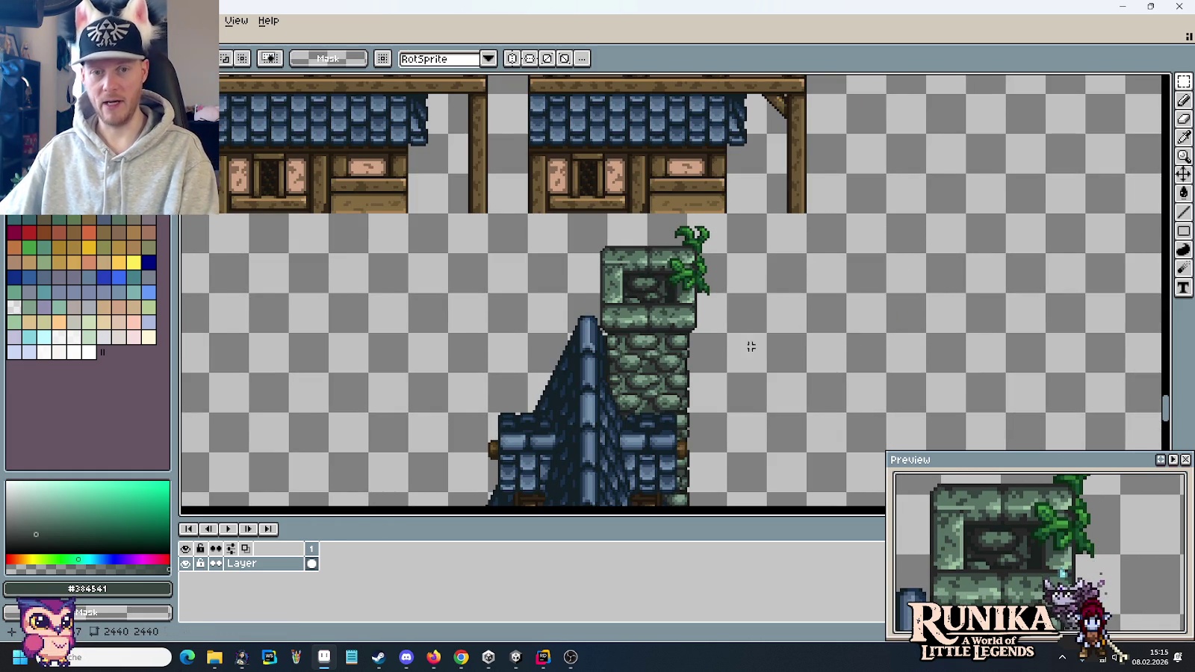
pyautogui.scroll(-2, 750, 347)
pyautogui.scroll(1, 769, 343)
pyautogui.scroll(1, 782, 342)
pyautogui.scroll(-1, 782, 341)
pyautogui.scroll(1, 740, 313)
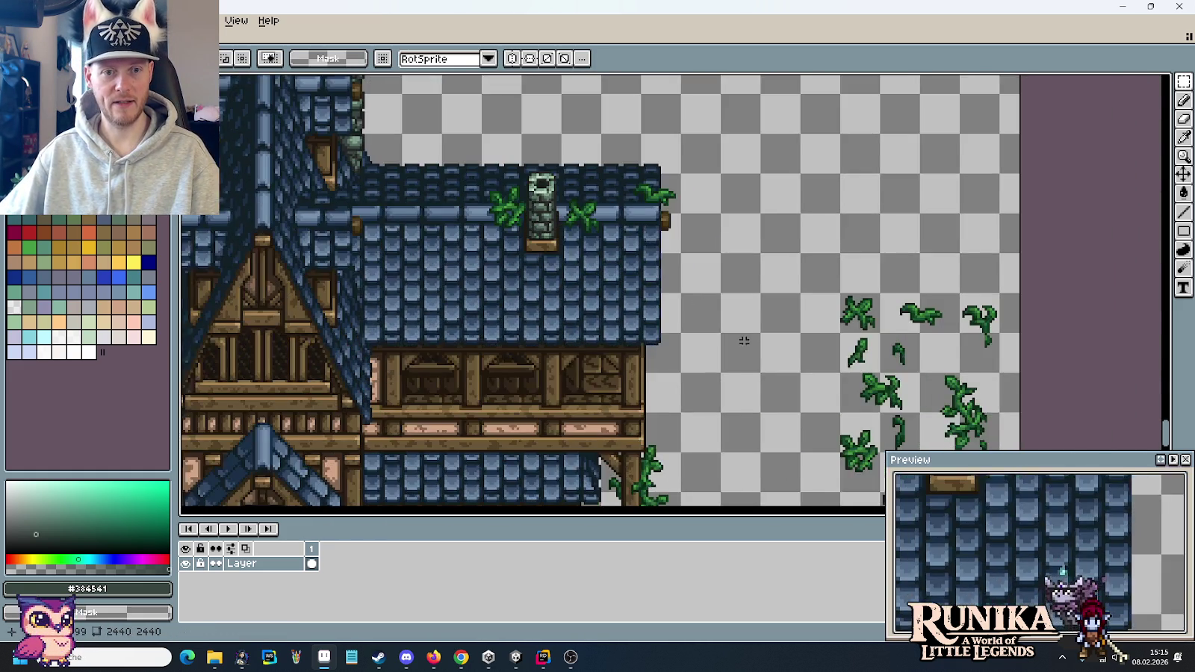
pyautogui.scroll(-1, 709, 291)
pyautogui.scroll(1, 686, 275)
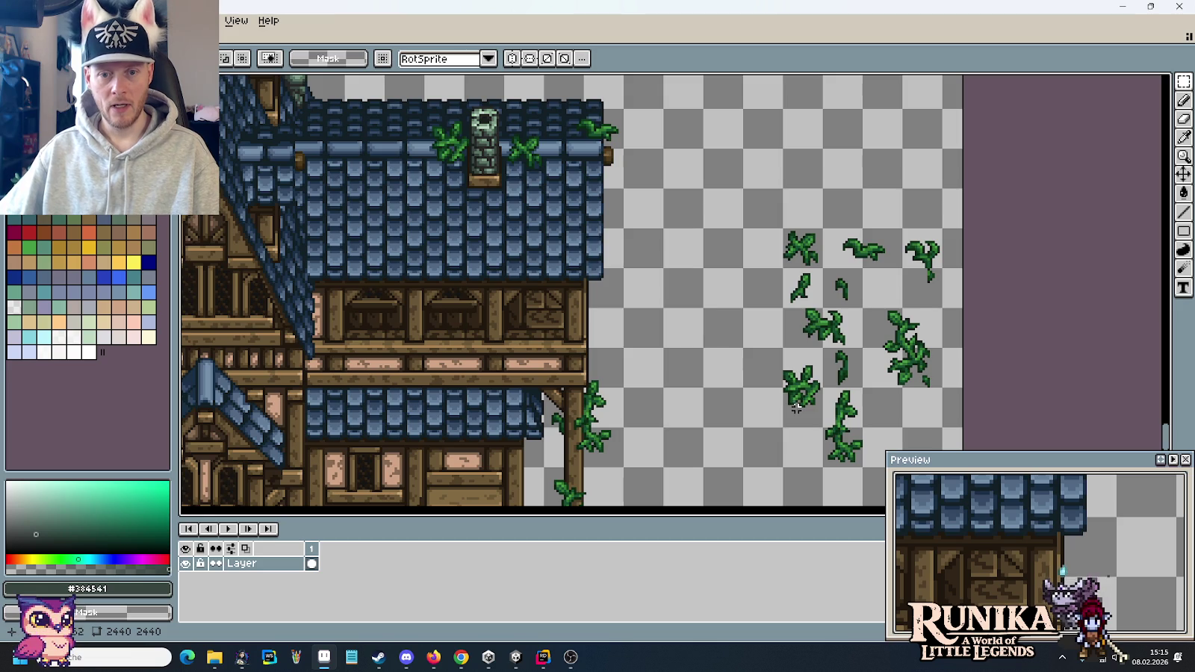
# - Copy a leaf from beside the roof chimney onto the tower top's left side
pyautogui.moveTo(818, 345)
pyautogui.mouseDown()
pyautogui.moveTo(864, 392)
pyautogui.moveTo(466, 144)
pyautogui.mouseUp()
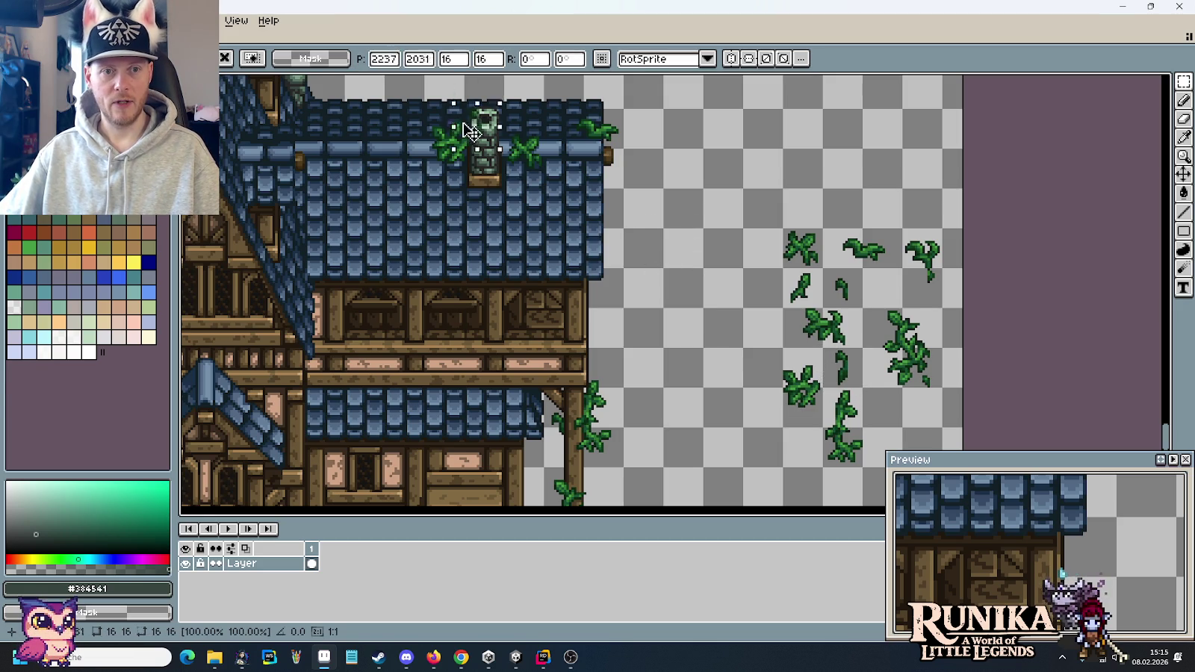
pyautogui.scroll(2, 467, 144)
pyautogui.scroll(1, 413, 259)
pyautogui.moveTo(413, 258); pyautogui.dragTo(539, 247)
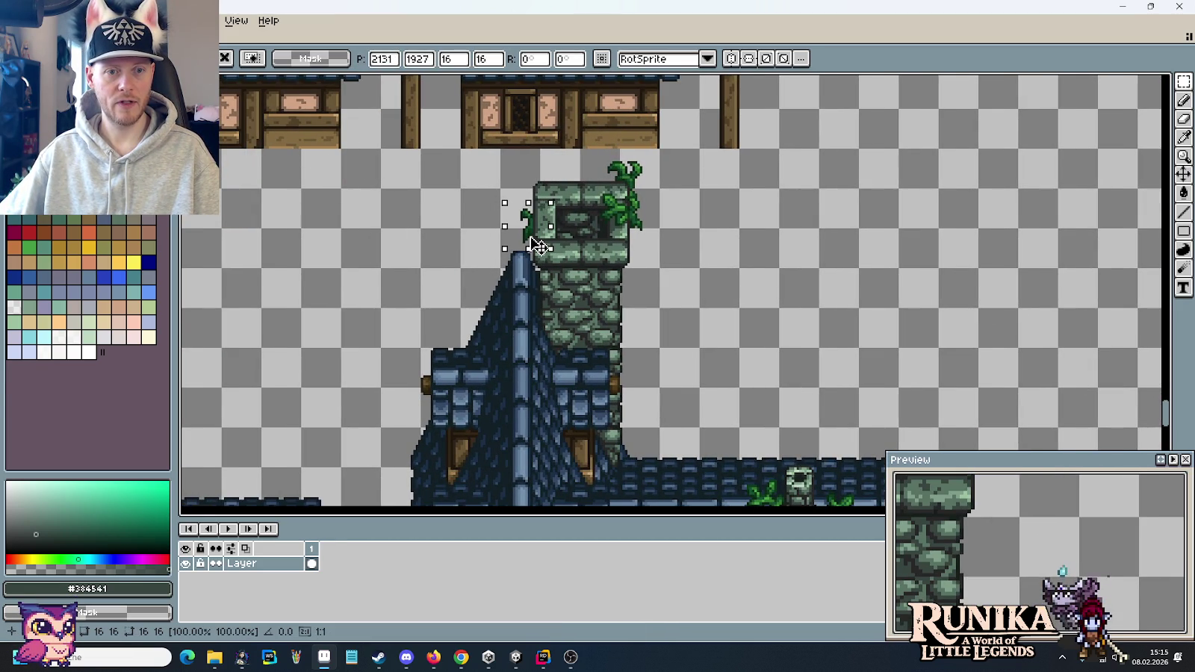
pyautogui.hotkey('ctrl', 'd')
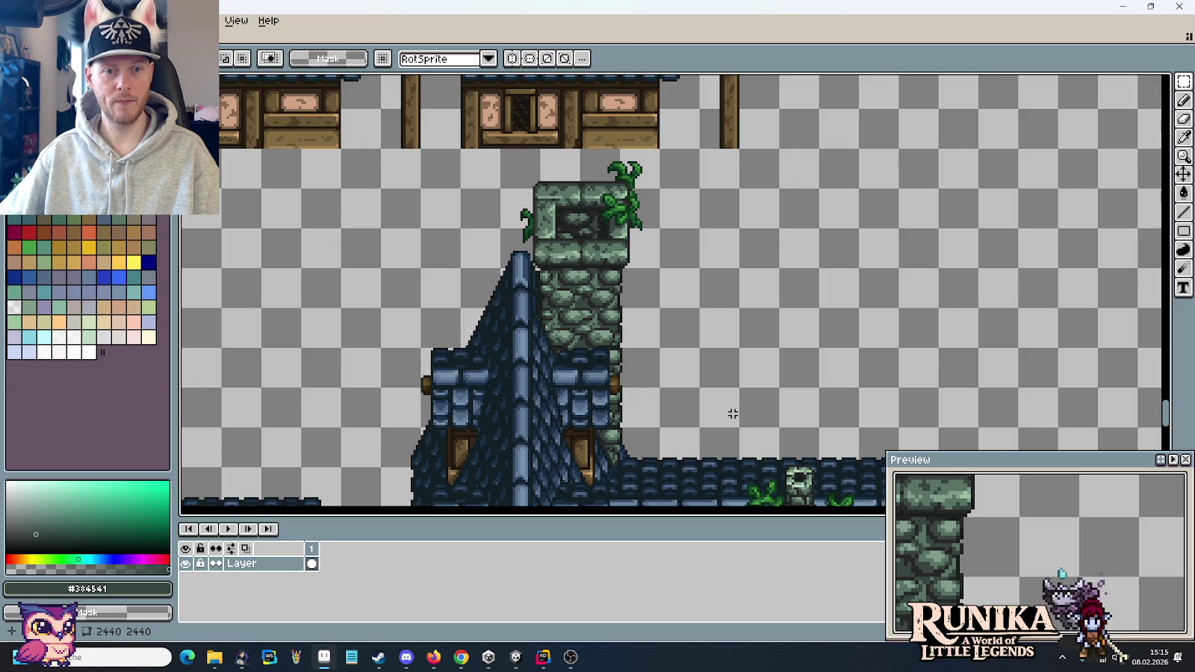
pyautogui.moveTo(719, 395); pyautogui.dragTo(507, 208)
pyautogui.scroll(-2, 796, 362)
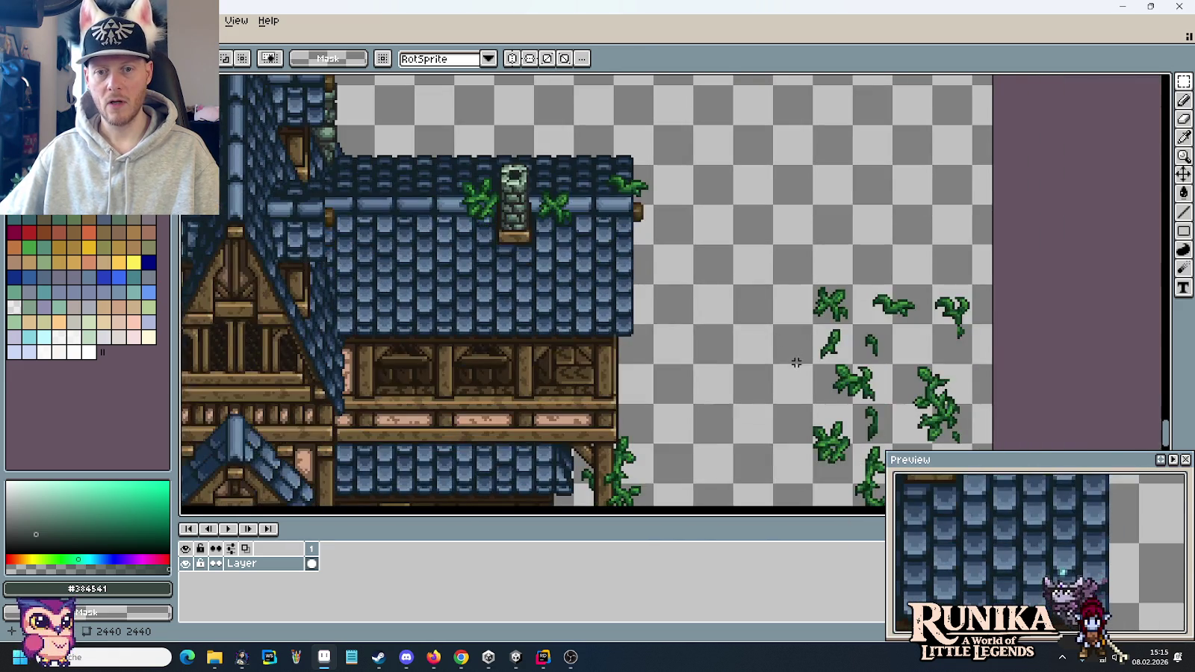
pyautogui.moveTo(823, 372); pyautogui.dragTo(811, 292)
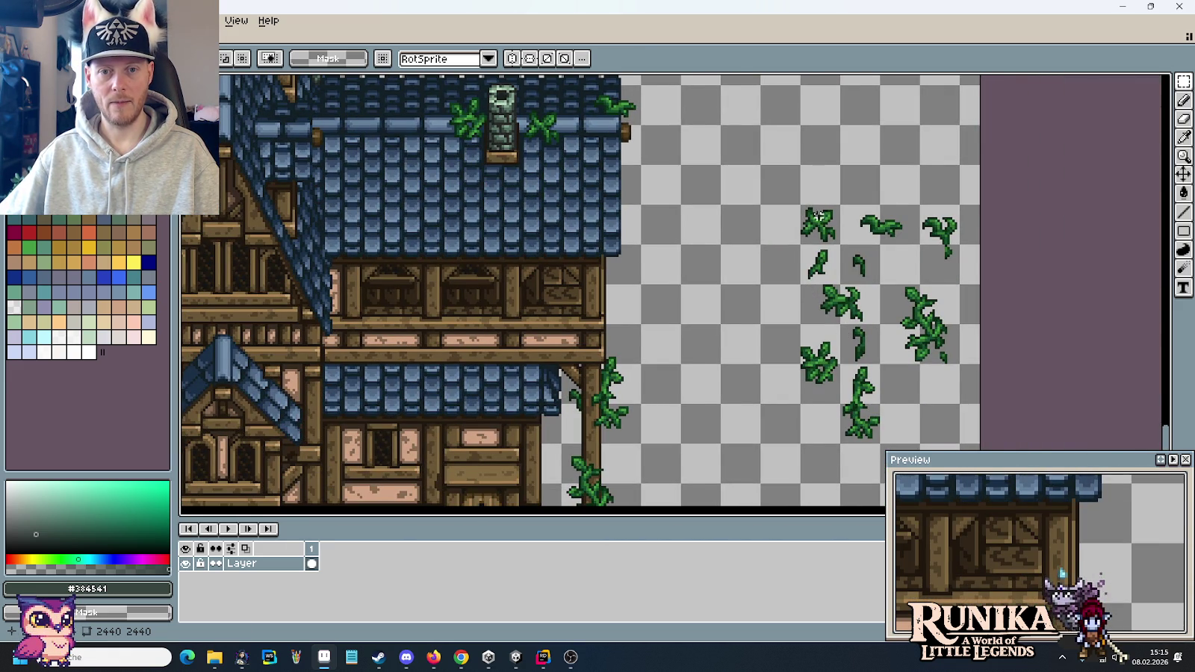
pyautogui.moveTo(923, 248)
pyautogui.mouseDown()
pyautogui.moveTo(948, 253)
pyautogui.moveTo(963, 200)
pyautogui.mouseUp()
# - Try selecting vines and leaf sprigs in the loose sprite cluster while panning around the house
pyautogui.moveTo(899, 287); pyautogui.dragTo(948, 366)
pyautogui.moveTo(838, 362); pyautogui.dragTo(883, 447)
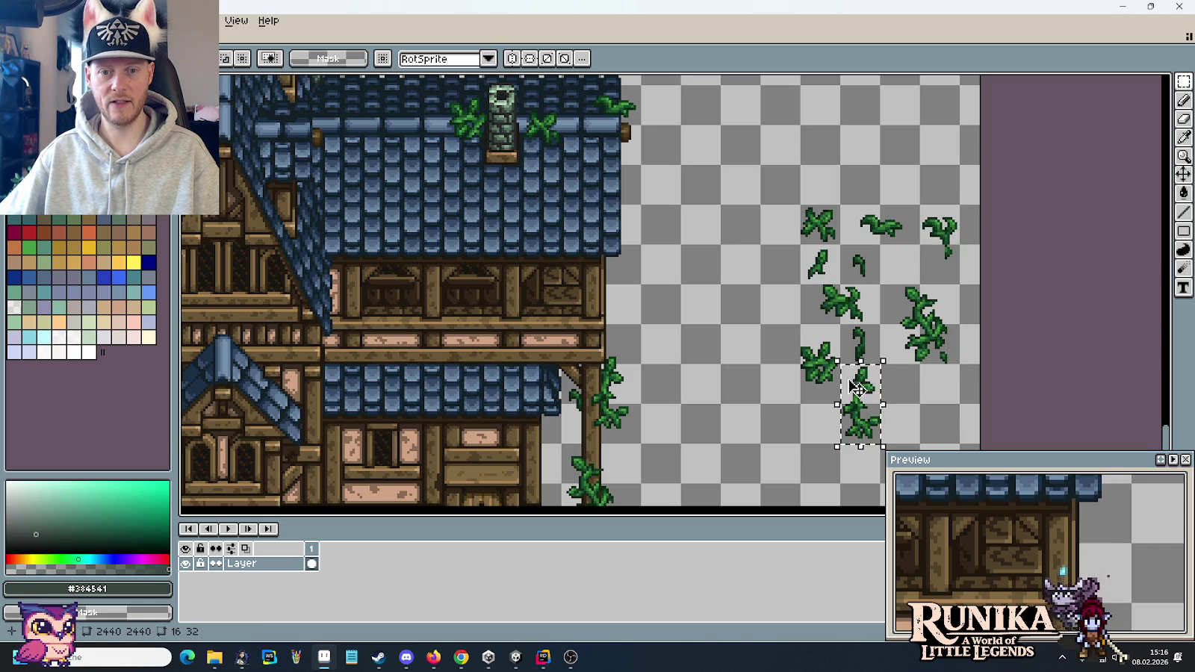
pyautogui.moveTo(837, 323); pyautogui.dragTo(881, 365)
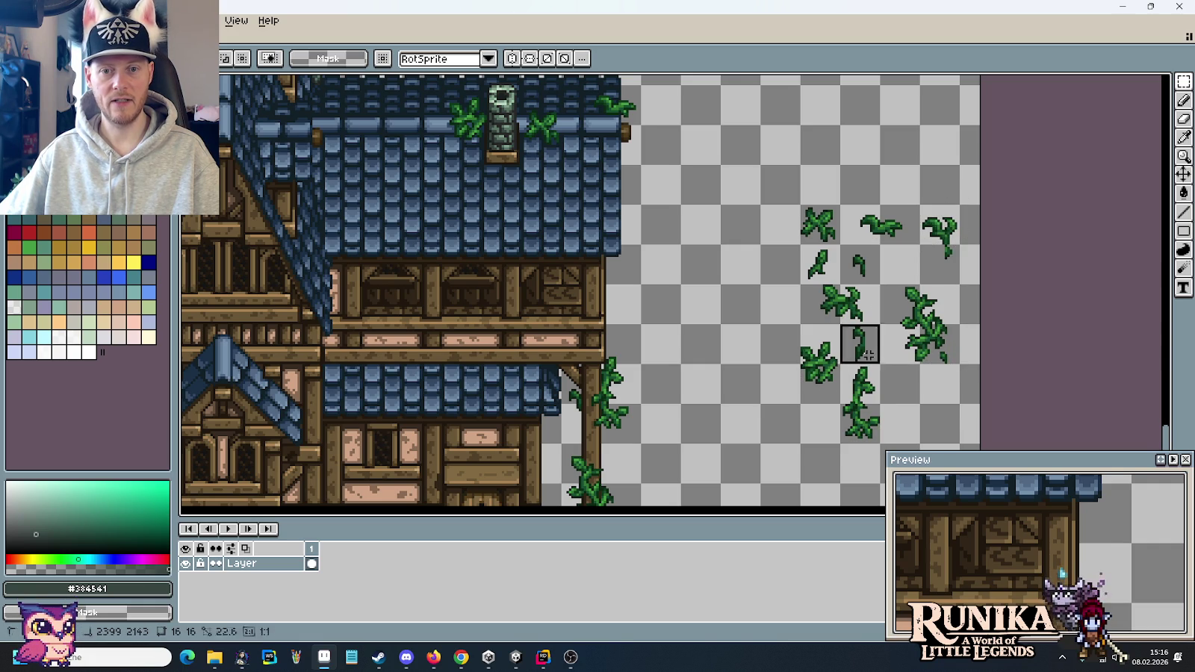
pyautogui.moveTo(689, 317); pyautogui.dragTo(701, 332)
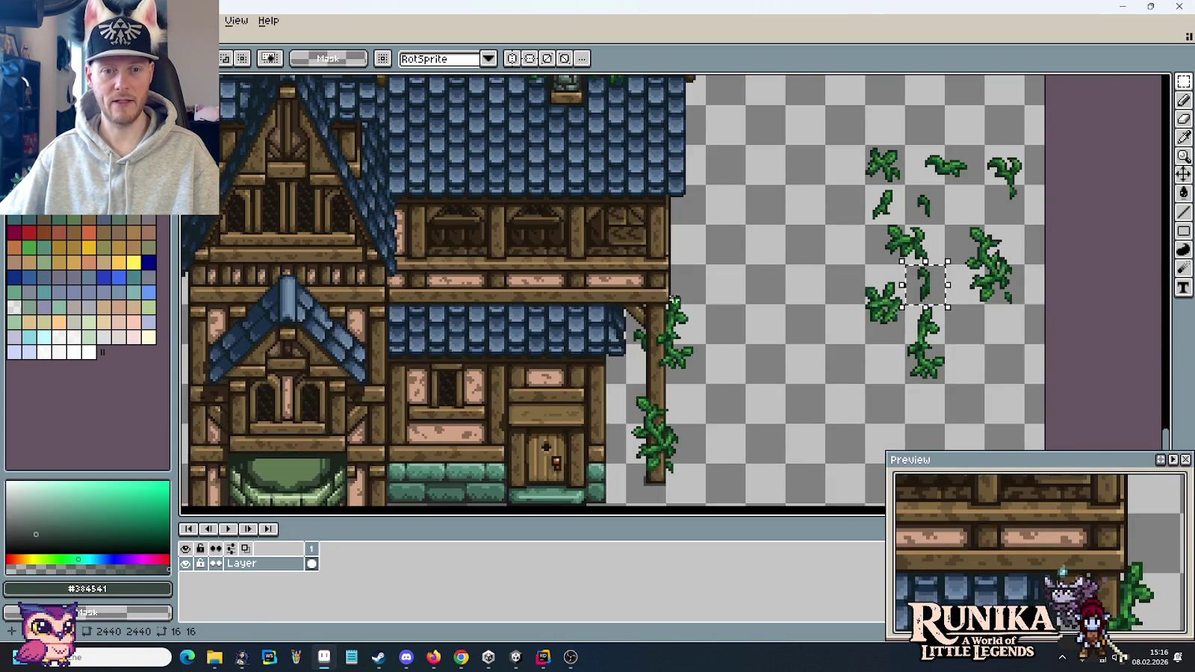
pyautogui.moveTo(634, 108); pyautogui.dragTo(698, 351)
pyautogui.moveTo(561, 154); pyautogui.dragTo(734, 314)
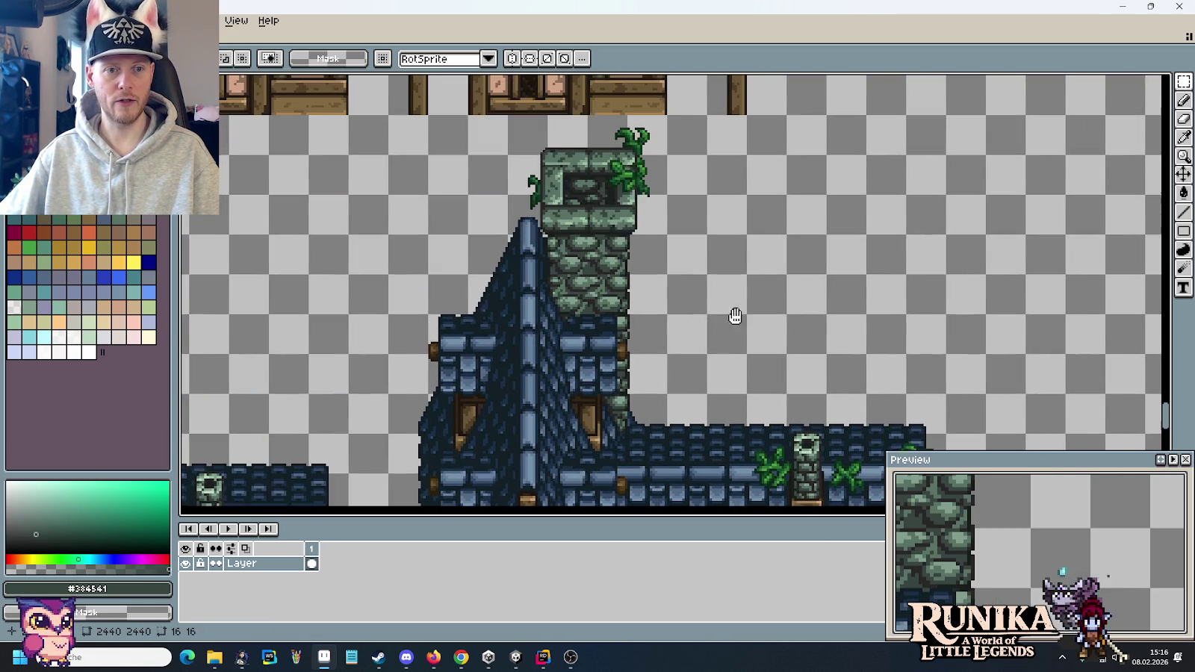
pyautogui.scroll(-5, 598, 164)
pyautogui.hscroll(4, 597, 164)
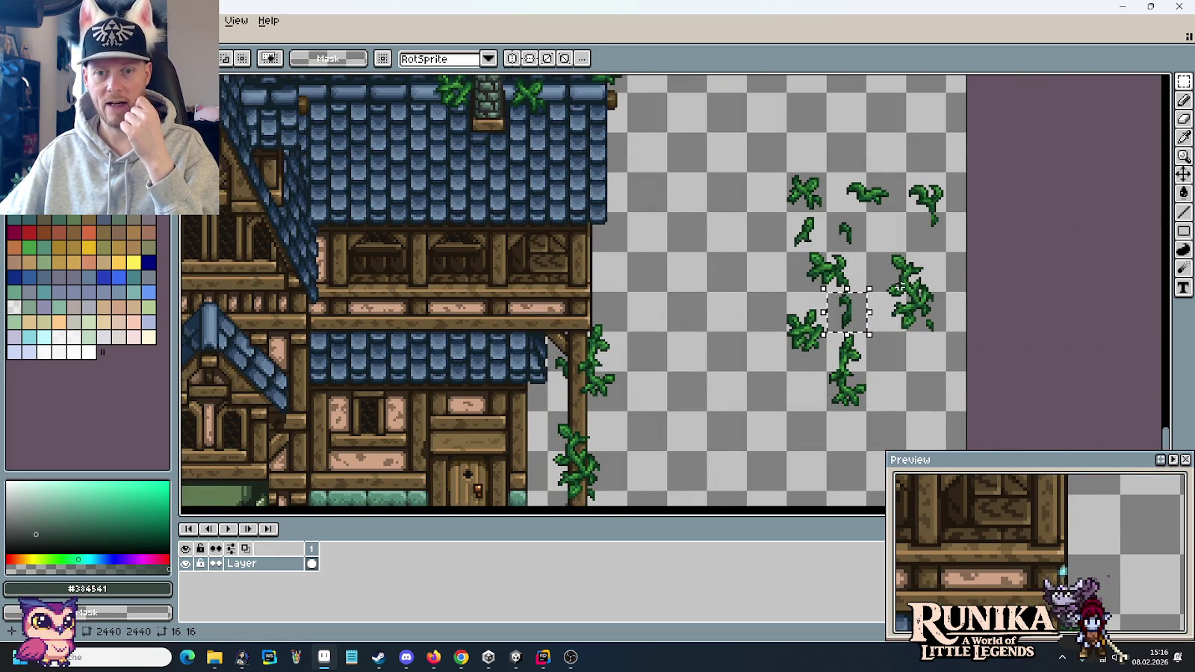
pyautogui.moveTo(630, 389); pyautogui.dragTo(651, 473)
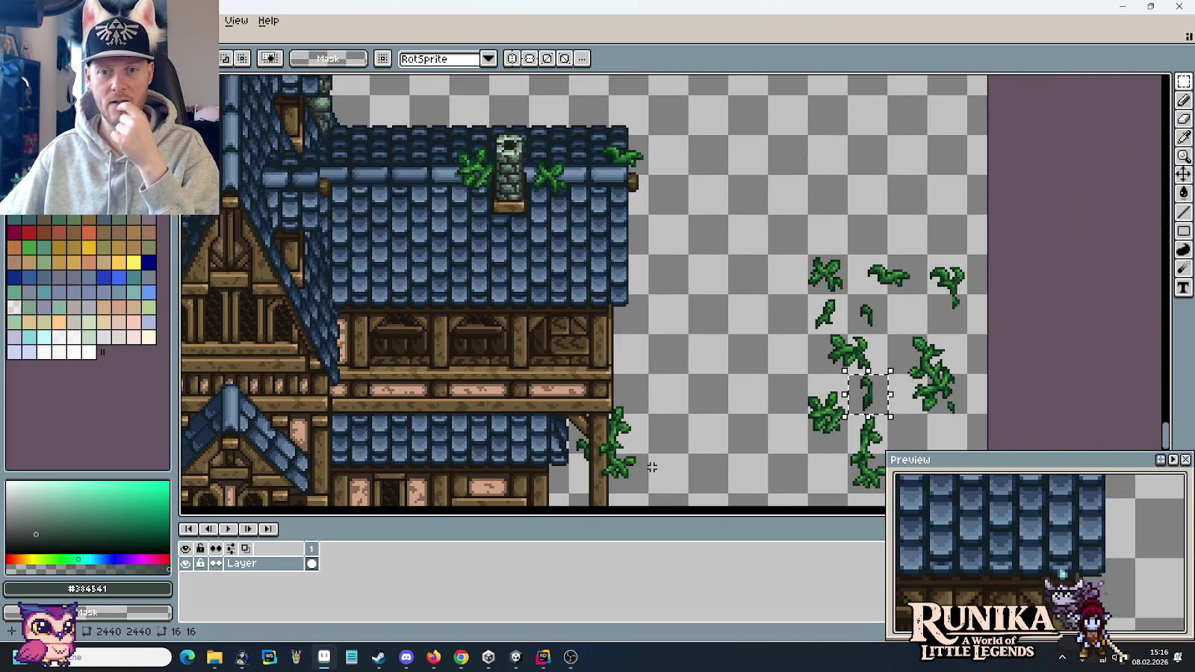
# - Move a leaf sprig copy onto the roof just left of the small chimney
pyautogui.moveTo(805, 293); pyautogui.dragTo(851, 338)
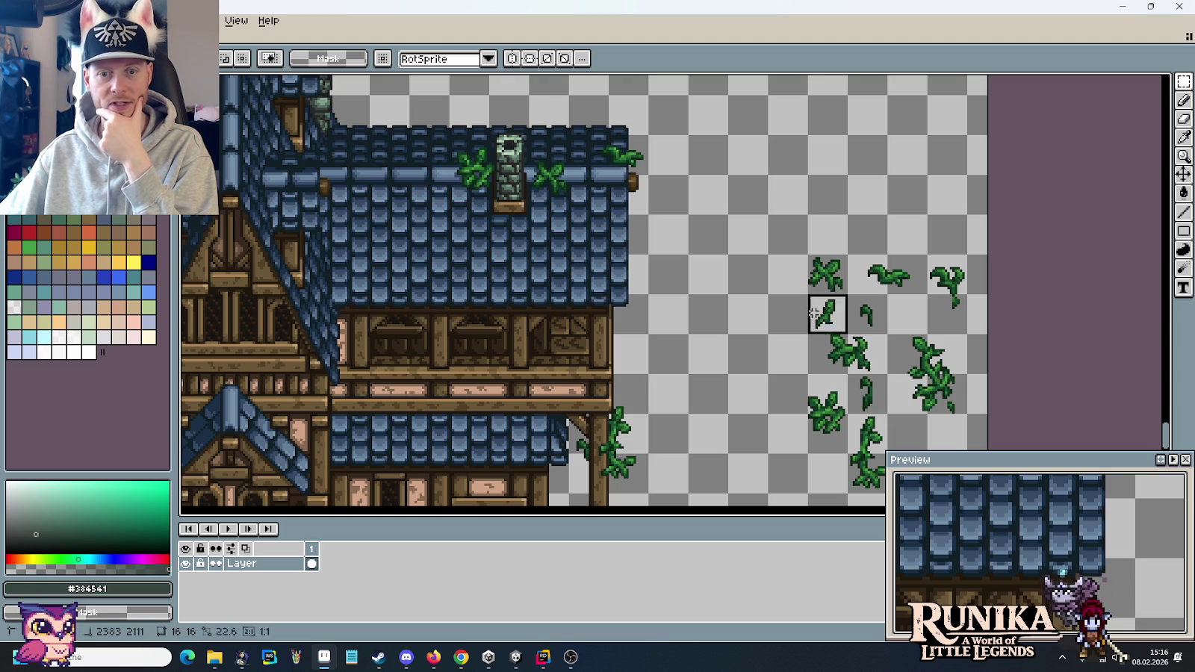
pyautogui.moveTo(711, 374); pyautogui.dragTo(821, 407)
pyautogui.moveTo(919, 373)
pyautogui.mouseDown()
pyautogui.moveTo(547, 195)
pyautogui.moveTo(515, 218)
pyautogui.moveTo(541, 205)
pyautogui.moveTo(536, 193)
pyautogui.moveTo(536, 214)
pyautogui.moveTo(554, 201)
pyautogui.moveTo(499, 194)
pyautogui.moveTo(469, 173)
pyautogui.moveTo(580, 188)
pyautogui.mouseUp()
pyautogui.scroll(2, 520, 216)
pyautogui.scroll(2, 520, 215)
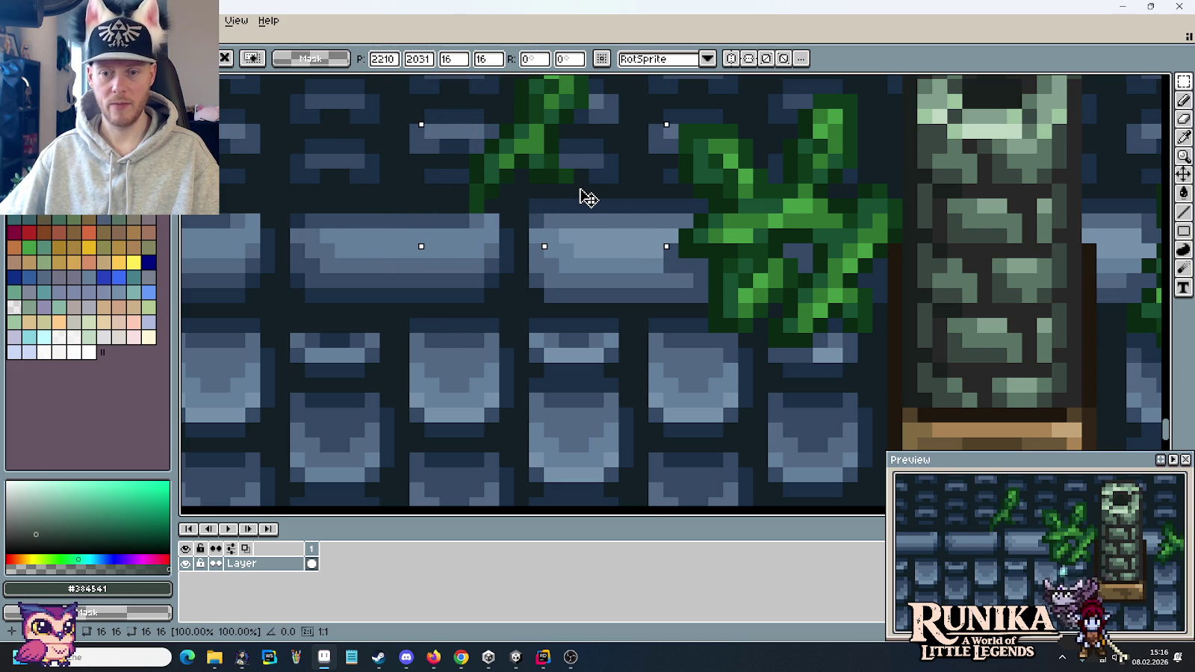
pyautogui.scroll(-2, 578, 221)
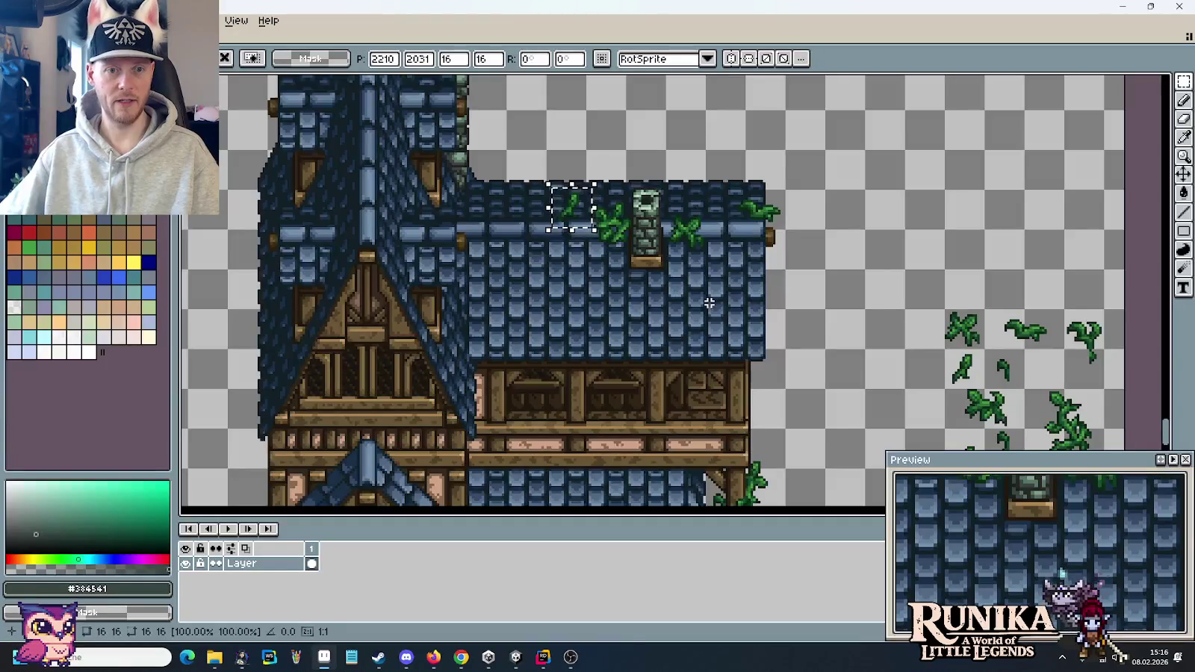
pyautogui.click(709, 302)
pyautogui.scroll(-2, 797, 255)
pyautogui.scroll(1, 808, 283)
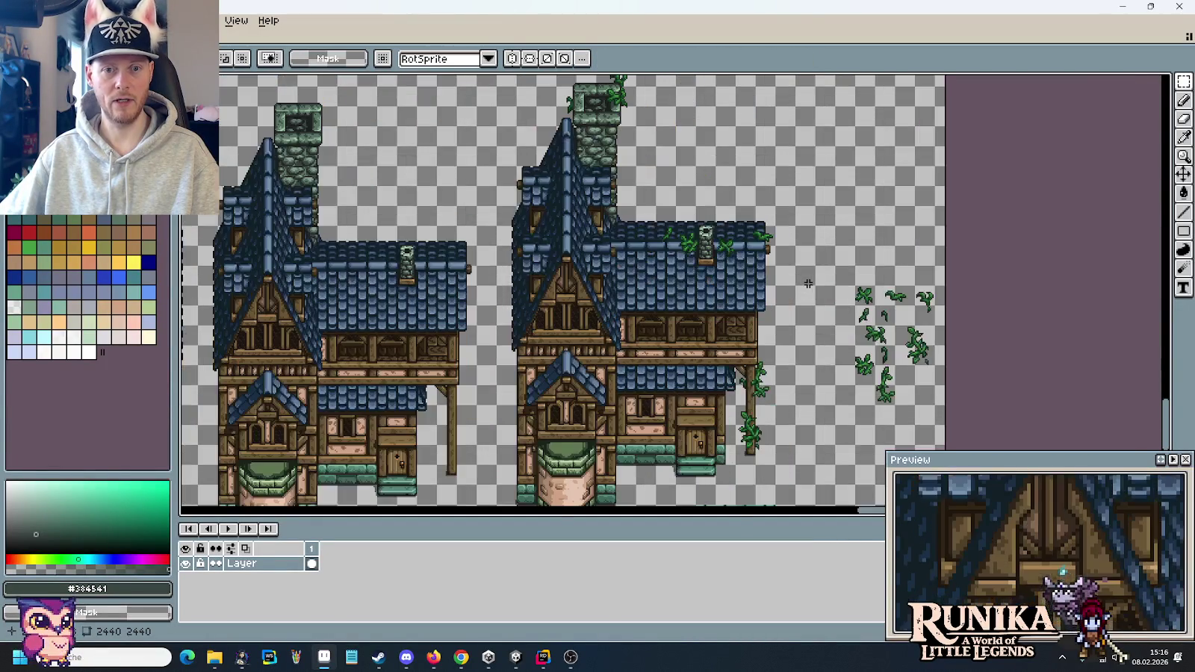
pyautogui.moveTo(770, 252)
pyautogui.mouseDown()
pyautogui.moveTo(741, 245)
pyautogui.moveTo(752, 311)
pyautogui.moveTo(715, 263)
pyautogui.mouseUp()
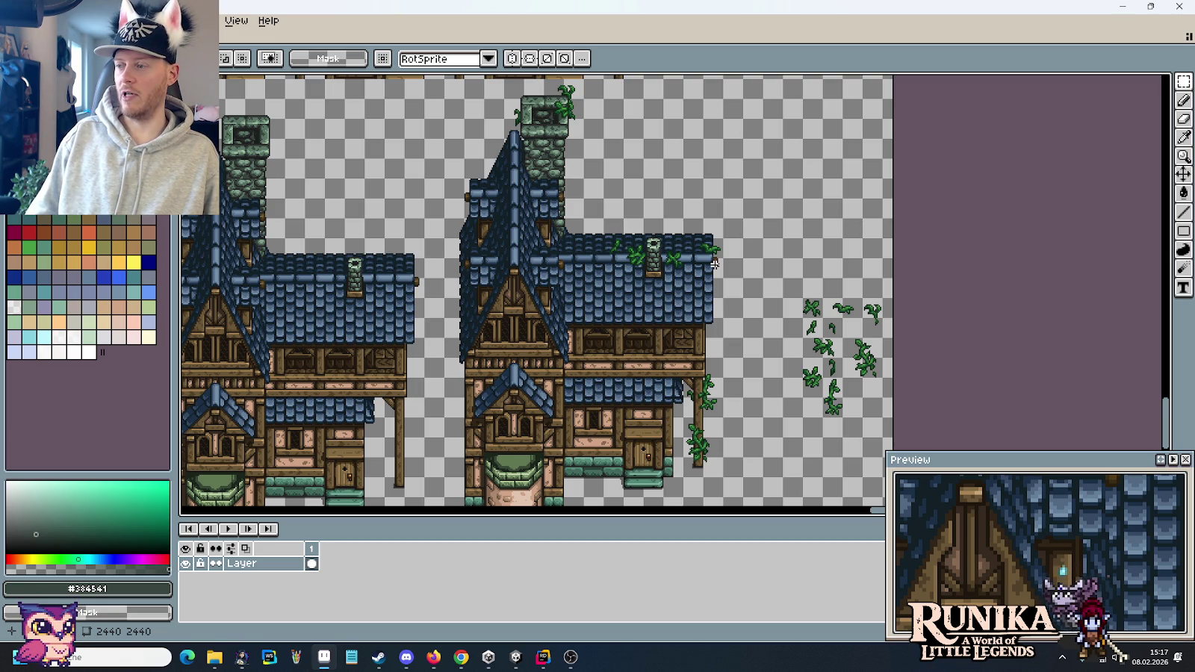
pyautogui.scroll(2, 874, 365)
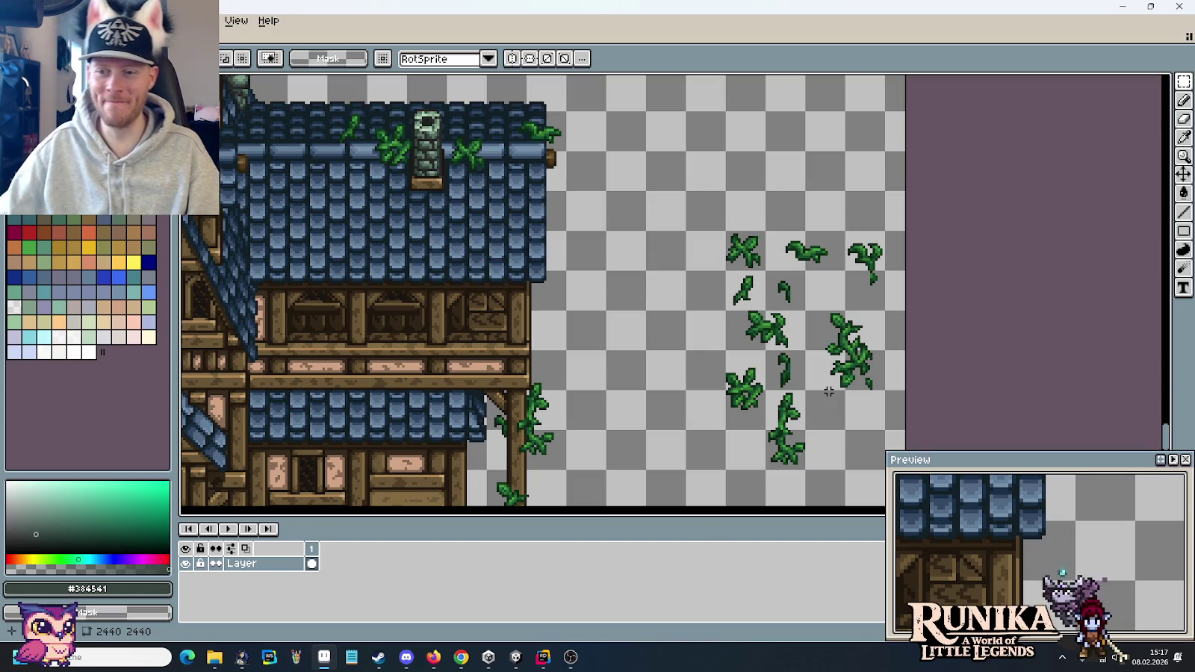
# - Duplicate a vine from the loose sprites and drop it to the right of the other house
pyautogui.moveTo(768, 387); pyautogui.dragTo(802, 468)
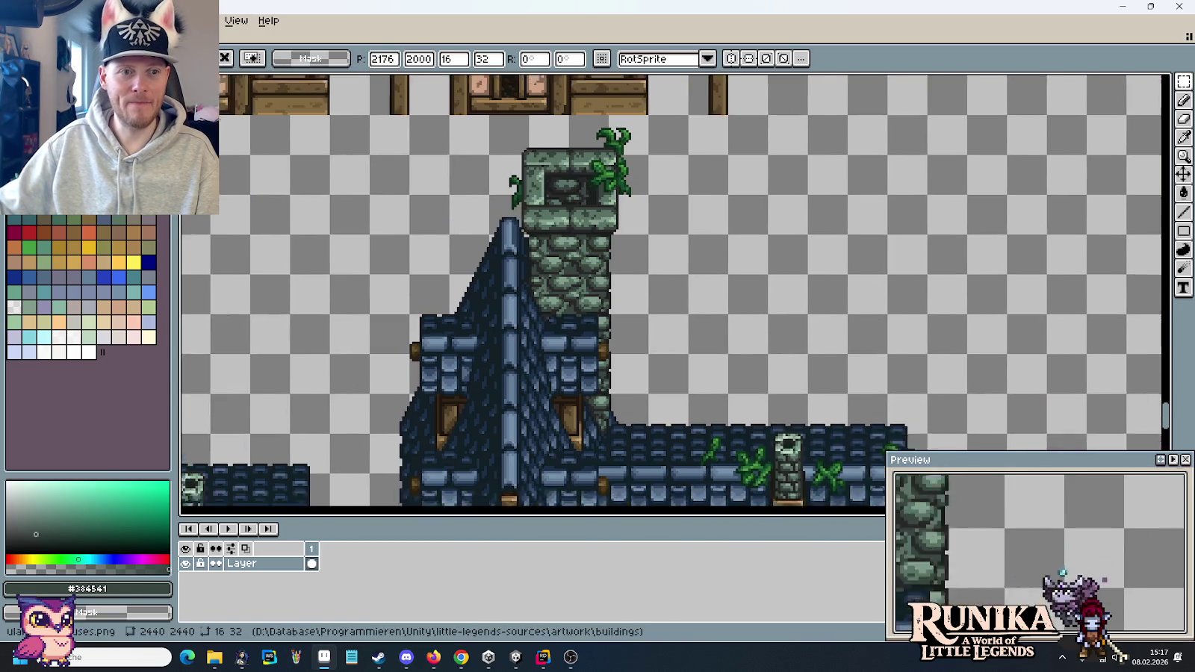
pyautogui.hotkey('ctrl', 'v')
pyautogui.moveTo(634, 317); pyautogui.dragTo(650, 334)
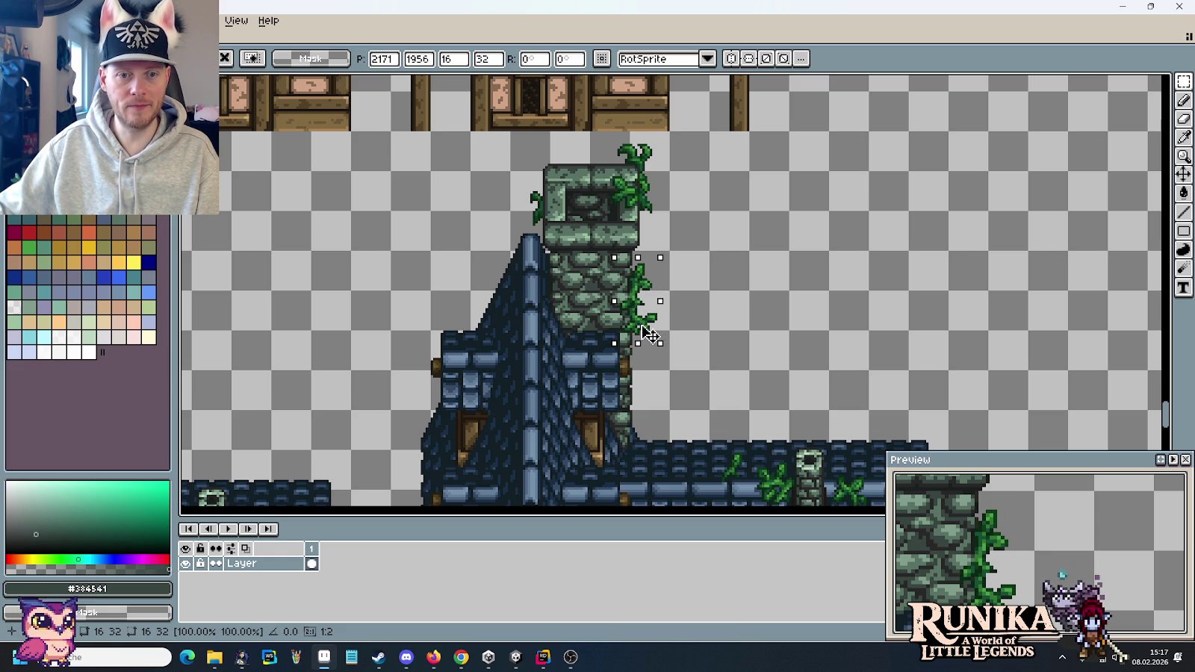
pyautogui.moveTo(650, 334)
pyautogui.mouseDown()
pyautogui.moveTo(649, 349)
pyautogui.moveTo(655, 283)
pyautogui.mouseUp()
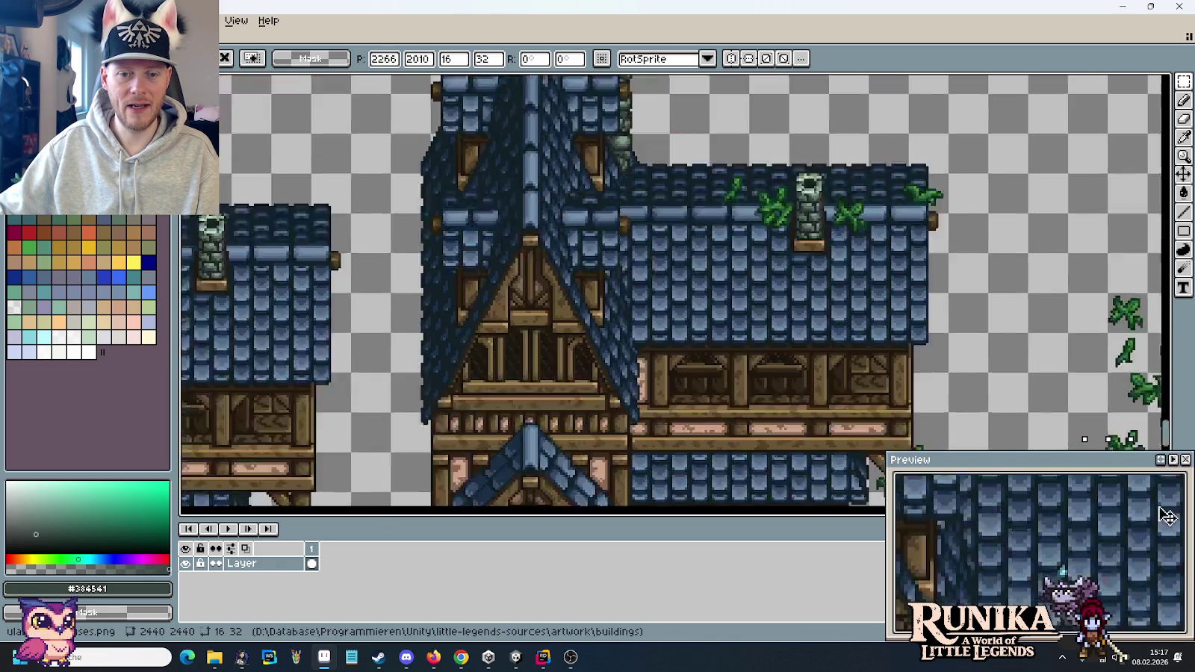
pyautogui.moveTo(657, 284)
pyautogui.mouseDown()
pyautogui.moveTo(805, 257)
pyautogui.moveTo(783, 273)
pyautogui.moveTo(784, 263)
pyautogui.mouseUp()
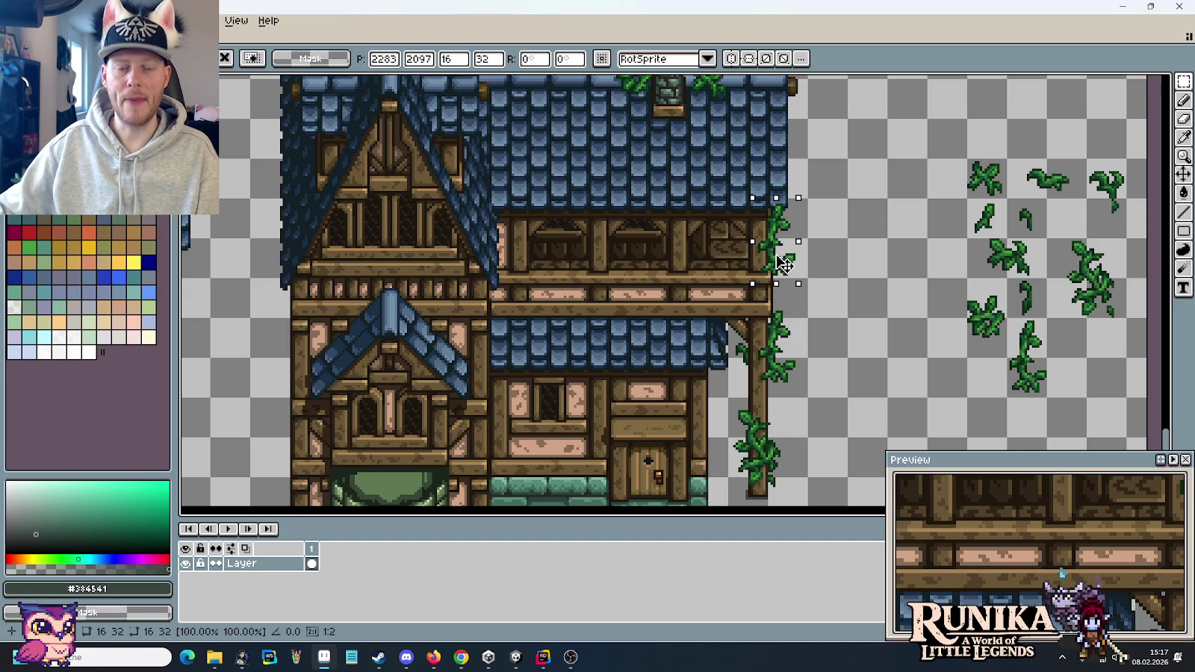
pyautogui.moveTo(784, 263); pyautogui.dragTo(849, 264)
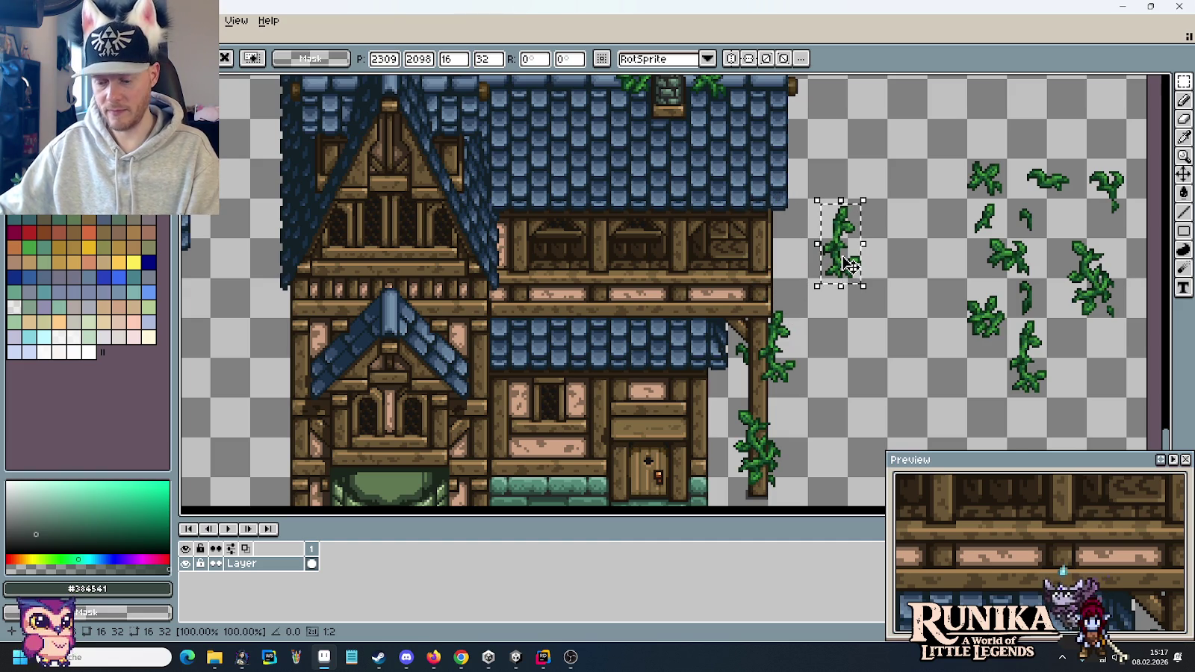
pyautogui.click(976, 278)
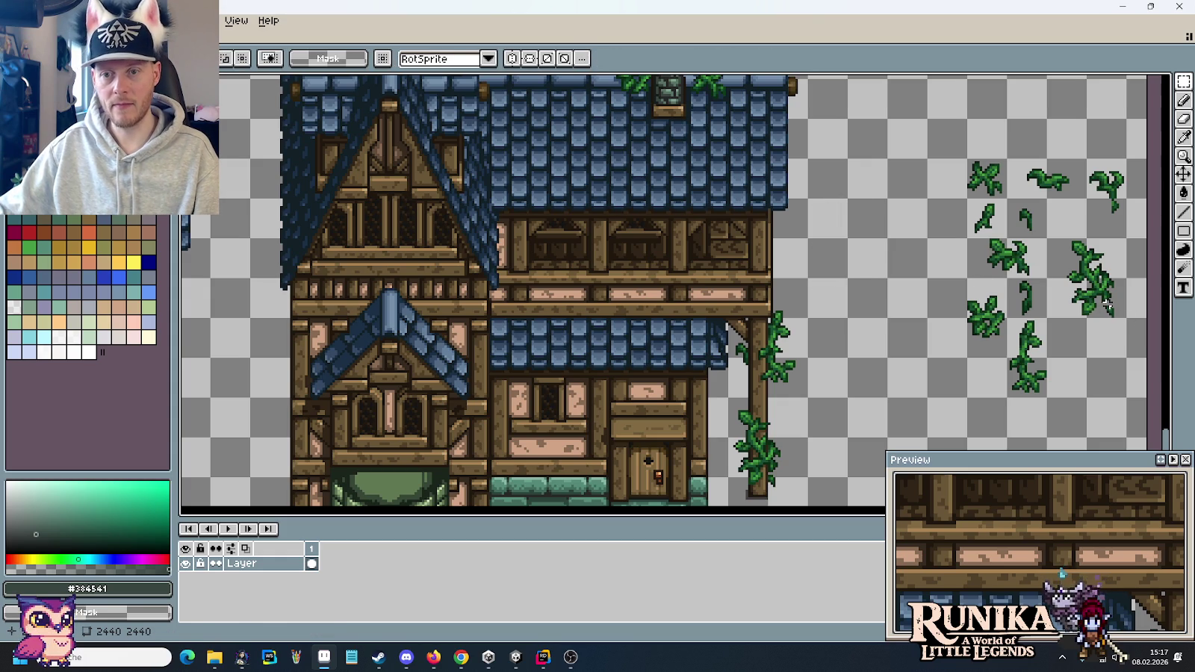
# - Drag the bushy vine from the sprite cluster onto the tower's right side, nudged one pixel right
pyautogui.moveTo(1129, 239)
pyautogui.mouseDown()
pyautogui.moveTo(1044, 281)
pyautogui.moveTo(590, 120)
pyautogui.moveTo(478, 242)
pyautogui.moveTo(506, 246)
pyautogui.moveTo(500, 210)
pyautogui.mouseUp()
pyautogui.scroll(2, 590, 120)
pyautogui.scroll(3, 508, 201)
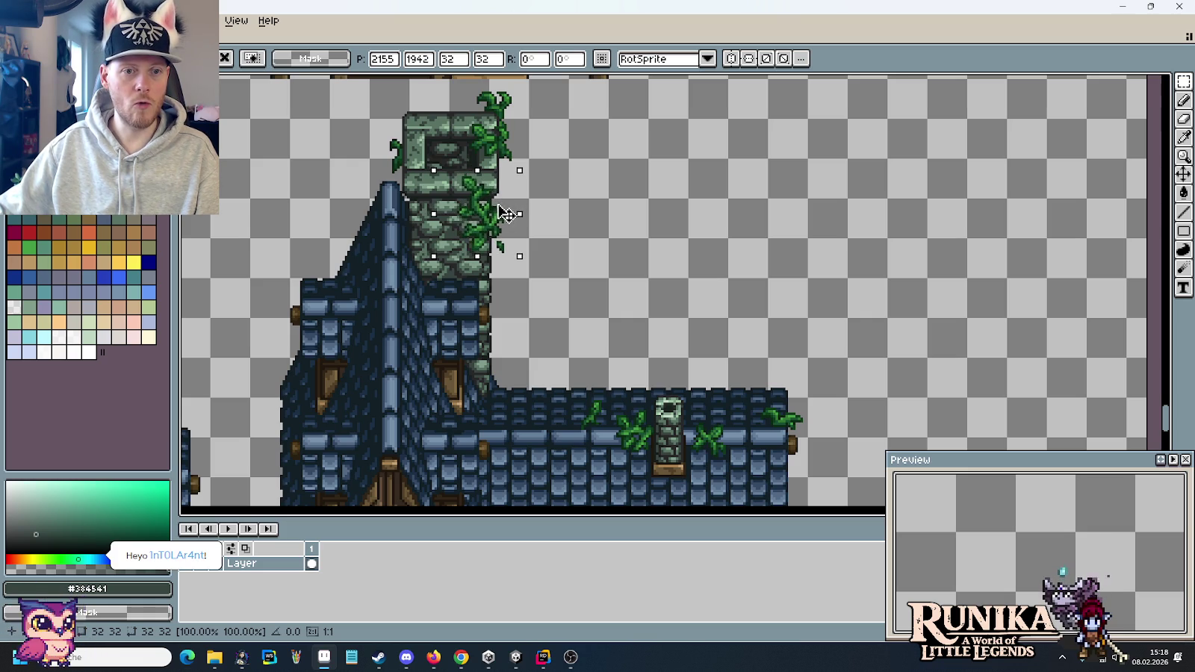
pyautogui.moveTo(498, 210); pyautogui.dragTo(501, 212)
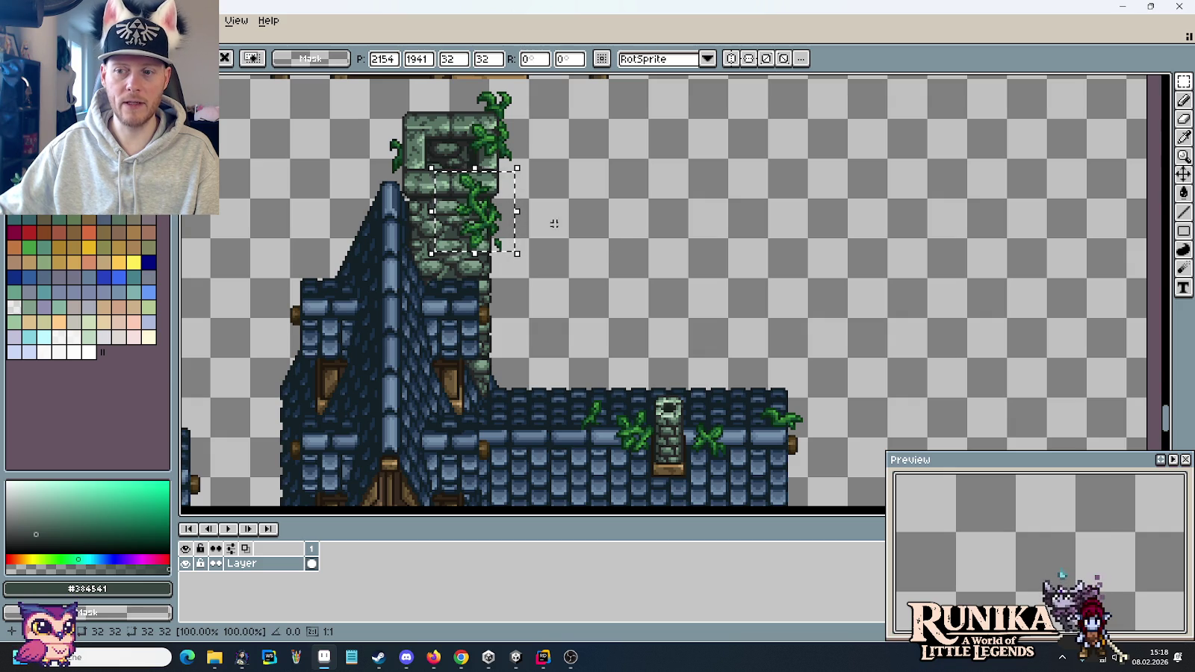
pyautogui.click(538, 239)
pyautogui.scroll(2, 491, 232)
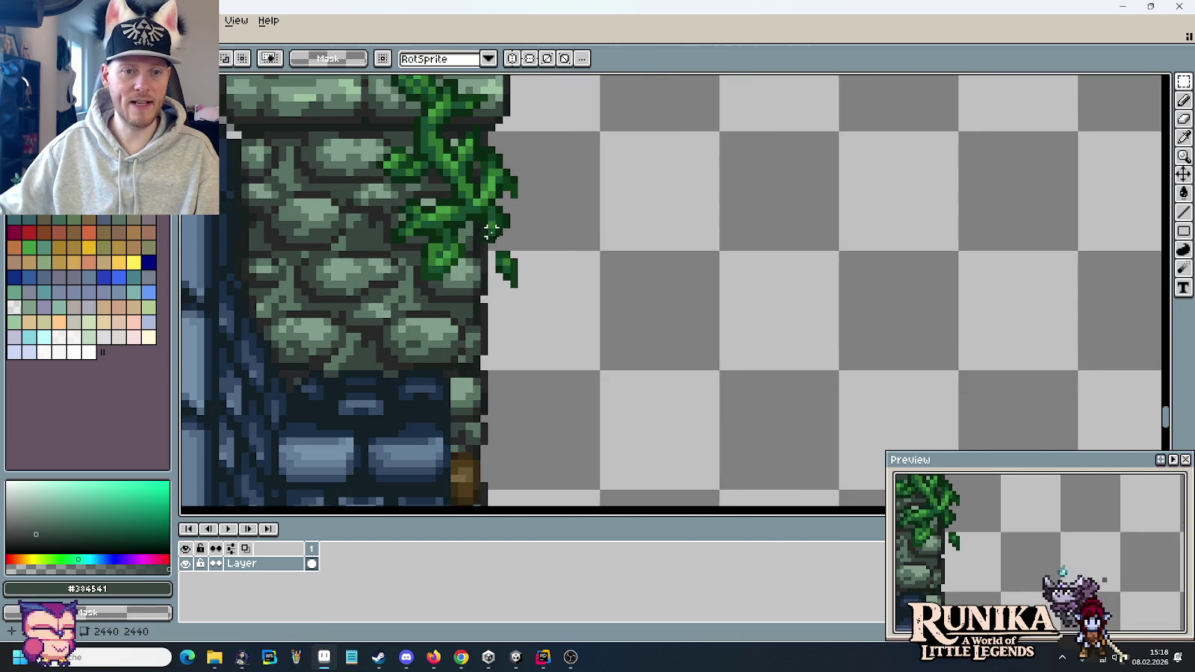
pyautogui.moveTo(490, 246); pyautogui.dragTo(544, 294)
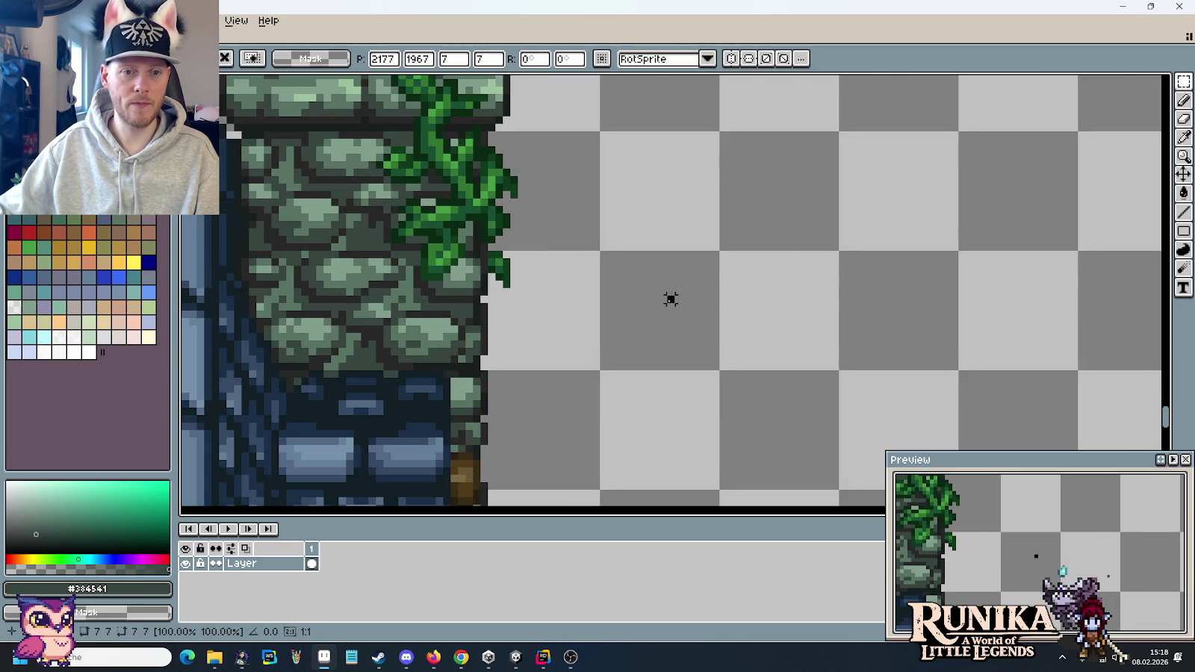
# - Darken the stone pixels immediately beside the tower vine with the pencil
pyautogui.scroll(1, 670, 296)
pyautogui.scroll(1, 481, 288)
pyautogui.press('i')
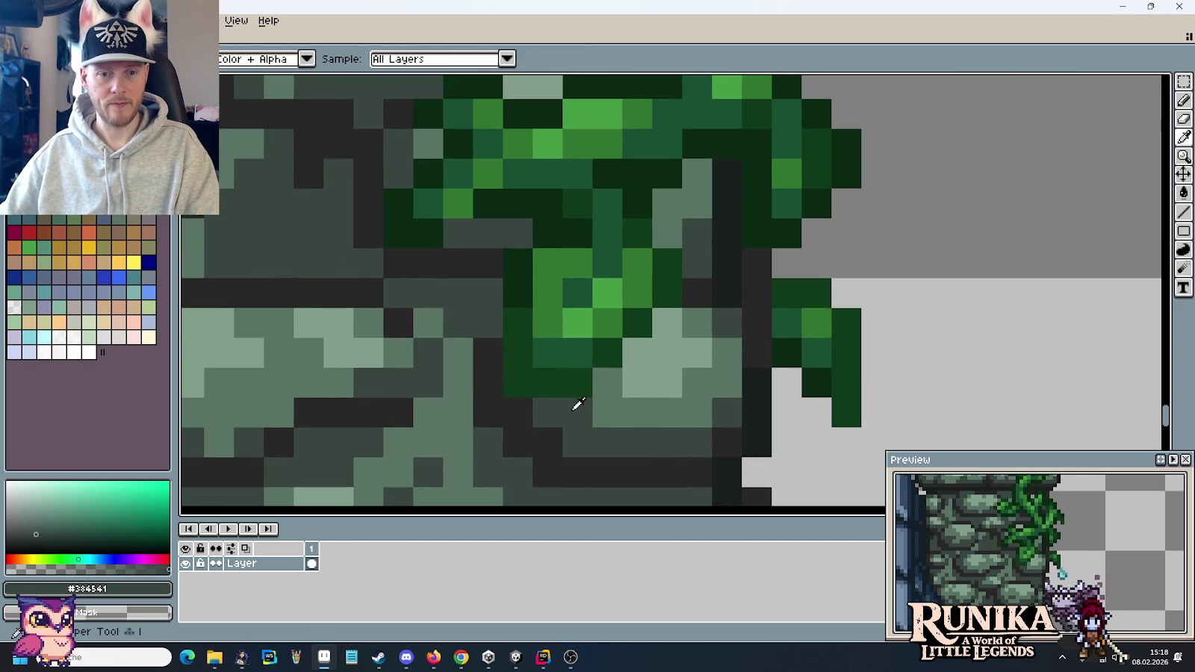
pyautogui.press('b')
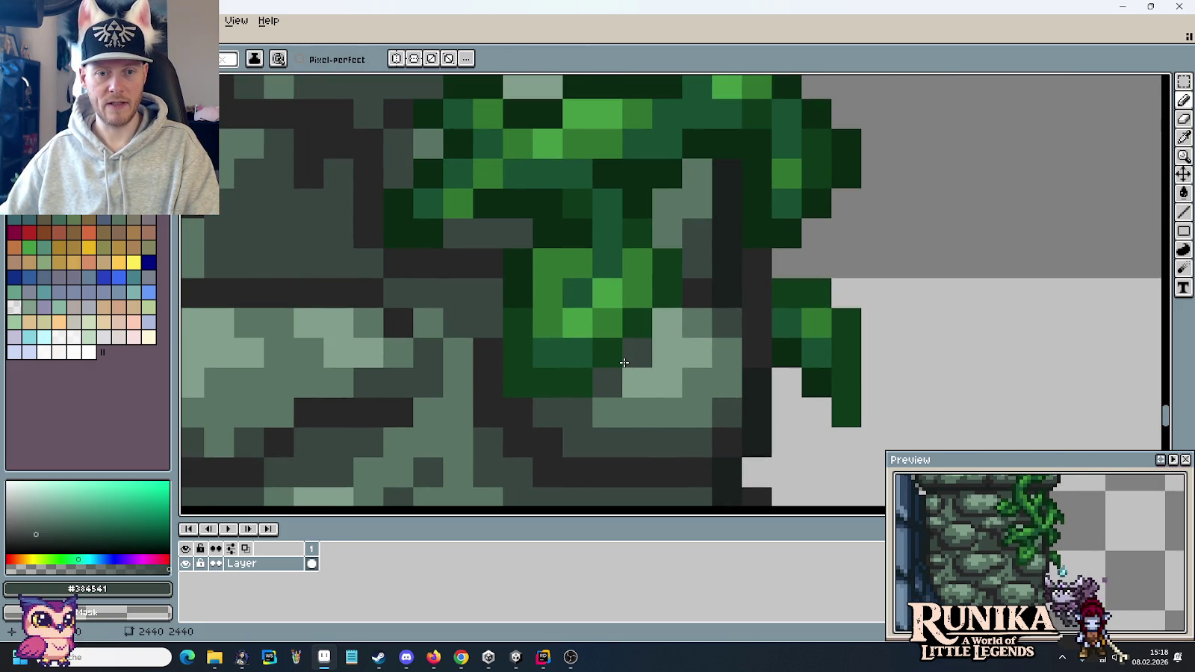
pyautogui.click(653, 327)
pyautogui.click(669, 192)
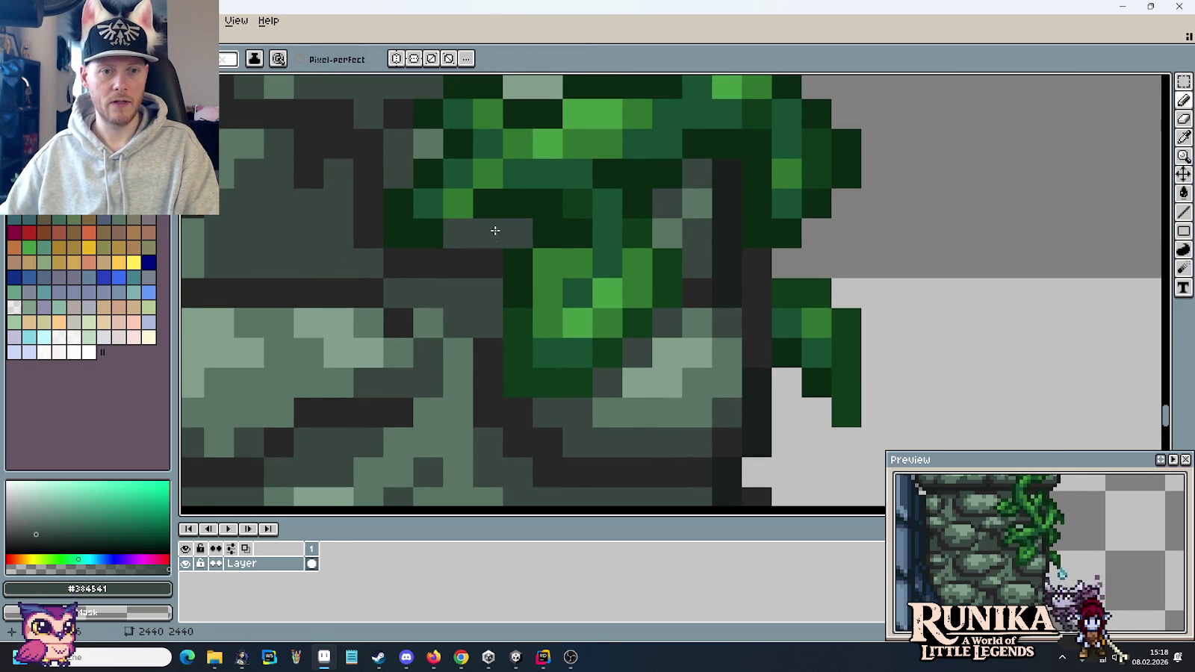
pyautogui.moveTo(496, 230); pyautogui.dragTo(659, 326)
# - Repaint the mortar lines next to the vine in dark grey #282828, undoing one stray pixel
pyautogui.keyDown('alt'); pyautogui.click(669, 355); pyautogui.keyUp('alt')
pyautogui.click(659, 325)
pyautogui.click(635, 329)
pyautogui.click(665, 387)
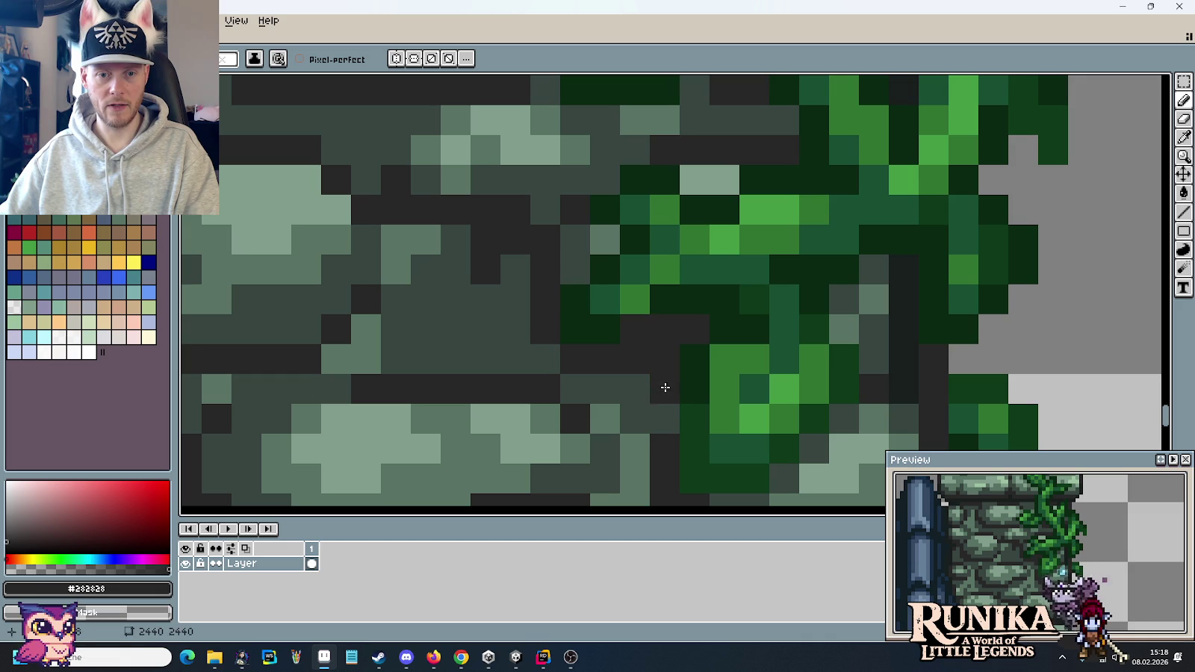
pyautogui.moveTo(664, 387); pyautogui.dragTo(664, 418)
pyautogui.scroll(-2, 623, 338)
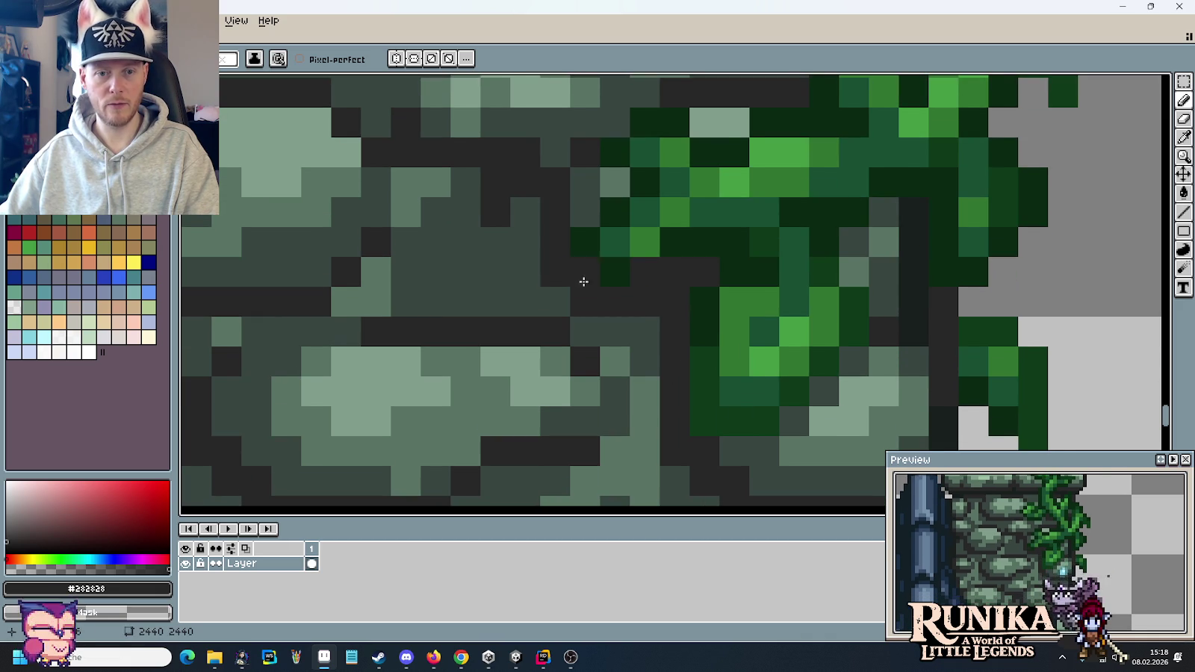
pyautogui.moveTo(583, 282); pyautogui.dragTo(673, 360)
pyautogui.click(643, 380)
pyautogui.click(669, 284)
pyautogui.hotkey('ctrl', 'z')
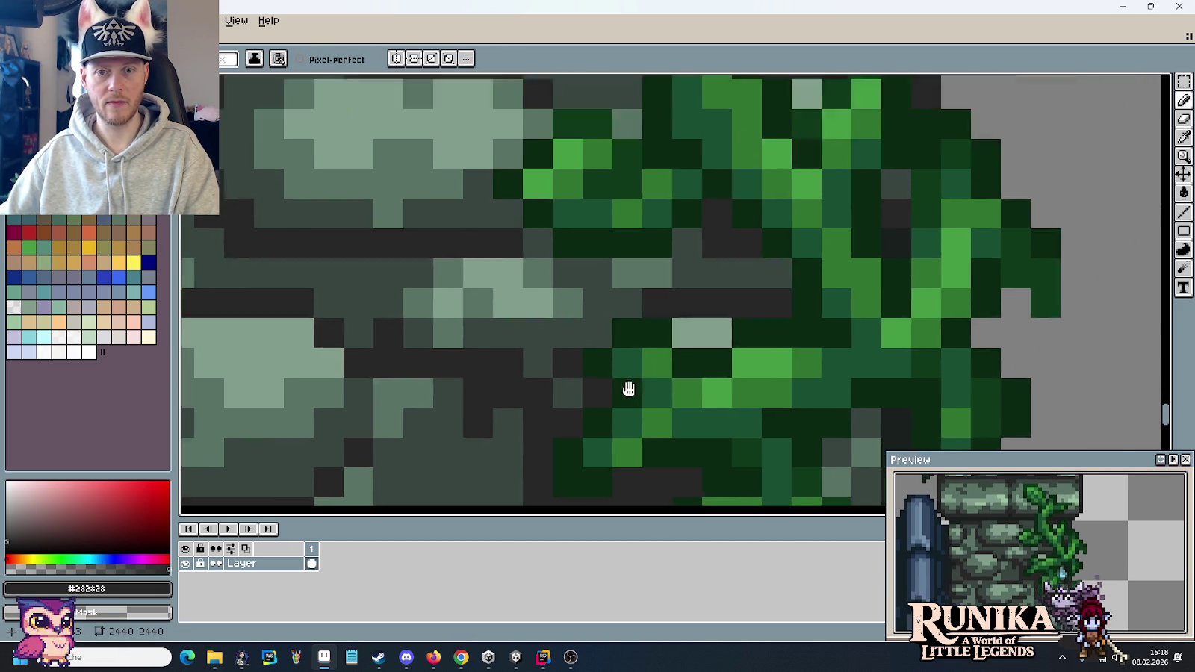
# - Recolour a row and several single stone pixels around the vine to #384541
pyautogui.moveTo(710, 253); pyautogui.dragTo(557, 441)
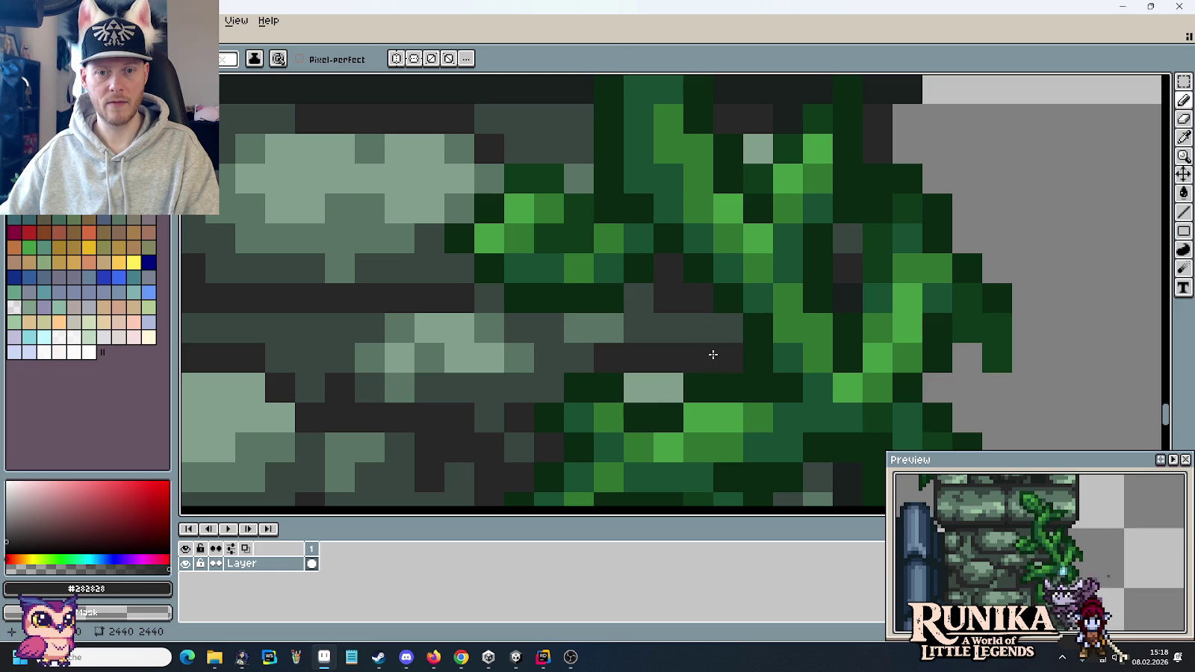
pyautogui.press('i')
pyautogui.click(639, 310)
pyautogui.press('b')
pyautogui.moveTo(609, 327); pyautogui.dragTo(485, 321)
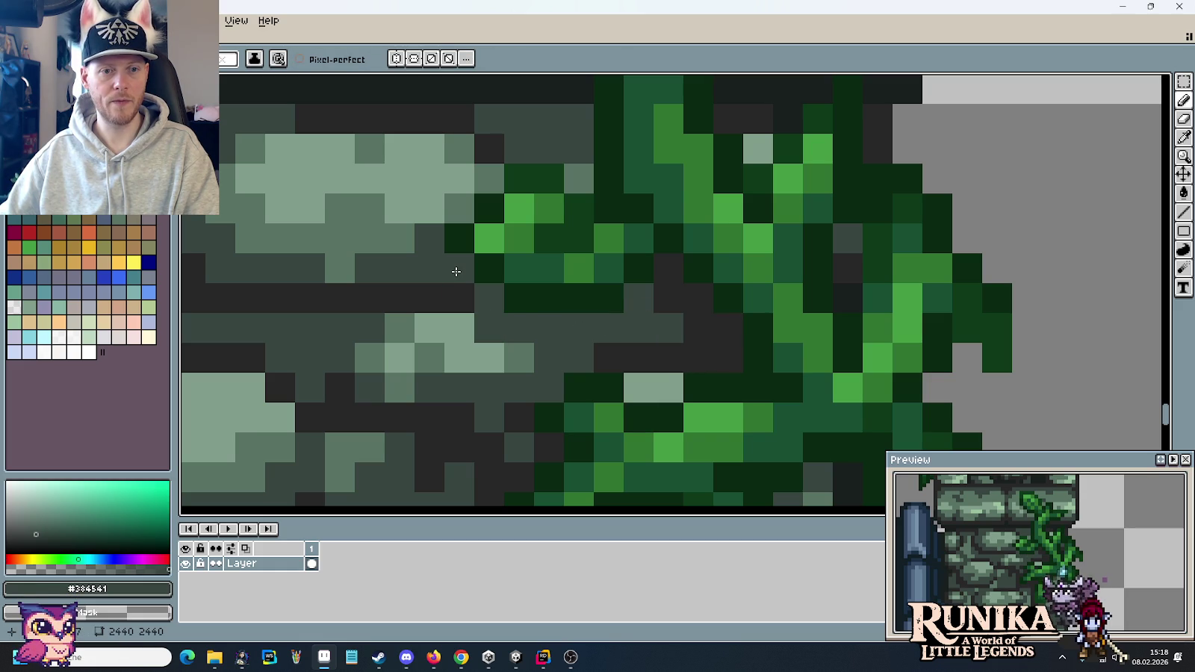
pyautogui.keyDown('alt'); pyautogui.click(466, 298); pyautogui.keyUp('alt')
pyautogui.click(486, 299)
pyautogui.keyDown('alt'); pyautogui.click(507, 315); pyautogui.keyUp('alt')
pyautogui.click(582, 168)
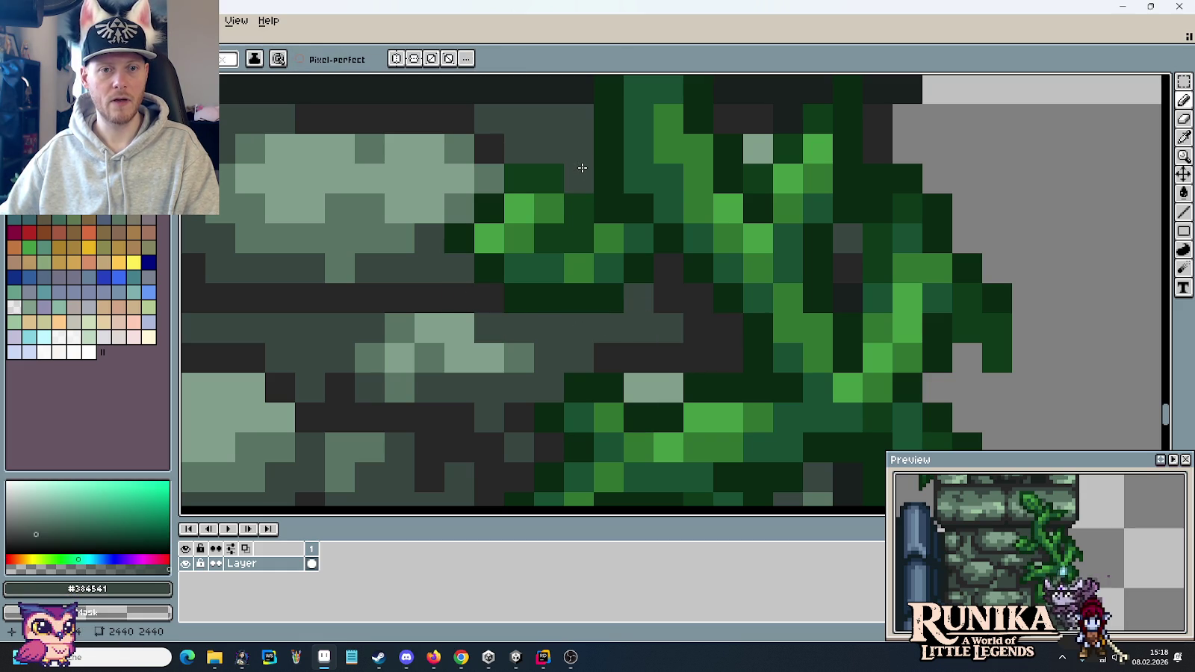
pyautogui.click(744, 150)
# - Darken the remaining mortar pixels beside the vine in #282828
pyautogui.scroll(-4, 744, 150)
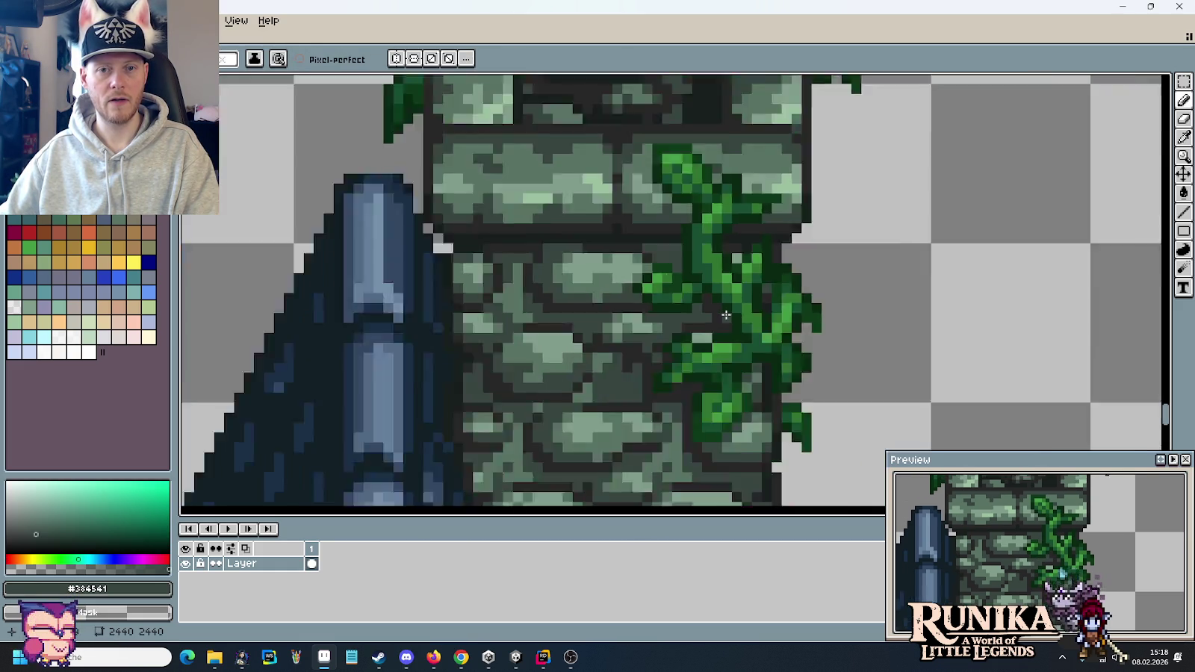
pyautogui.scroll(-2, 725, 319)
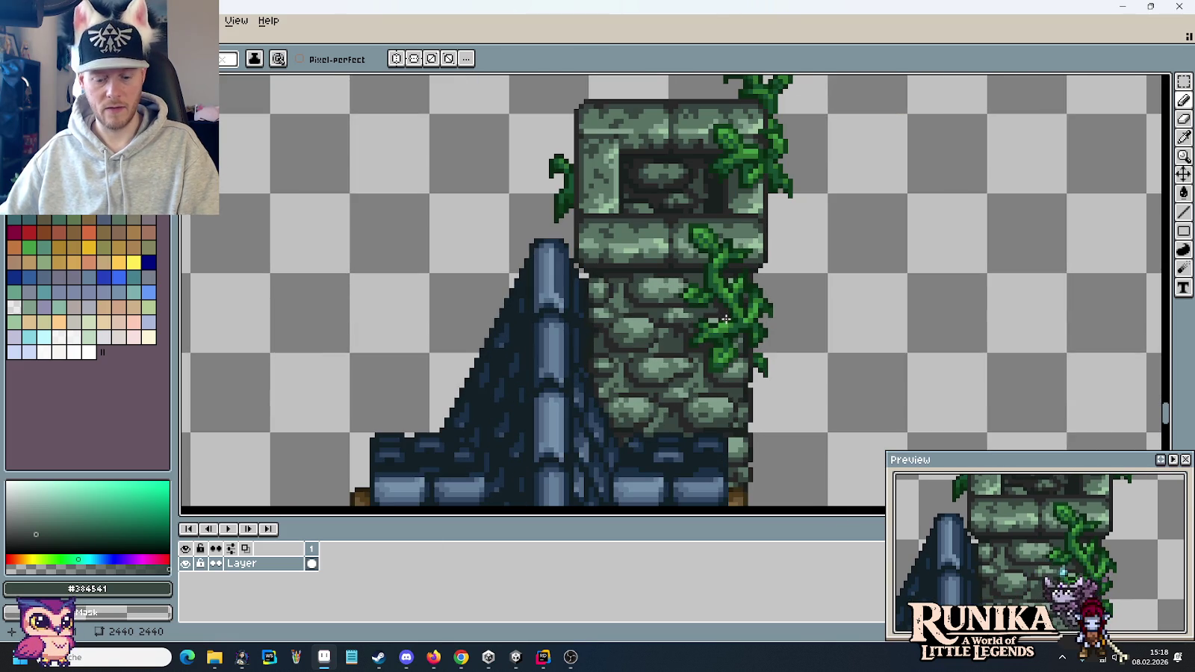
pyautogui.scroll(1, 685, 267)
pyautogui.scroll(1, 684, 267)
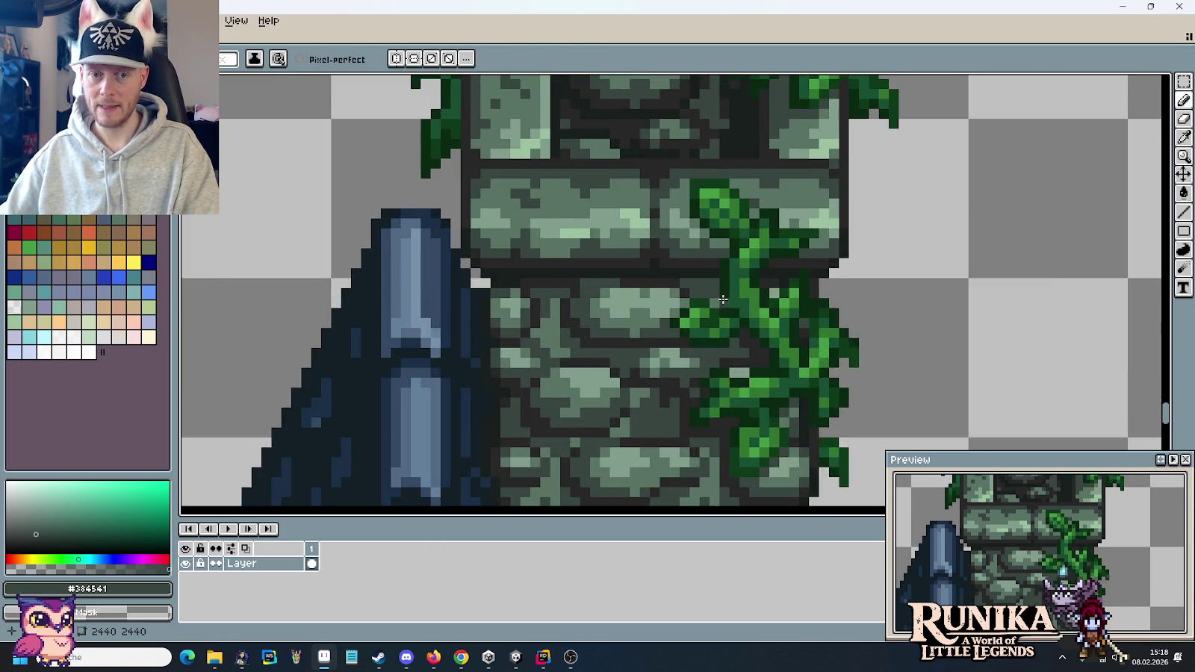
pyautogui.scroll(1, 679, 267)
pyautogui.keyDown('alt'); pyautogui.click(676, 266); pyautogui.keyUp('alt')
pyautogui.click(705, 280)
pyautogui.keyDown('alt'); pyautogui.click(699, 267); pyautogui.keyUp('alt')
pyautogui.click(708, 299)
pyautogui.keyDown('alt'); pyautogui.click(712, 282); pyautogui.keyUp('alt')
pyautogui.click(737, 371)
pyautogui.scroll(-3, 737, 371)
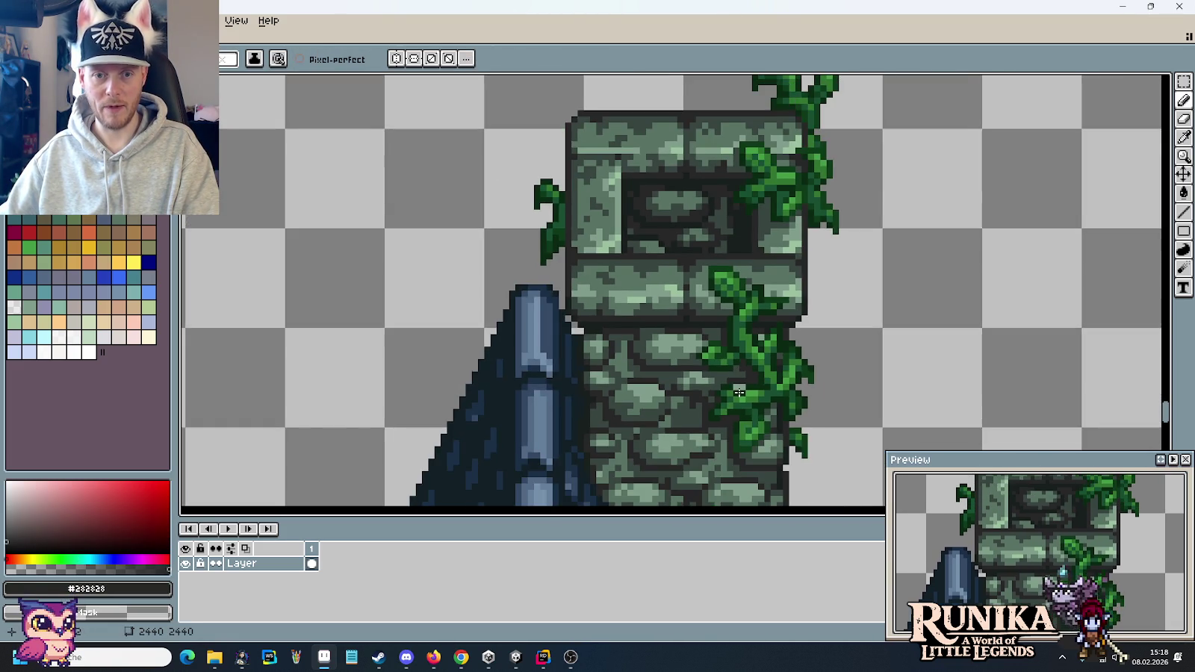
pyautogui.scroll(1, 672, 343)
pyautogui.scroll(-1, 665, 338)
# - Re-centre the tower and sample the #384541 and #282828 stone colours, then show the roof
pyautogui.press('m')
pyautogui.scroll(-1, 665, 339)
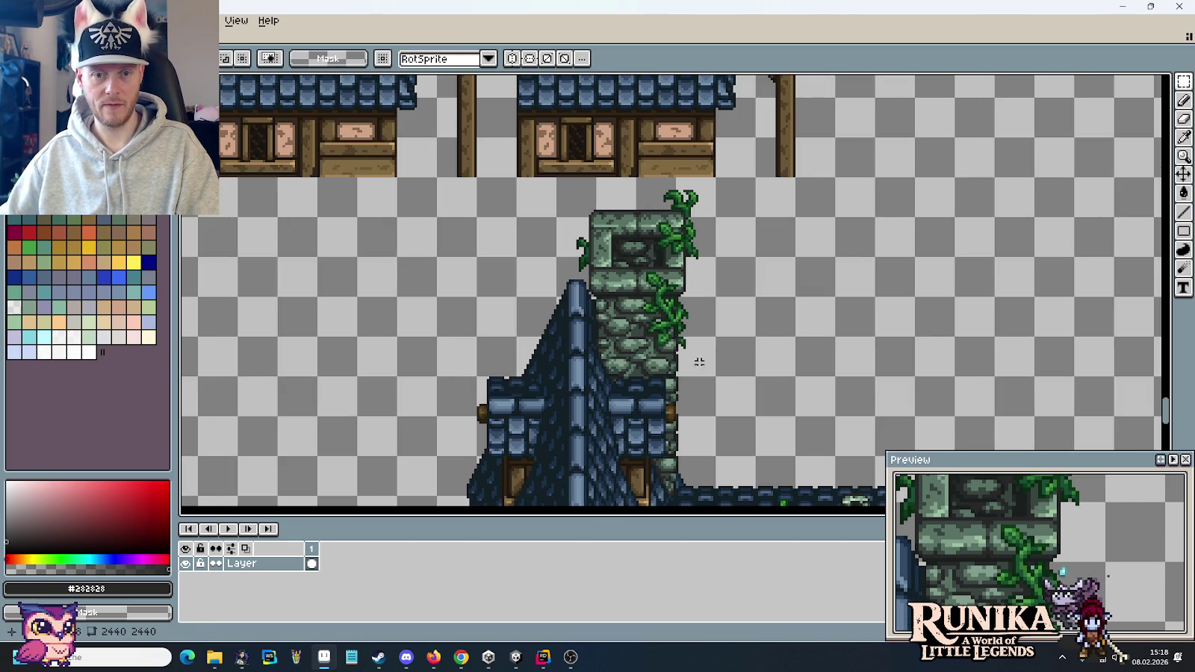
pyautogui.moveTo(708, 366); pyautogui.dragTo(679, 341)
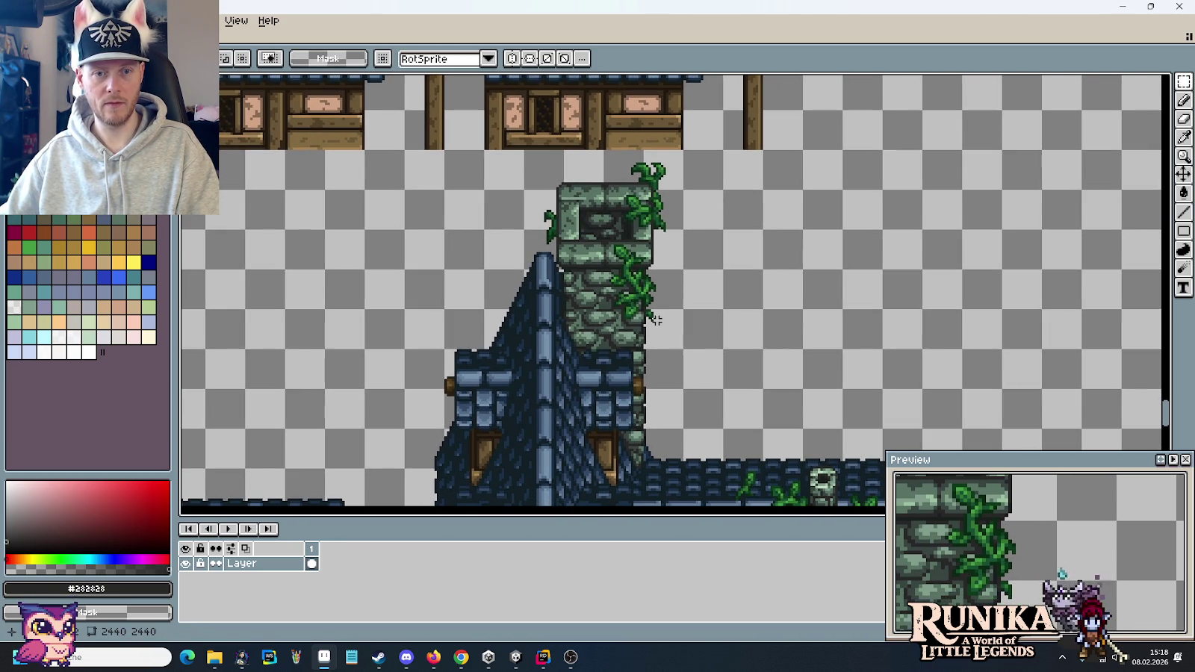
pyautogui.scroll(2, 655, 320)
pyautogui.scroll(2, 610, 309)
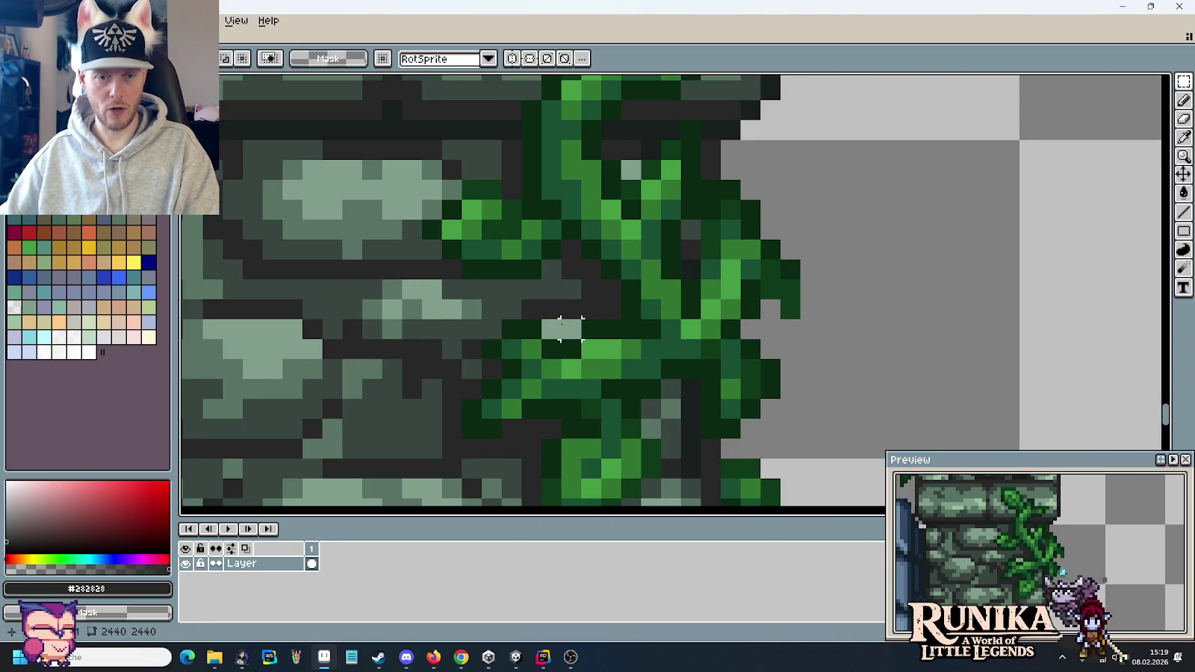
pyautogui.press('i')
pyautogui.click(557, 287)
pyautogui.press('b')
pyautogui.scroll(-2, 555, 337)
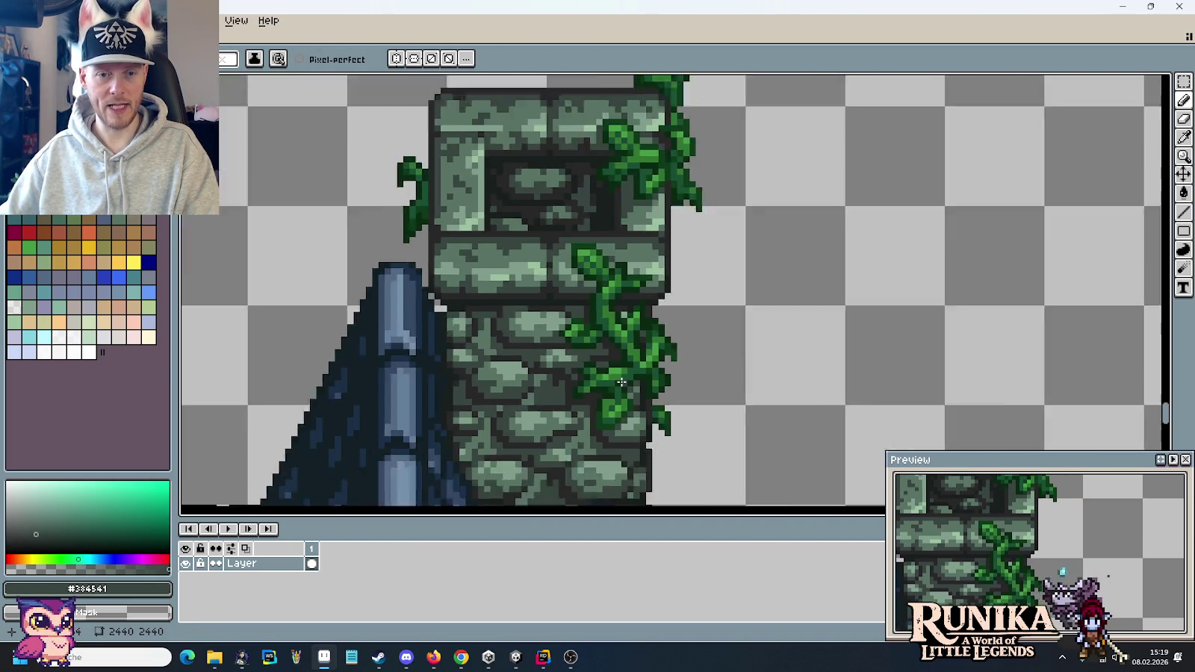
pyautogui.scroll(-1, 568, 340)
pyautogui.scroll(1, 590, 343)
pyautogui.scroll(2, 608, 345)
pyautogui.keyDown('alt'); pyautogui.click(608, 346); pyautogui.keyUp('alt')
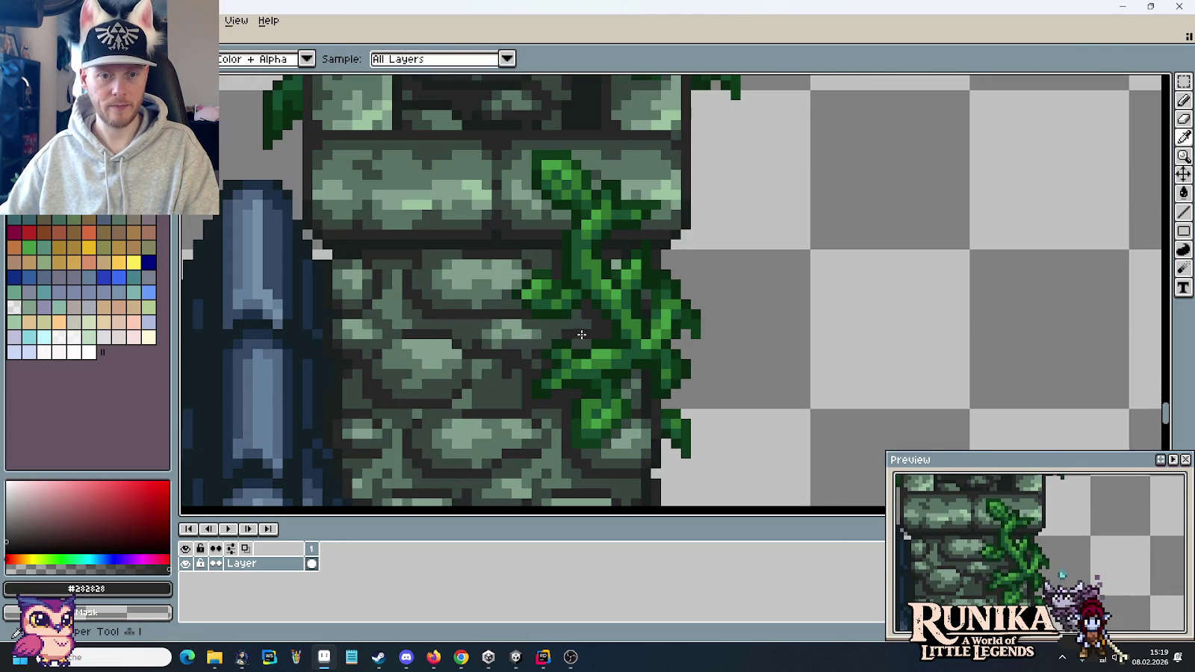
pyautogui.scroll(-3, 635, 393)
pyautogui.moveTo(635, 393)
pyautogui.mouseDown()
pyautogui.moveTo(635, 339)
pyautogui.moveTo(603, 259)
pyautogui.mouseUp()
# - Select a spare upright vine beside the houses and rotate it 90°
pyautogui.press('m')
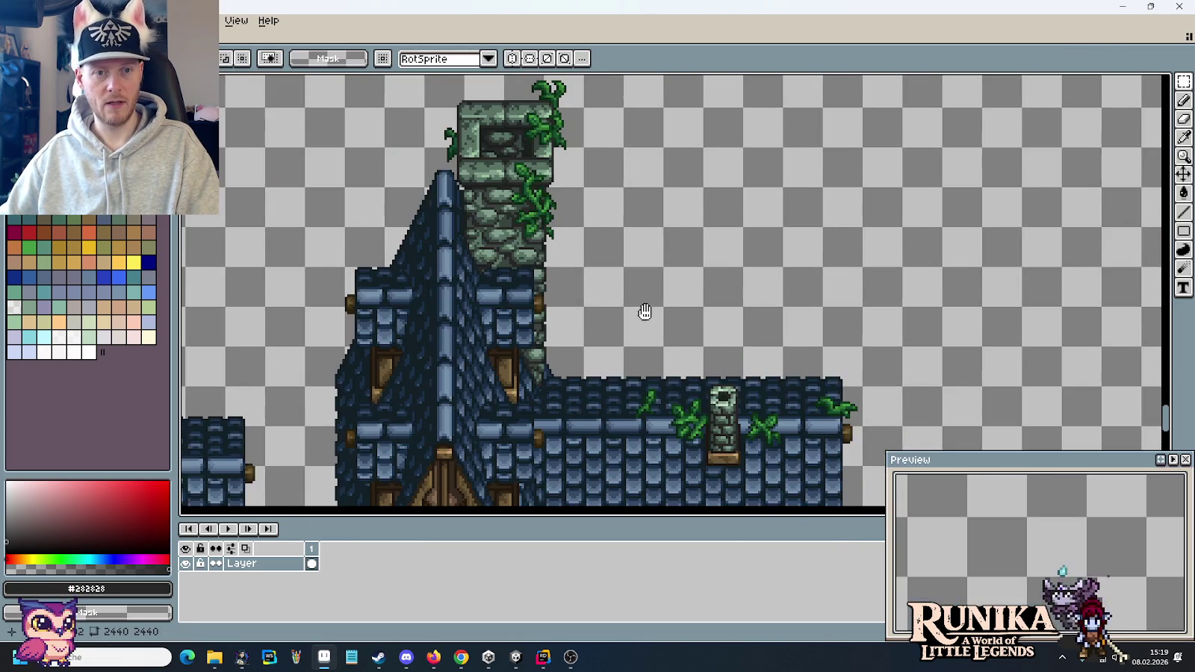
pyautogui.moveTo(644, 312); pyautogui.dragTo(568, 168)
pyautogui.scroll(-2, 575, 179)
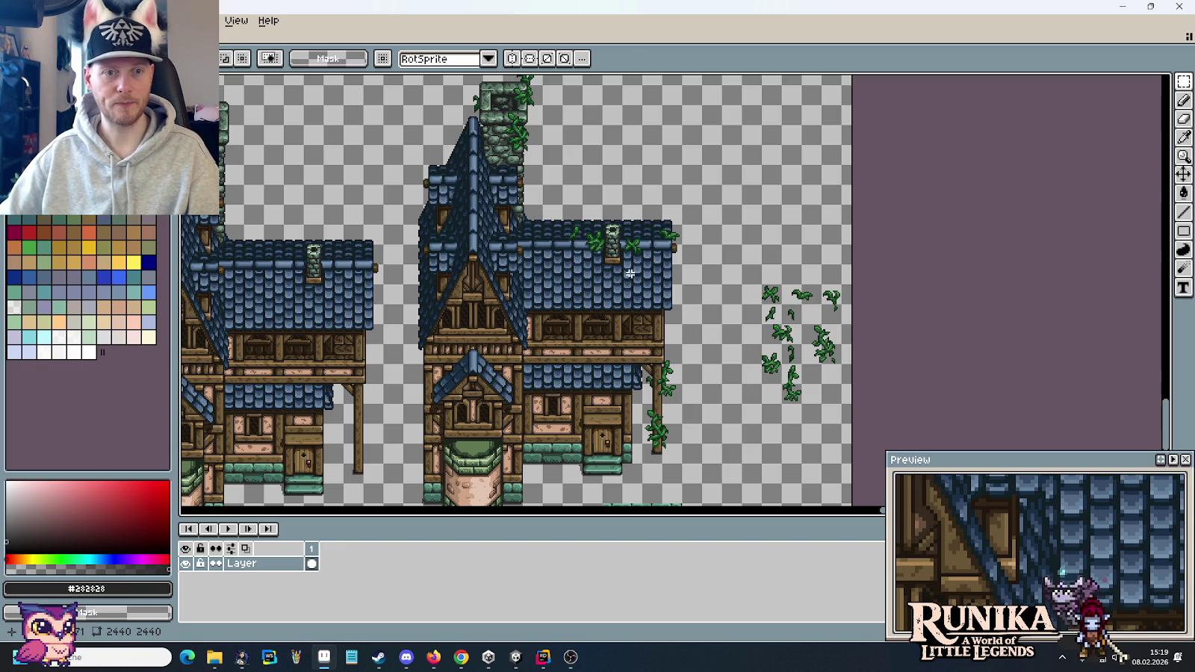
pyautogui.scroll(2, 704, 322)
pyautogui.moveTo(728, 323); pyautogui.dragTo(730, 291)
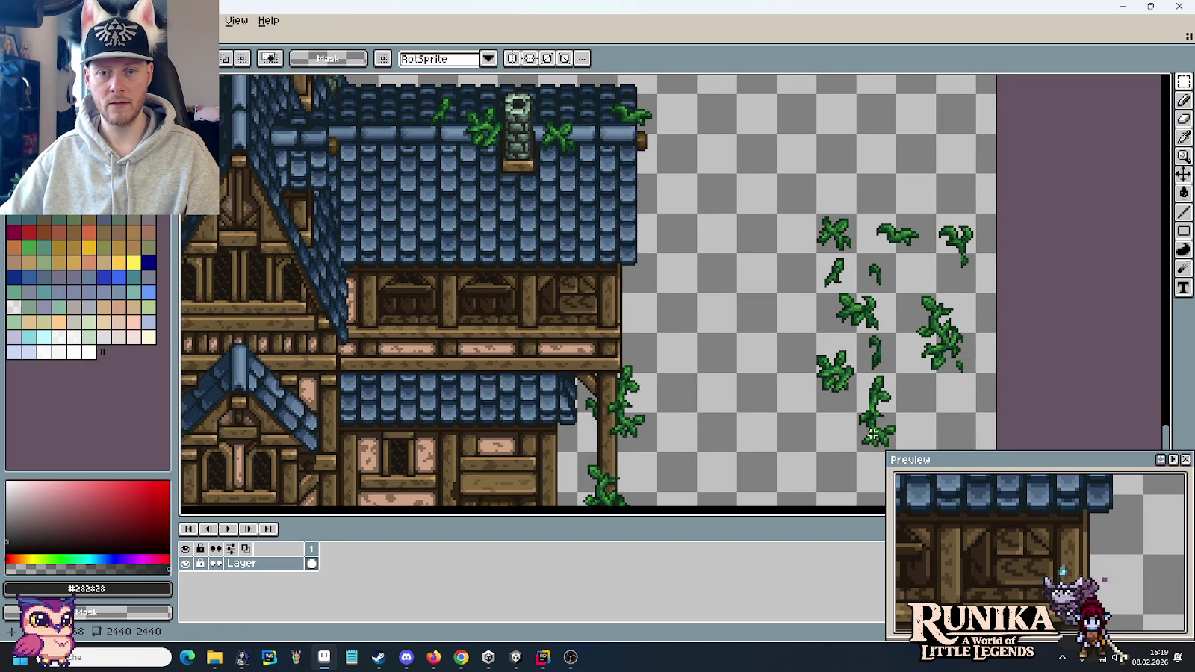
pyautogui.moveTo(896, 452); pyautogui.dragTo(852, 366)
pyautogui.moveTo(889, 429)
pyautogui.mouseDown()
pyautogui.moveTo(813, 159)
pyautogui.moveTo(823, 237)
pyautogui.mouseUp()
pyautogui.click(41, 21)
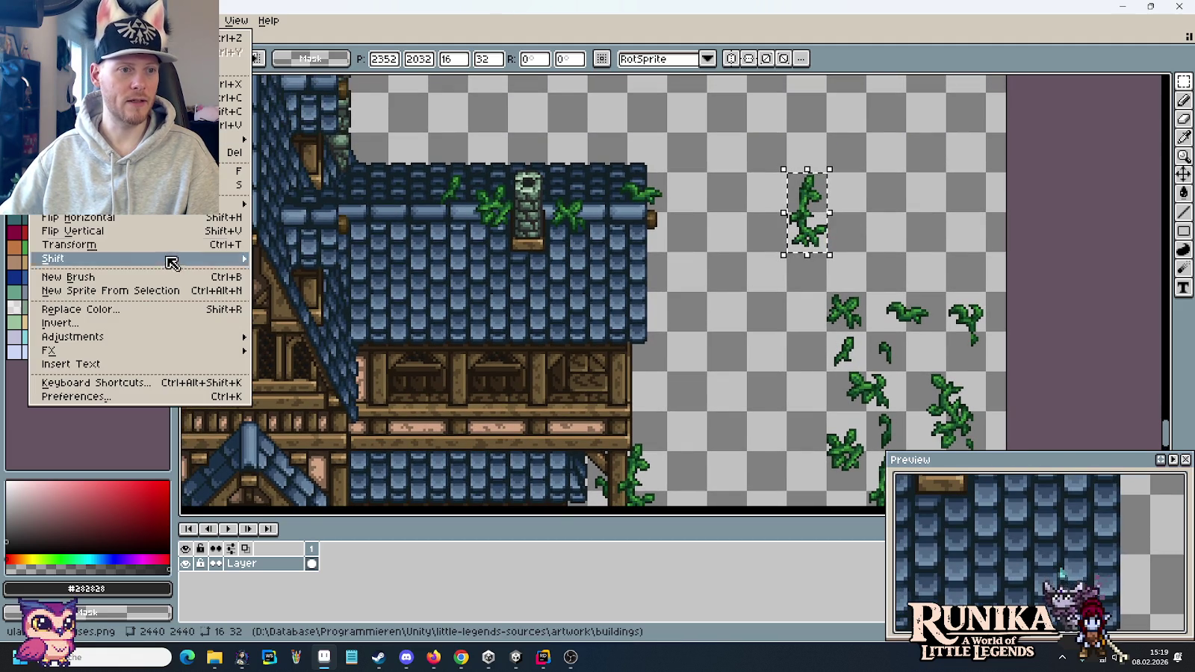
pyautogui.click(284, 230)
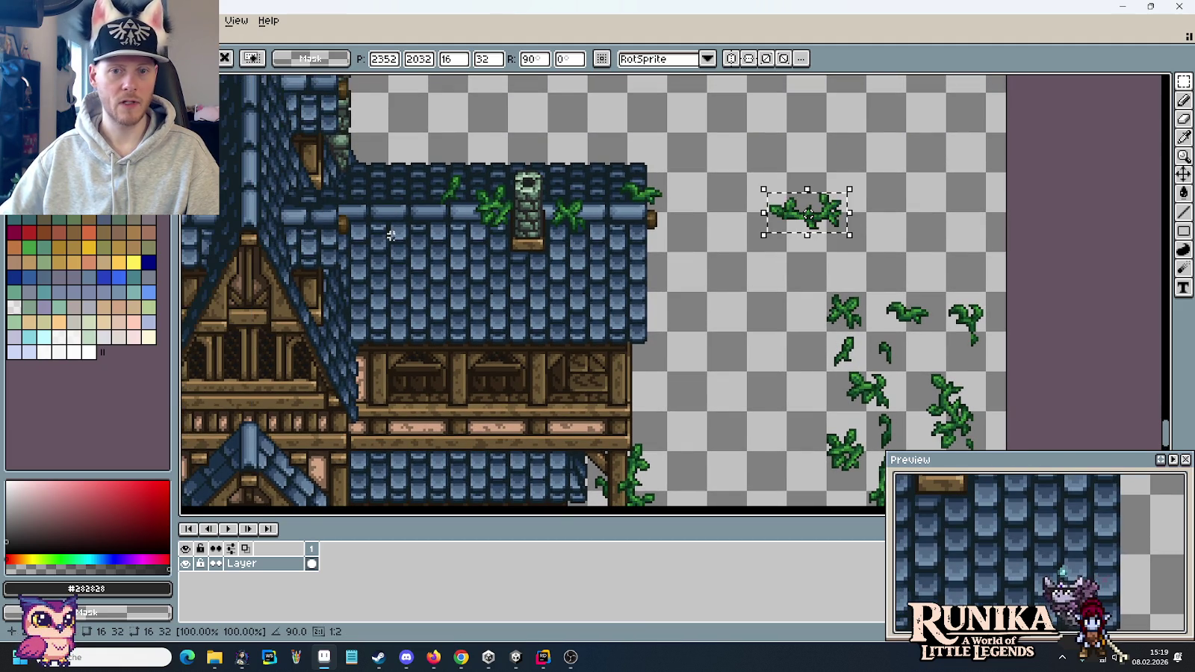
pyautogui.click(805, 277)
# - Flip the rotated vine horizontally and select it along the roof
pyautogui.moveTo(742, 163); pyautogui.dragTo(889, 253)
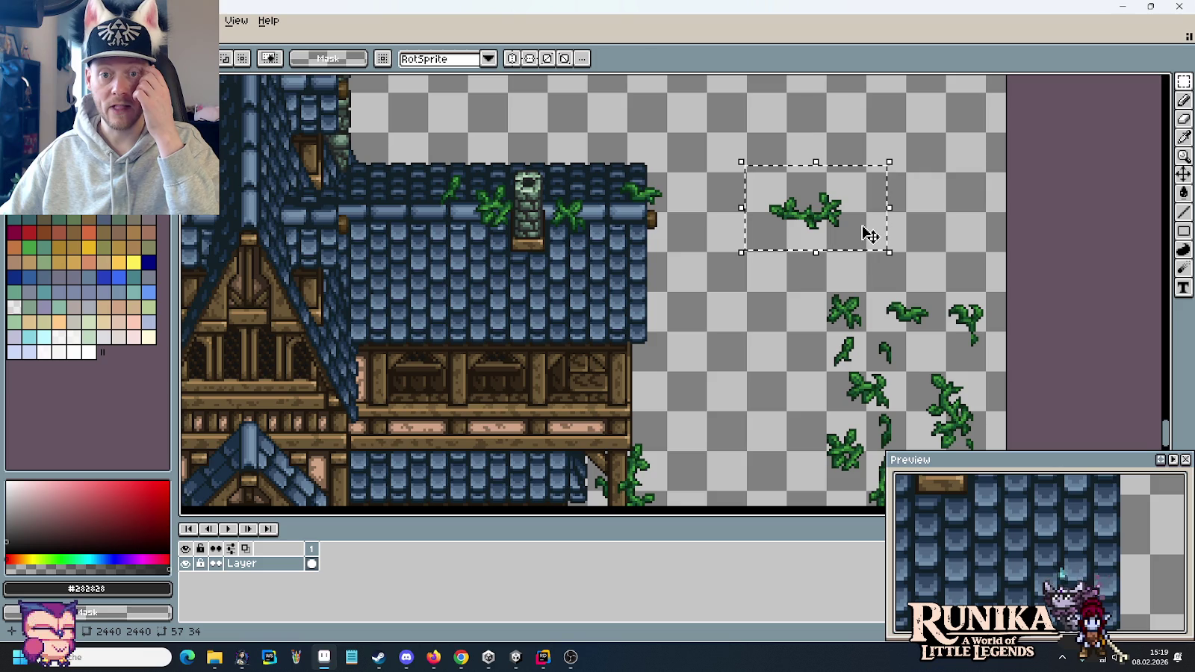
pyautogui.click(45, 21)
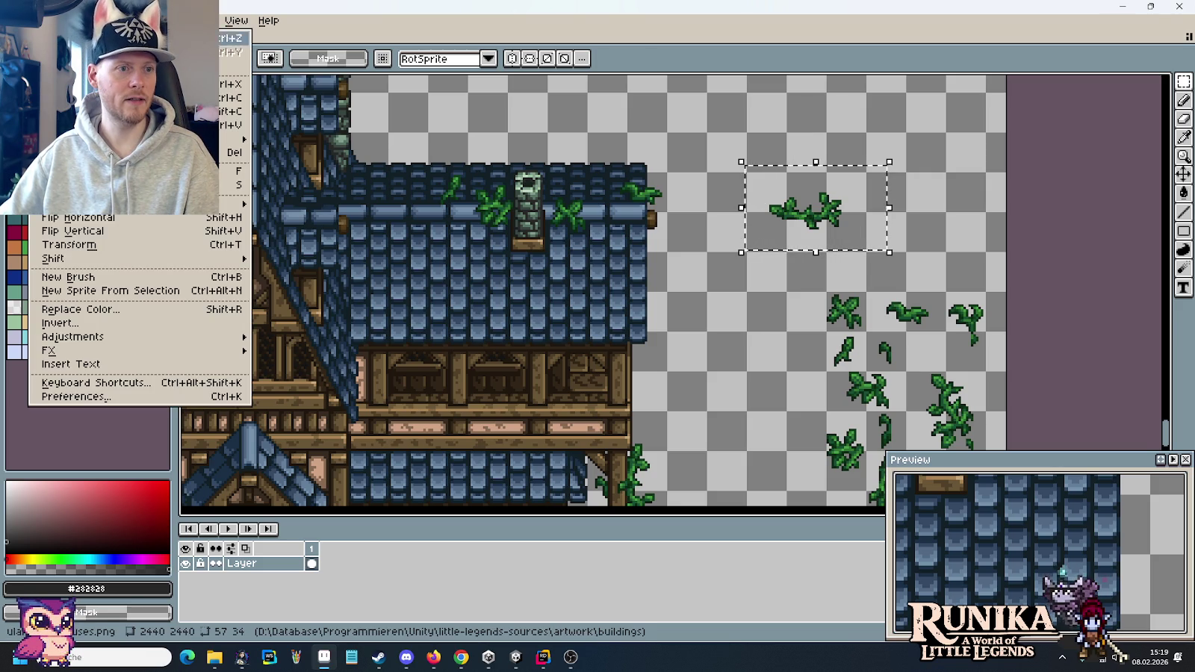
pyautogui.click(112, 217)
pyautogui.click(826, 258)
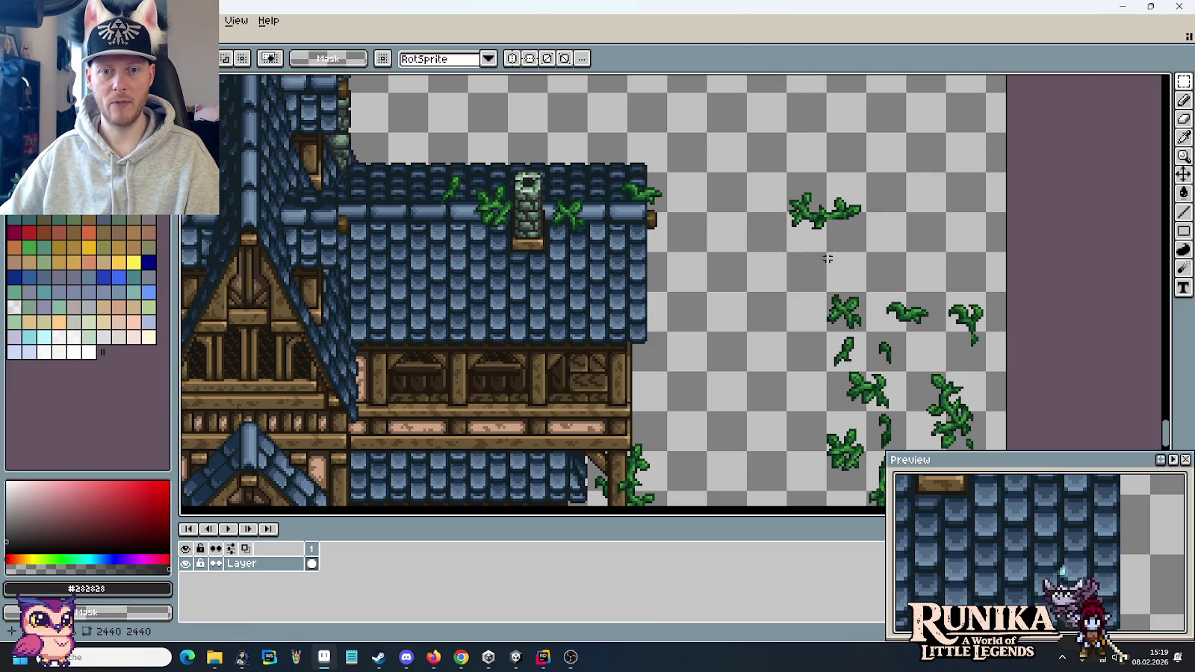
pyautogui.scroll(2, 826, 258)
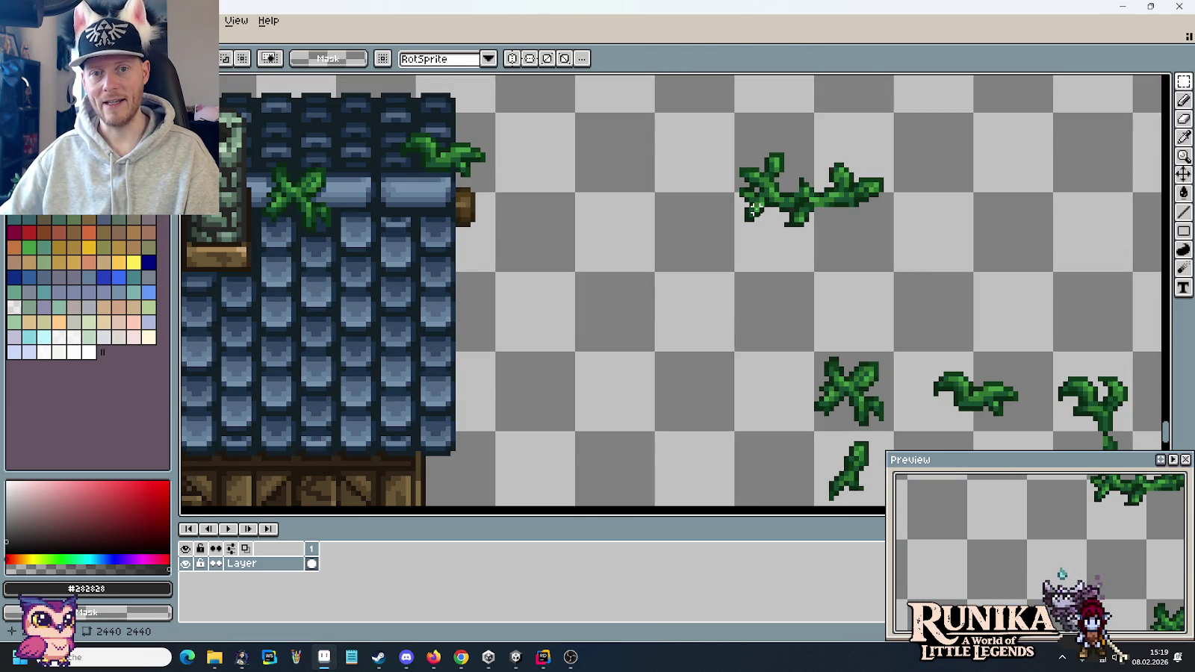
pyautogui.moveTo(732, 134)
pyautogui.mouseDown()
pyautogui.moveTo(901, 254)
pyautogui.moveTo(763, 263)
pyautogui.mouseUp()
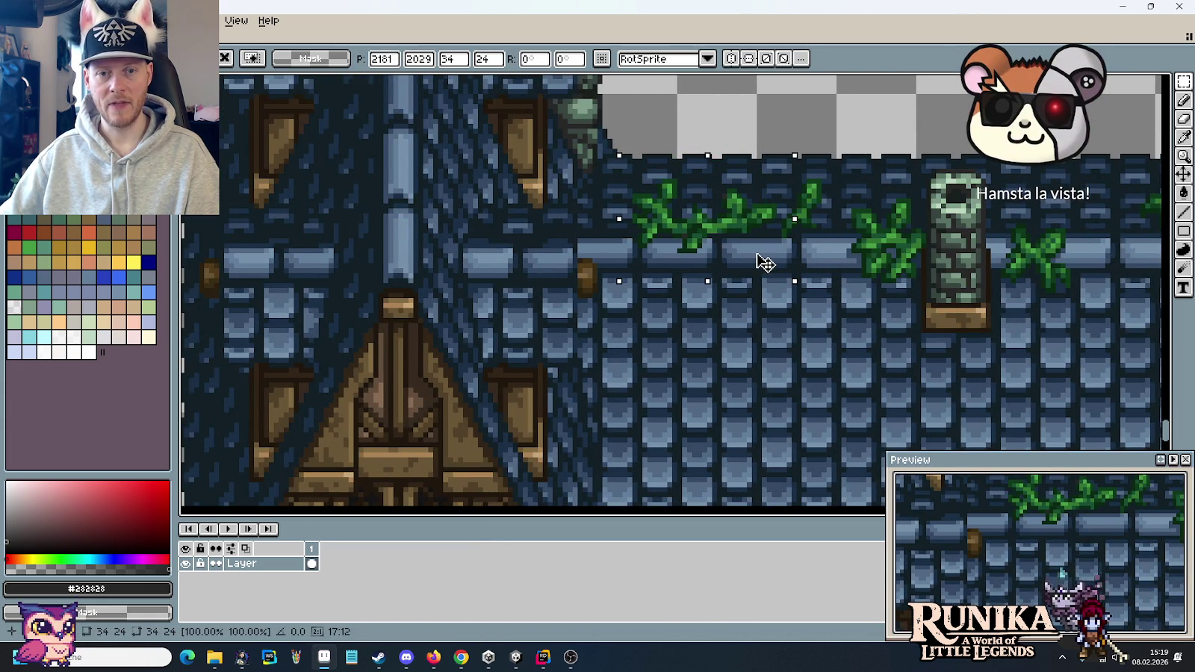
# - Delete the vine from the roof and bring the spare vines into view
pyautogui.press('Delete')
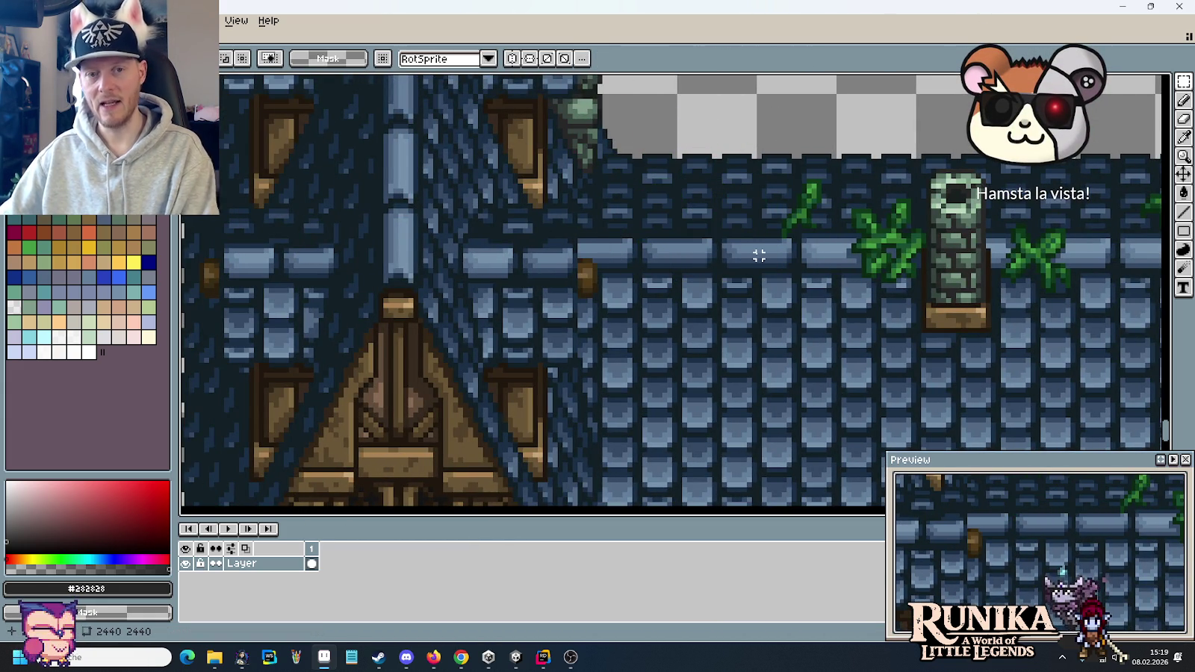
pyautogui.scroll(-1, 759, 255)
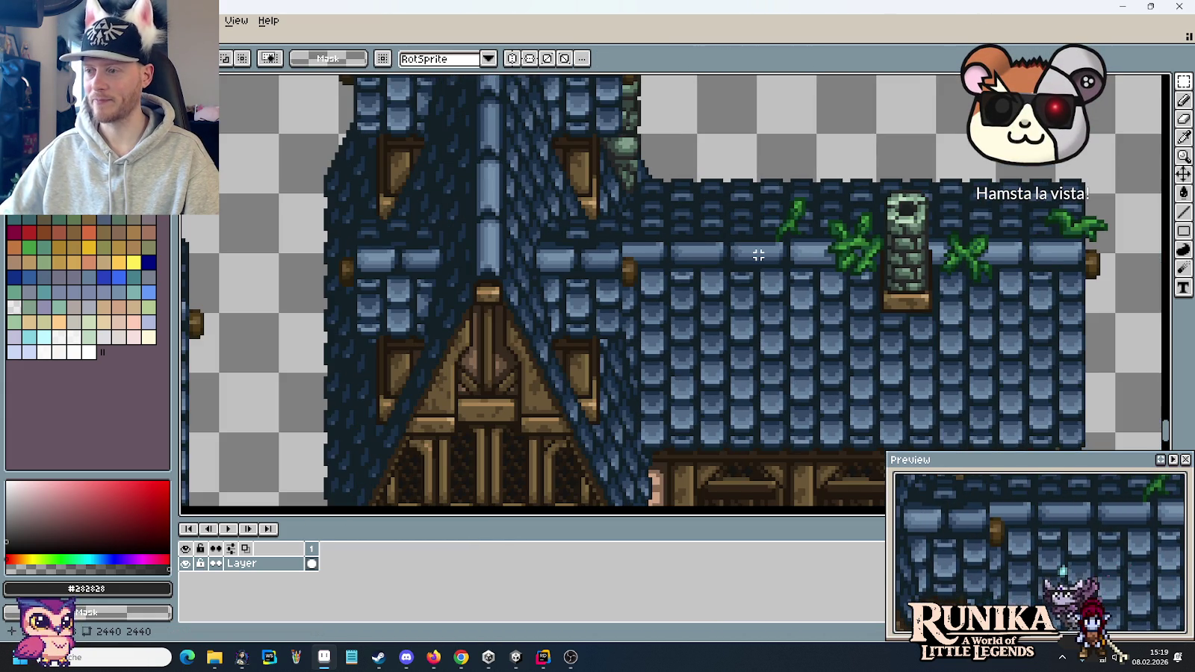
pyautogui.moveTo(967, 351)
pyautogui.mouseDown()
pyautogui.moveTo(840, 269)
pyautogui.moveTo(728, 336)
pyautogui.mouseUp()
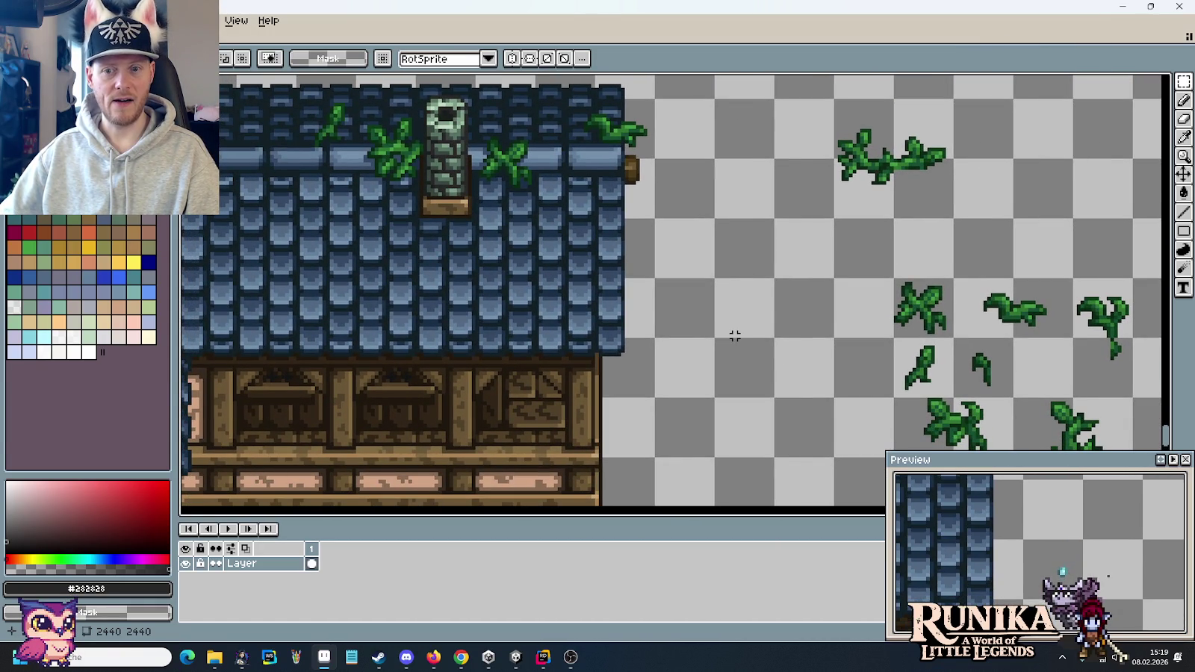
pyautogui.hscroll(4, 749, 340)
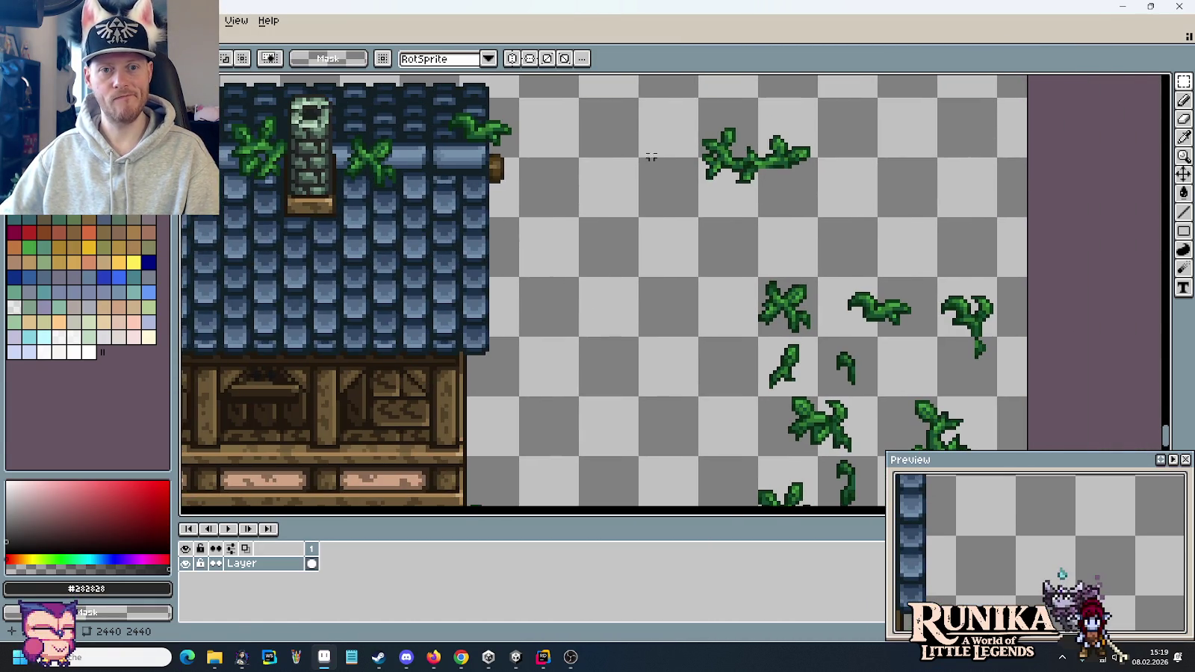
# - Clear a selected spare vine and pan back to the stone tower, roof and loose sprites
pyautogui.moveTo(657, 114); pyautogui.dragTo(807, 198)
pyautogui.press('Delete')
pyautogui.scroll(-3, 685, 208)
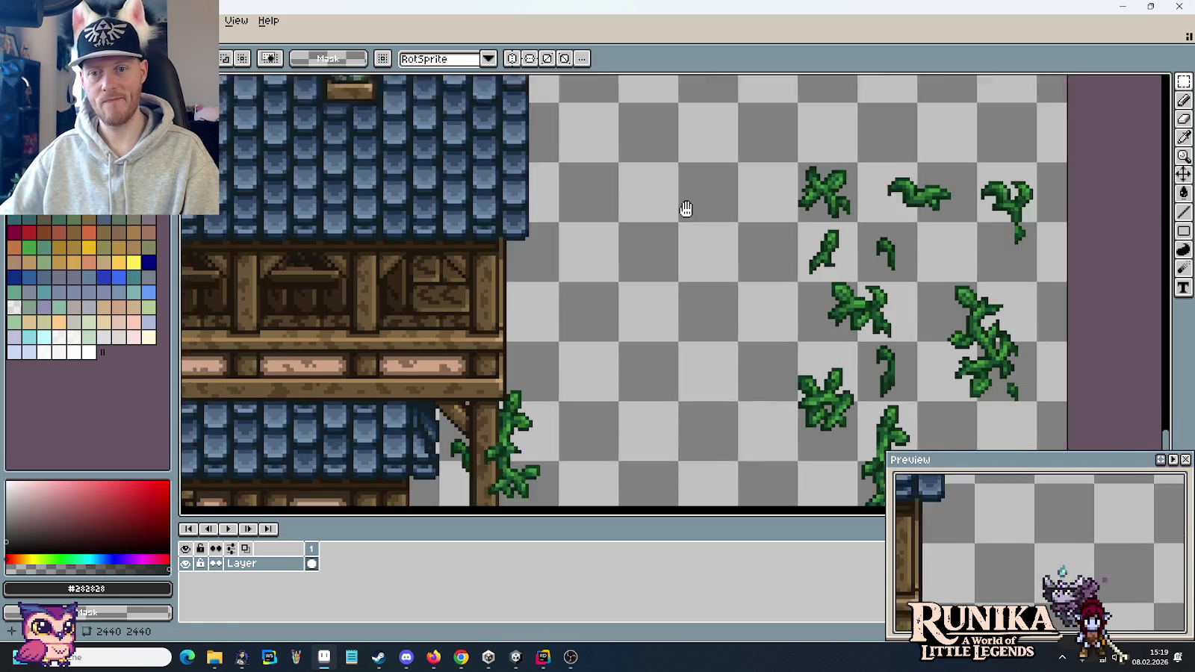
pyautogui.scroll(-2, 790, 243)
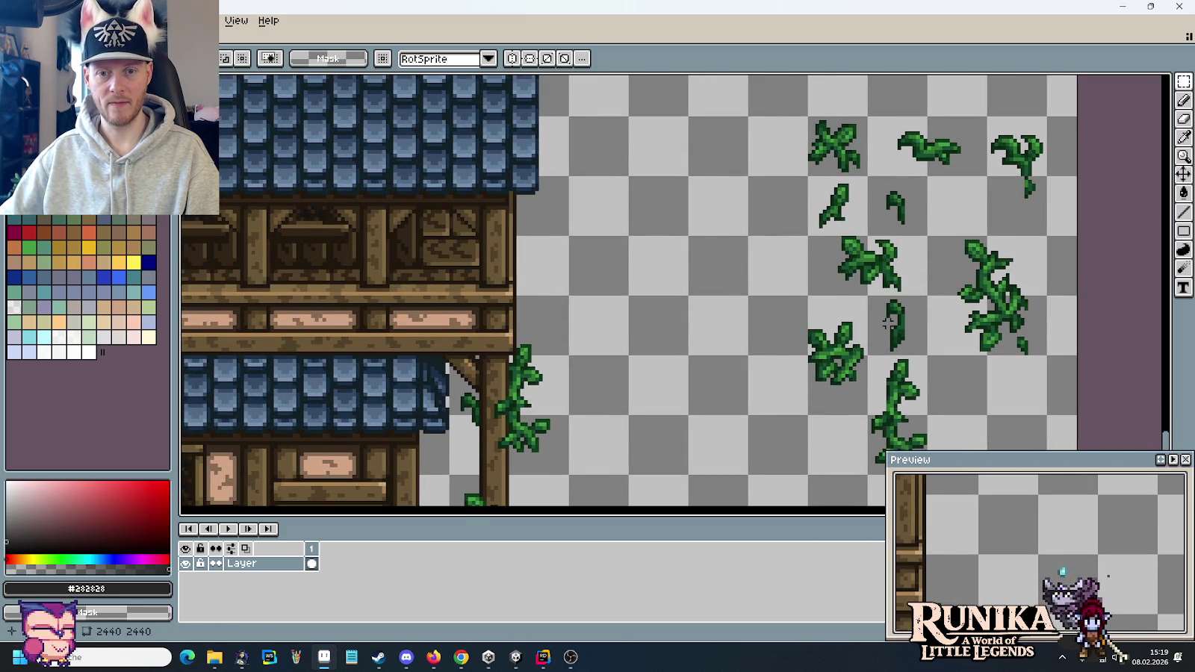
pyautogui.moveTo(843, 286); pyautogui.dragTo(847, 338)
pyautogui.moveTo(747, 224); pyautogui.dragTo(830, 351)
pyautogui.moveTo(605, 165)
pyautogui.mouseDown()
pyautogui.moveTo(704, 248)
pyautogui.moveTo(810, 397)
pyautogui.mouseUp()
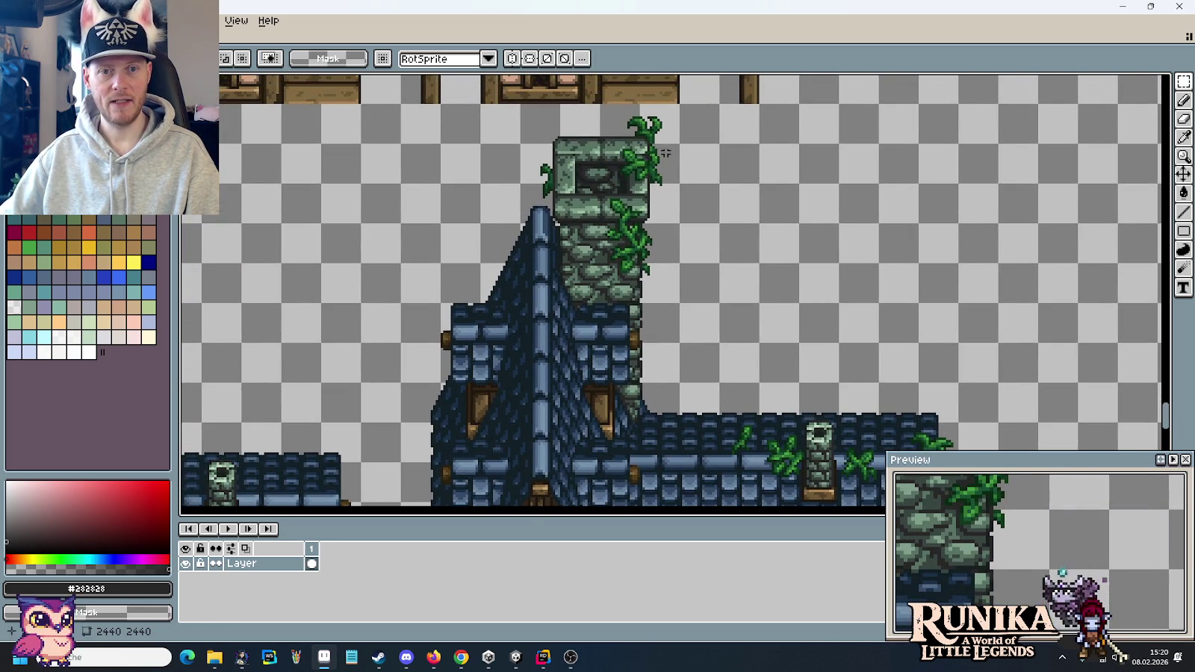
pyautogui.moveTo(802, 329); pyautogui.dragTo(545, 56)
# - Place a vine sprite on the right end of the lower blue roof ridge and commit it
pyautogui.moveTo(860, 347)
pyautogui.mouseDown()
pyautogui.moveTo(939, 389)
pyautogui.moveTo(725, 275)
pyautogui.moveTo(457, 196)
pyautogui.moveTo(467, 202)
pyautogui.moveTo(482, 186)
pyautogui.moveTo(459, 189)
pyautogui.moveTo(1161, 257)
pyautogui.moveTo(945, 273)
pyautogui.mouseUp()
pyautogui.scroll(2, 467, 202)
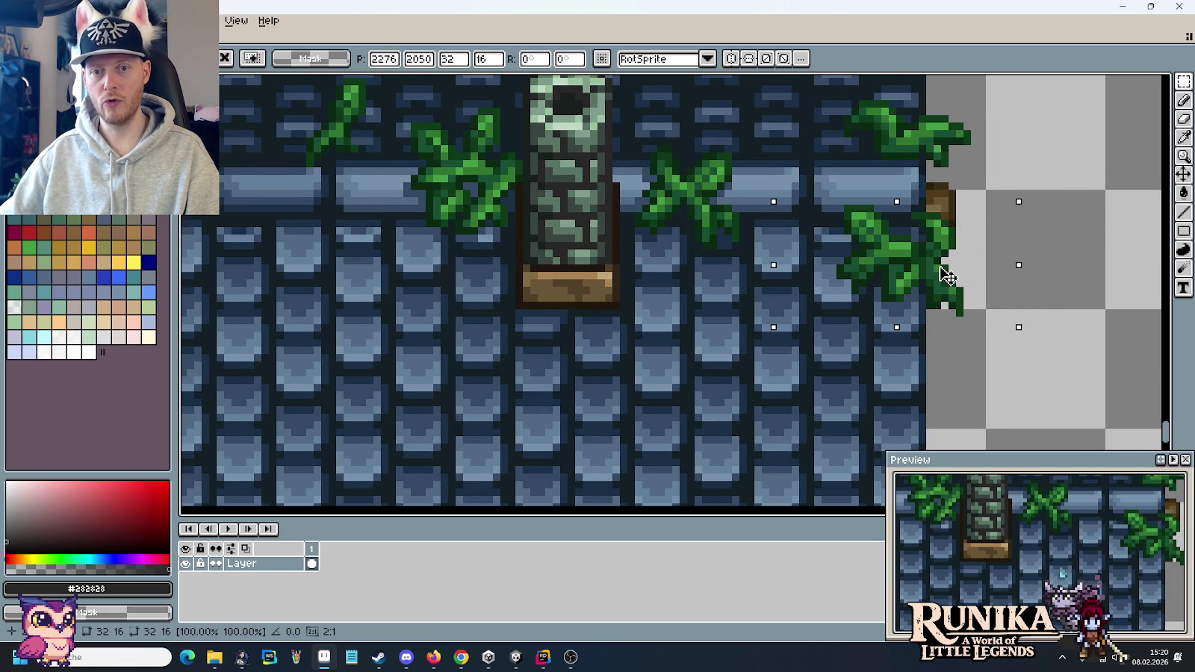
pyautogui.moveTo(945, 275)
pyautogui.mouseDown()
pyautogui.moveTo(952, 297)
pyautogui.moveTo(945, 261)
pyautogui.moveTo(960, 277)
pyautogui.moveTo(950, 290)
pyautogui.mouseUp()
pyautogui.scroll(-1, 945, 263)
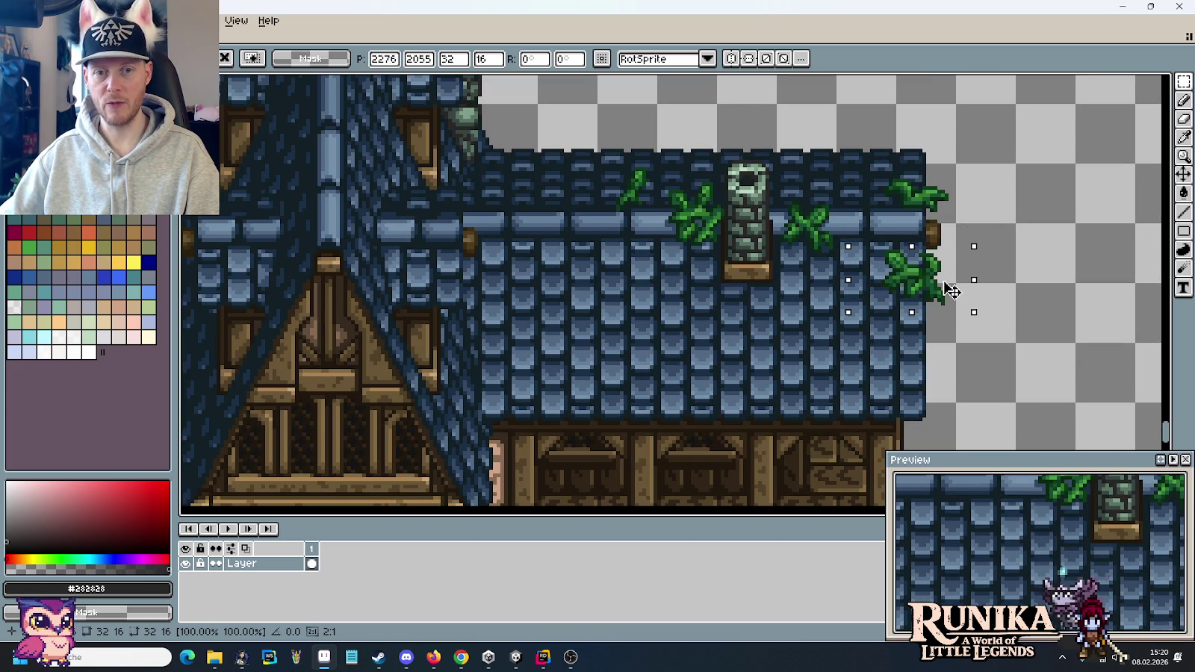
pyautogui.moveTo(953, 286)
pyautogui.mouseDown()
pyautogui.moveTo(953, 170)
pyautogui.moveTo(870, 328)
pyautogui.moveTo(971, 351)
pyautogui.moveTo(910, 235)
pyautogui.moveTo(854, 420)
pyautogui.moveTo(773, 128)
pyautogui.moveTo(806, 312)
pyautogui.moveTo(947, 256)
pyautogui.moveTo(786, 320)
pyautogui.moveTo(798, 326)
pyautogui.moveTo(818, 267)
pyautogui.moveTo(797, 269)
pyautogui.moveTo(799, 341)
pyautogui.moveTo(605, 312)
pyautogui.moveTo(562, 280)
pyautogui.moveTo(552, 313)
pyautogui.moveTo(555, 280)
pyautogui.moveTo(419, 275)
pyautogui.moveTo(675, 285)
pyautogui.moveTo(790, 333)
pyautogui.moveTo(892, 295)
pyautogui.mouseUp()
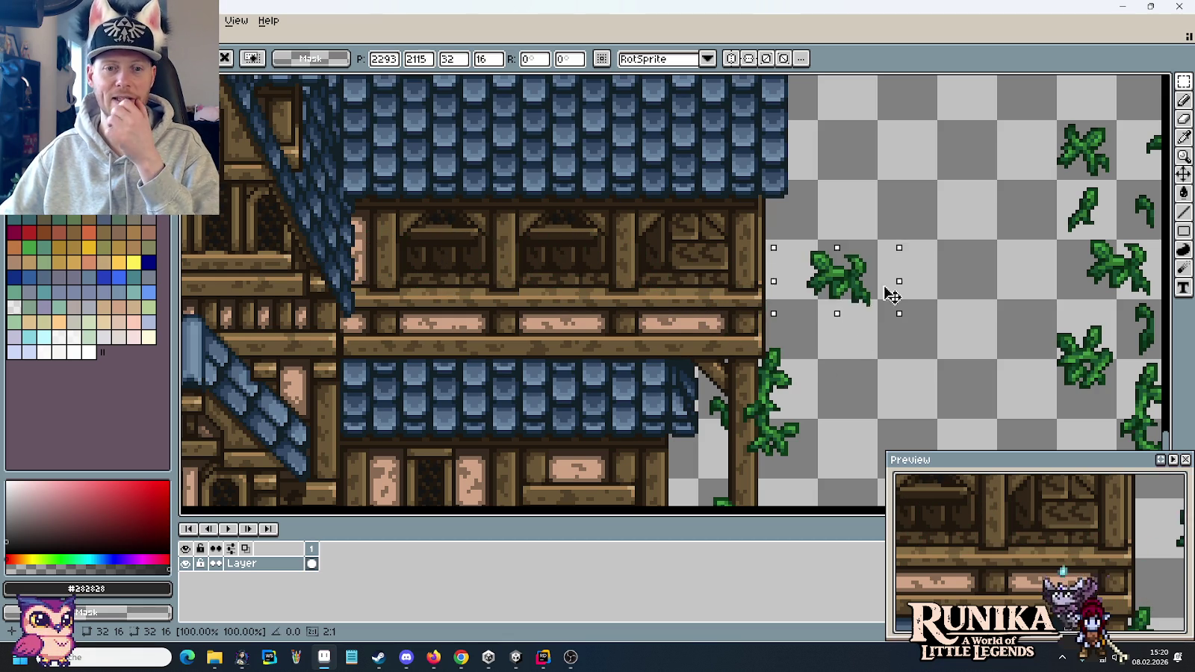
pyautogui.press('Escape')
# - Pan over the houses, select the tower top and right-edge vines, then deselect
pyautogui.scroll(-1, 832, 185)
pyautogui.moveTo(833, 185); pyautogui.dragTo(817, 338)
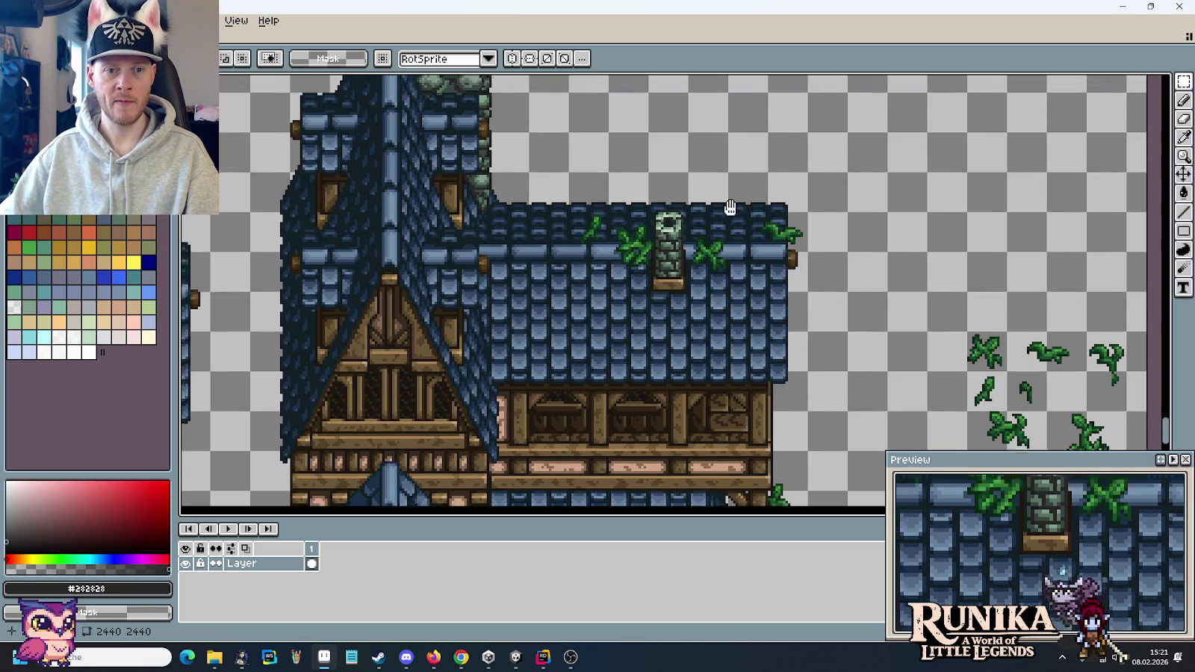
pyautogui.scroll(-1, 781, 338)
pyautogui.scroll(-1, 769, 314)
pyautogui.moveTo(762, 305); pyautogui.dragTo(741, 233)
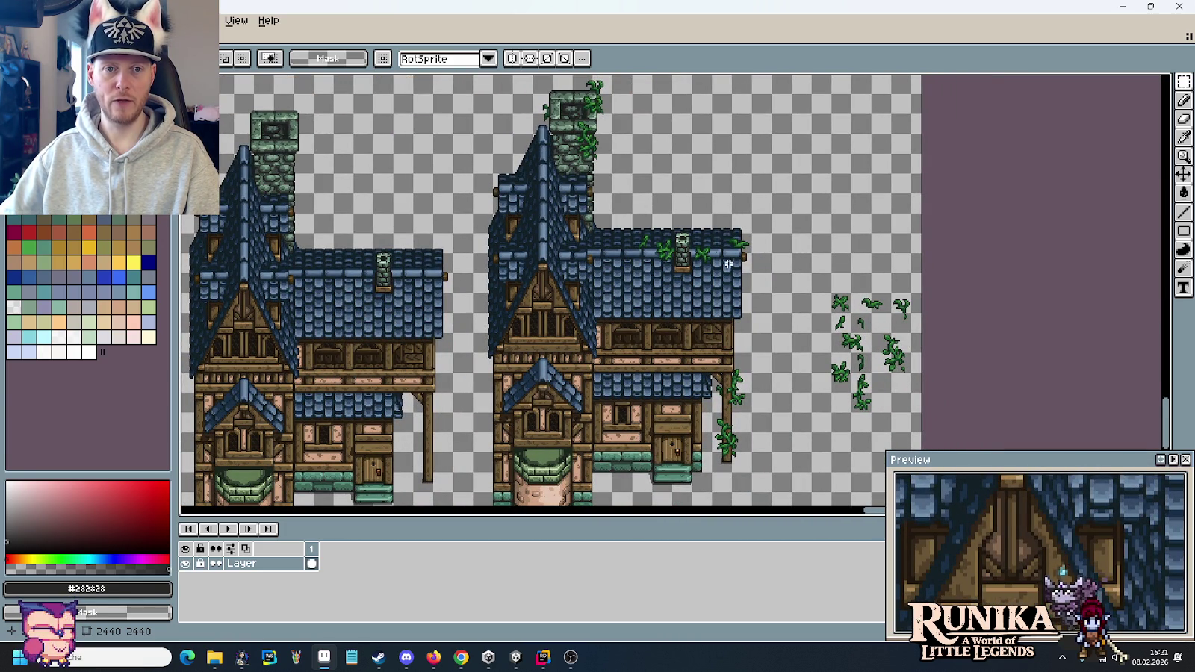
pyautogui.moveTo(529, 83); pyautogui.dragTo(622, 169)
pyautogui.moveTo(700, 360)
pyautogui.mouseDown()
pyautogui.moveTo(733, 388)
pyautogui.moveTo(765, 480)
pyautogui.mouseUp()
pyautogui.click(809, 442)
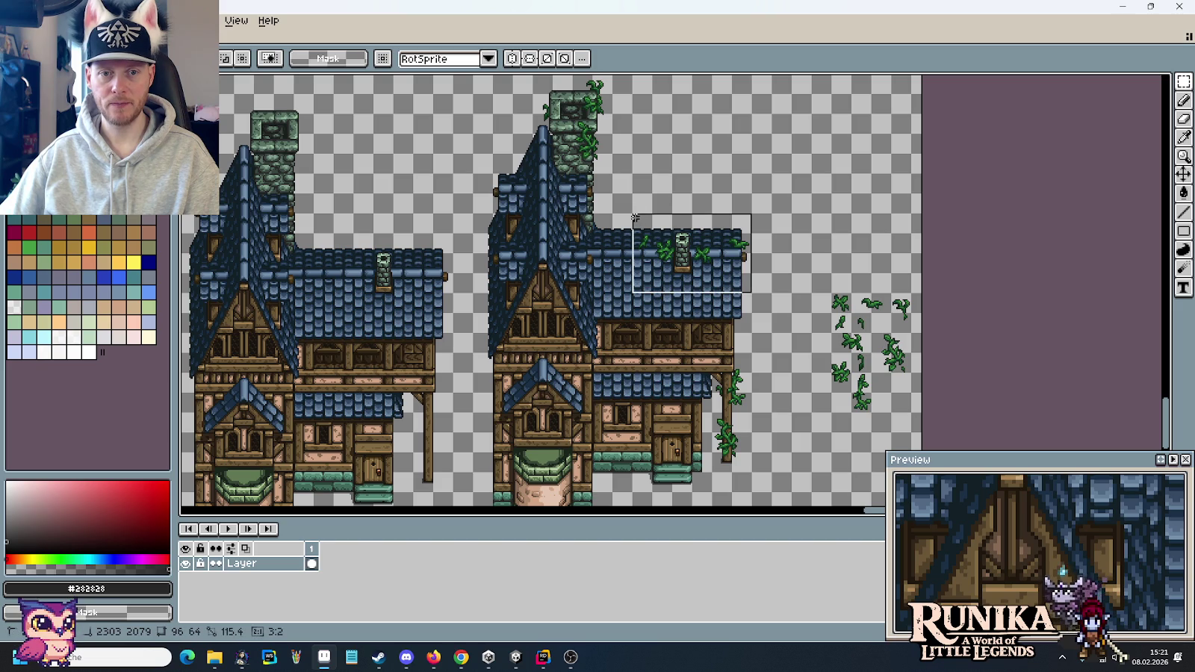
# - Copy the vined roof section to empty canvas and paste the left house's plain roof over the right roof
pyautogui.moveTo(680, 265); pyautogui.dragTo(840, 142)
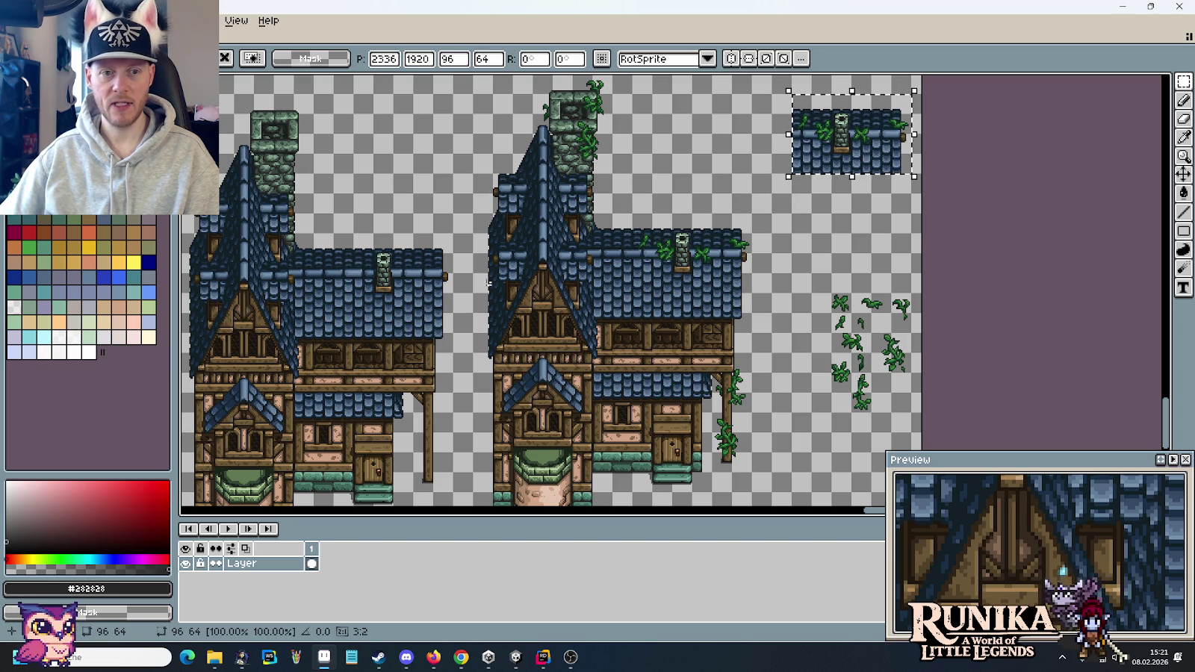
pyautogui.moveTo(446, 298); pyautogui.dragTo(329, 228)
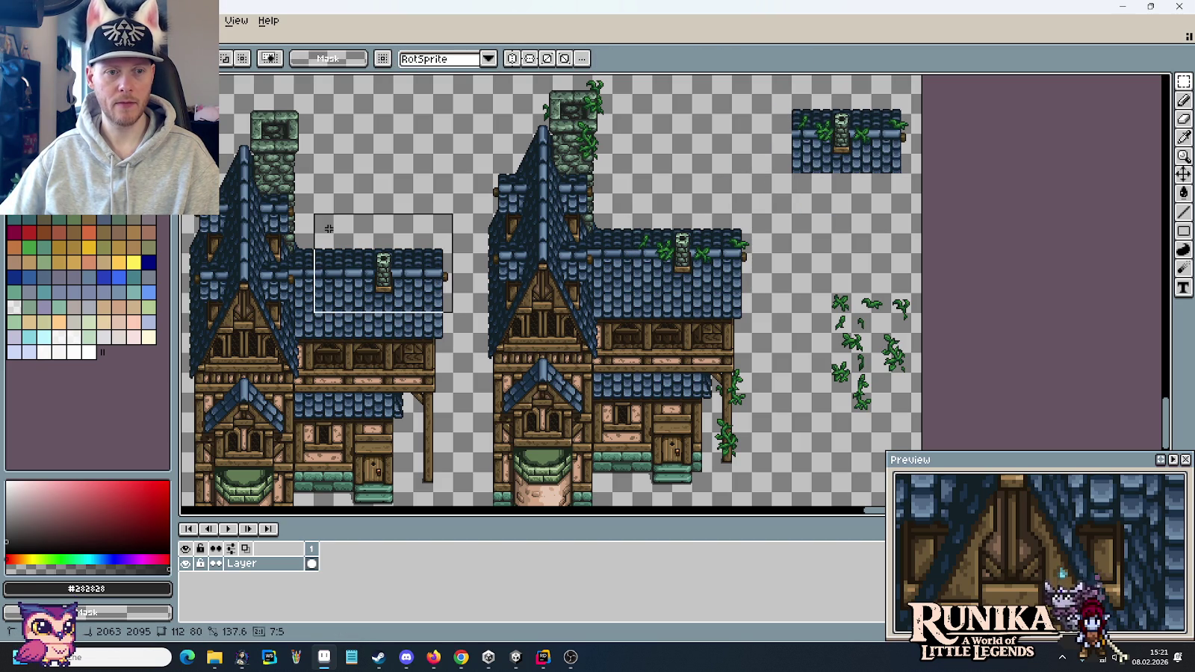
pyautogui.moveTo(360, 266); pyautogui.dragTo(657, 243)
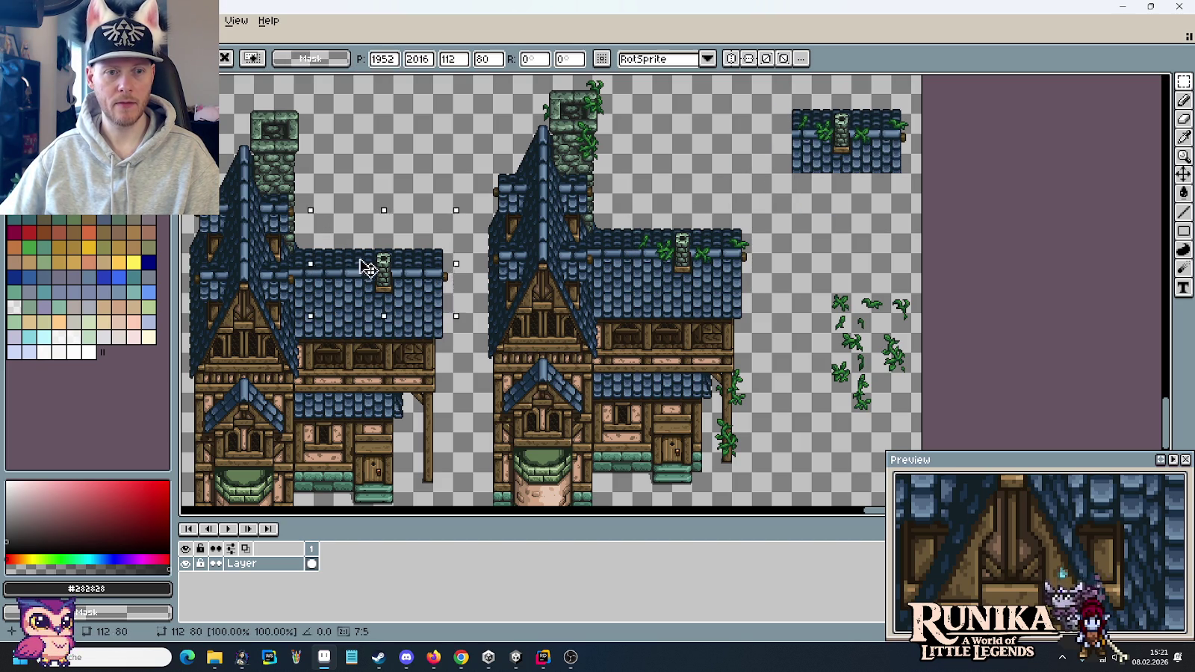
pyautogui.click(831, 297)
pyautogui.scroll(2, 761, 248)
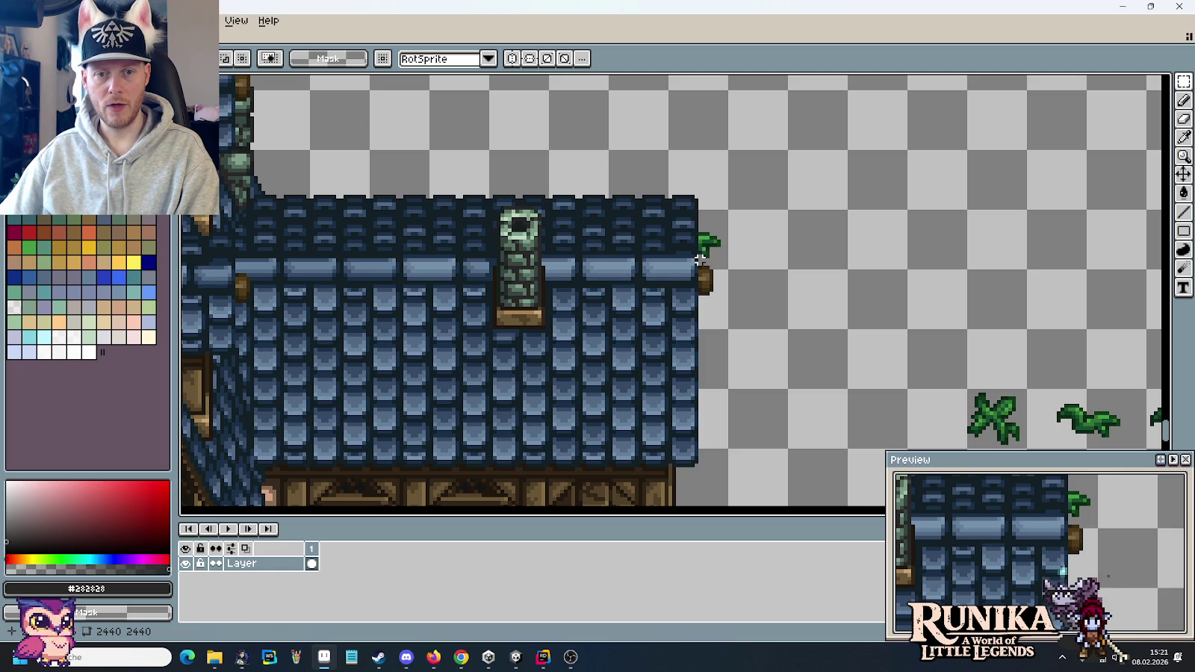
pyautogui.scroll(-2, 800, 275)
pyautogui.scroll(1, 877, 274)
# - Select the leftmost small vine sprite
pyautogui.moveTo(842, 252); pyautogui.dragTo(853, 263)
pyautogui.scroll(-2, 857, 269)
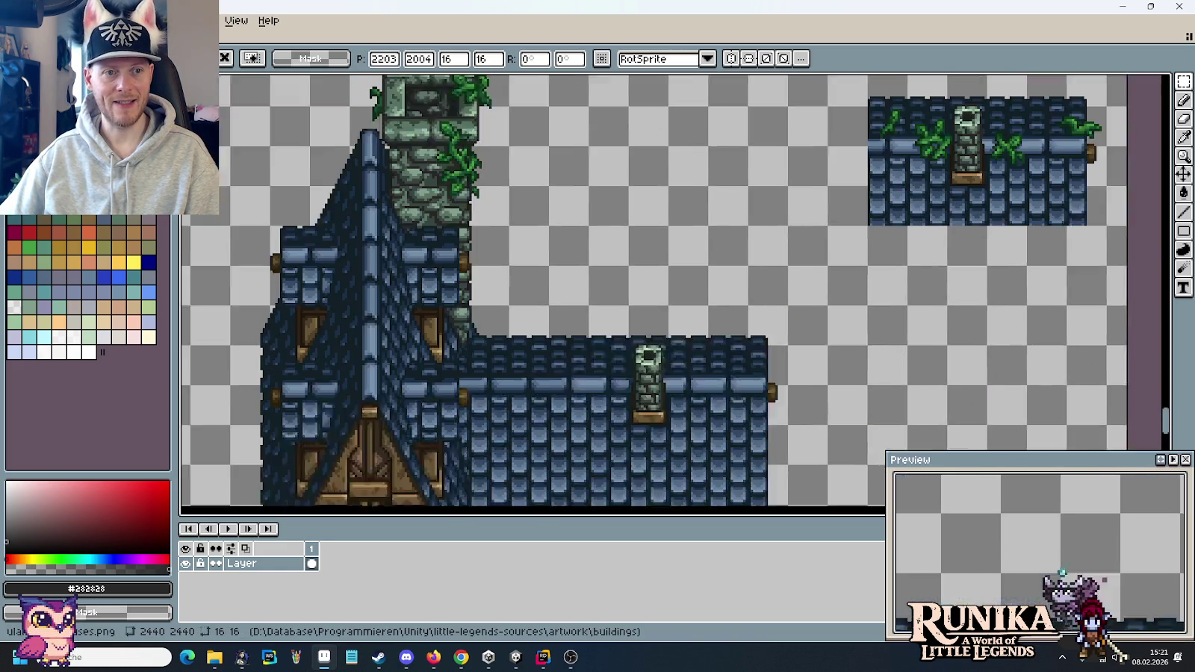
pyautogui.scroll(1, 857, 269)
# - Move the small vine sprig onto the tower's left face beside the roof peak and deselect
pyautogui.moveTo(858, 269)
pyautogui.mouseDown()
pyautogui.moveTo(415, 243)
pyautogui.moveTo(485, 280)
pyautogui.moveTo(498, 323)
pyautogui.moveTo(486, 308)
pyautogui.moveTo(488, 249)
pyautogui.mouseUp()
pyautogui.scroll(1, 416, 242)
pyautogui.scroll(1, 416, 243)
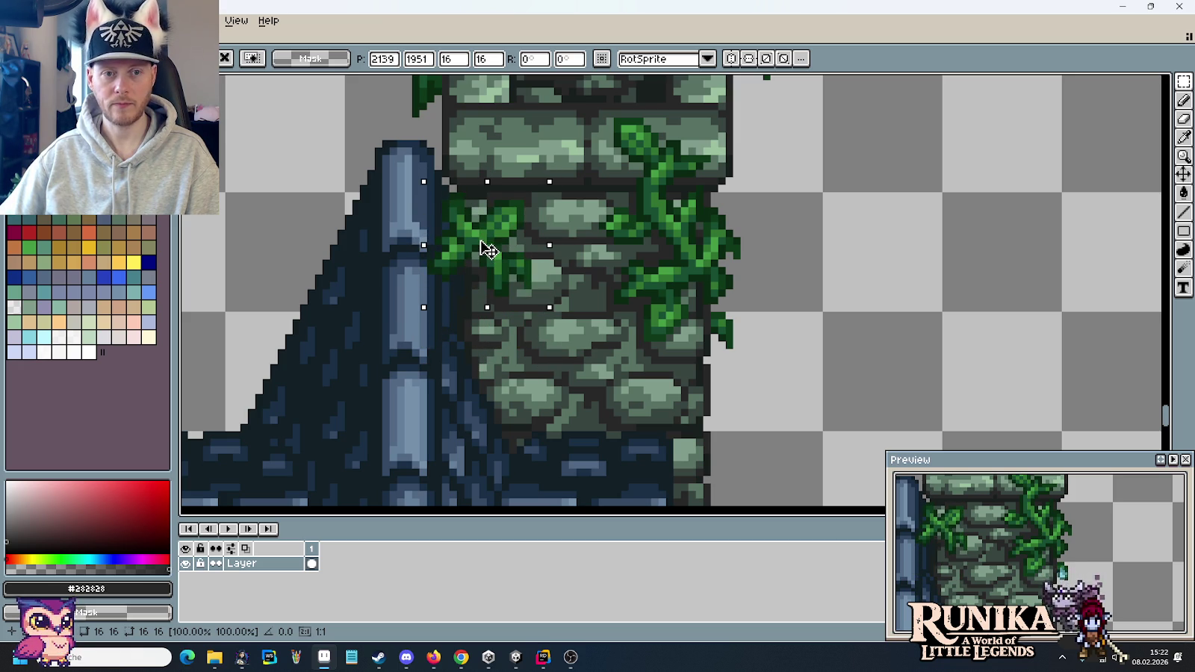
pyautogui.scroll(-1, 488, 250)
pyautogui.scroll(-2, 682, 315)
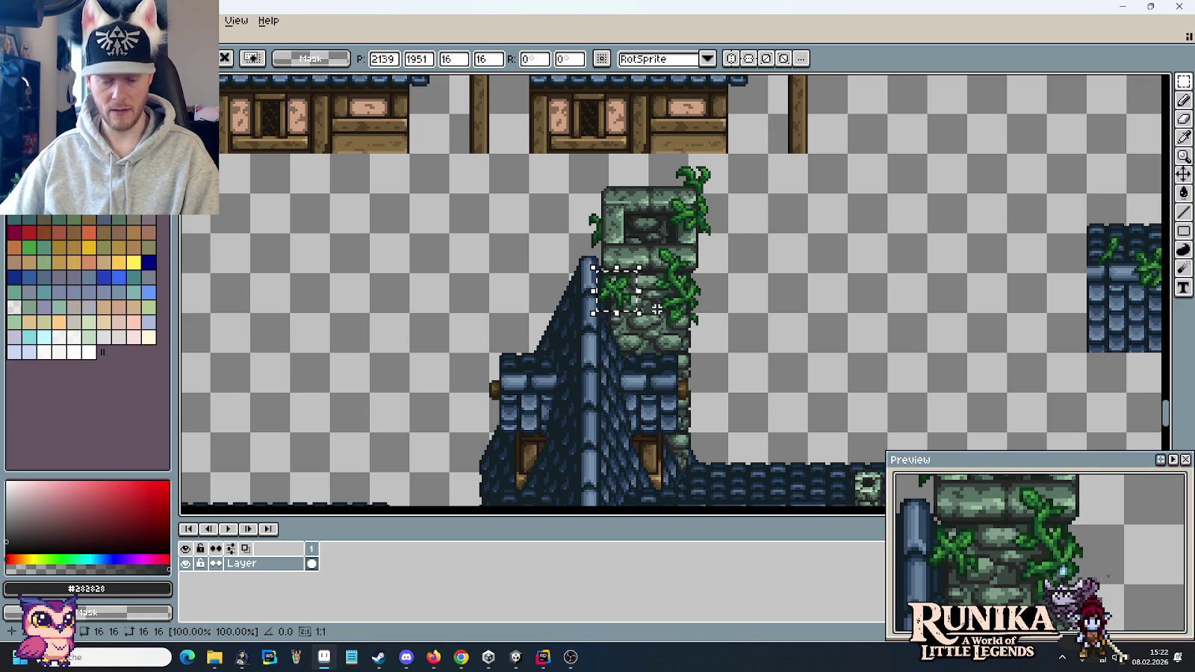
pyautogui.hotkey('ctrl', 'd')
pyautogui.scroll(1, 695, 322)
pyautogui.scroll(2, 716, 332)
pyautogui.scroll(1, 728, 340)
# - Touch up the sprig's pixels using a sampled dark stone colour and the near-black outline colour
pyautogui.press('b')
pyautogui.keyDown('alt'); pyautogui.click(700, 323); pyautogui.keyUp('alt')
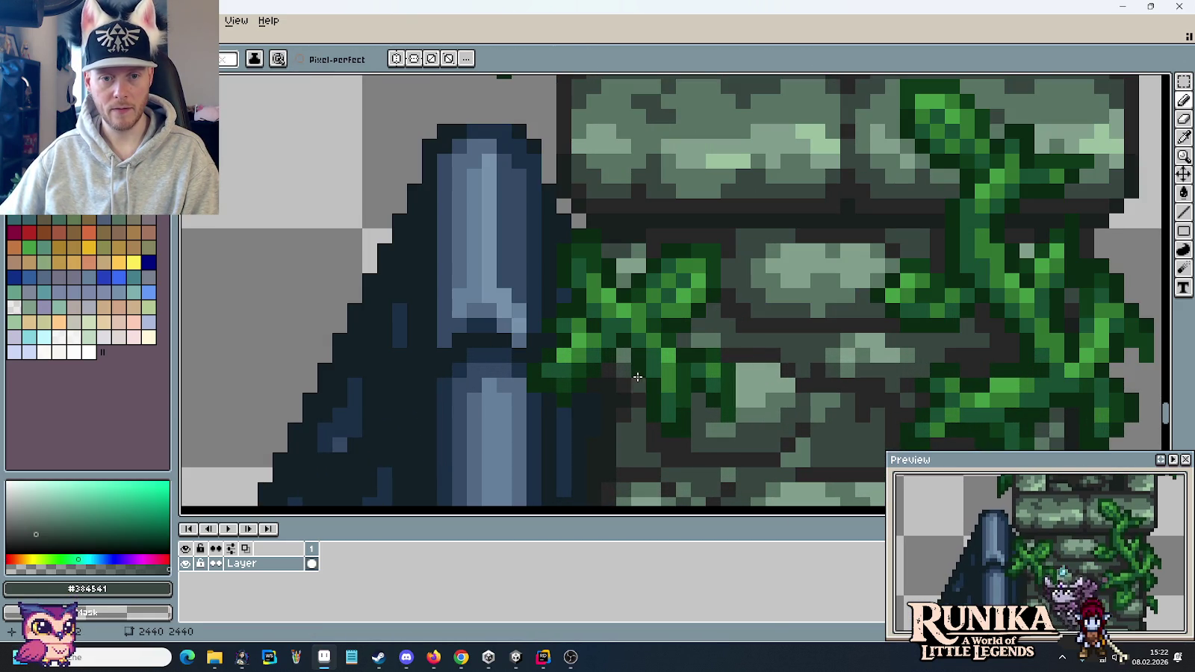
pyautogui.keyDown('alt'); pyautogui.click(625, 356); pyautogui.keyUp('alt')
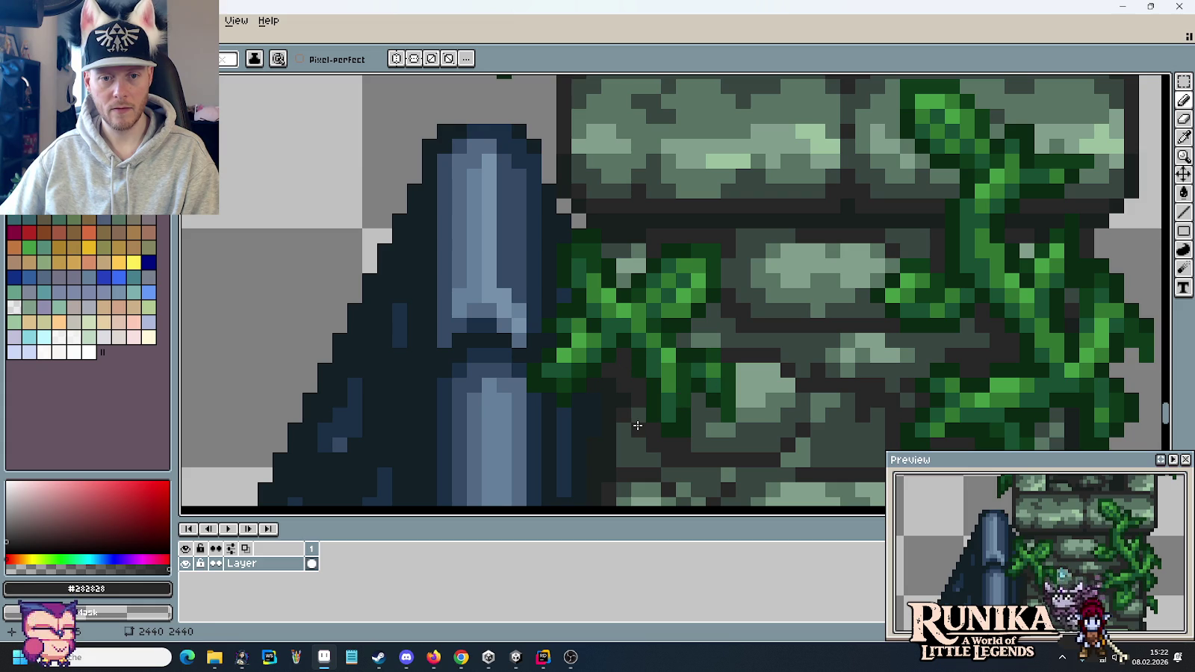
pyautogui.scroll(-2, 707, 404)
pyautogui.scroll(-2, 706, 405)
pyautogui.press('m')
pyautogui.scroll(-2, 717, 399)
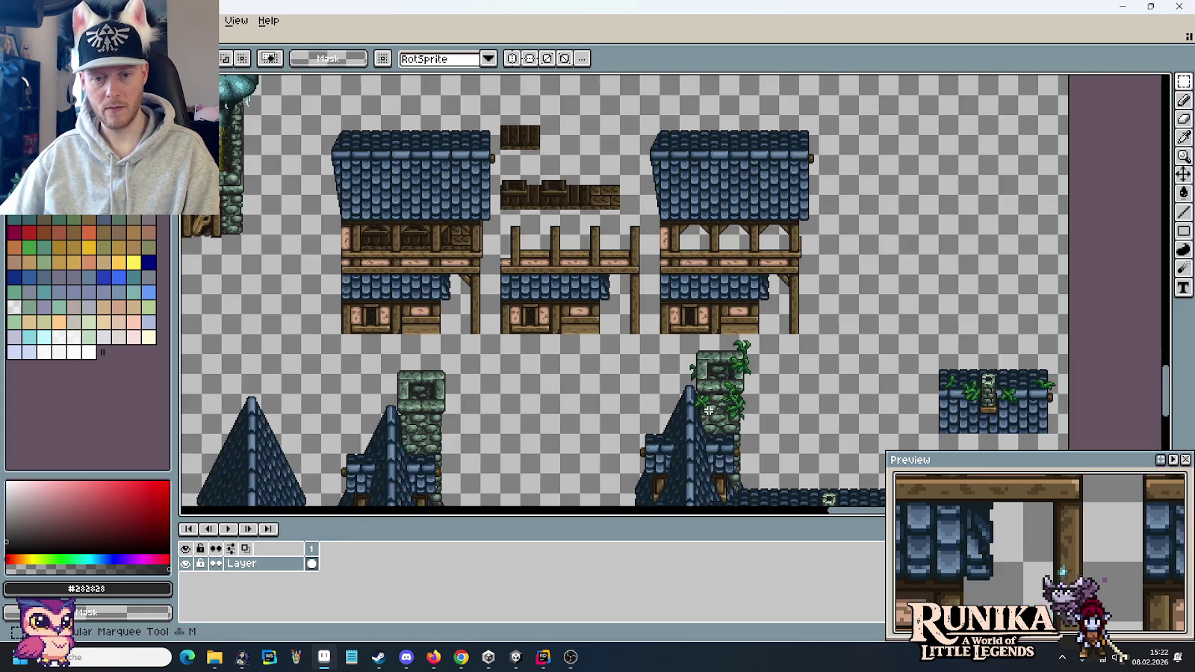
# - Select a tall loose vine sprite and drag it onto the mossy stone chimney
pyautogui.moveTo(747, 425); pyautogui.dragTo(726, 396)
pyautogui.scroll(2, 726, 396)
pyautogui.moveTo(597, 295); pyautogui.dragTo(575, 241)
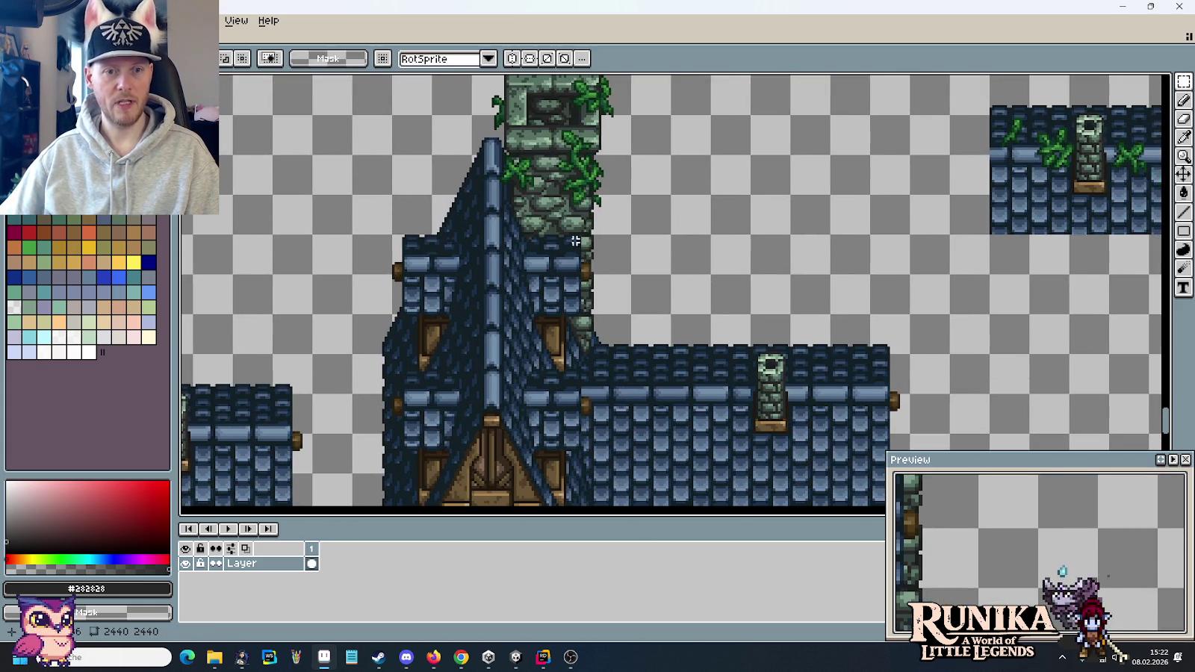
pyautogui.scroll(-2, 612, 286)
pyautogui.moveTo(735, 440); pyautogui.dragTo(706, 399)
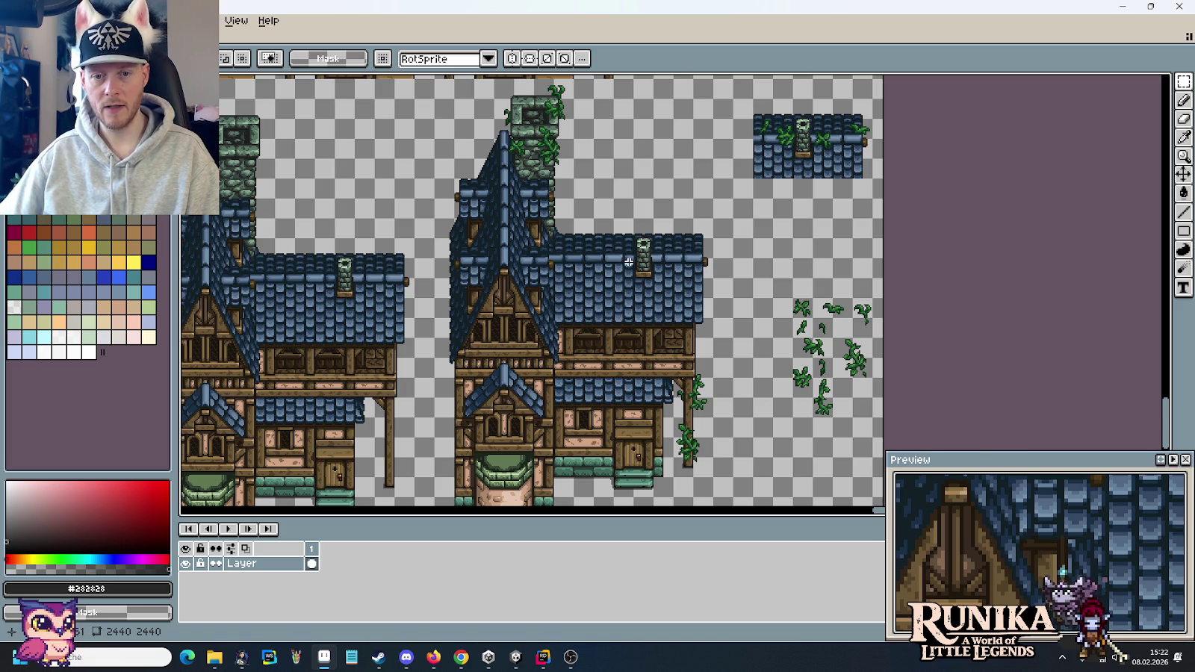
pyautogui.scroll(2, 720, 302)
pyautogui.scroll(1, 807, 317)
pyautogui.moveTo(973, 438); pyautogui.dragTo(785, 279)
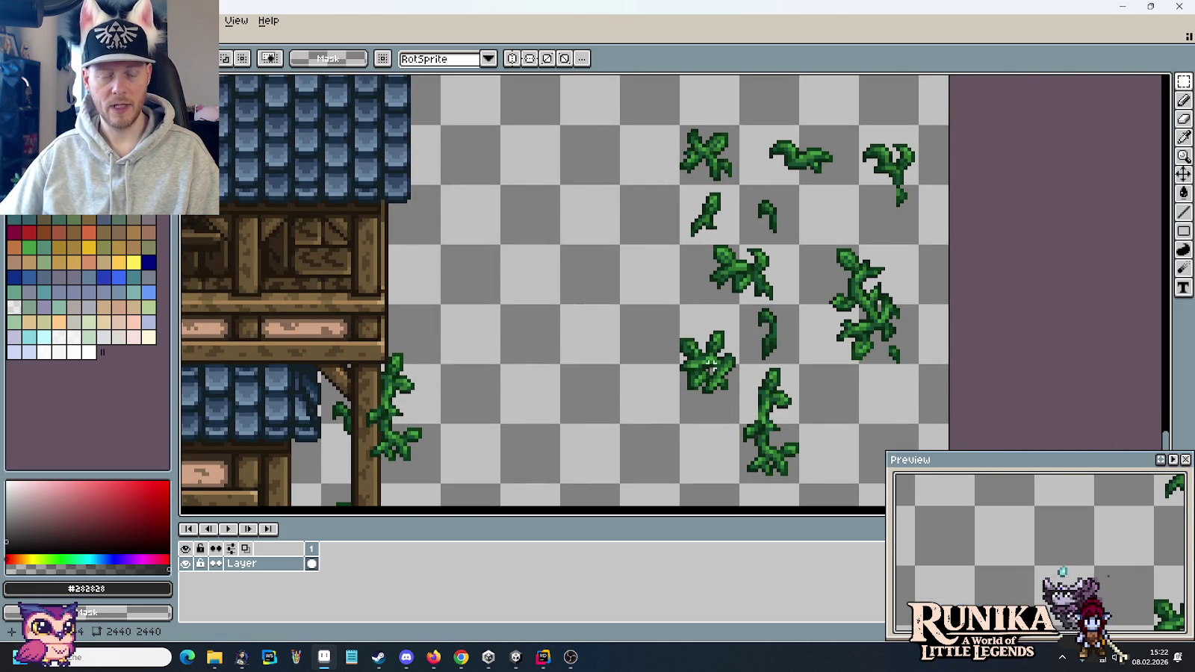
pyautogui.moveTo(711, 403); pyautogui.dragTo(709, 314)
pyautogui.moveTo(710, 359)
pyautogui.mouseDown()
pyautogui.moveTo(445, 474)
pyautogui.moveTo(517, 491)
pyautogui.mouseUp()
# - Shift the vine cluster right, back onto the stone wall, then off again
pyautogui.scroll(1, 453, 480)
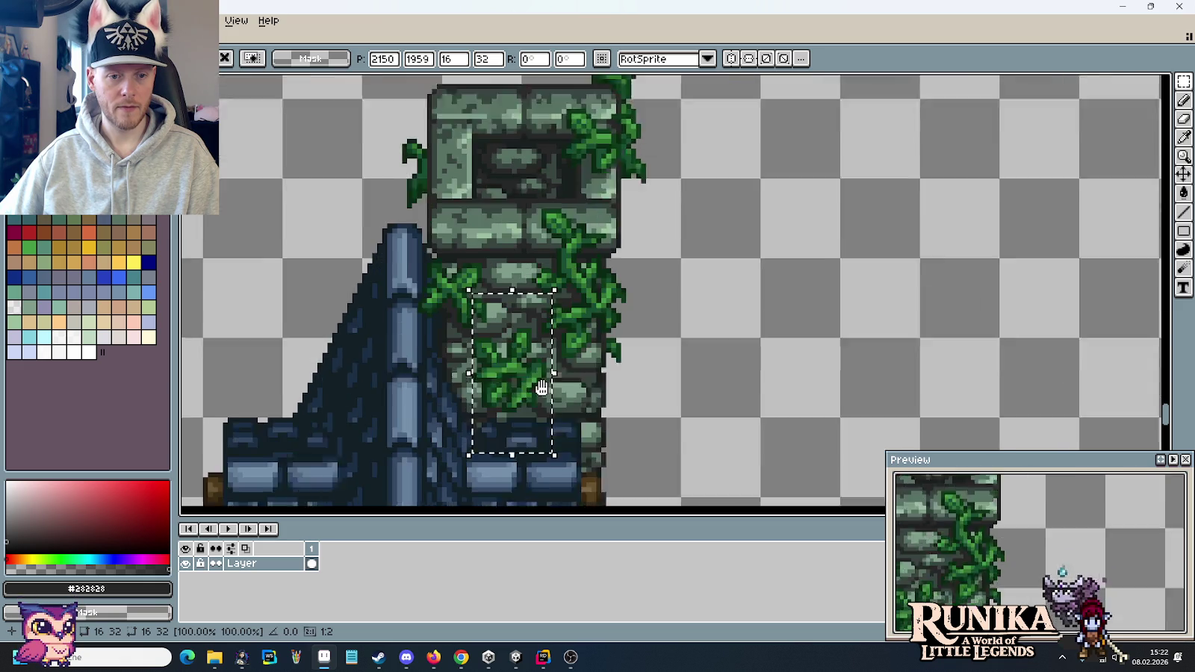
pyautogui.scroll(-2, 533, 386)
pyautogui.moveTo(567, 347); pyautogui.dragTo(777, 367)
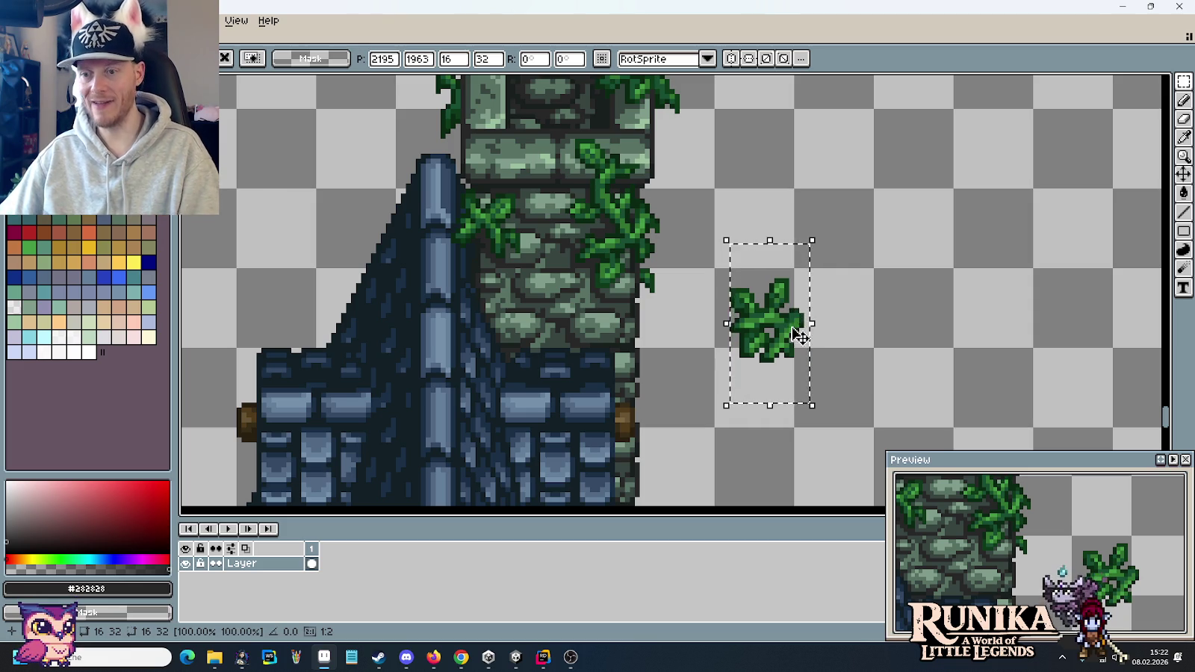
pyautogui.moveTo(794, 318)
pyautogui.mouseDown()
pyautogui.moveTo(614, 351)
pyautogui.moveTo(577, 345)
pyautogui.mouseUp()
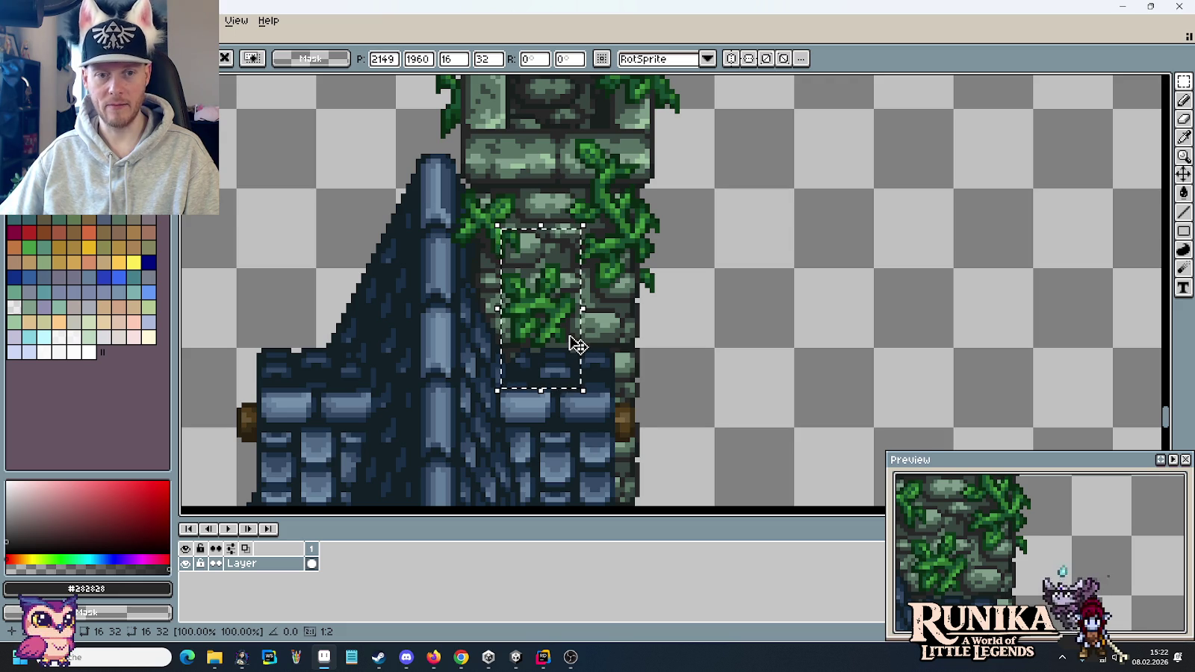
pyautogui.scroll(-2, 577, 345)
pyautogui.scroll(1, 577, 345)
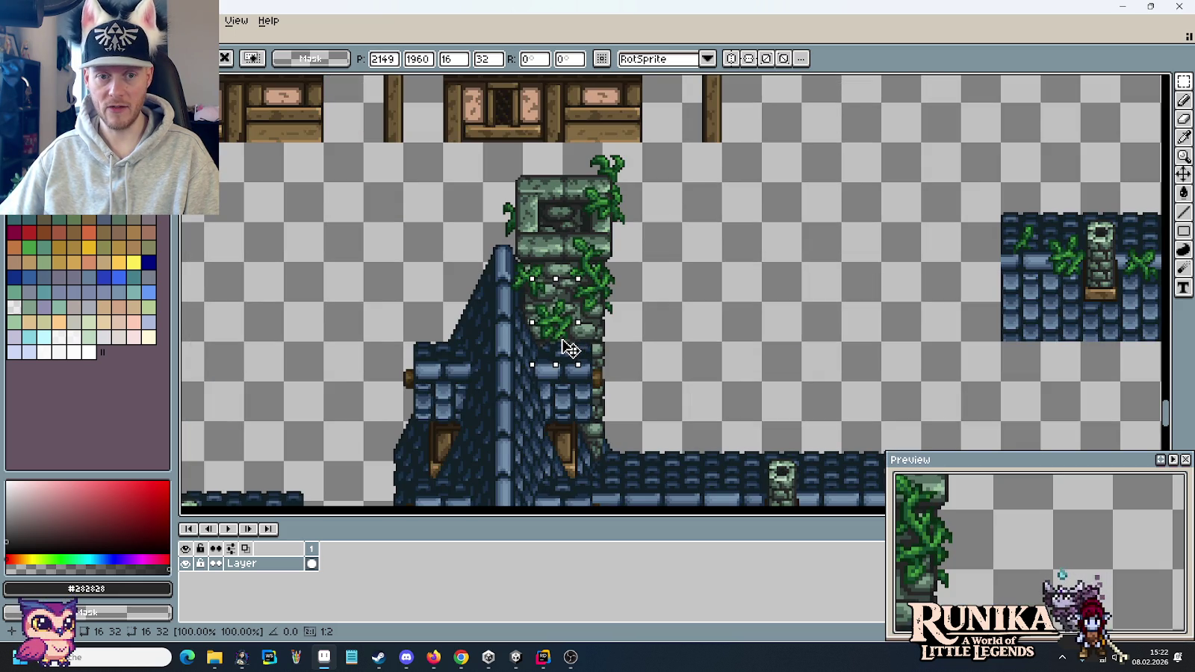
pyautogui.moveTo(568, 348); pyautogui.dragTo(656, 392)
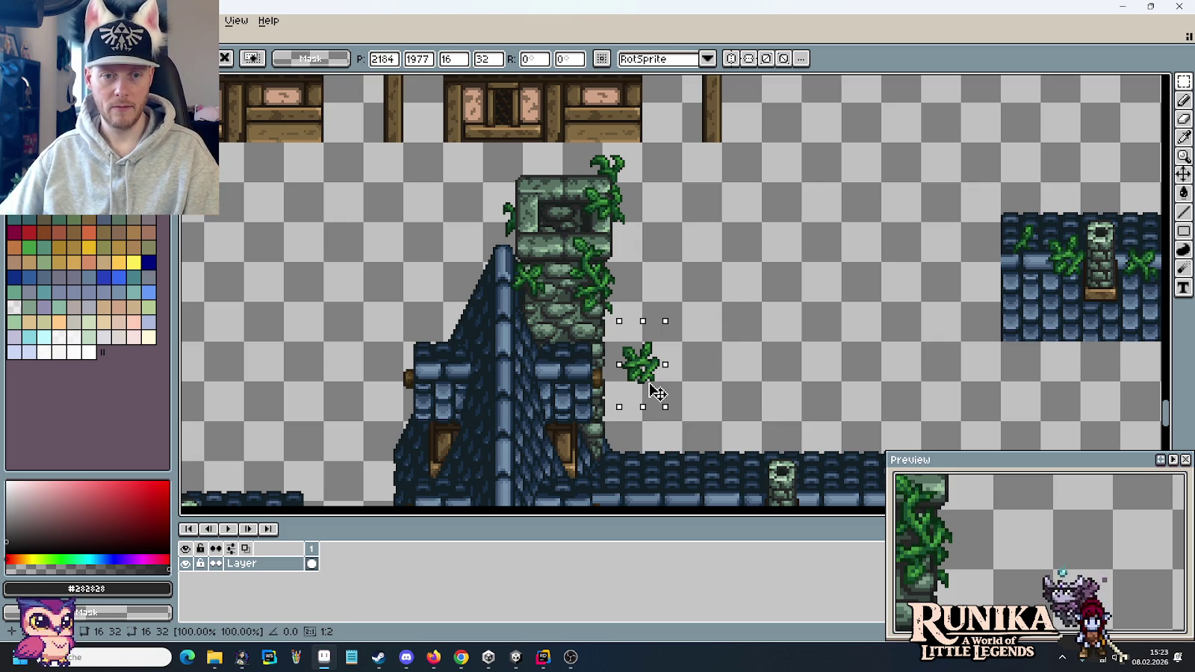
pyautogui.moveTo(654, 391); pyautogui.dragTo(657, 389)
# - Fine-tune the leaf cluster's position down the chimney's front face
pyautogui.moveTo(659, 386); pyautogui.dragTo(641, 394)
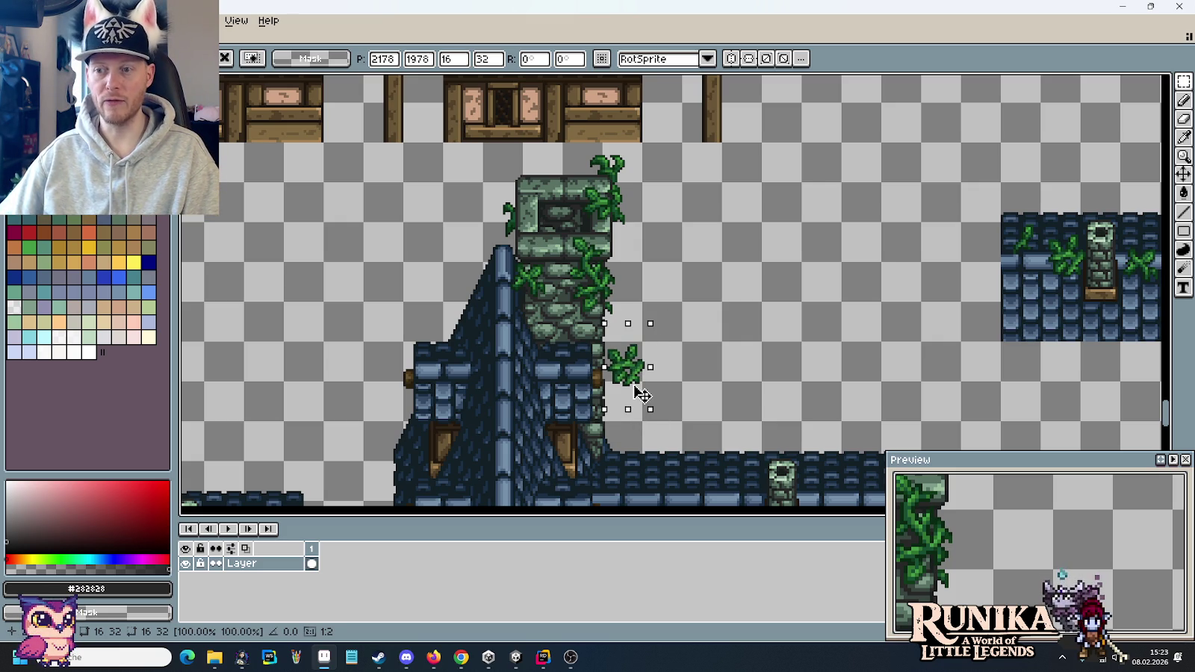
pyautogui.moveTo(641, 394)
pyautogui.mouseDown()
pyautogui.moveTo(564, 318)
pyautogui.moveTo(581, 323)
pyautogui.mouseUp()
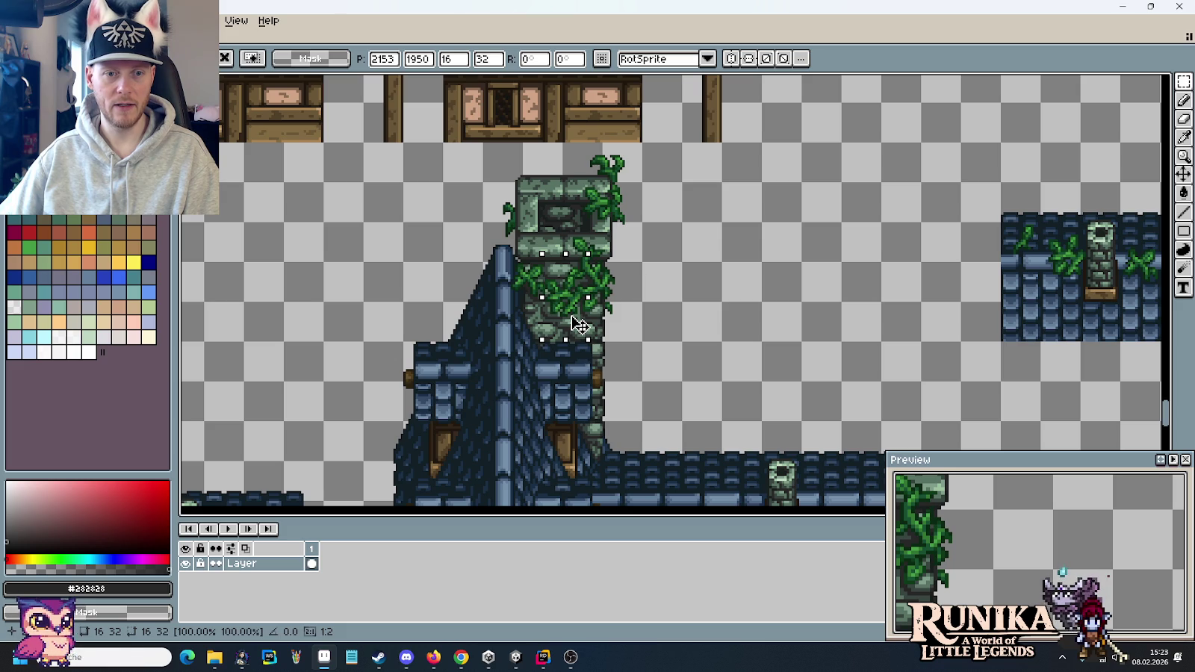
pyautogui.moveTo(580, 326)
pyautogui.mouseDown()
pyautogui.moveTo(579, 342)
pyautogui.moveTo(601, 252)
pyautogui.moveTo(622, 243)
pyautogui.mouseUp()
pyautogui.scroll(3, 575, 340)
pyautogui.scroll(1, 575, 340)
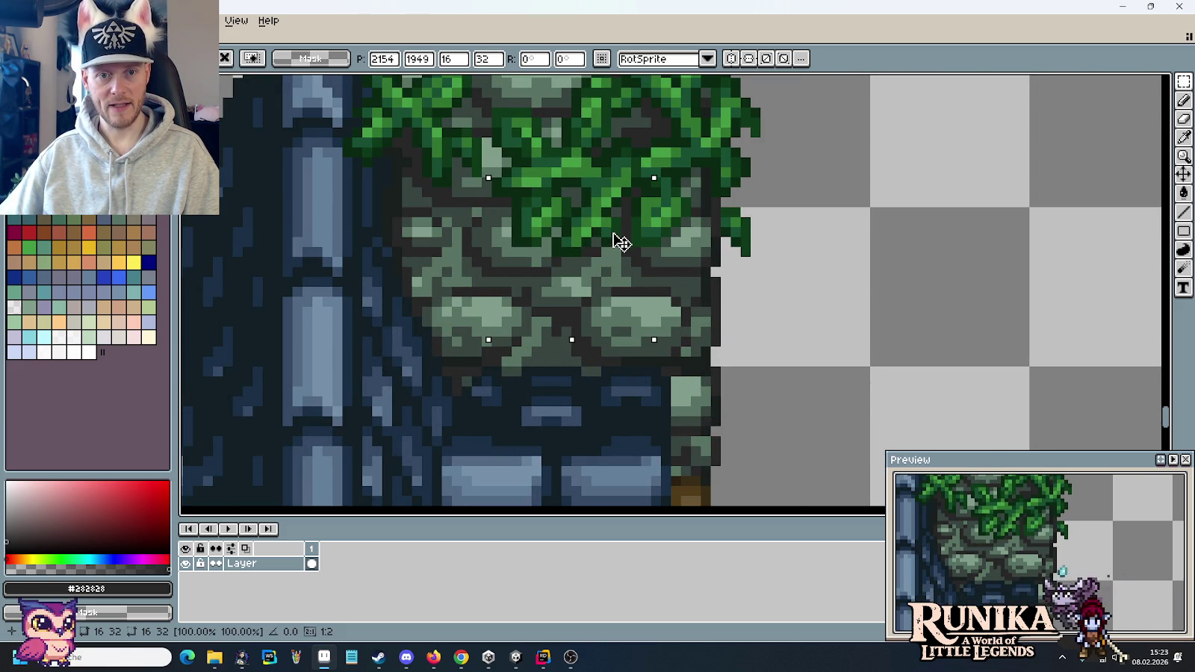
pyautogui.moveTo(619, 237)
pyautogui.mouseDown()
pyautogui.moveTo(573, 285)
pyautogui.moveTo(620, 244)
pyautogui.mouseUp()
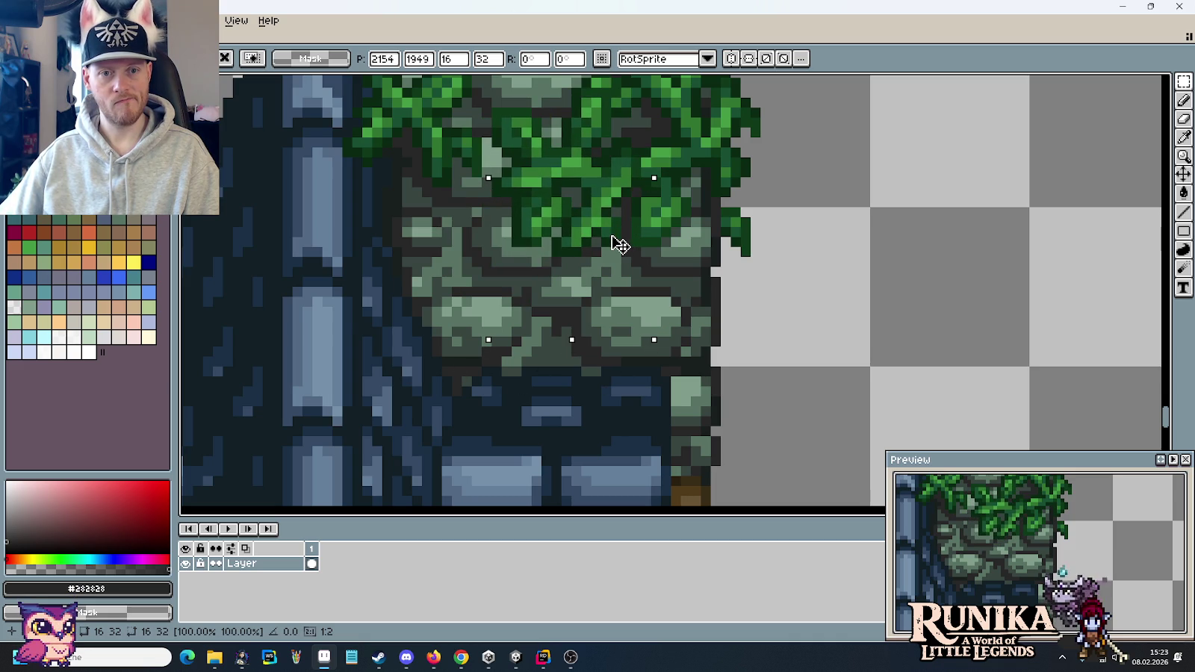
pyautogui.scroll(-2, 619, 244)
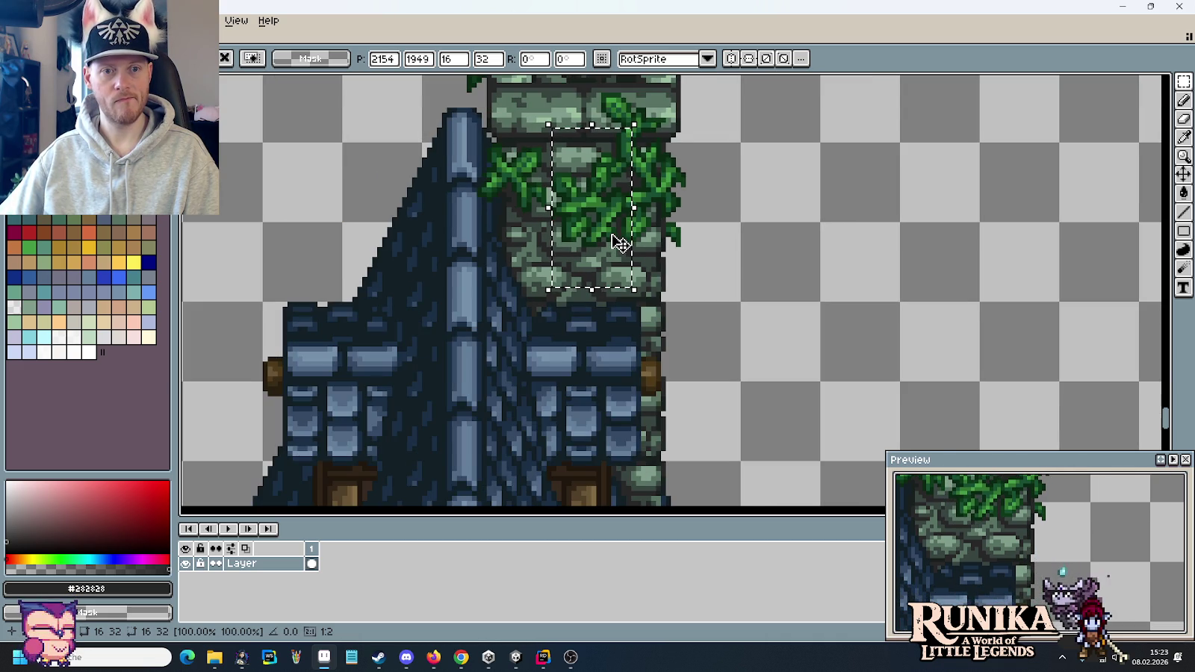
# - Drop the vine in place and sample its darkest green with the Eyedropper
pyautogui.hotkey('ctrl', 'd')
pyautogui.press('i')
pyautogui.scroll(1, 627, 182)
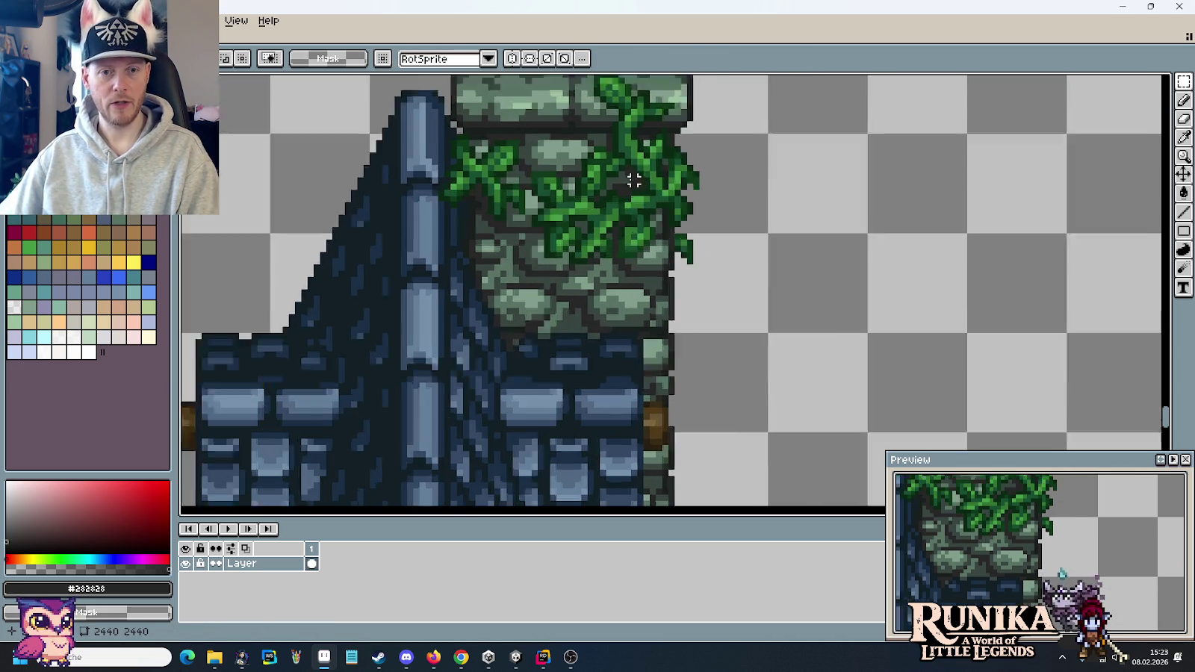
pyautogui.scroll(3, 608, 193)
pyautogui.click(614, 197)
# - Repaint several dark vine pixels in bright leaf green with the Pencil
pyautogui.press('b')
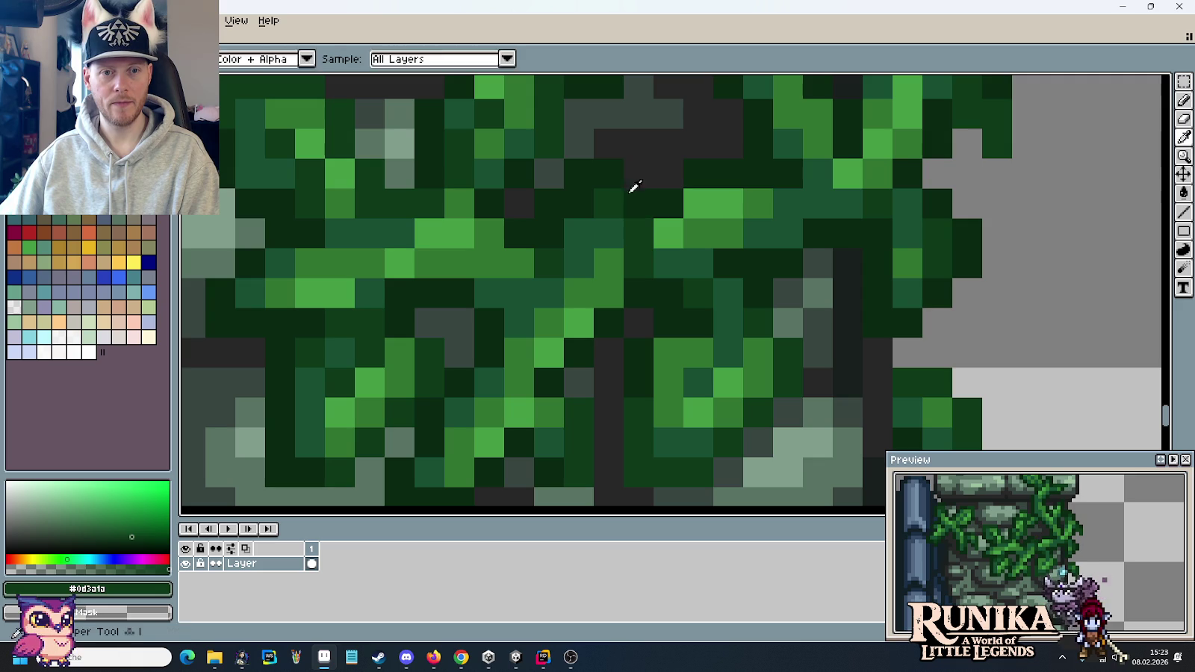
pyautogui.keyDown('alt'); pyautogui.click(682, 205); pyautogui.keyUp('alt')
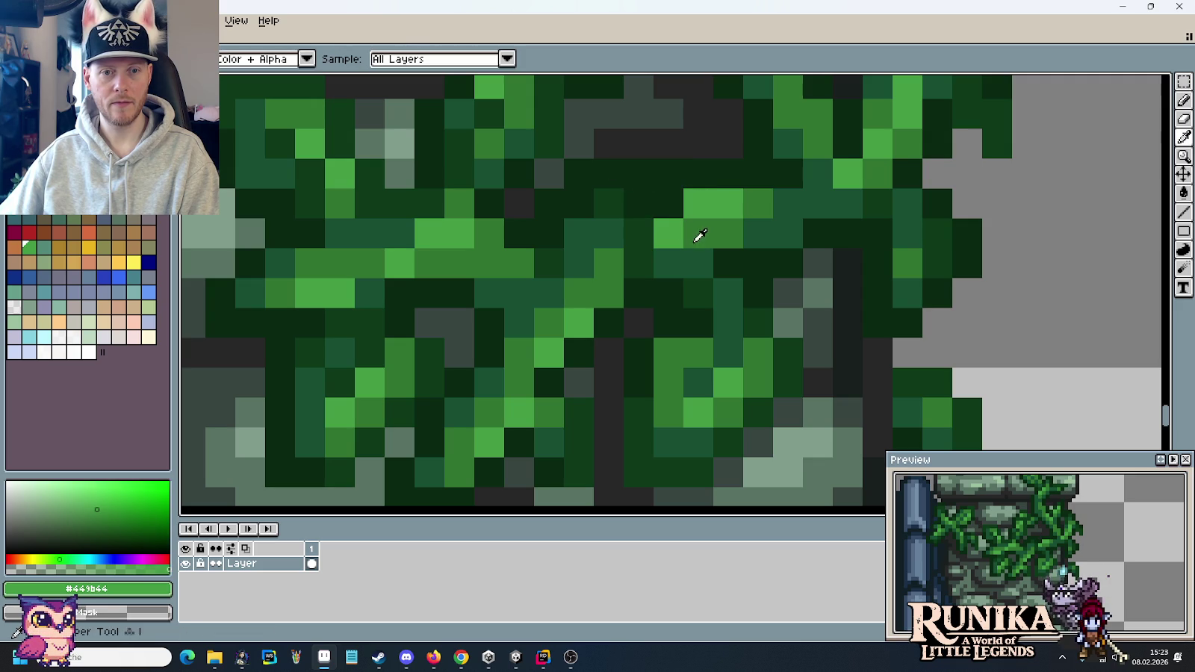
pyautogui.keyDown('alt'); pyautogui.click(620, 208); pyautogui.keyUp('alt')
pyautogui.keyDown('alt'); pyautogui.click(675, 234); pyautogui.keyUp('alt')
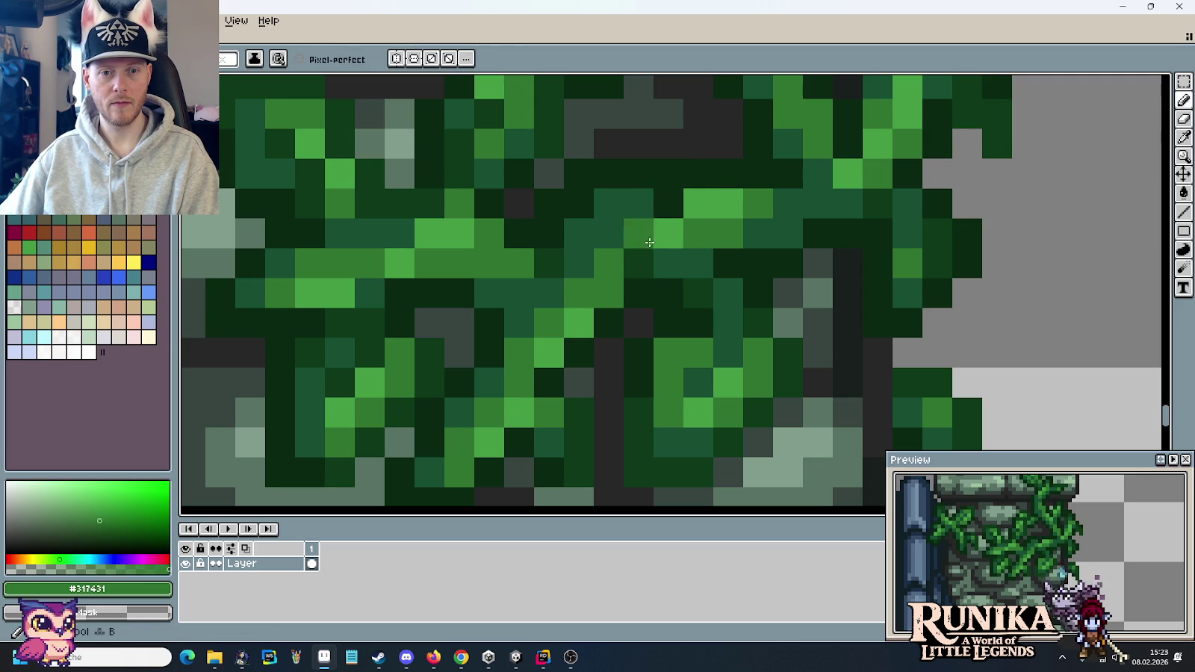
pyautogui.moveTo(638, 233); pyautogui.dragTo(640, 266)
pyautogui.keyDown('alt'); pyautogui.click(664, 204); pyautogui.keyUp('alt')
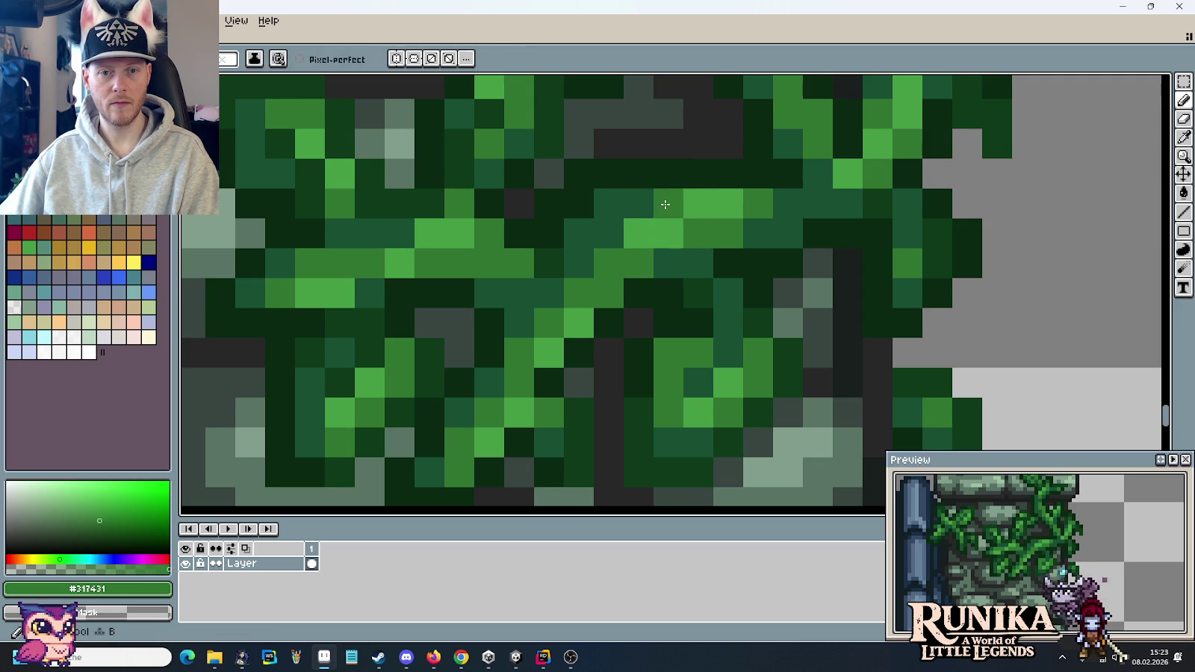
pyautogui.keyDown('alt'); pyautogui.click(694, 200); pyautogui.keyUp('alt')
pyautogui.click(758, 293)
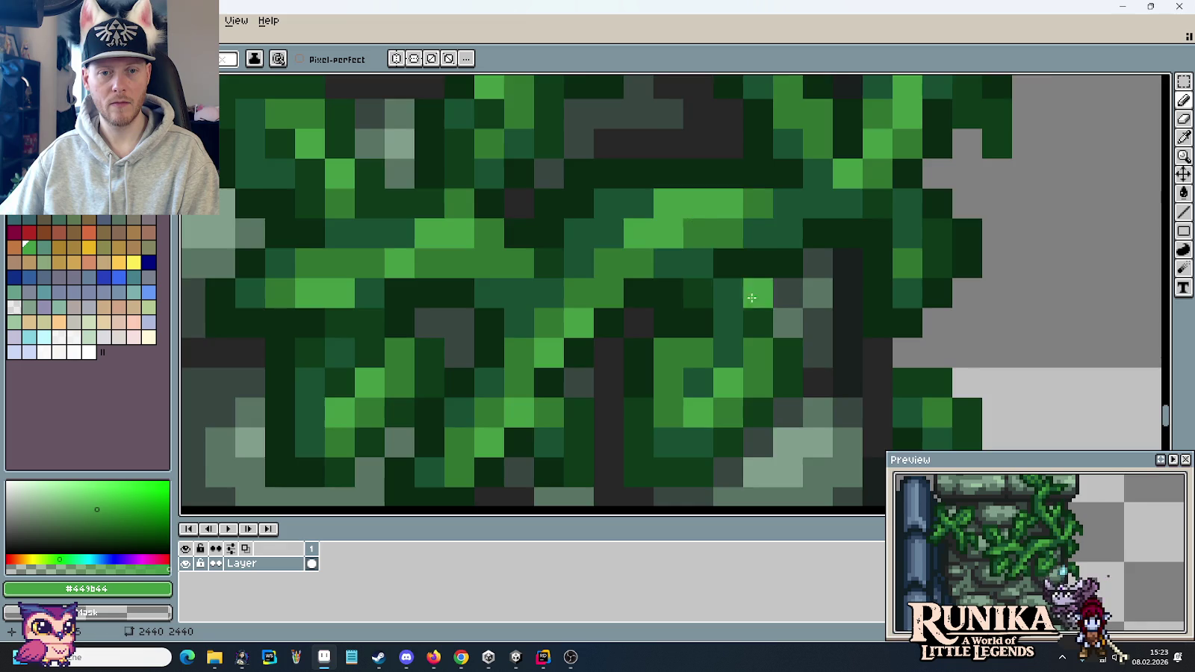
# - Paint over stray vine pixels with chimney stone grey and dark grey mortar
pyautogui.scroll(-5, 814, 340)
pyautogui.scroll(-1, 815, 340)
pyautogui.scroll(2, 806, 344)
pyautogui.scroll(2, 777, 351)
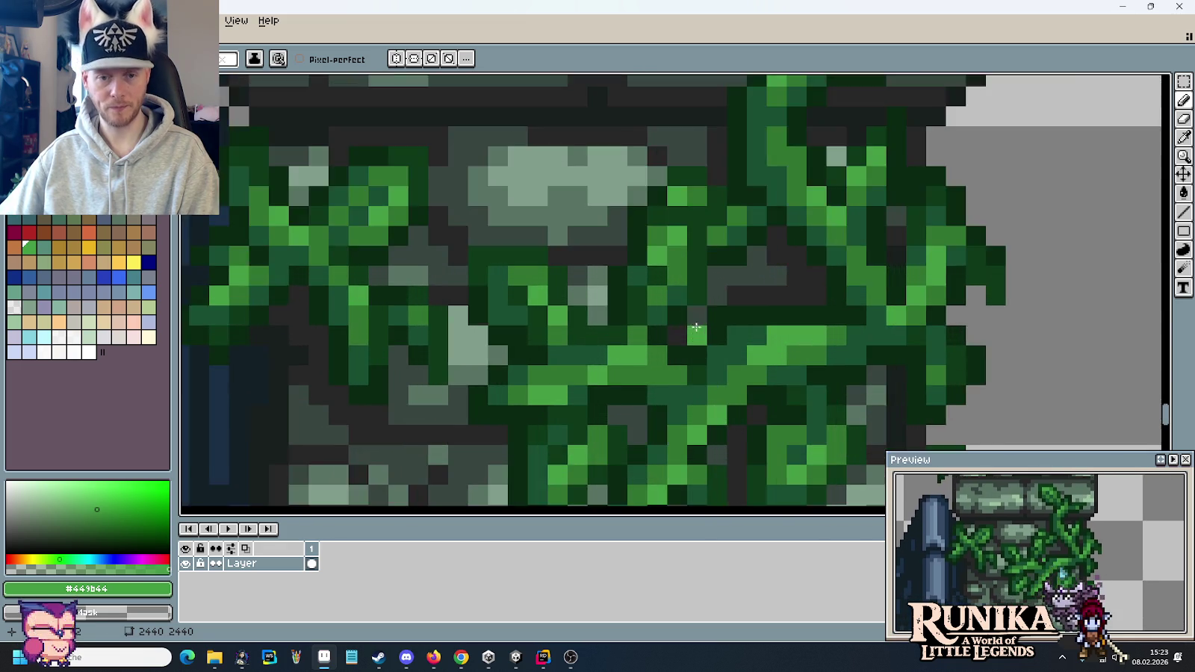
pyautogui.scroll(1, 756, 357)
pyautogui.scroll(1, 756, 357)
pyautogui.keyDown('alt'); pyautogui.click(737, 270); pyautogui.keyUp('alt')
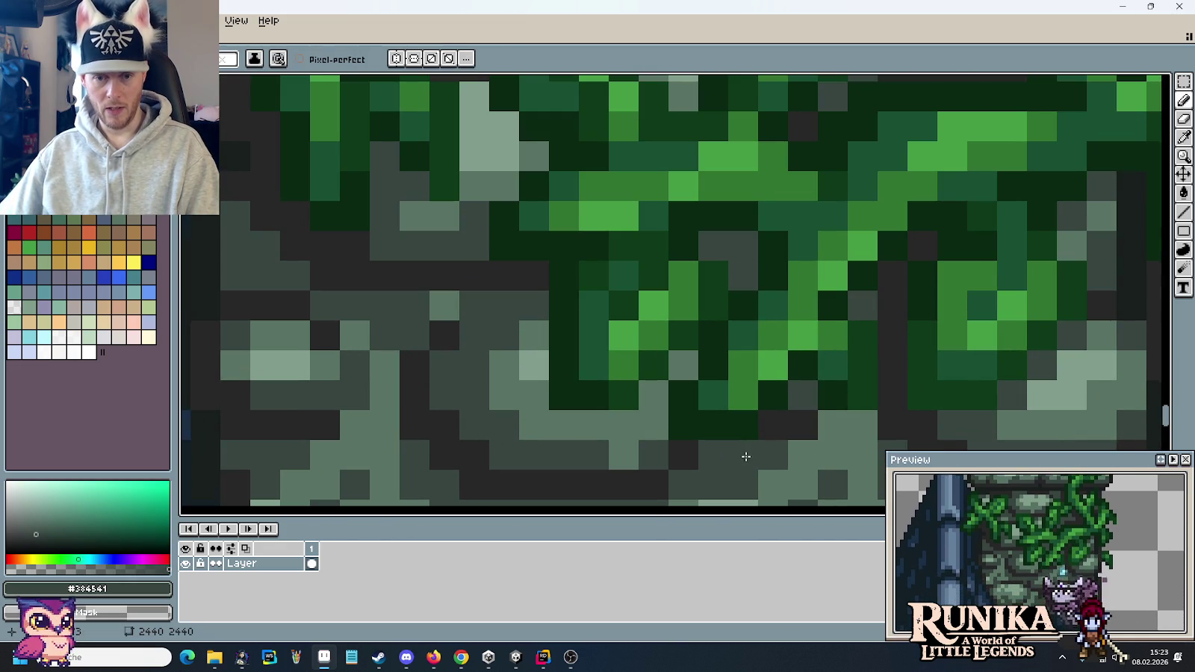
pyautogui.moveTo(683, 366)
pyautogui.mouseDown()
pyautogui.moveTo(629, 421)
pyautogui.moveTo(537, 410)
pyautogui.moveTo(533, 369)
pyautogui.mouseUp()
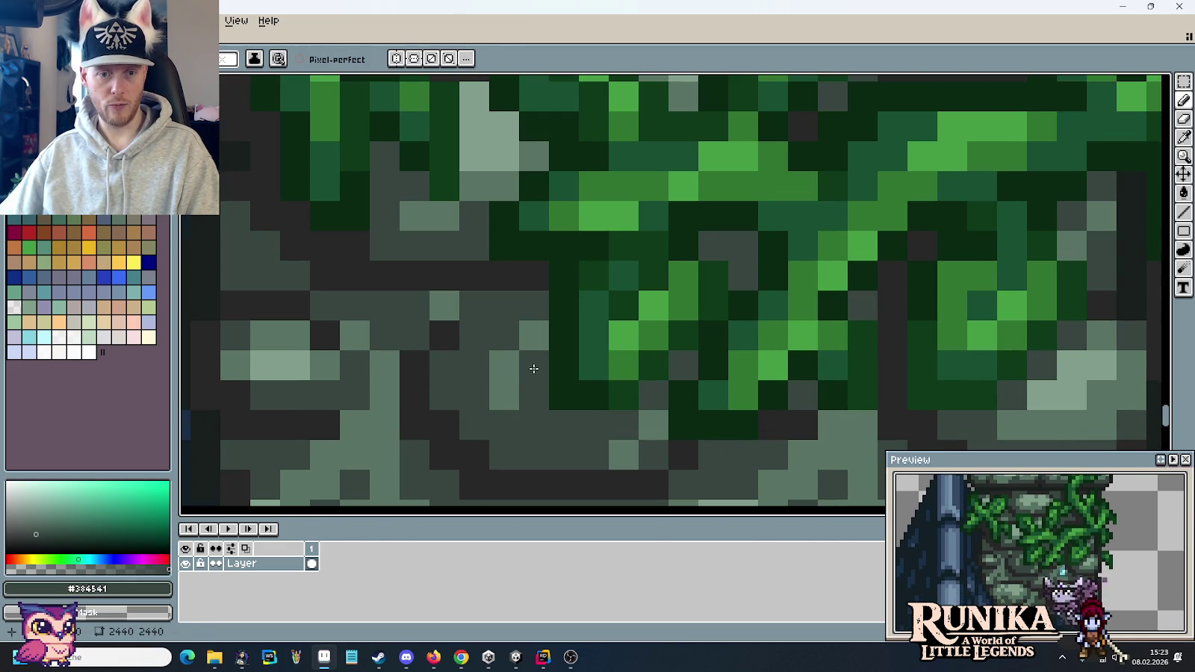
pyautogui.keyDown('alt'); pyautogui.click(539, 295); pyautogui.keyUp('alt')
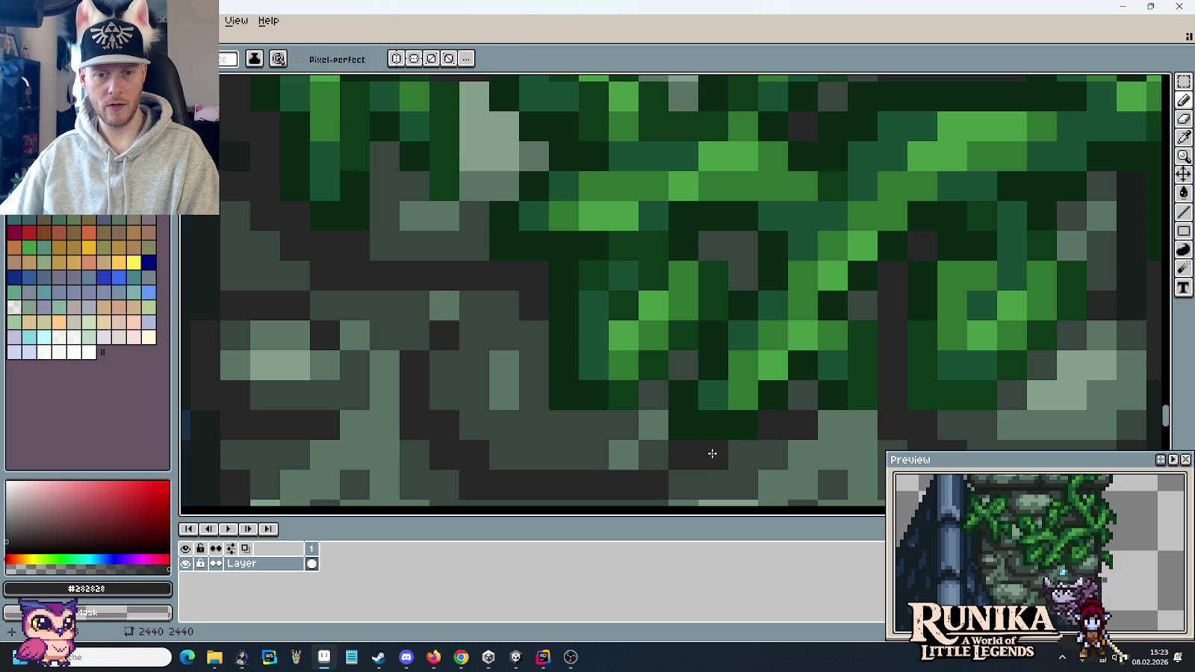
pyautogui.moveTo(717, 456); pyautogui.dragTo(650, 443)
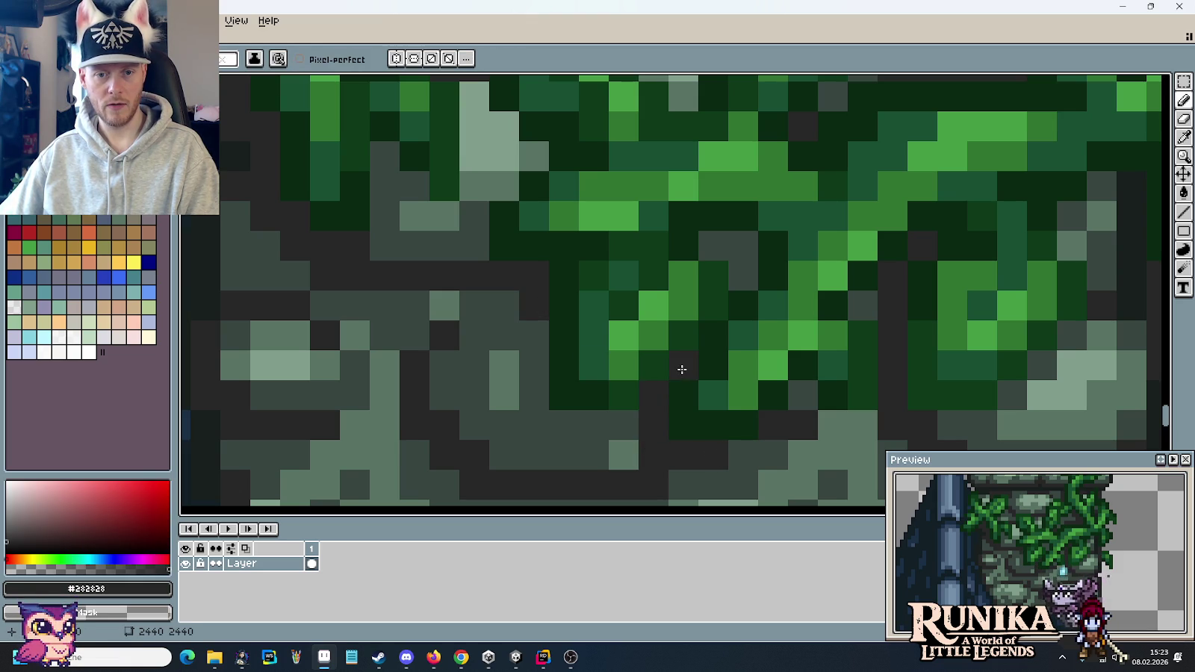
# - Sample the chimney's stone grey, mortar grey and darkest vine green in turn
pyautogui.scroll(-4, 754, 421)
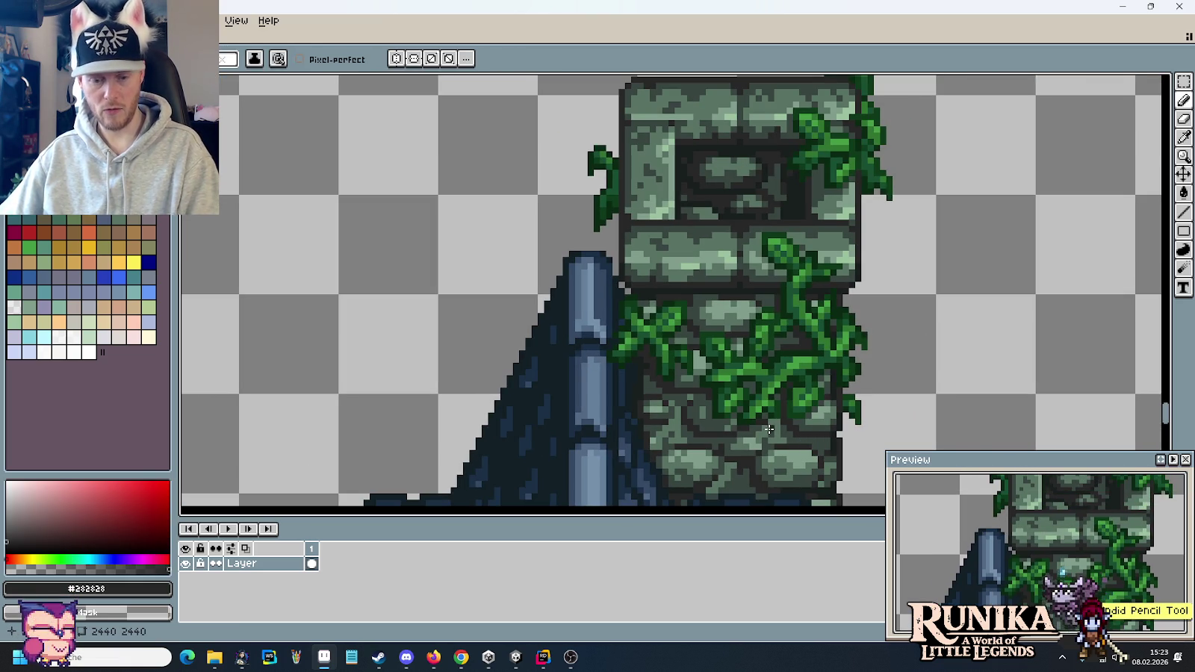
pyautogui.scroll(1, 769, 429)
pyautogui.scroll(2, 752, 439)
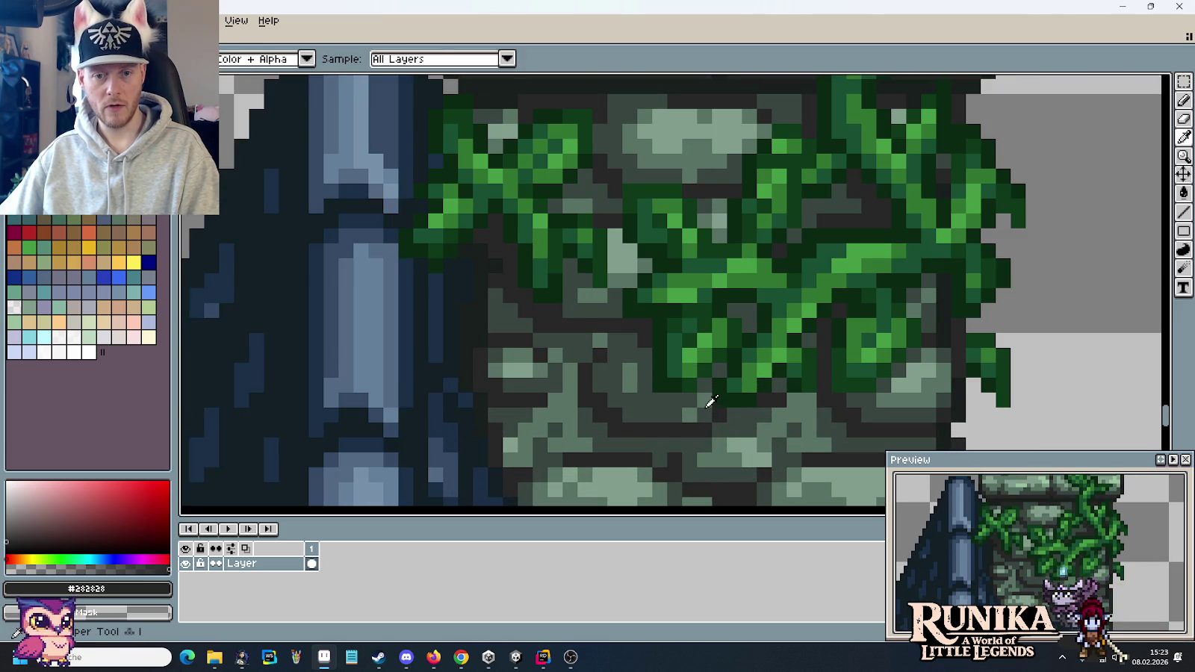
pyautogui.keyDown('alt'); pyautogui.click(722, 417); pyautogui.keyUp('alt')
pyautogui.scroll(-3, 764, 429)
pyautogui.scroll(3, 777, 431)
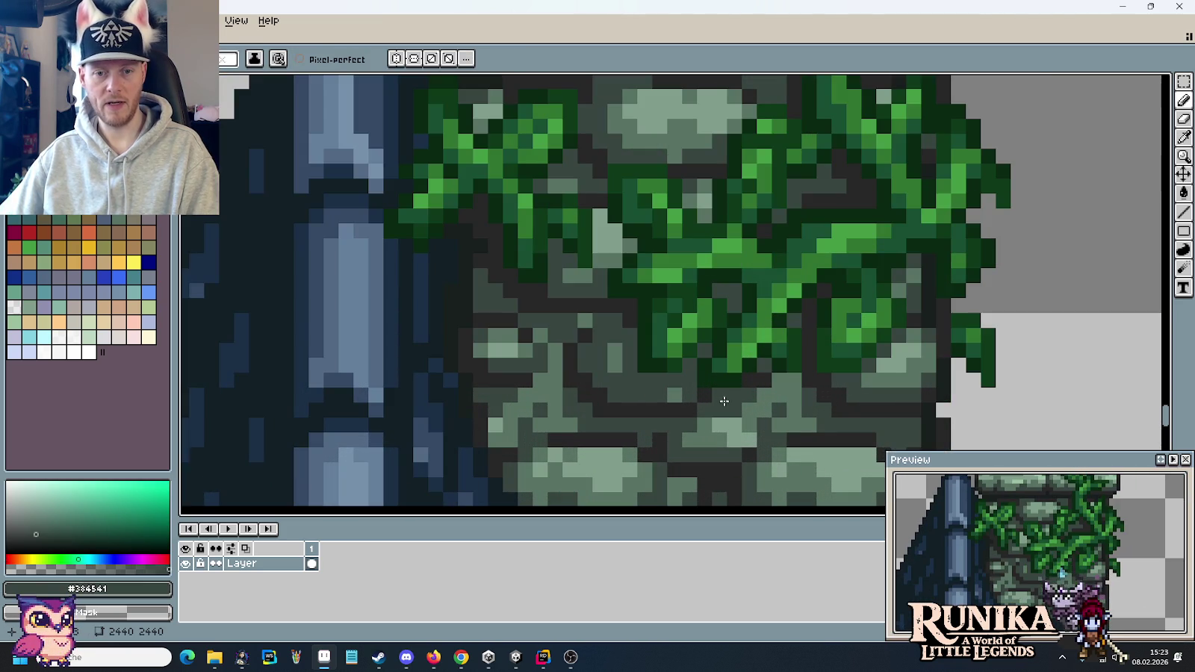
pyautogui.keyDown('alt'); pyautogui.click(695, 385); pyautogui.keyUp('alt')
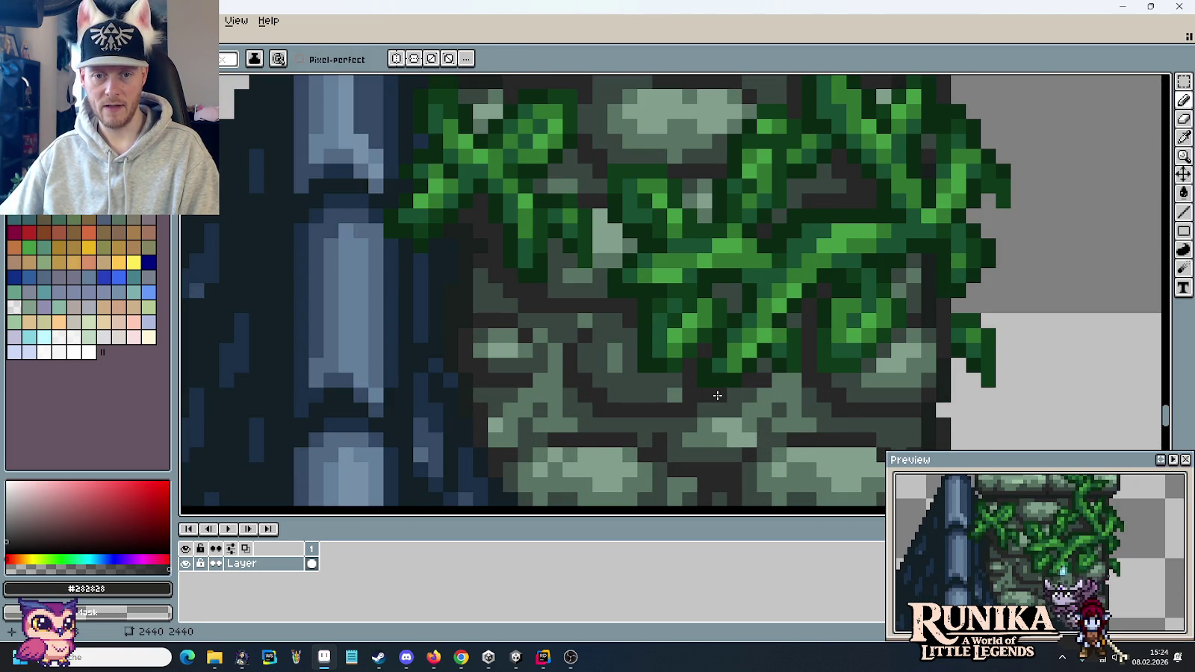
pyautogui.scroll(-3, 744, 405)
pyautogui.scroll(3, 728, 345)
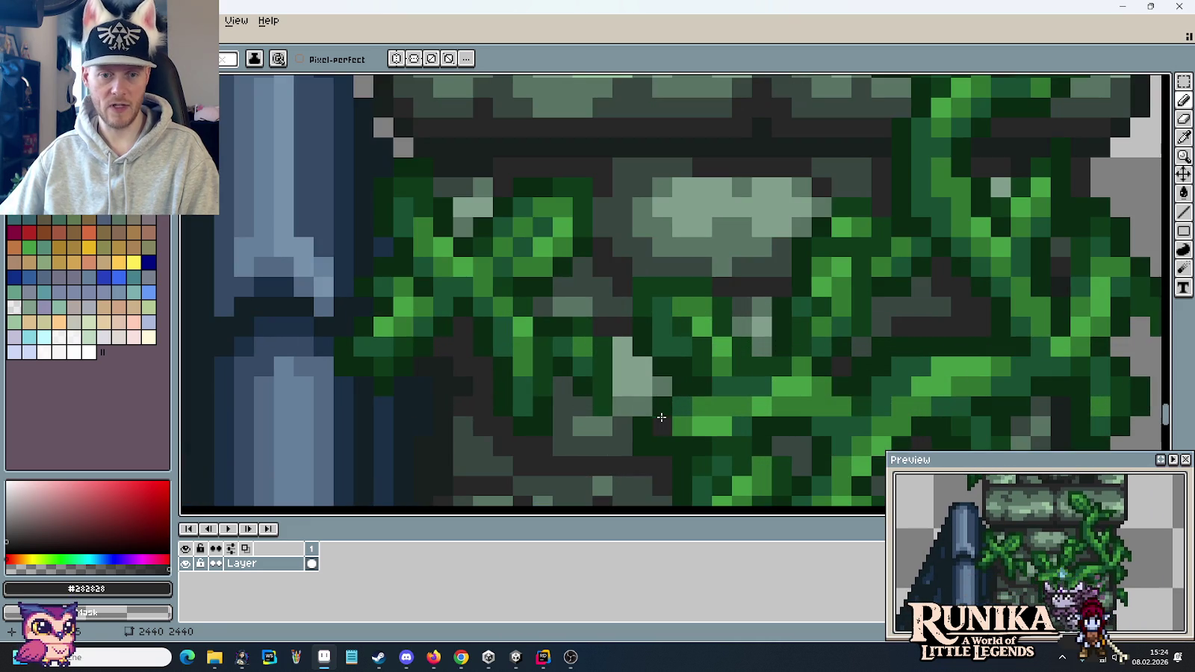
pyautogui.keyDown('alt'); pyautogui.click(649, 401); pyautogui.keyUp('alt')
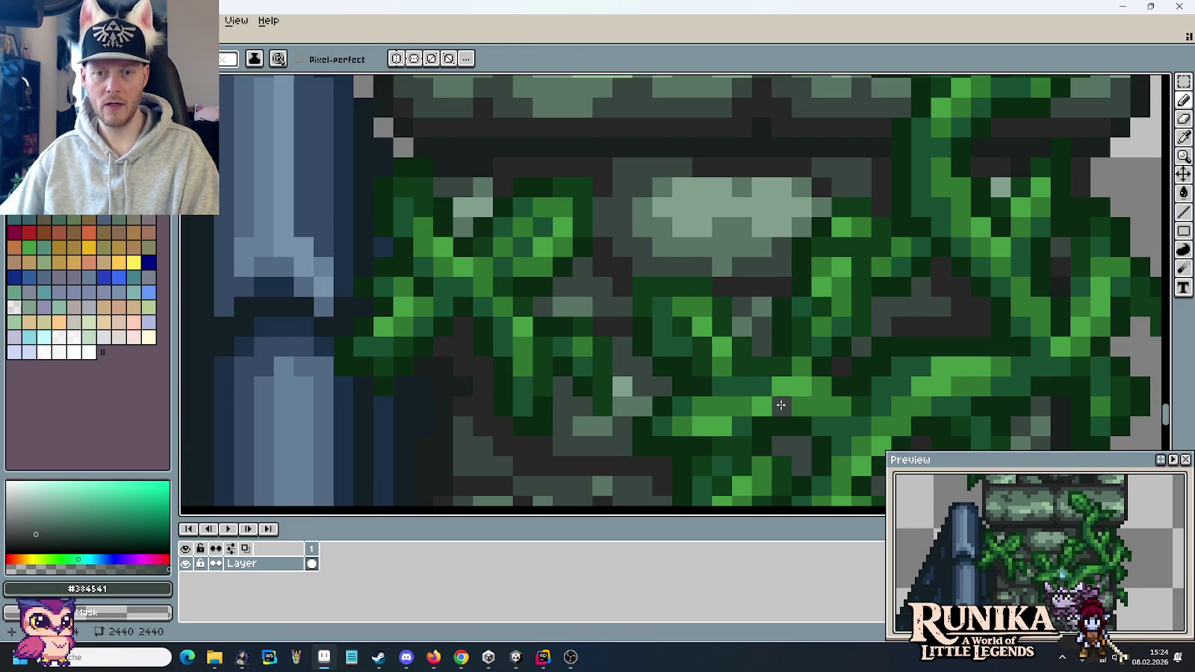
pyautogui.scroll(-3, 780, 405)
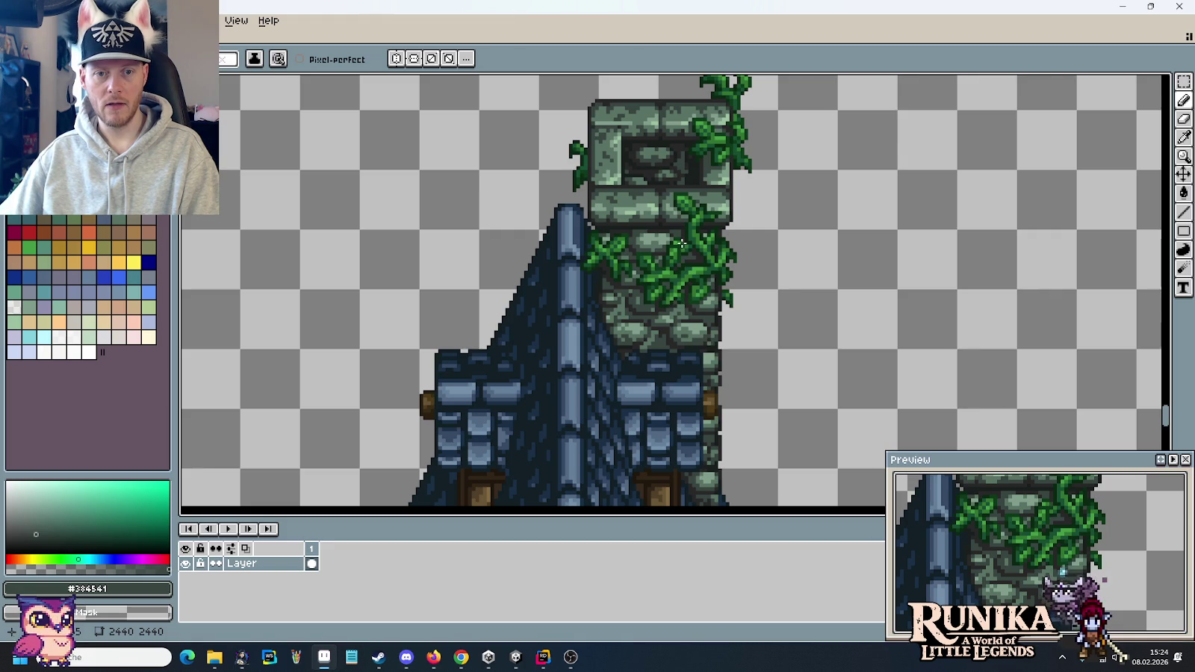
pyautogui.scroll(3, 681, 243)
pyautogui.scroll(1, 678, 261)
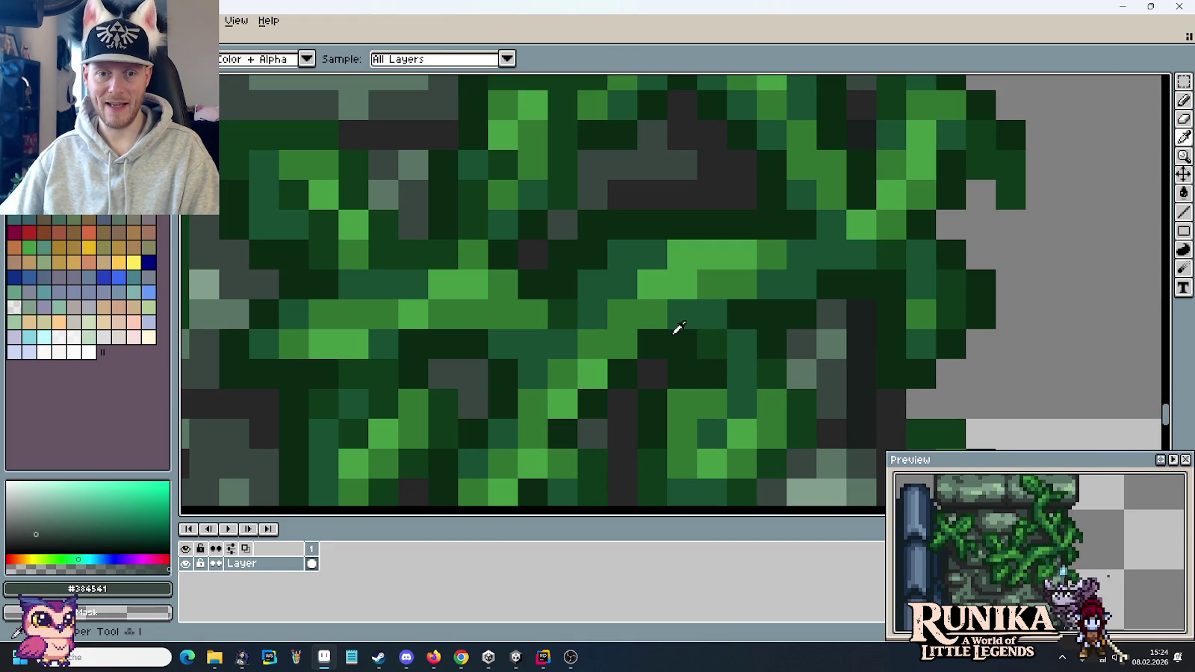
pyautogui.keyDown('alt'); pyautogui.click(677, 325); pyautogui.keyUp('alt')
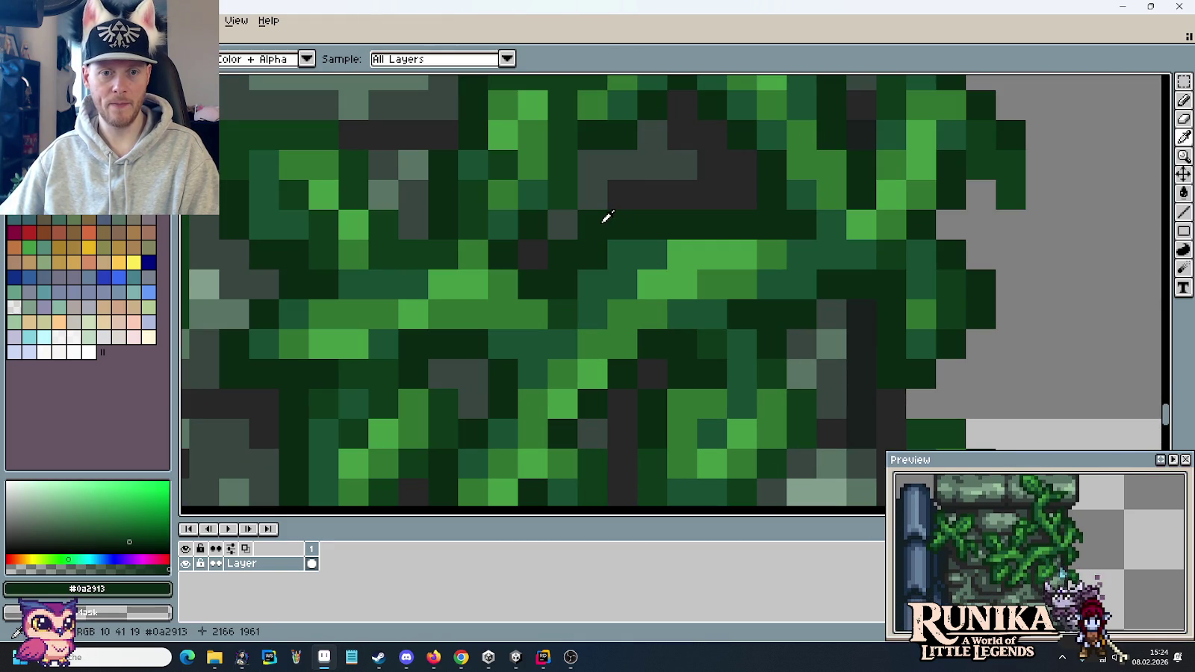
# - Touch up chimney pixels in stone grey and dark grey mortar around the ivy
pyautogui.press('b')
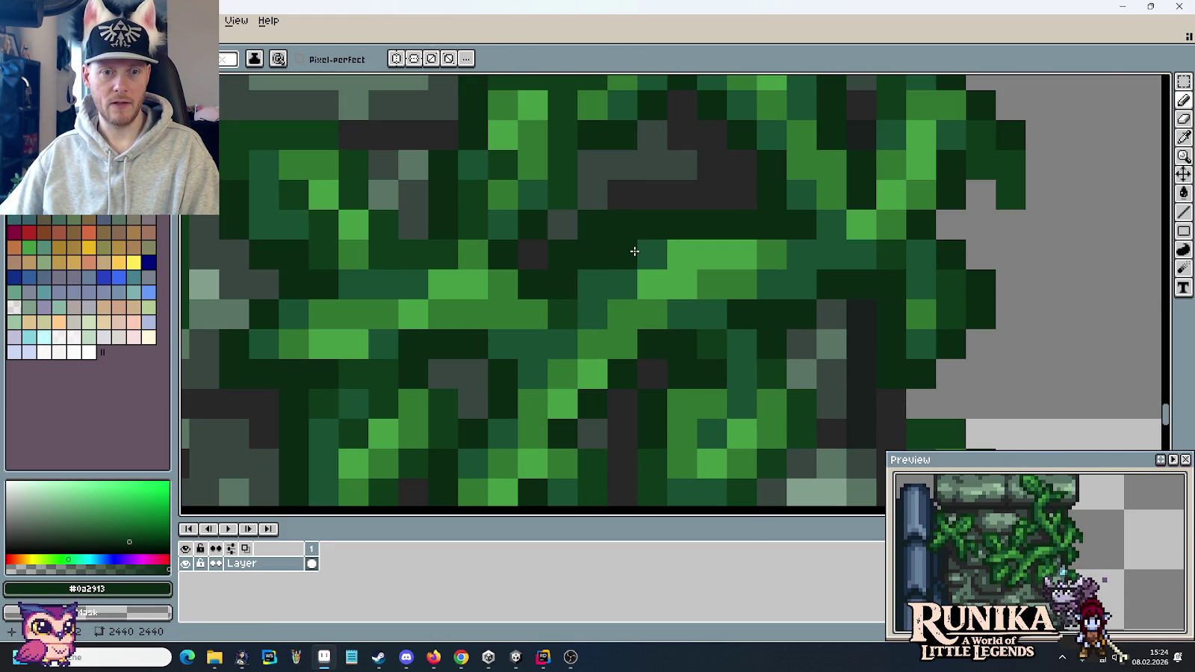
pyautogui.keyDown('alt'); pyautogui.click(560, 224); pyautogui.keyUp('alt')
pyautogui.click(559, 251)
pyautogui.click(584, 215)
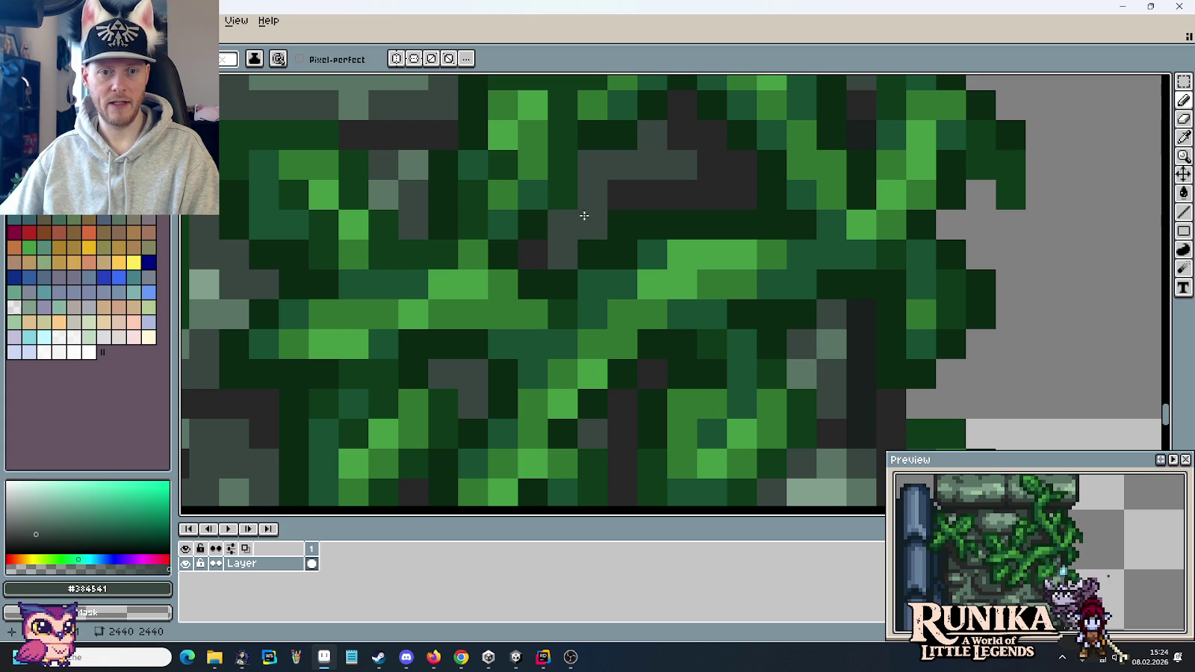
pyautogui.click(622, 224)
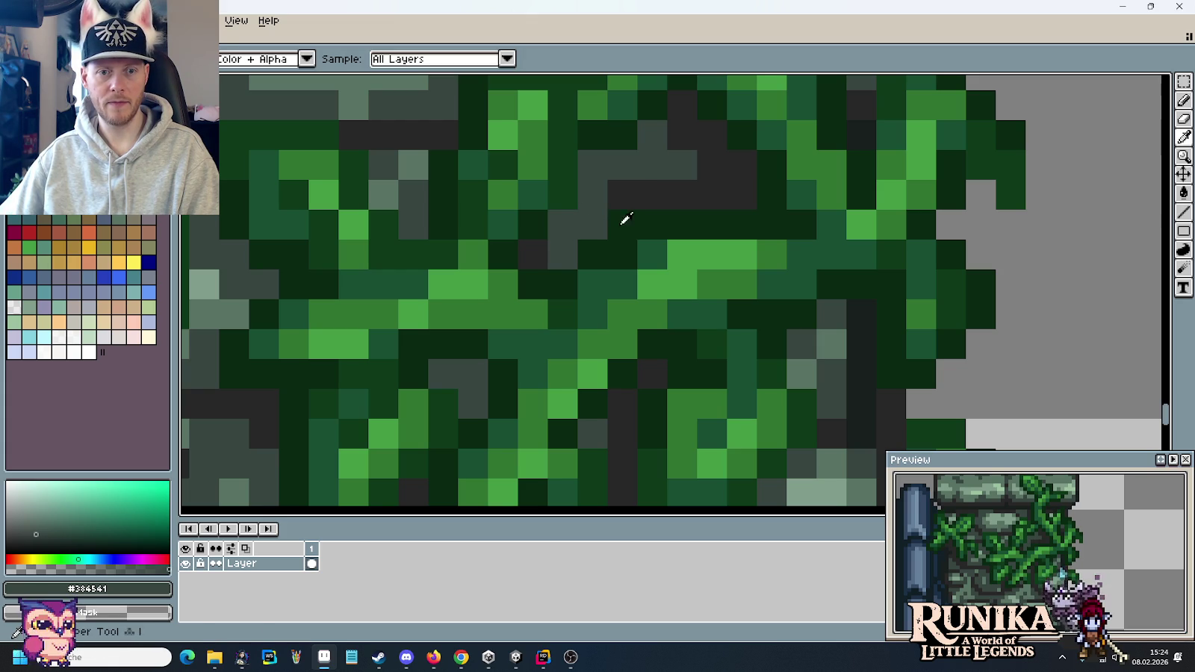
pyautogui.keyDown('alt'); pyautogui.click(623, 225); pyautogui.keyUp('alt')
pyautogui.click(590, 225)
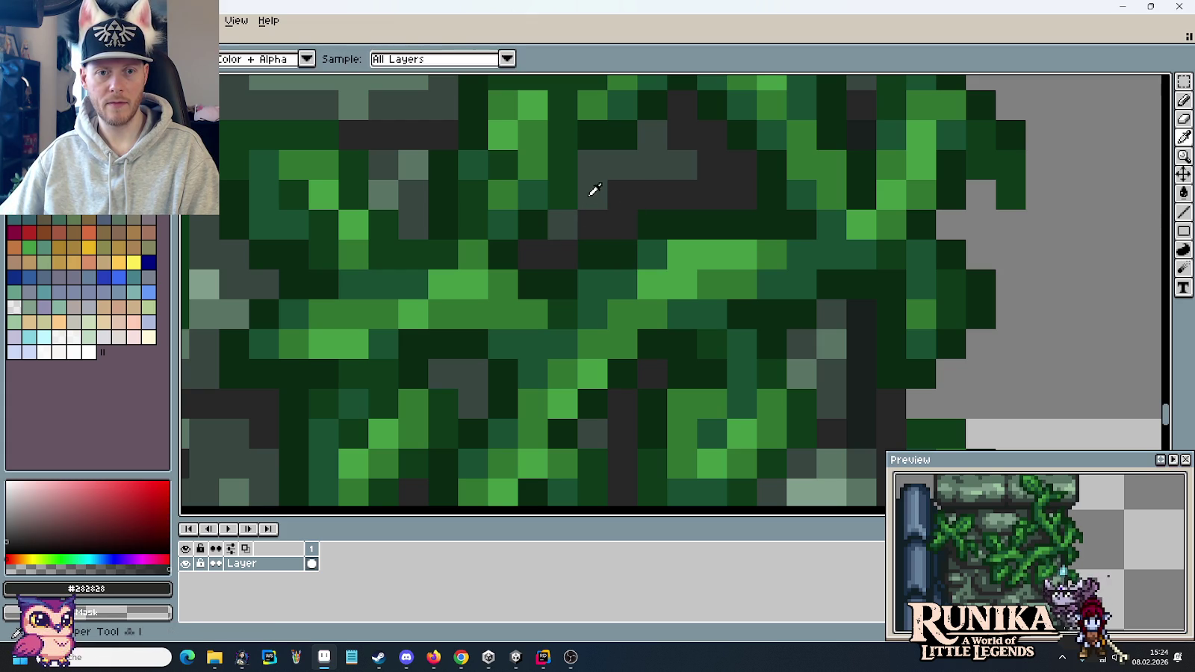
pyautogui.keyDown('alt'); pyautogui.click(592, 193); pyautogui.keyUp('alt')
pyautogui.click(561, 240)
pyautogui.moveTo(560, 240); pyautogui.dragTo(622, 194)
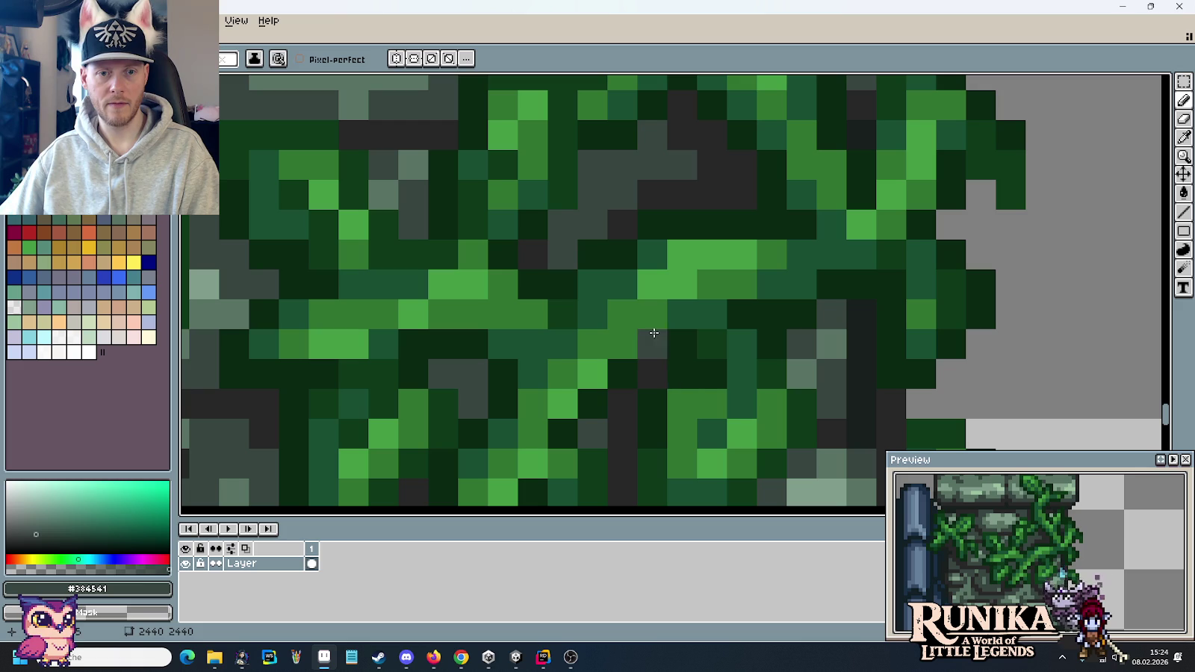
pyautogui.keyDown('alt'); pyautogui.click(617, 215); pyautogui.keyUp('alt')
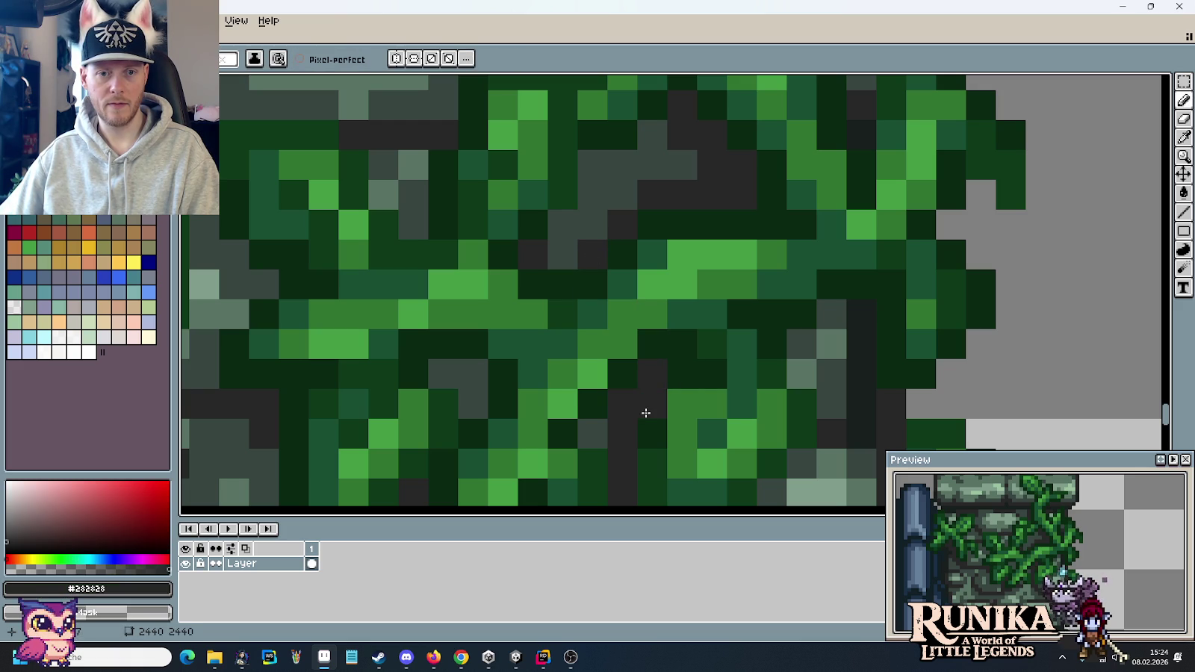
# - Reframe the chimney and sample its dark stone colour #384541
pyautogui.scroll(-2, 646, 413)
pyautogui.scroll(-1, 646, 413)
pyautogui.scroll(-2, 657, 389)
pyautogui.scroll(1, 671, 351)
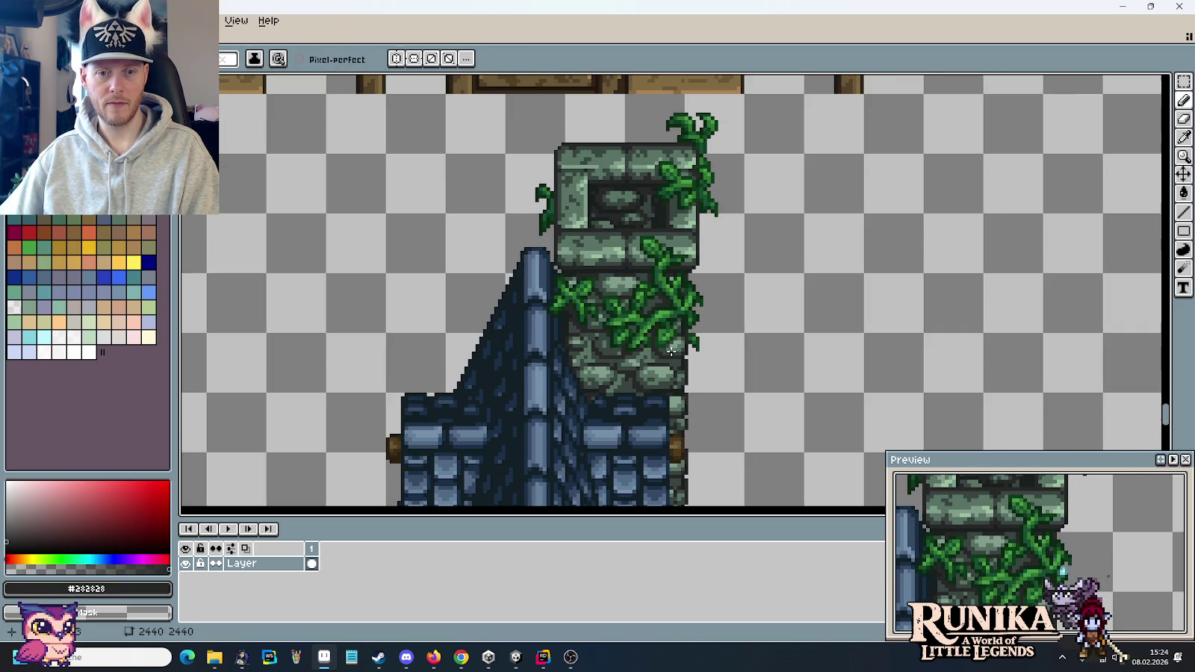
pyautogui.moveTo(701, 393); pyautogui.dragTo(691, 329)
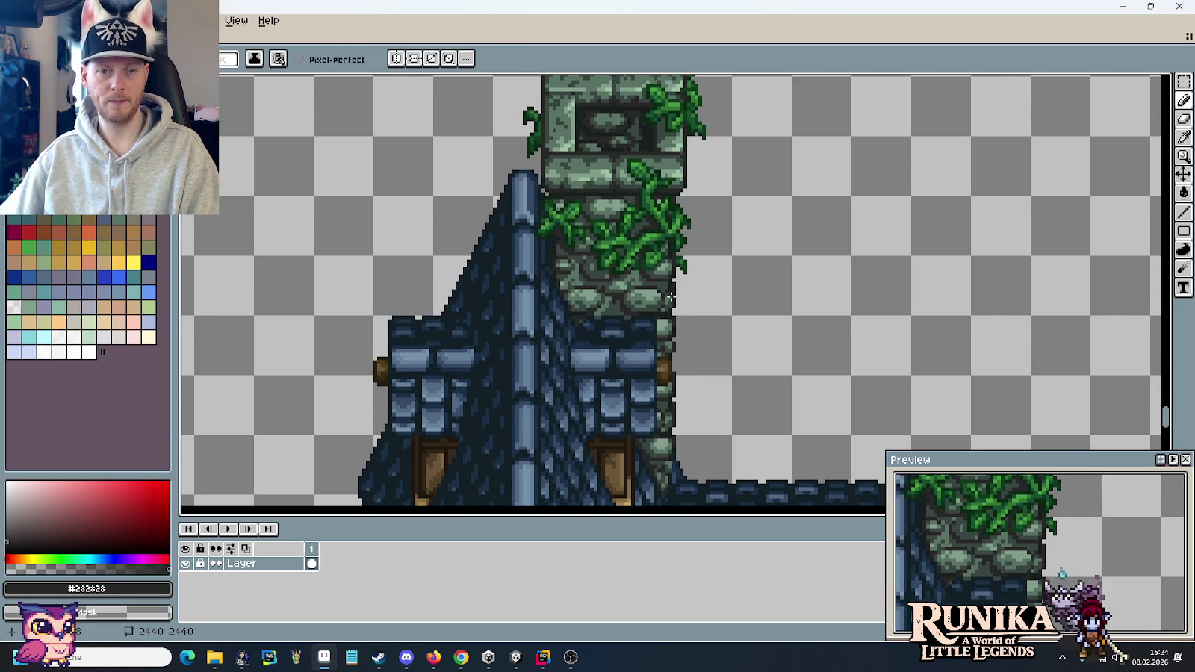
pyautogui.scroll(-1, 671, 298)
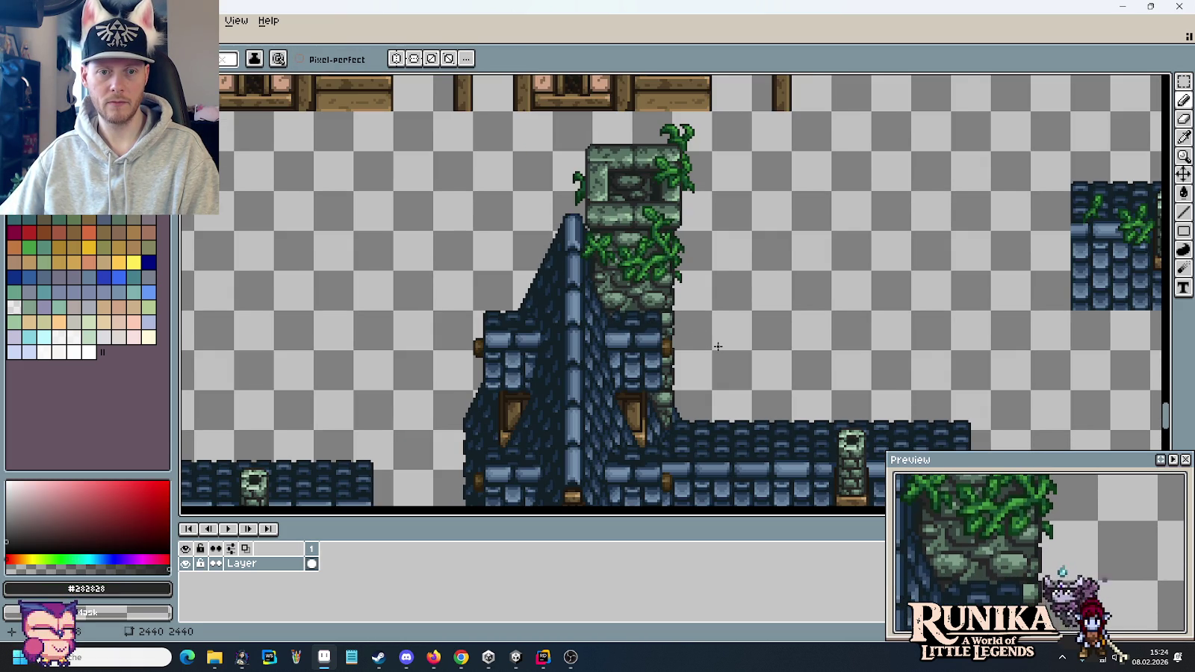
pyautogui.scroll(-2, 717, 347)
pyautogui.scroll(1, 716, 346)
pyautogui.scroll(1, 695, 246)
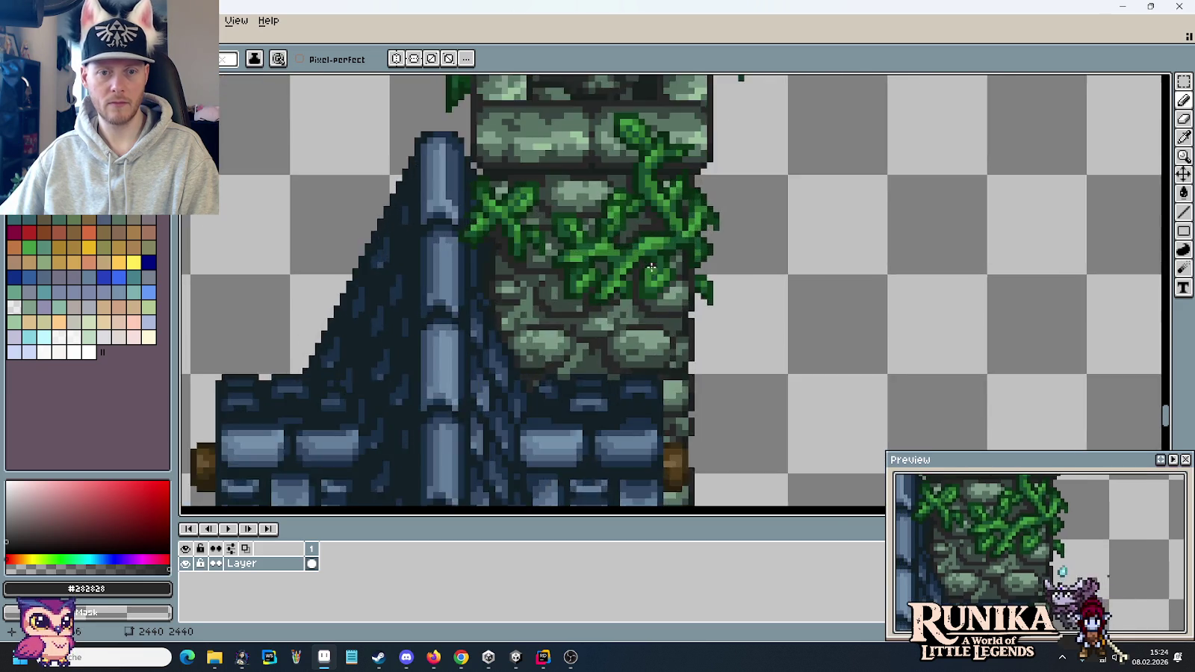
pyautogui.scroll(1, 643, 302)
pyautogui.scroll(1, 593, 297)
pyautogui.scroll(-1, 634, 349)
pyautogui.press('alt')
pyautogui.scroll(1, 621, 344)
pyautogui.keyDown('alt'); pyautogui.click(559, 303); pyautogui.keyUp('alt')
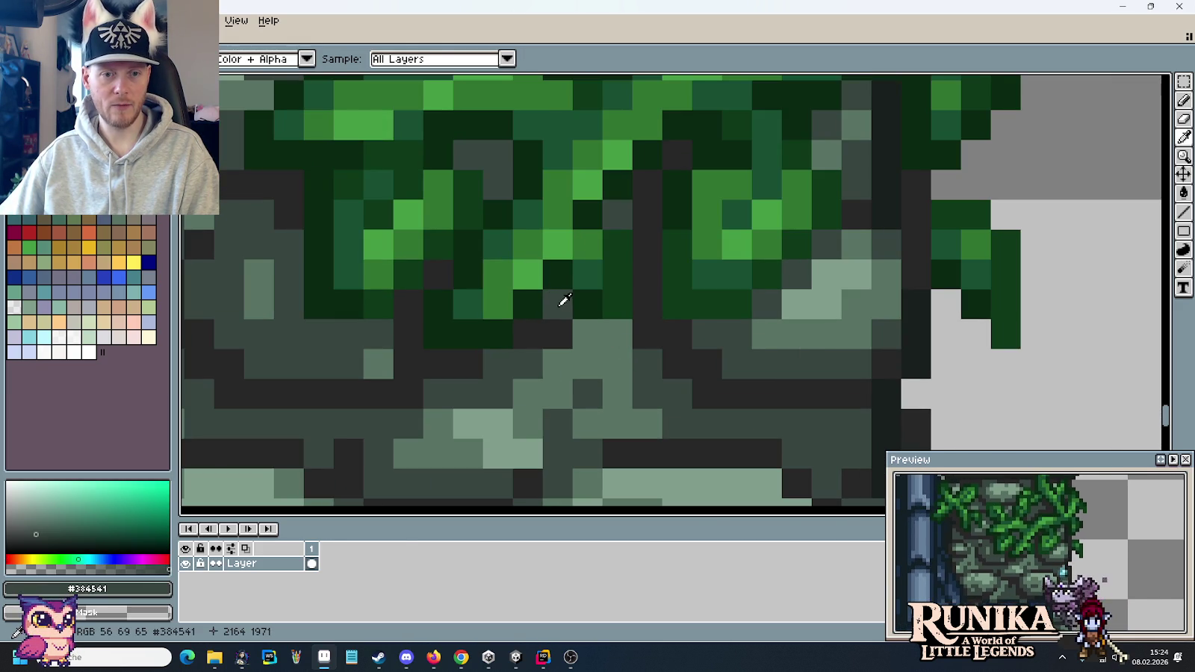
pyautogui.scroll(-3, 738, 383)
pyautogui.scroll(-1, 738, 383)
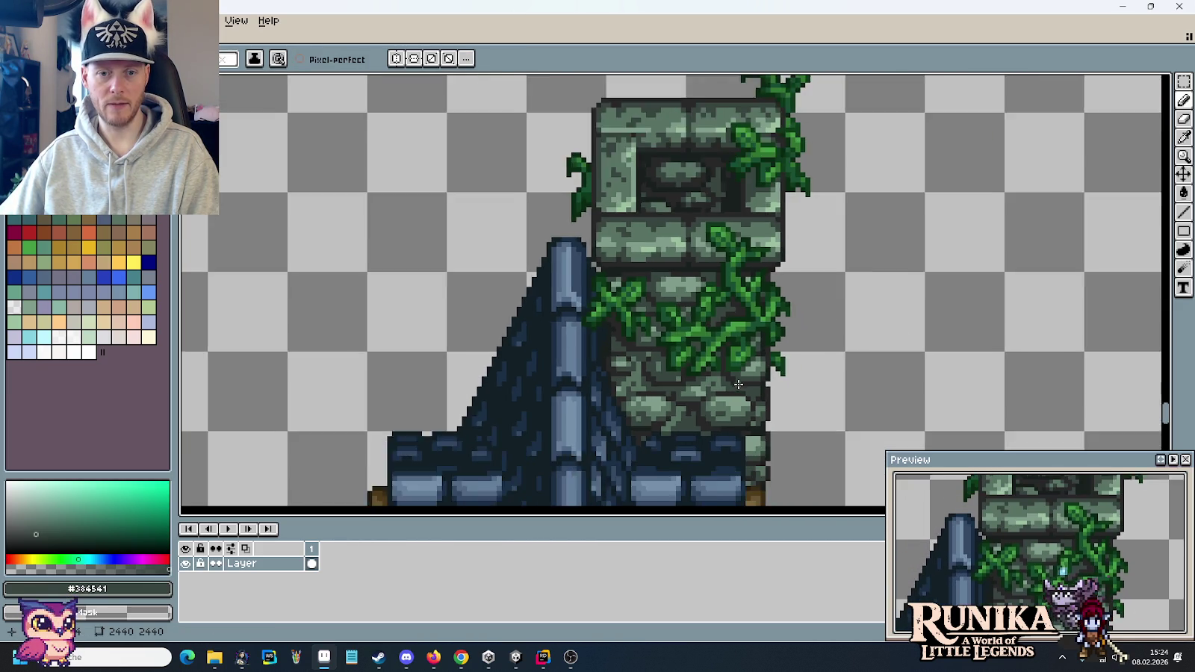
pyautogui.scroll(-1, 738, 383)
pyautogui.scroll(1, 740, 388)
pyautogui.press('m')
pyautogui.scroll(-2, 686, 319)
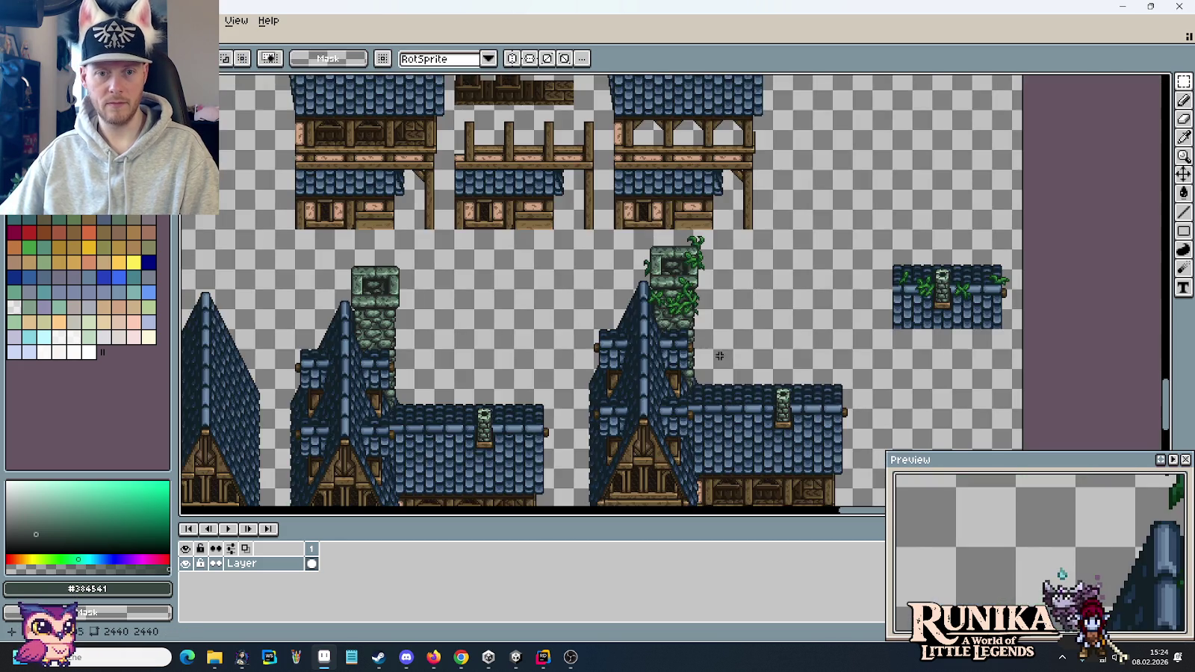
# - Pan past the townhouse chimney to the spare vines and marquee-select the lower vine
pyautogui.scroll(1, 644, 227)
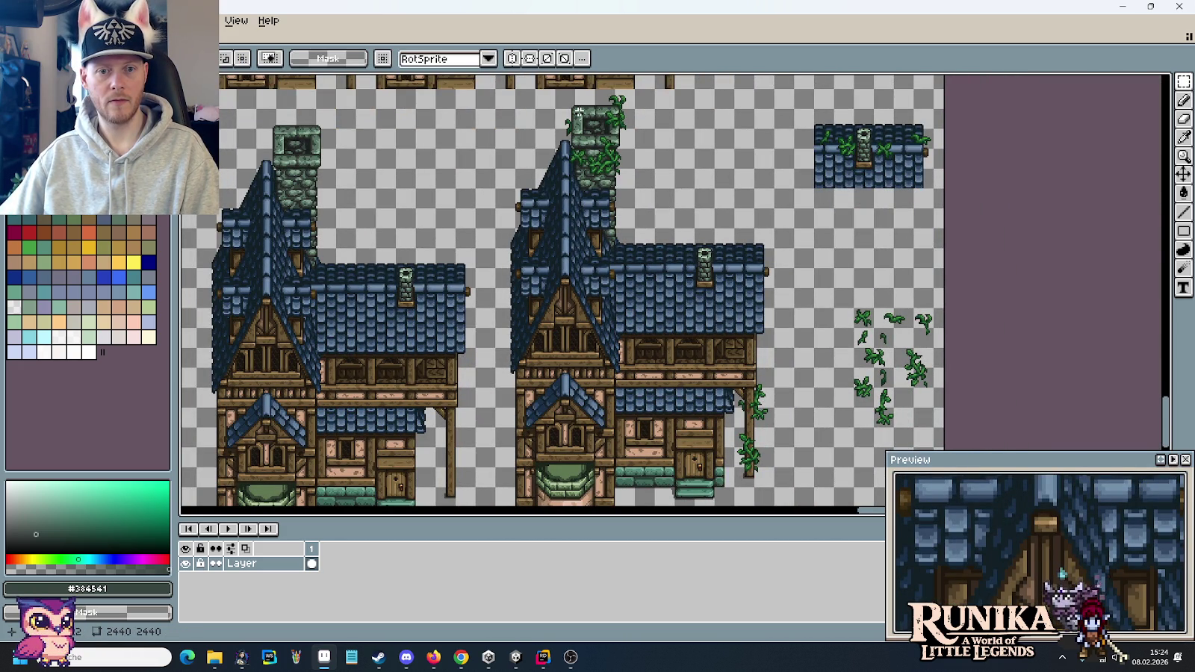
pyautogui.moveTo(776, 476); pyautogui.dragTo(738, 385)
pyautogui.scroll(1, 738, 385)
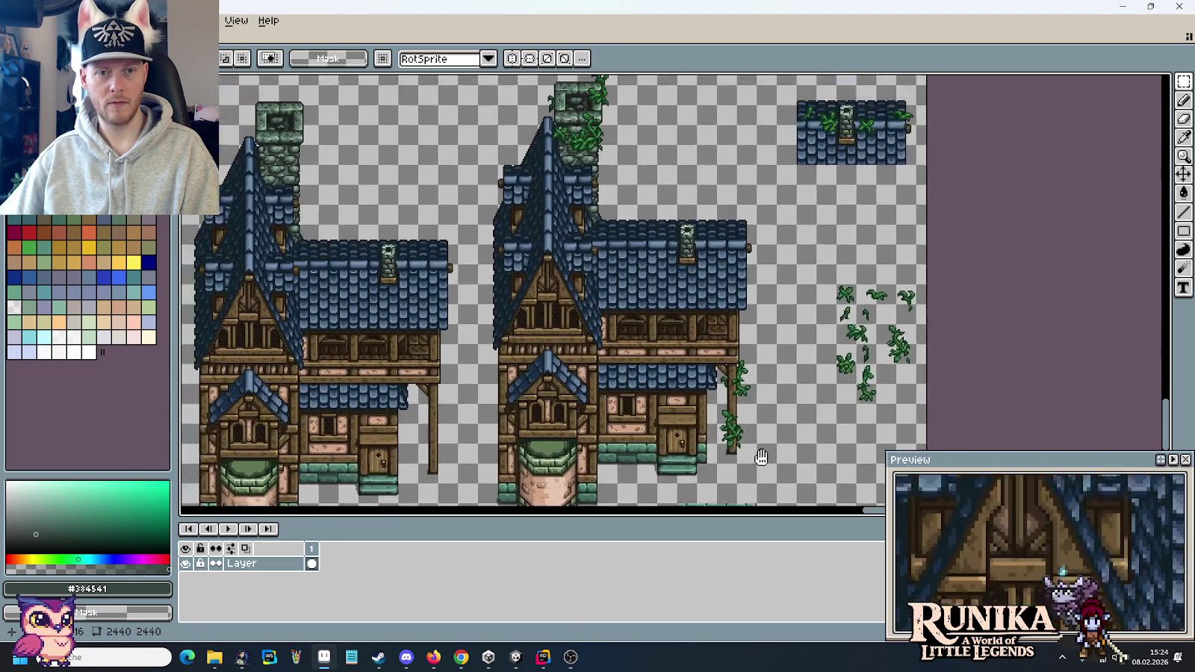
pyautogui.scroll(1, 732, 384)
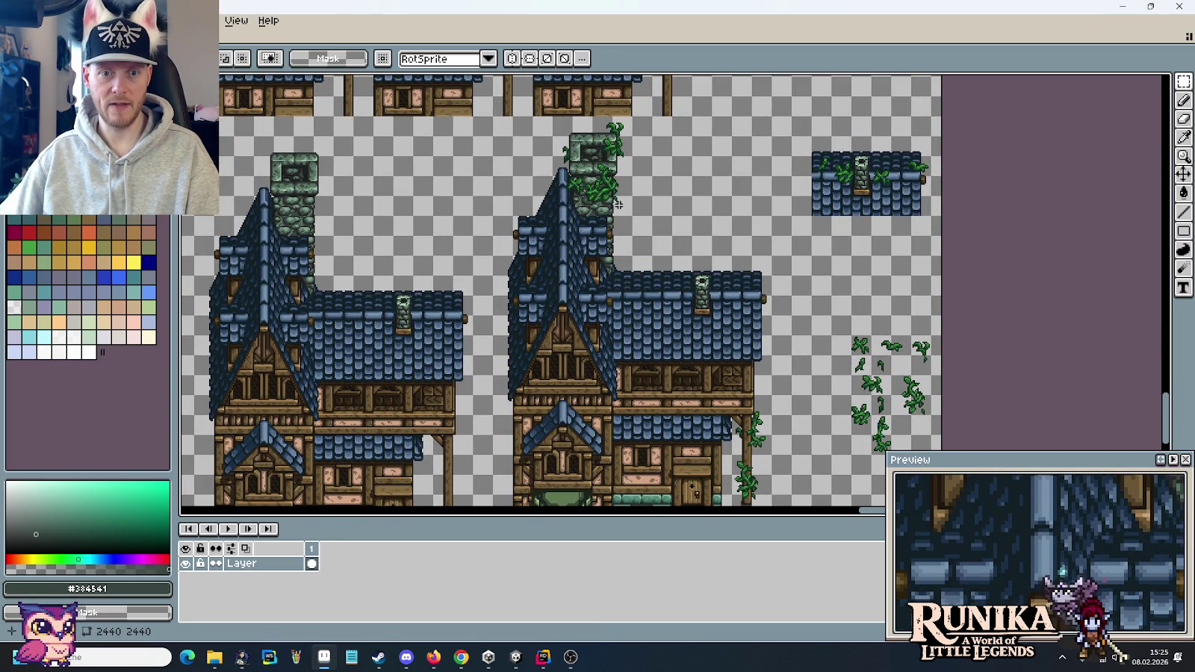
pyautogui.scroll(1, 848, 388)
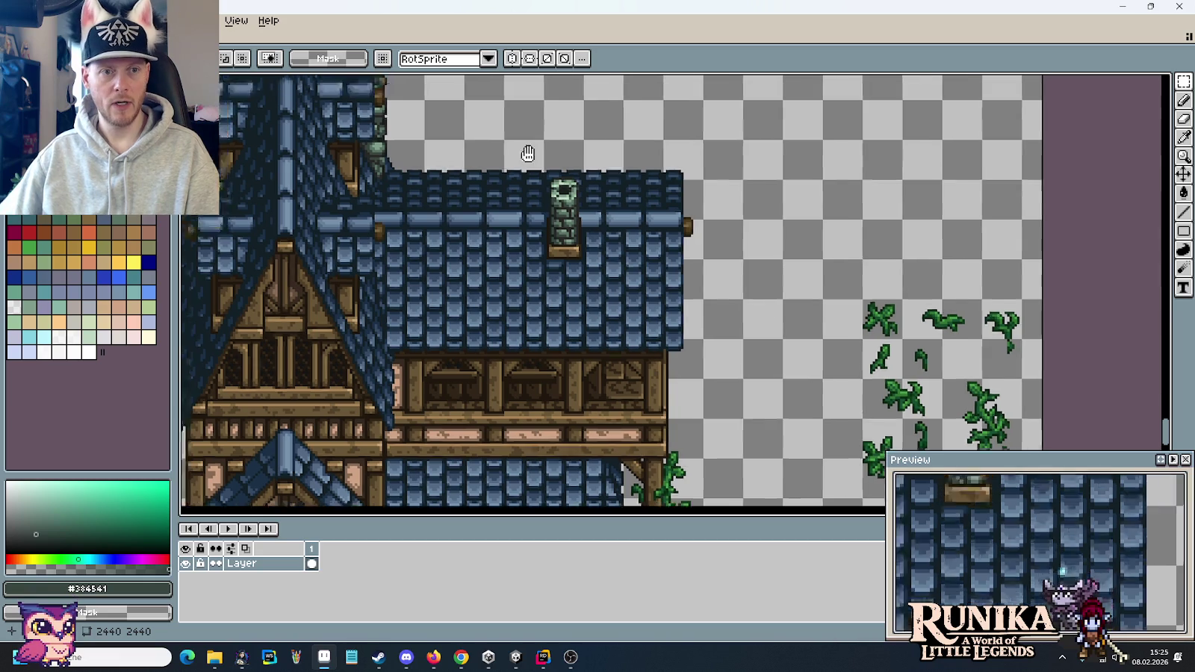
pyautogui.moveTo(528, 155); pyautogui.dragTo(671, 351)
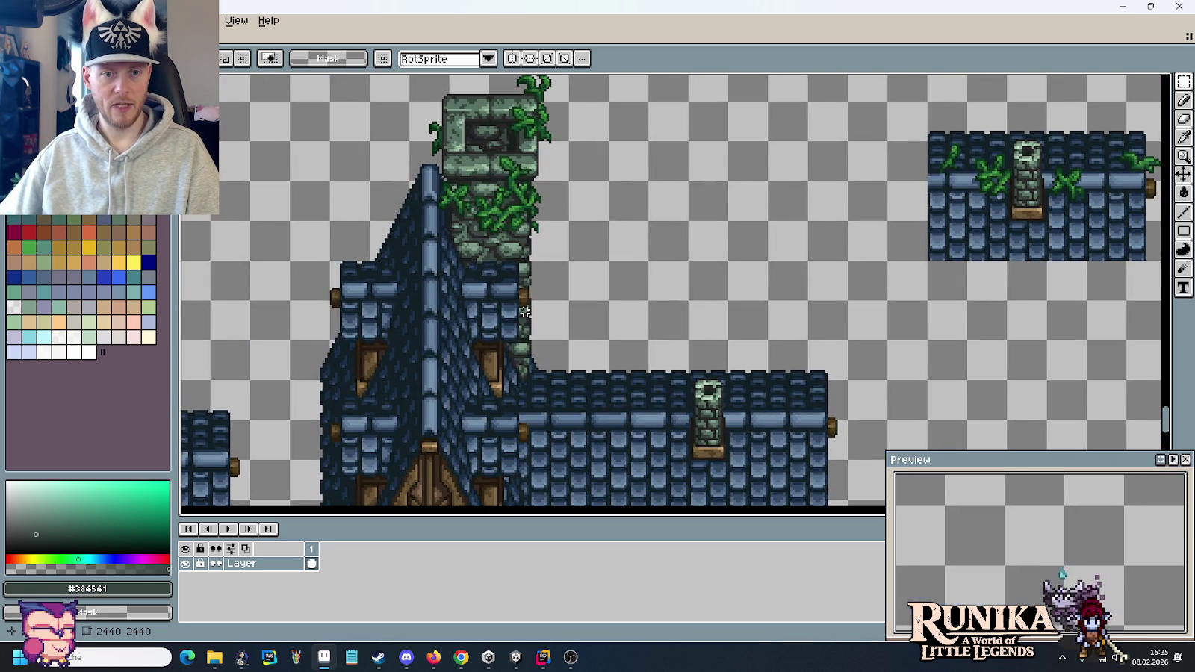
pyautogui.moveTo(610, 329); pyautogui.dragTo(358, 4)
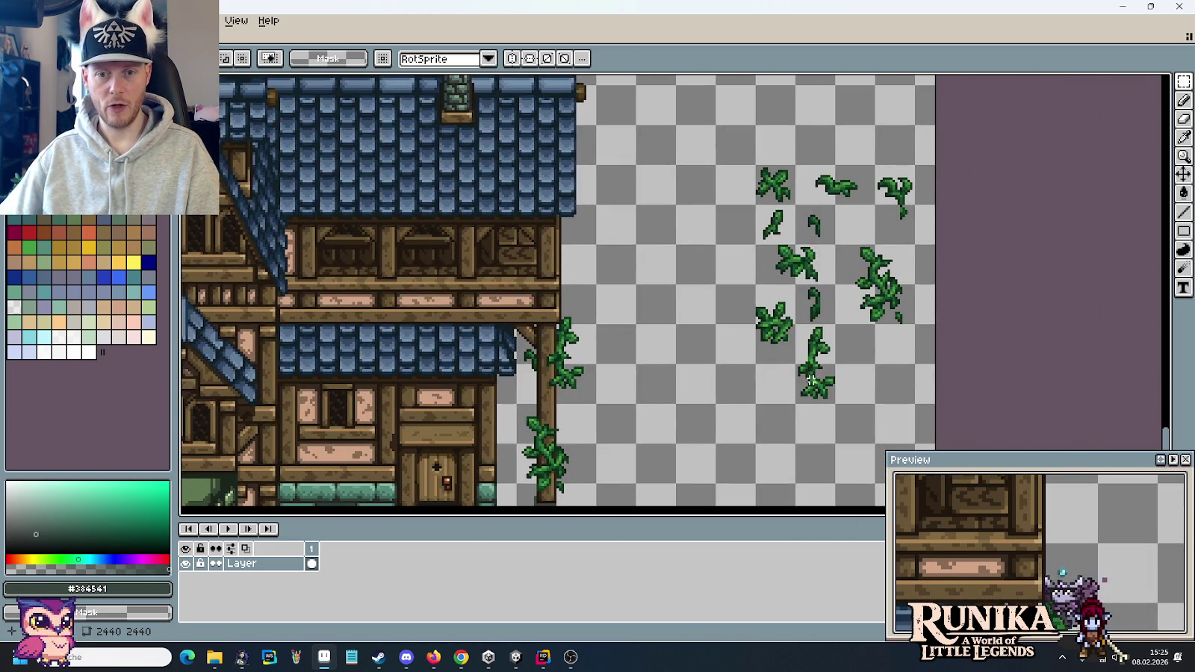
pyautogui.moveTo(820, 401); pyautogui.dragTo(814, 359)
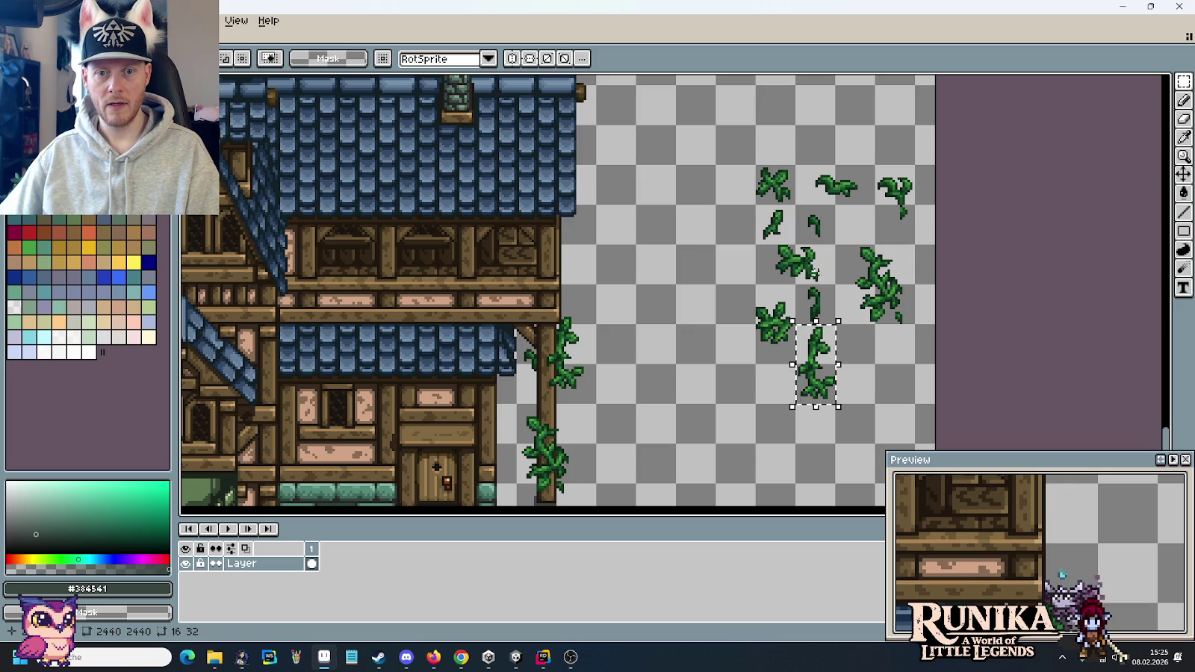
# - Copy a small leaf cluster and drop a copy onto the stone tower's side
pyautogui.moveTo(830, 283); pyautogui.dragTo(752, 244)
pyautogui.hotkey('ctrl', 'c')
pyautogui.hotkey('ctrl', 'v')
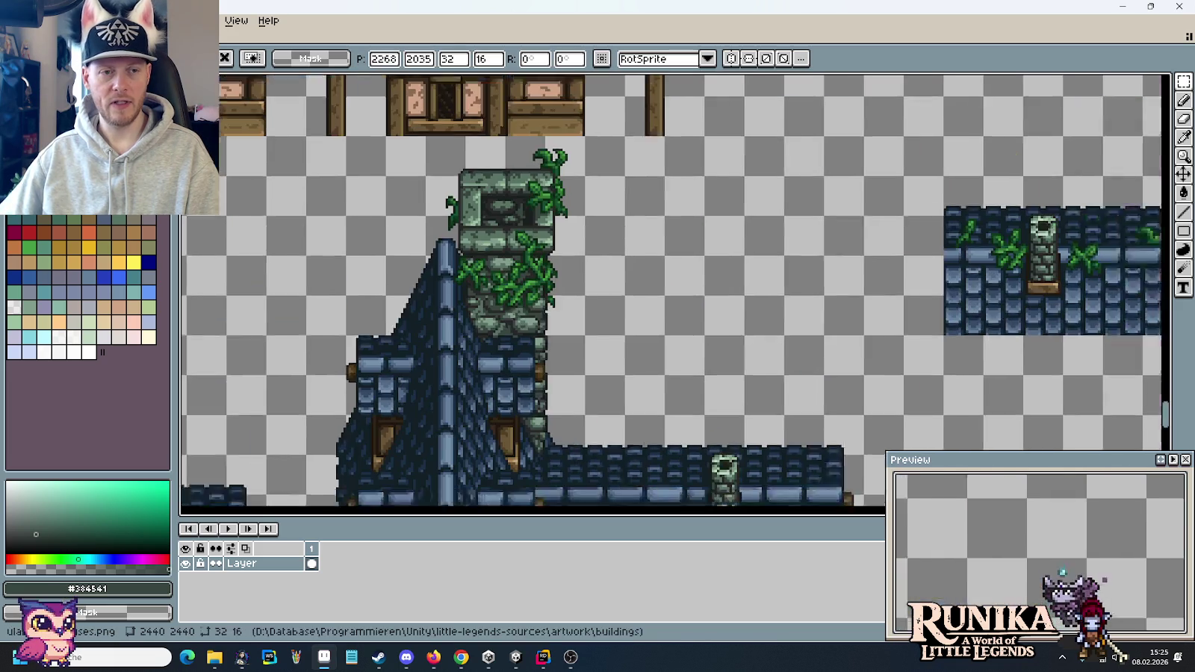
pyautogui.moveTo(688, 463)
pyautogui.mouseDown()
pyautogui.moveTo(687, 406)
pyautogui.moveTo(546, 342)
pyautogui.moveTo(550, 352)
pyautogui.mouseUp()
pyautogui.scroll(2, 687, 406)
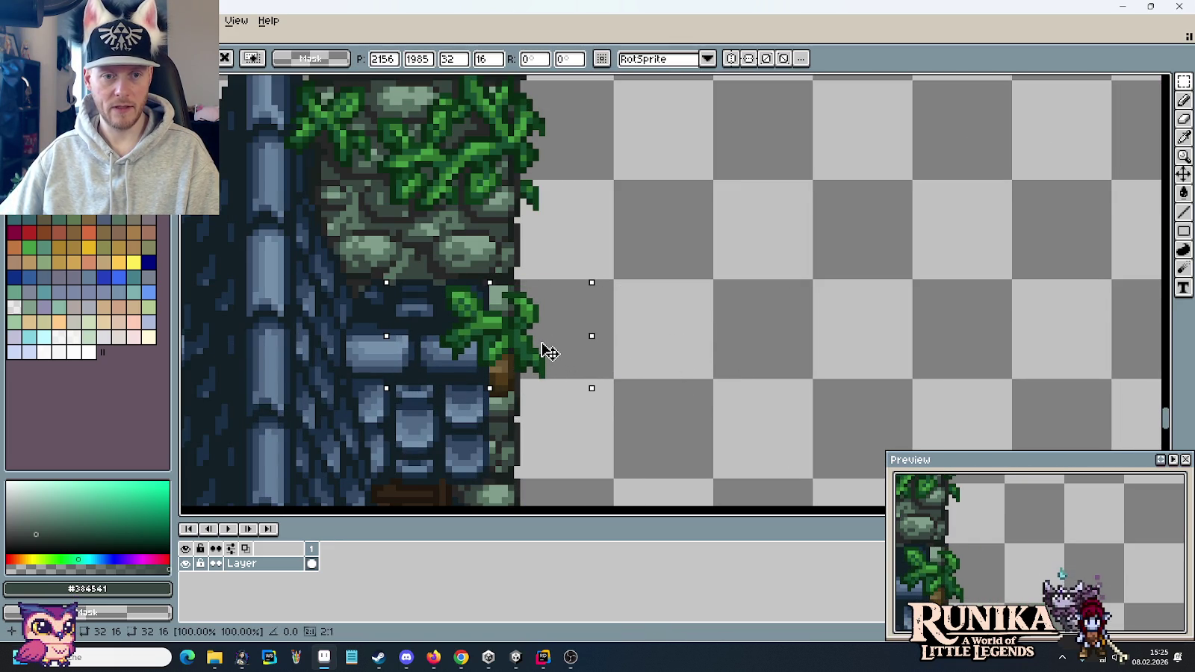
pyautogui.scroll(-1, 544, 347)
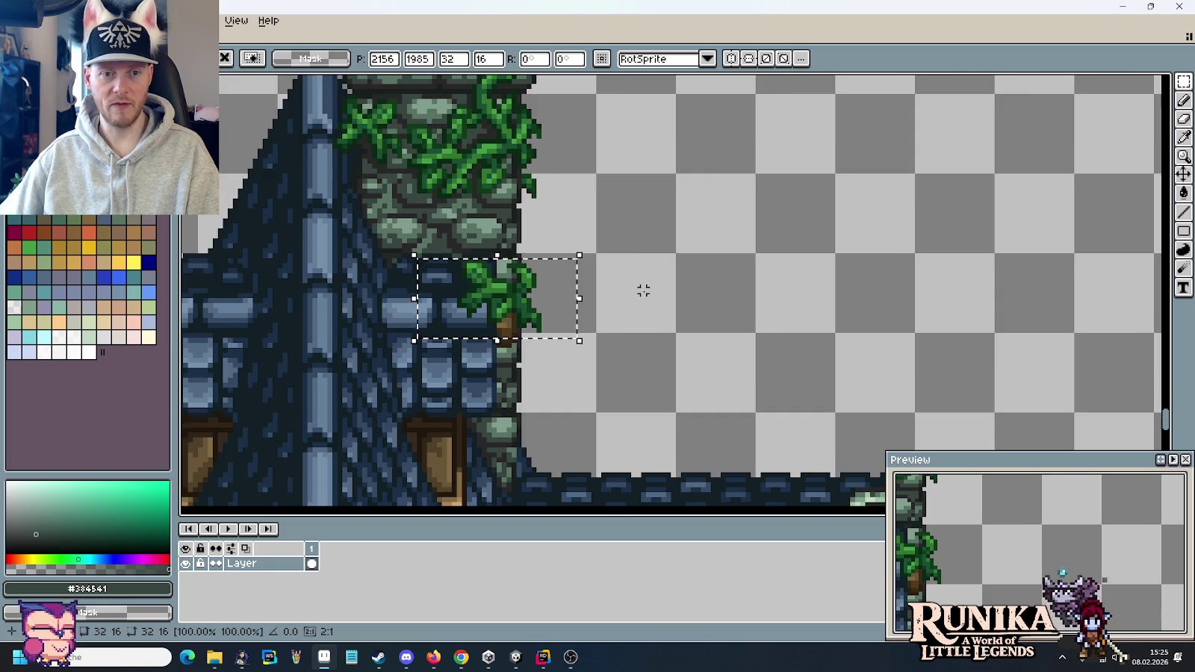
pyautogui.scroll(-1, 643, 291)
pyautogui.moveTo(761, 437); pyautogui.dragTo(681, 309)
pyautogui.moveTo(595, 283)
pyautogui.mouseDown()
pyautogui.moveTo(602, 378)
pyautogui.moveTo(686, 453)
pyautogui.mouseUp()
pyautogui.hotkey('ctrl', 'd')
# - Eyedrop the mossy green-grey stone colour from the tower
pyautogui.scroll(2, 537, 274)
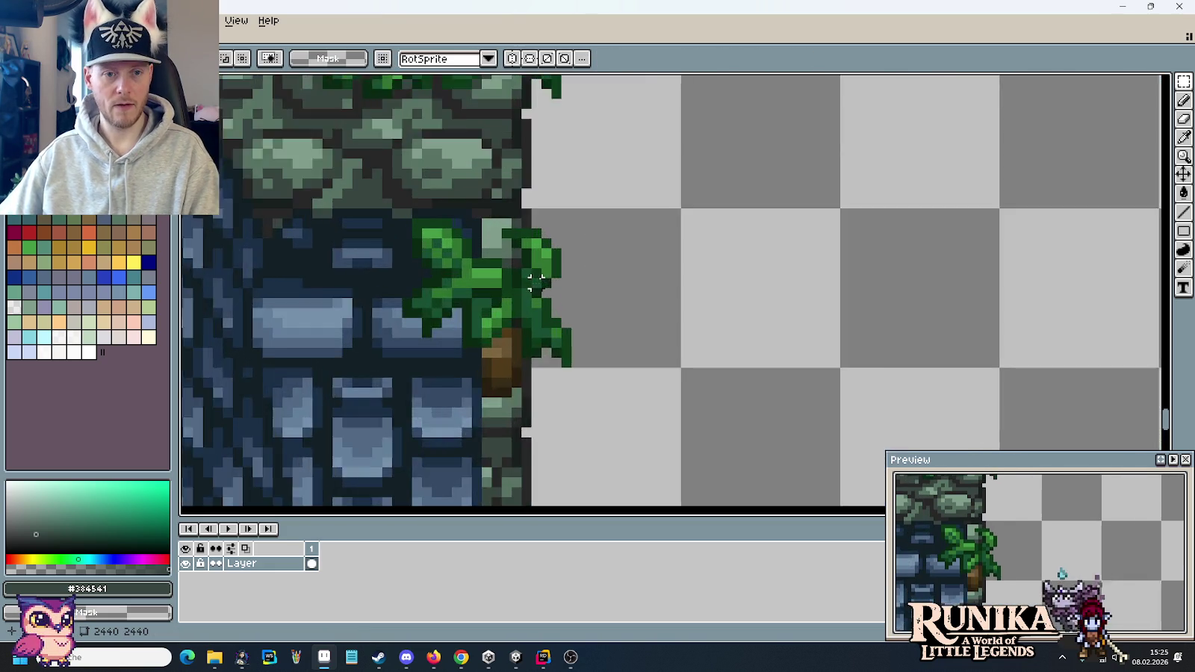
pyautogui.scroll(1, 522, 247)
pyautogui.press('i')
pyautogui.press('b')
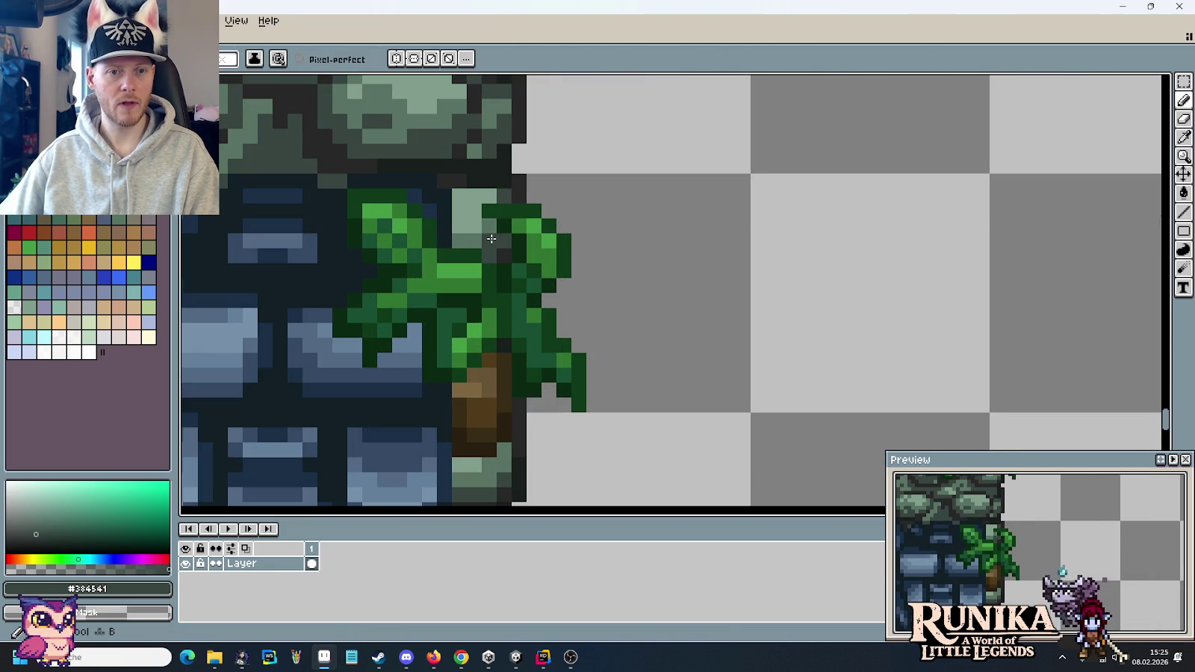
pyautogui.scroll(-3, 655, 299)
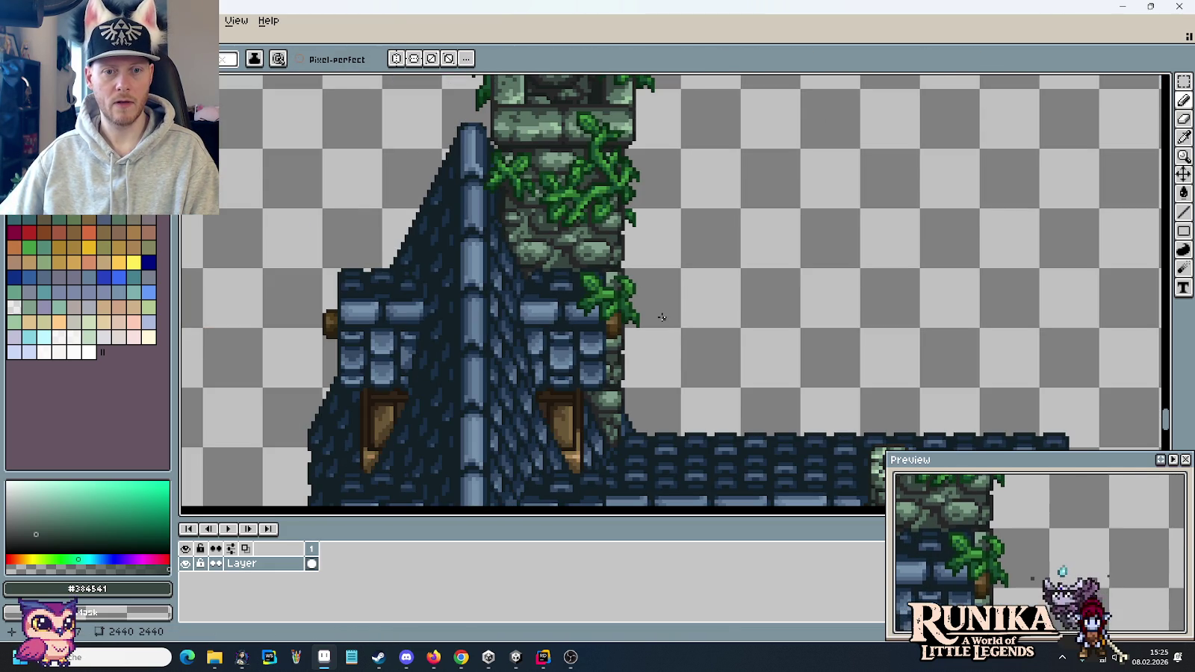
pyautogui.press('v')
pyautogui.press('b')
pyautogui.scroll(3, 621, 288)
pyautogui.keyDown('alt'); pyautogui.click(621, 287); pyautogui.keyUp('alt')
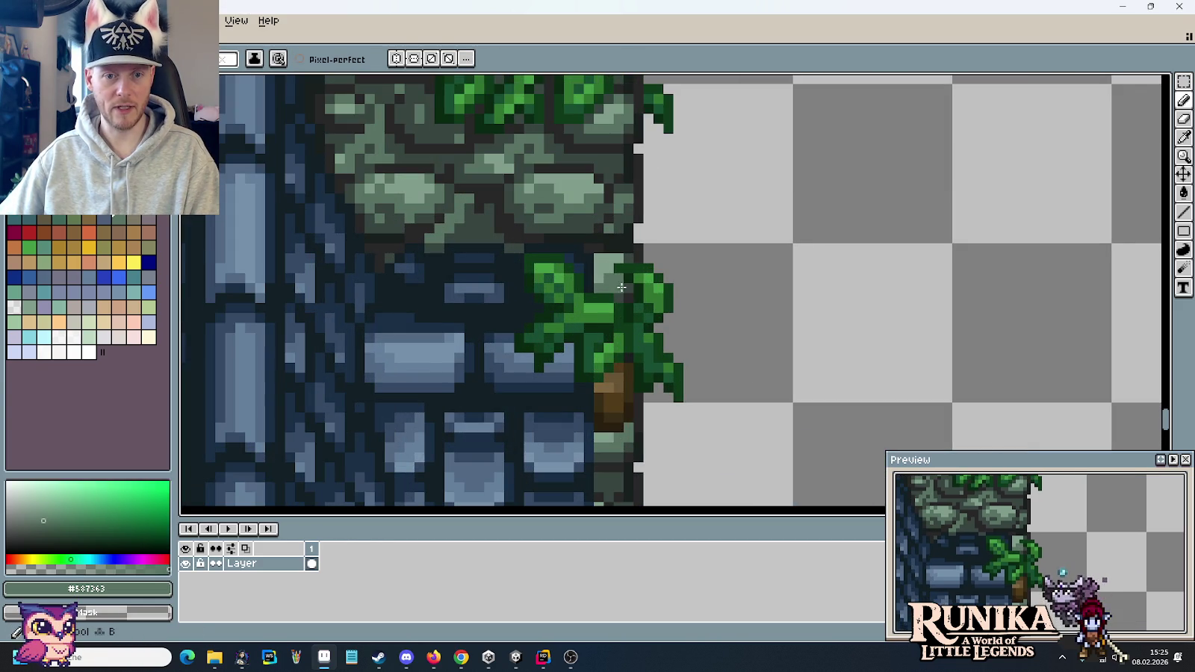
# - Paste another leaf sprig and set it down in open space beside the tower
pyautogui.scroll(-1, 657, 317)
pyautogui.scroll(-1, 723, 373)
pyautogui.scroll(-1, 751, 410)
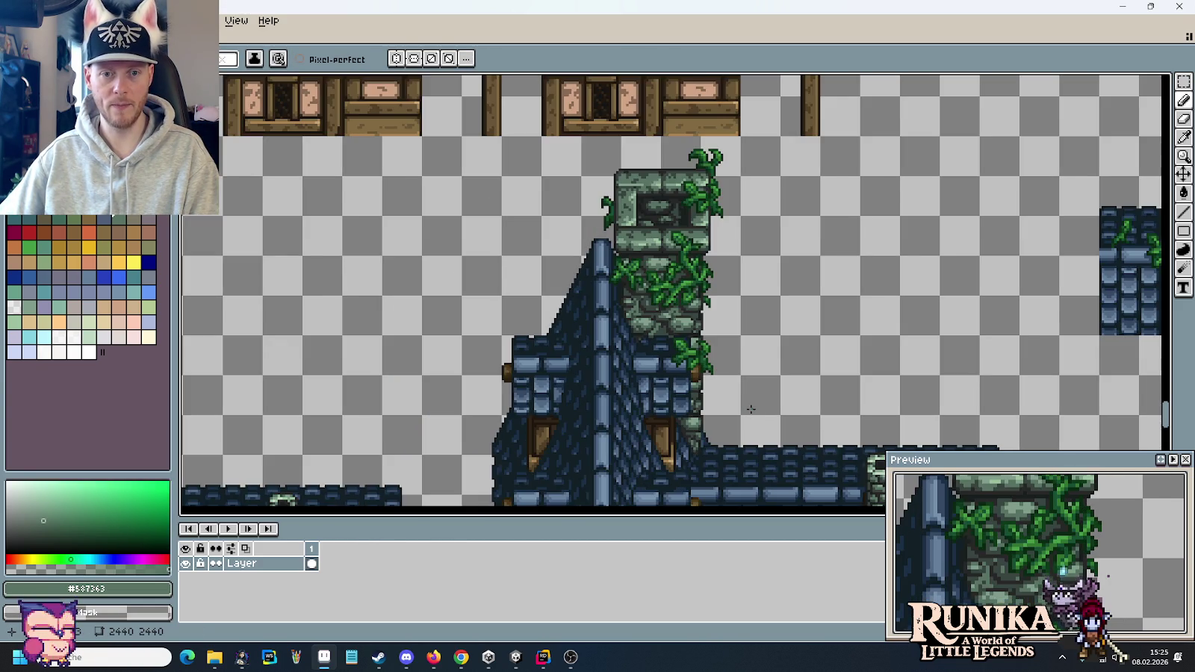
pyautogui.scroll(-1, 631, 240)
pyautogui.scroll(2, 631, 240)
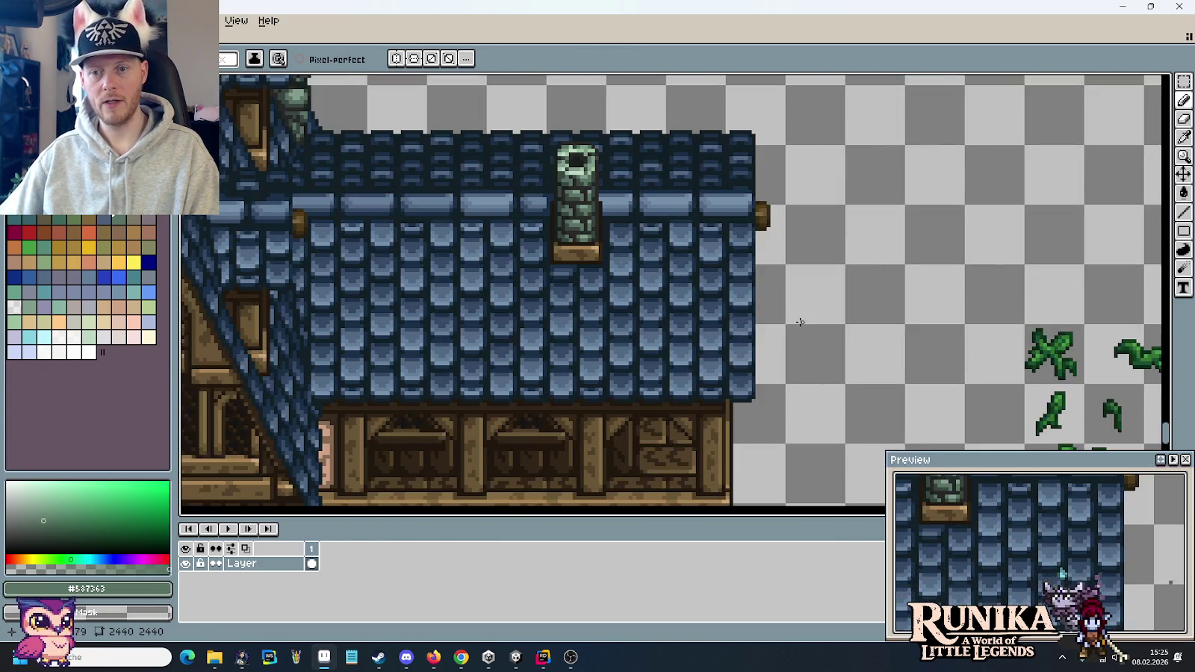
pyautogui.scroll(-1, 621, 277)
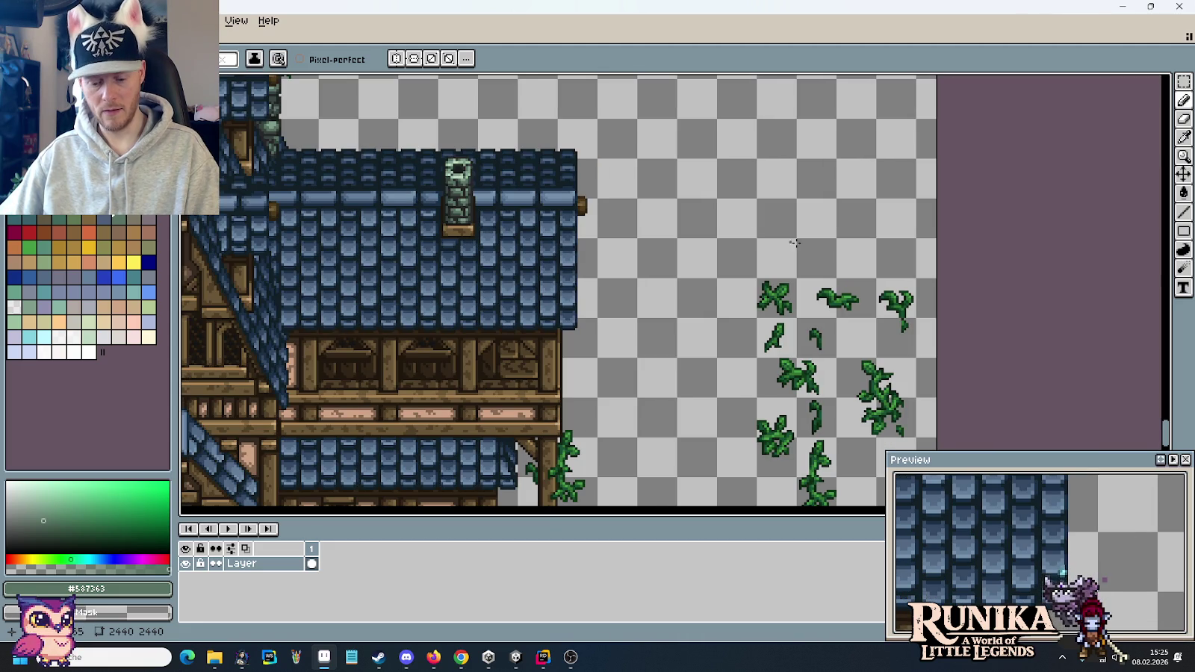
pyautogui.hotkey('ctrl', 'v')
pyautogui.moveTo(896, 310); pyautogui.dragTo(739, 190)
pyautogui.scroll(-1, 692, 186)
pyautogui.moveTo(414, 388); pyautogui.dragTo(439, 401)
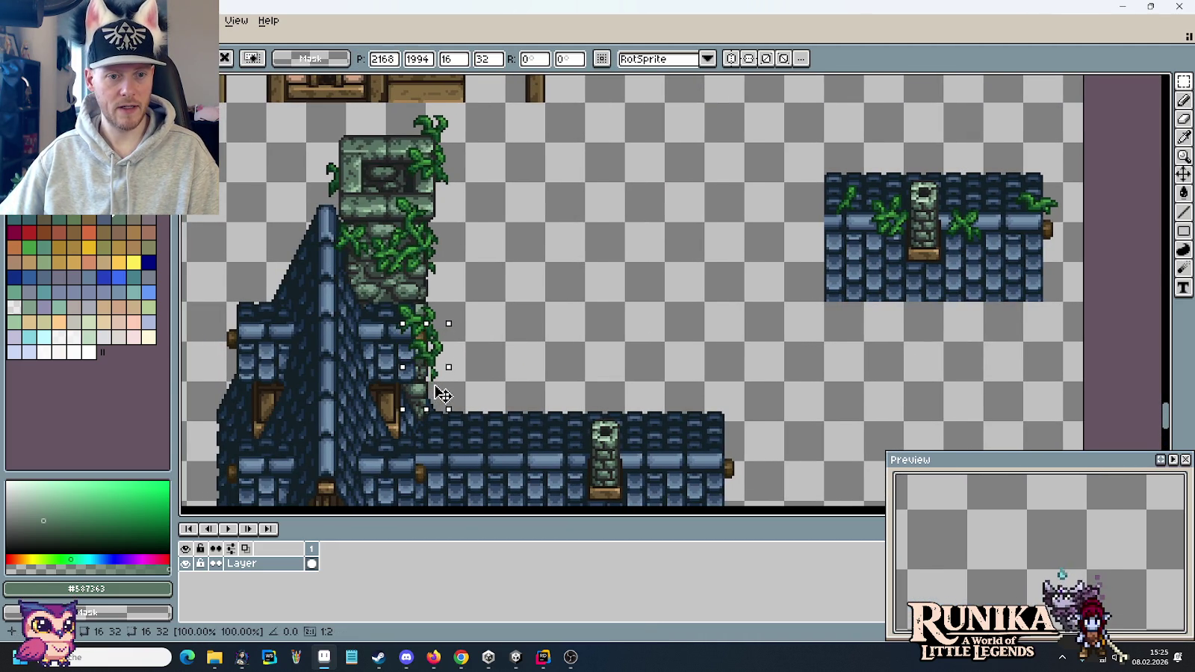
pyautogui.moveTo(439, 401); pyautogui.dragTo(546, 376)
pyautogui.click(546, 373)
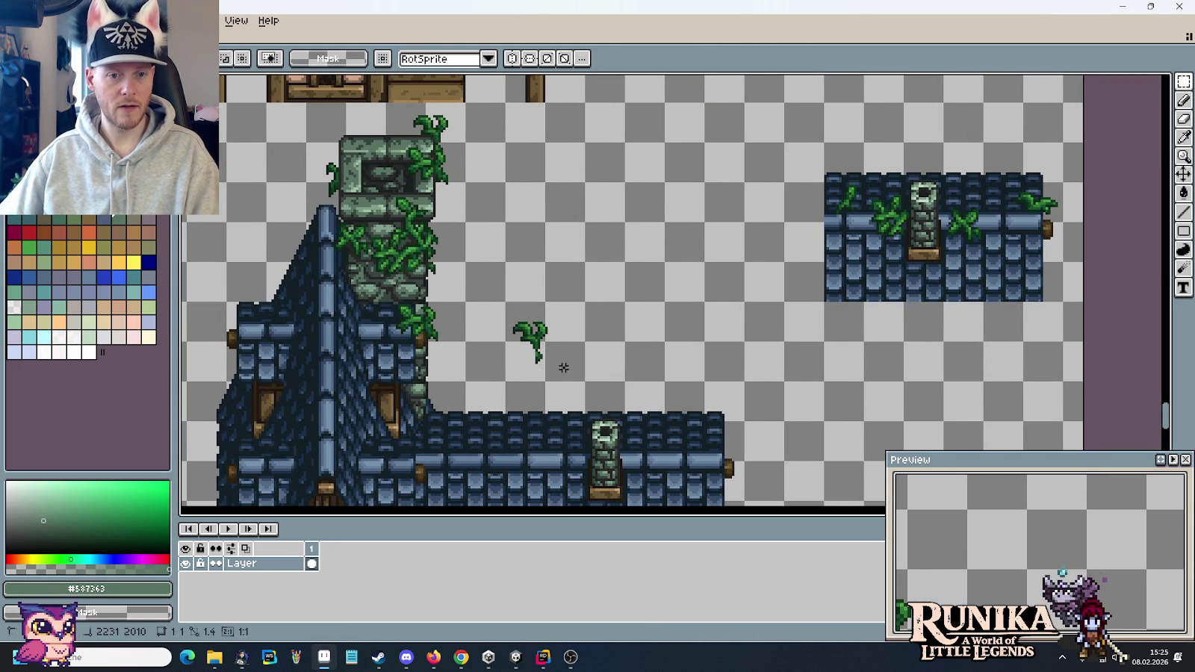
# - Move the sprig lower down the tower's lower right edge and commit it
pyautogui.moveTo(499, 300)
pyautogui.mouseDown()
pyautogui.moveTo(541, 334)
pyautogui.moveTo(457, 376)
pyautogui.moveTo(457, 366)
pyautogui.mouseUp()
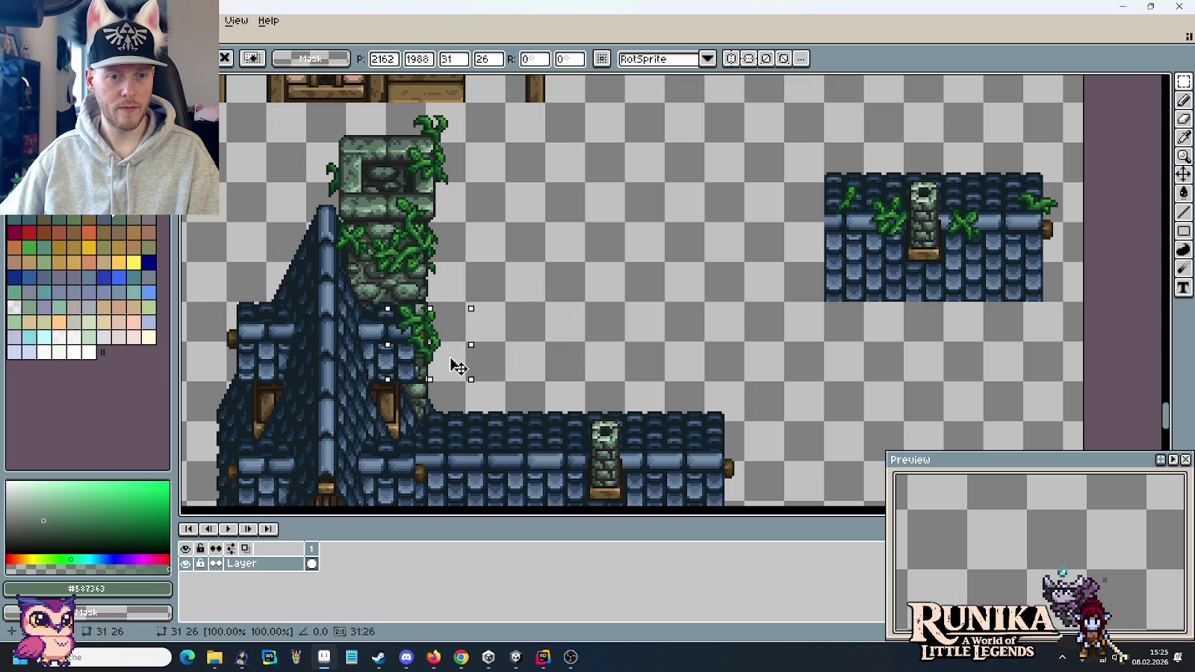
pyautogui.moveTo(457, 366); pyautogui.dragTo(456, 386)
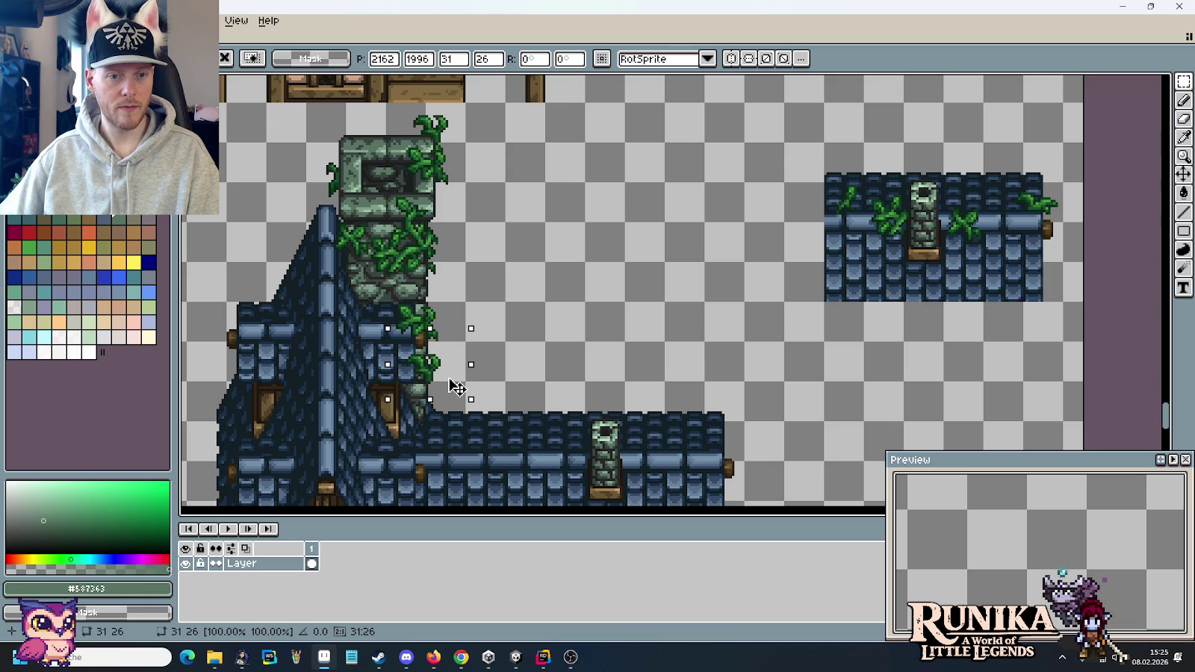
pyautogui.click(518, 372)
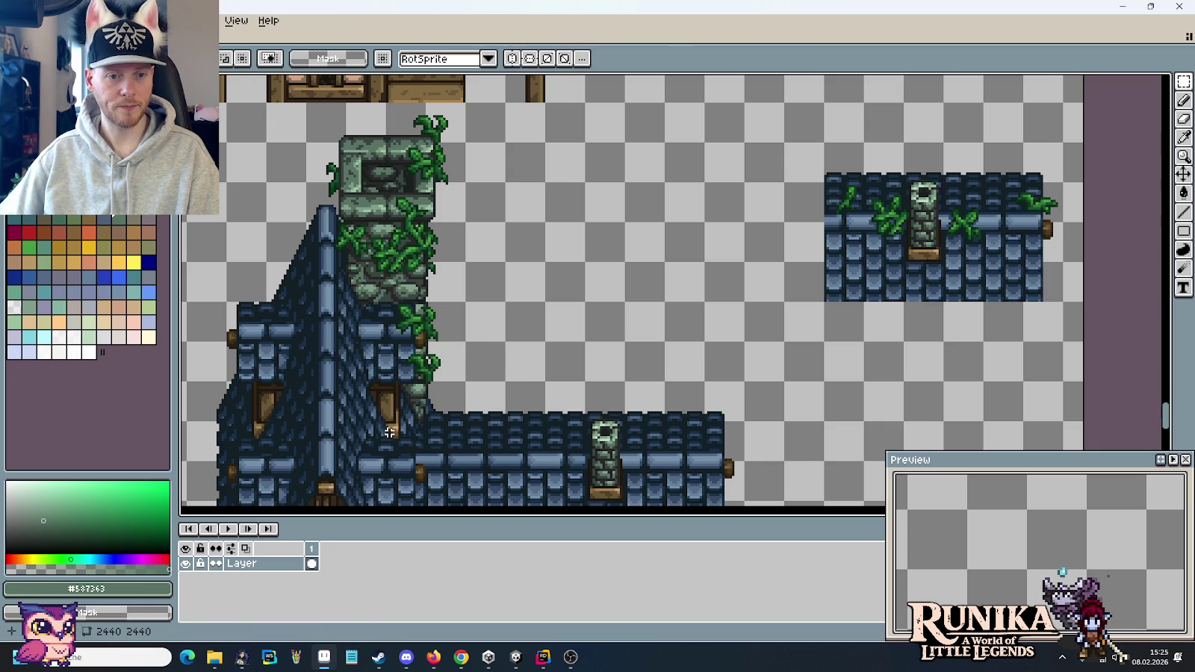
pyautogui.scroll(3, 389, 431)
pyautogui.scroll(2, 440, 304)
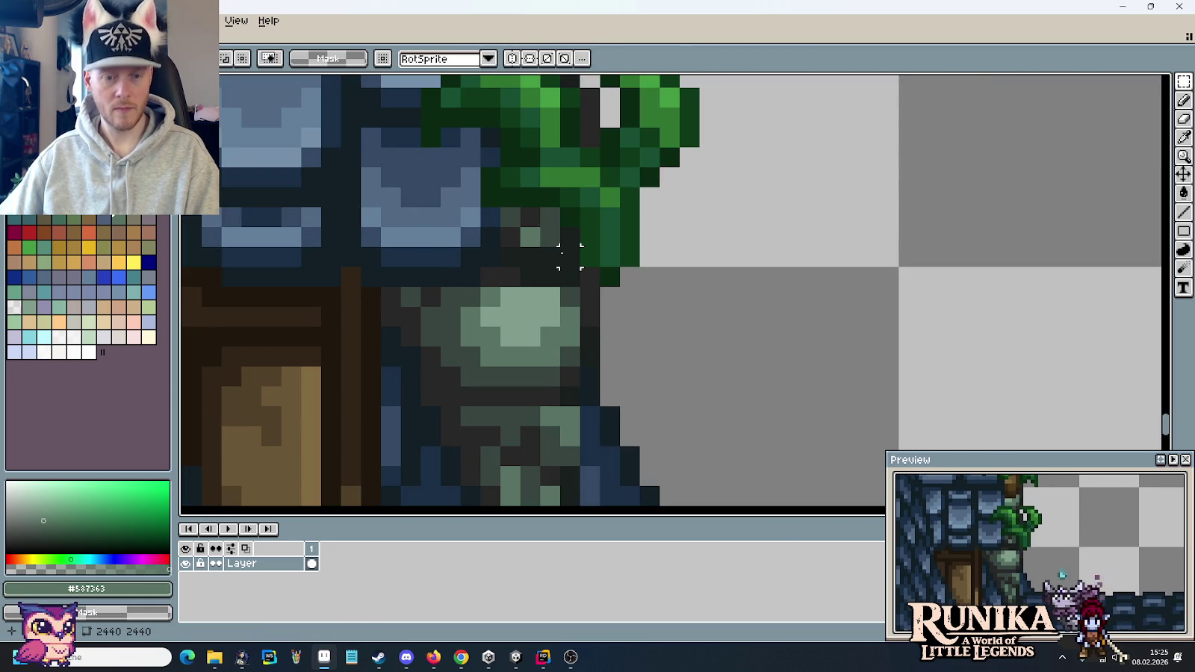
# - Eyedrop the dark stone colour from the tower
pyautogui.keyDown('alt'); pyautogui.click(553, 227); pyautogui.keyUp('alt')
pyautogui.scroll(-1, 556, 247)
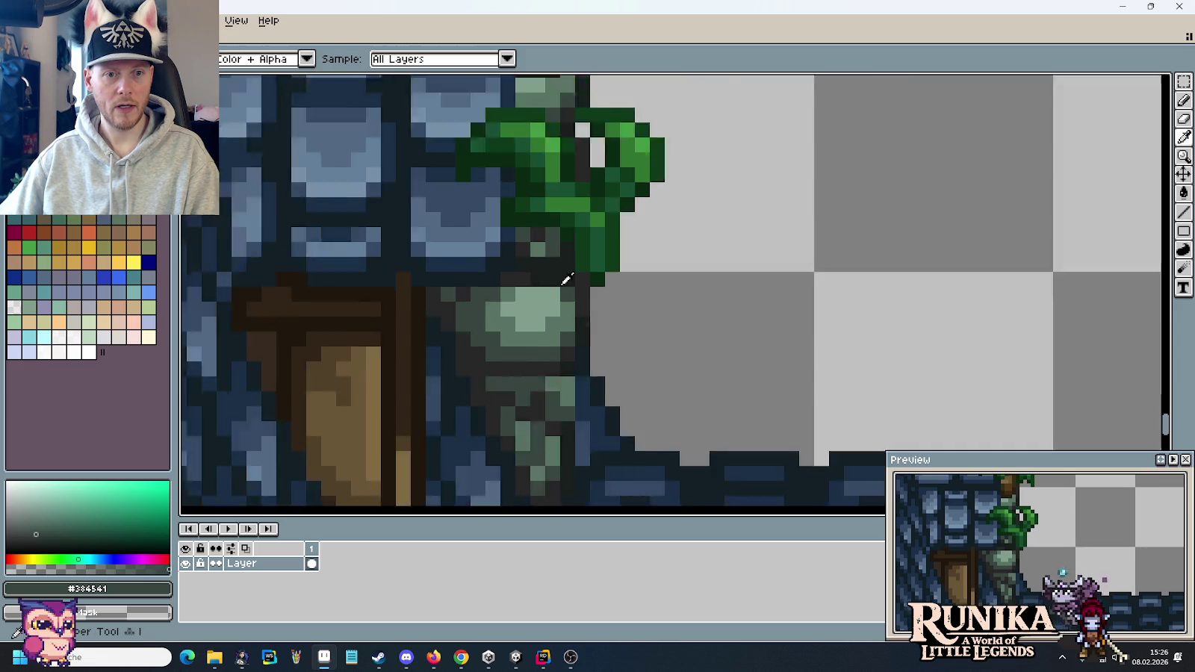
pyautogui.scroll(-1, 560, 262)
pyautogui.scroll(-1, 565, 280)
pyautogui.scroll(-2, 566, 280)
pyautogui.hscroll(-2, 560, 291)
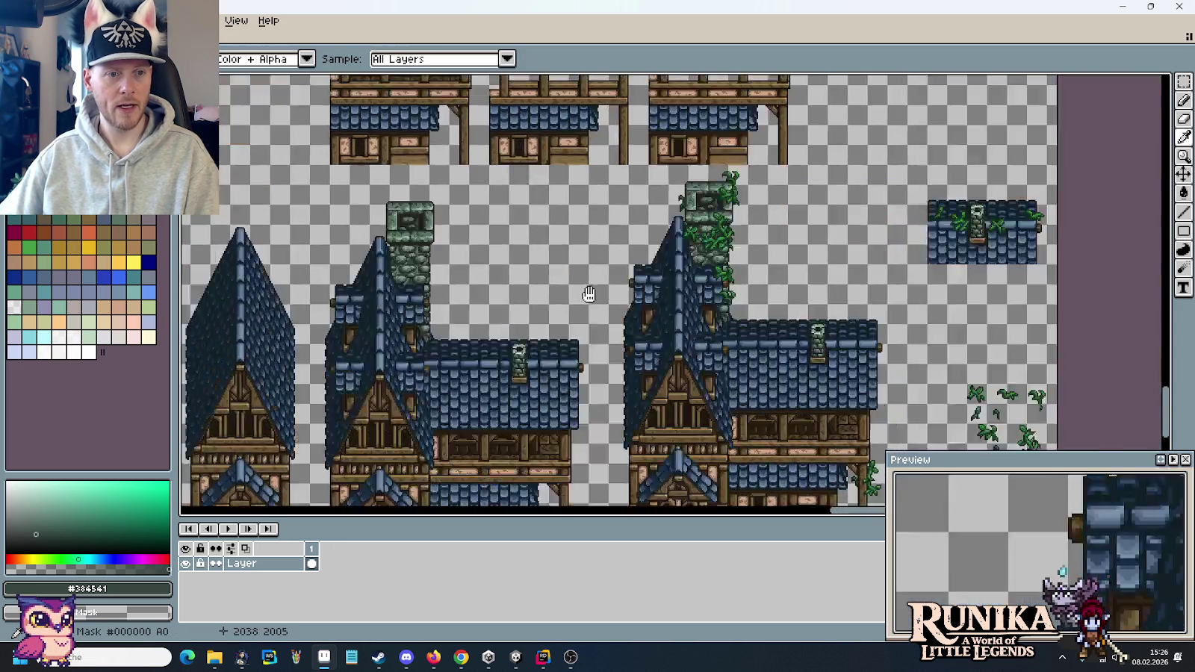
pyautogui.hscroll(-3, 559, 299)
pyautogui.hscroll(-2, 556, 302)
# - Marquee-select one of the small roof tile pieces
pyautogui.press('m')
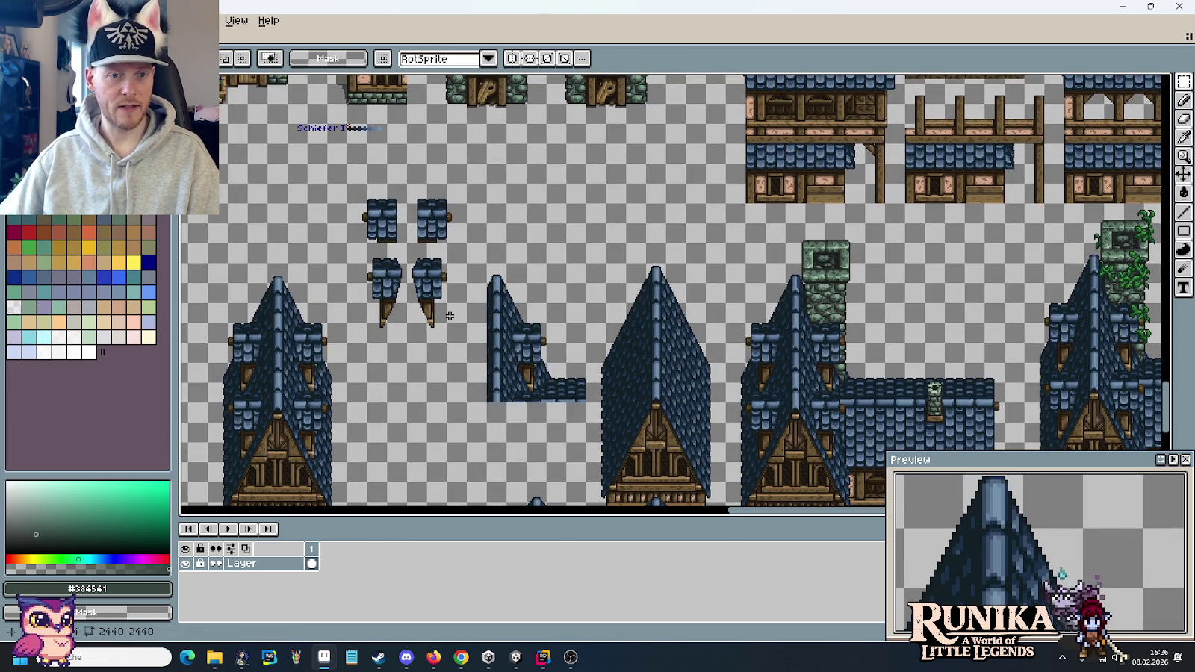
pyautogui.moveTo(466, 342)
pyautogui.mouseDown()
pyautogui.moveTo(411, 266)
pyautogui.moveTo(1032, 368)
pyautogui.mouseUp()
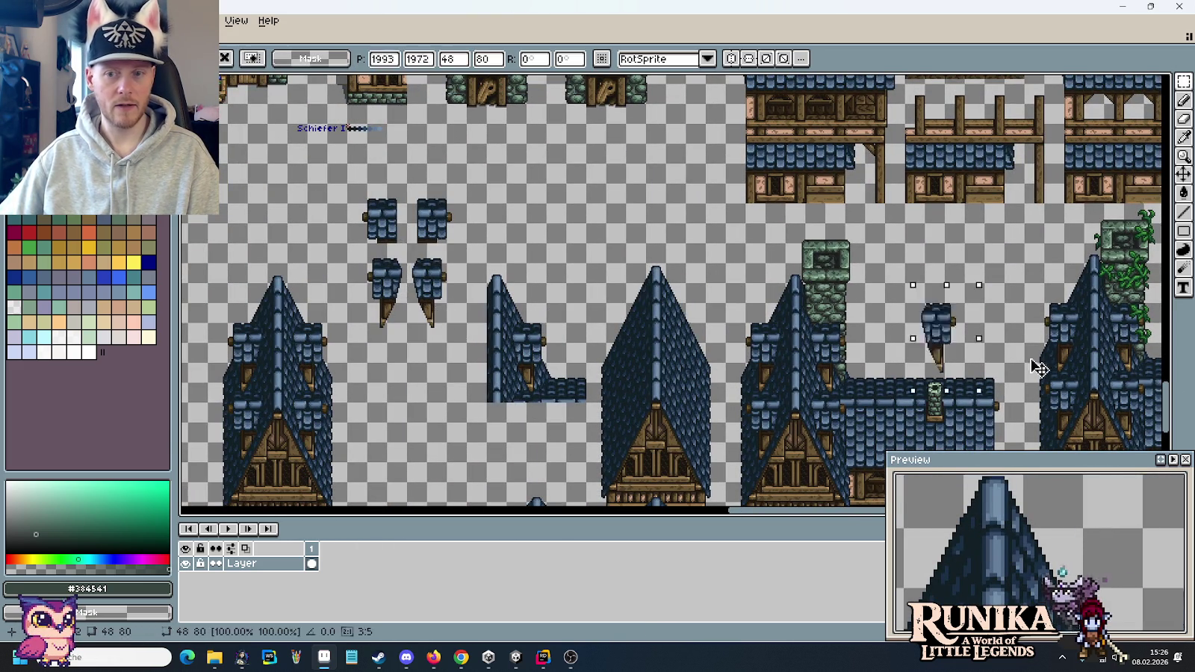
pyautogui.hscroll(5, 640, 346)
pyautogui.scroll(2, 658, 341)
pyautogui.scroll(1, 675, 324)
pyautogui.hscroll(-3, 672, 321)
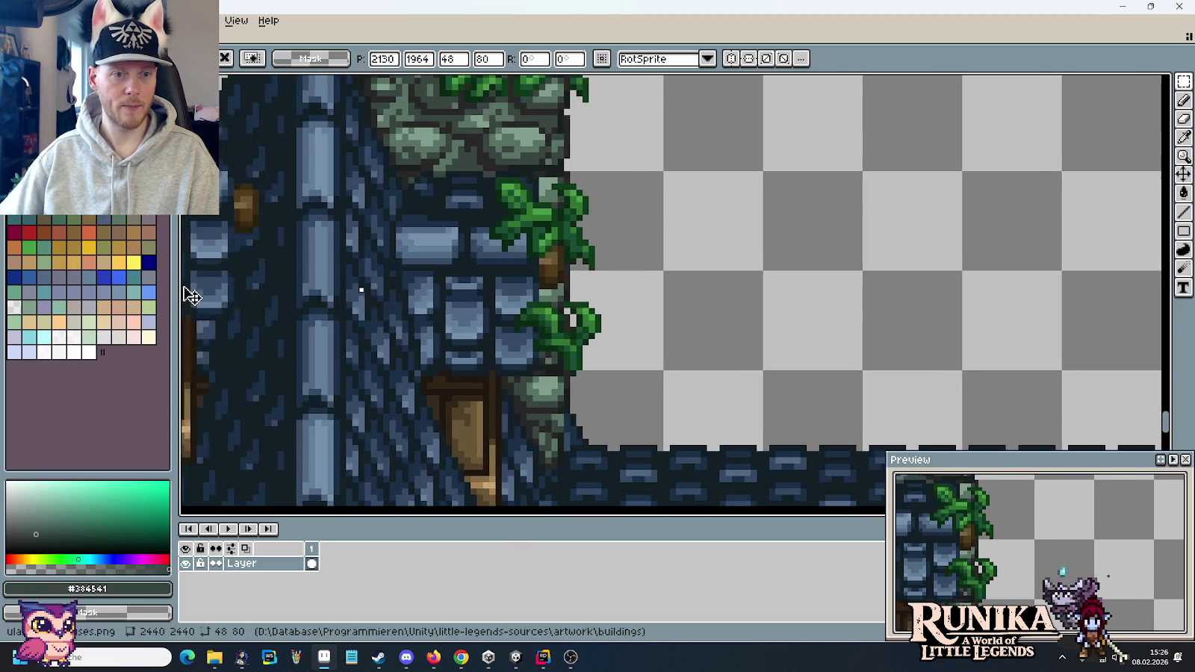
pyautogui.scroll(-2, 523, 284)
# - Move the roof piece left onto the vine-covered house beside the mossy tower
pyautogui.moveTo(675, 325); pyautogui.dragTo(486, 249)
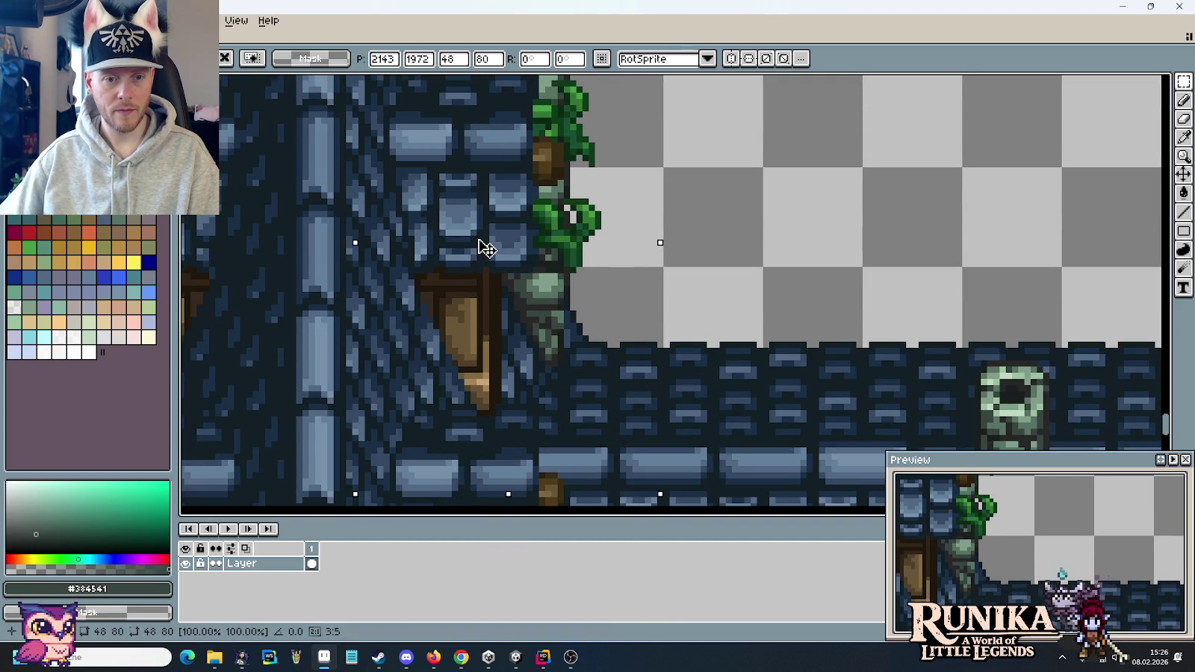
pyautogui.click(776, 233)
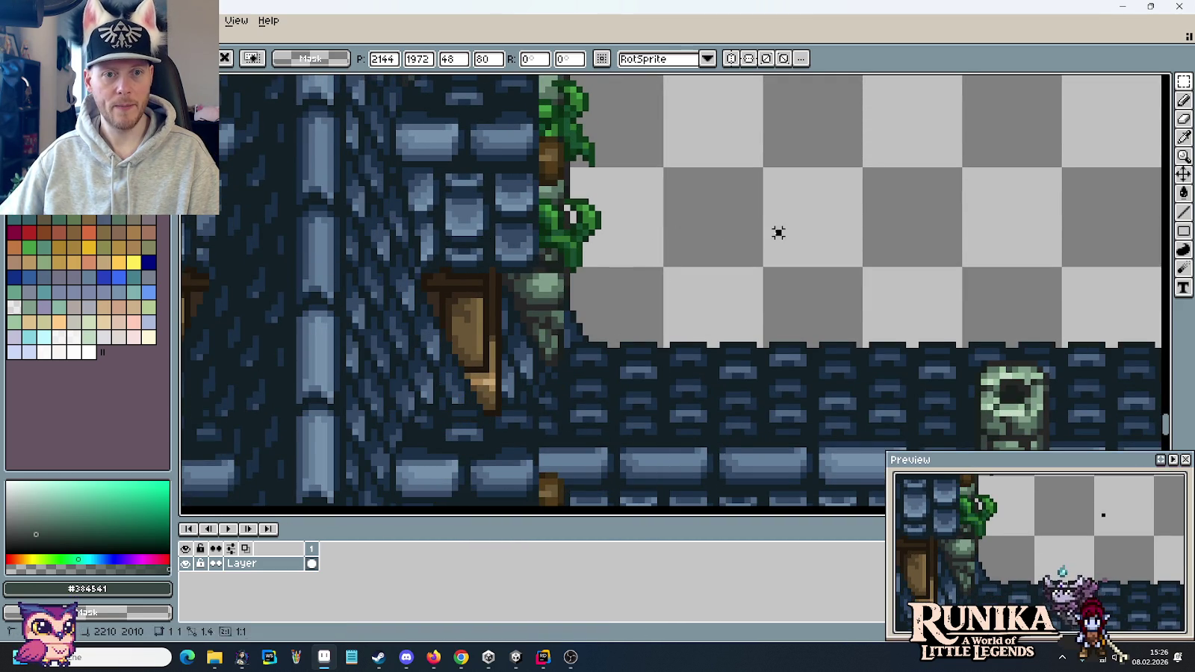
pyautogui.scroll(-2, 646, 262)
pyautogui.scroll(-3, 645, 262)
pyautogui.hscroll(1, 657, 259)
pyautogui.hscroll(2, 606, 257)
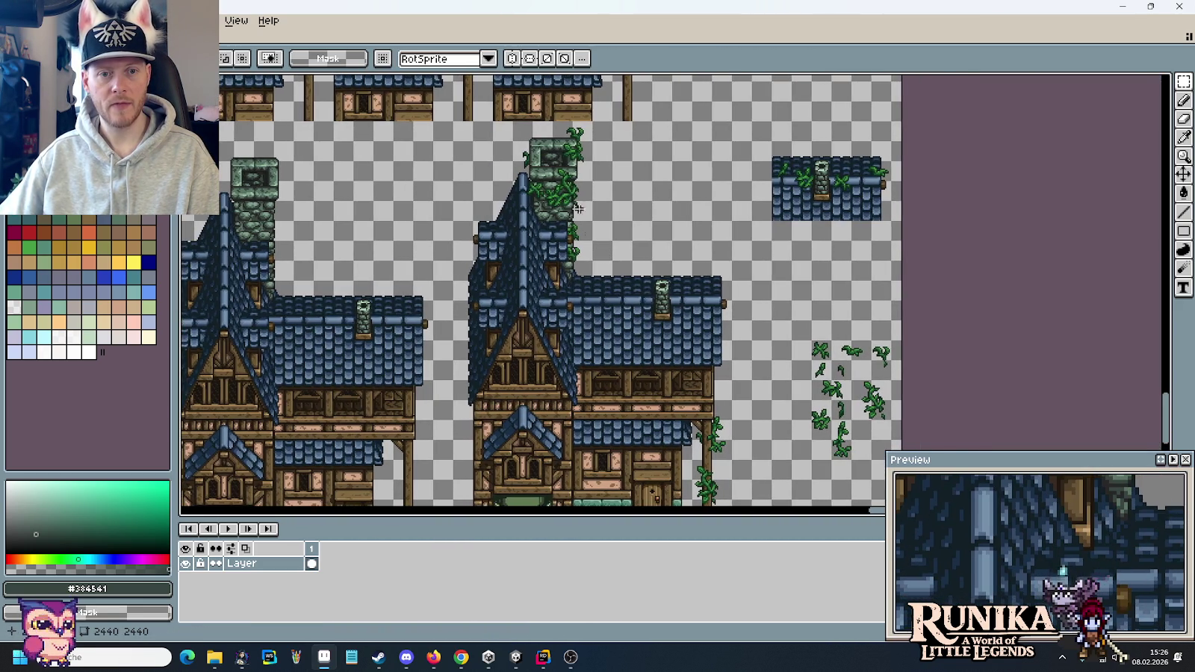
pyautogui.scroll(2, 590, 229)
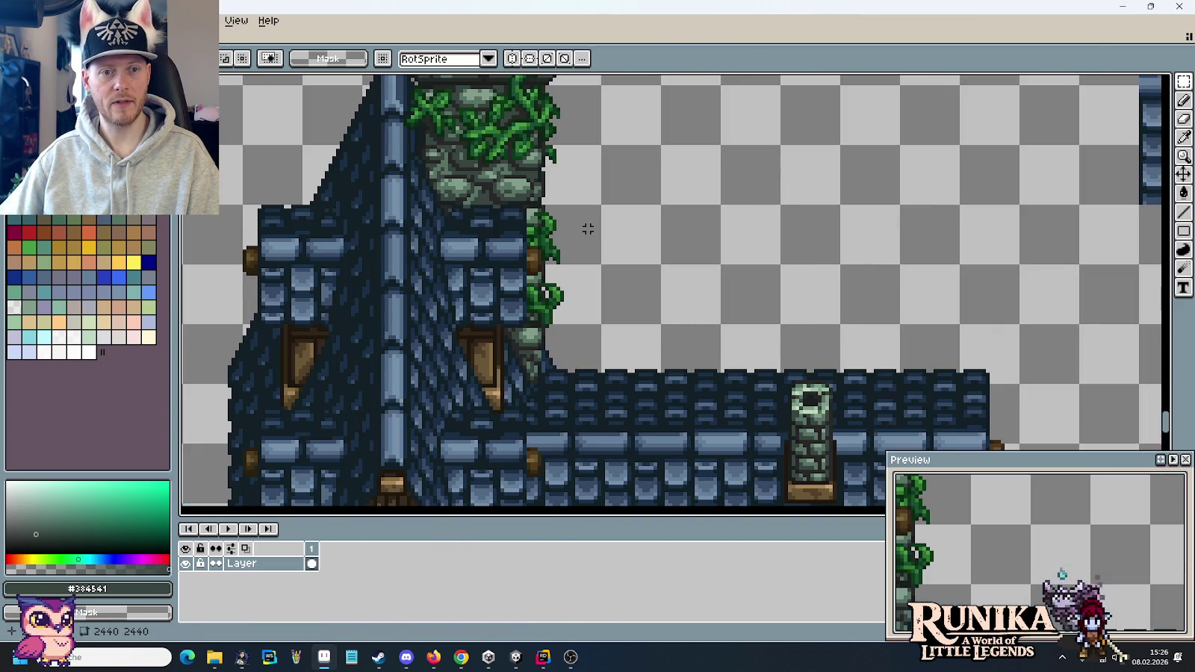
pyautogui.hscroll(3, 469, 199)
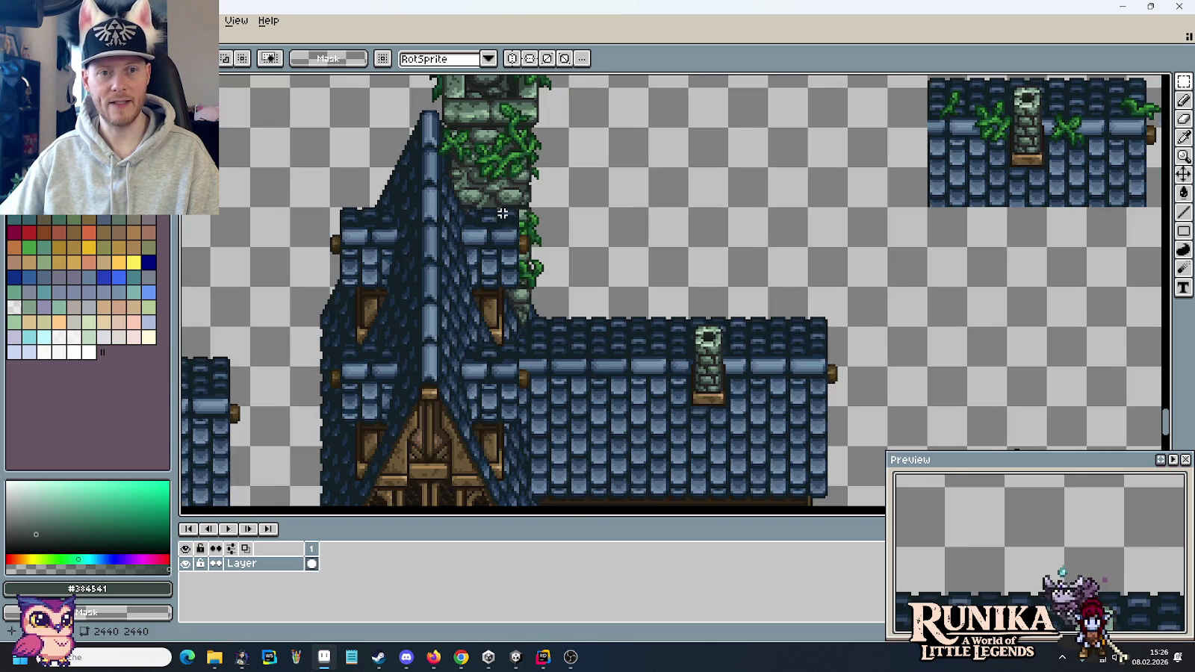
pyautogui.hscroll(3, 648, 258)
pyautogui.hscroll(5, 677, 318)
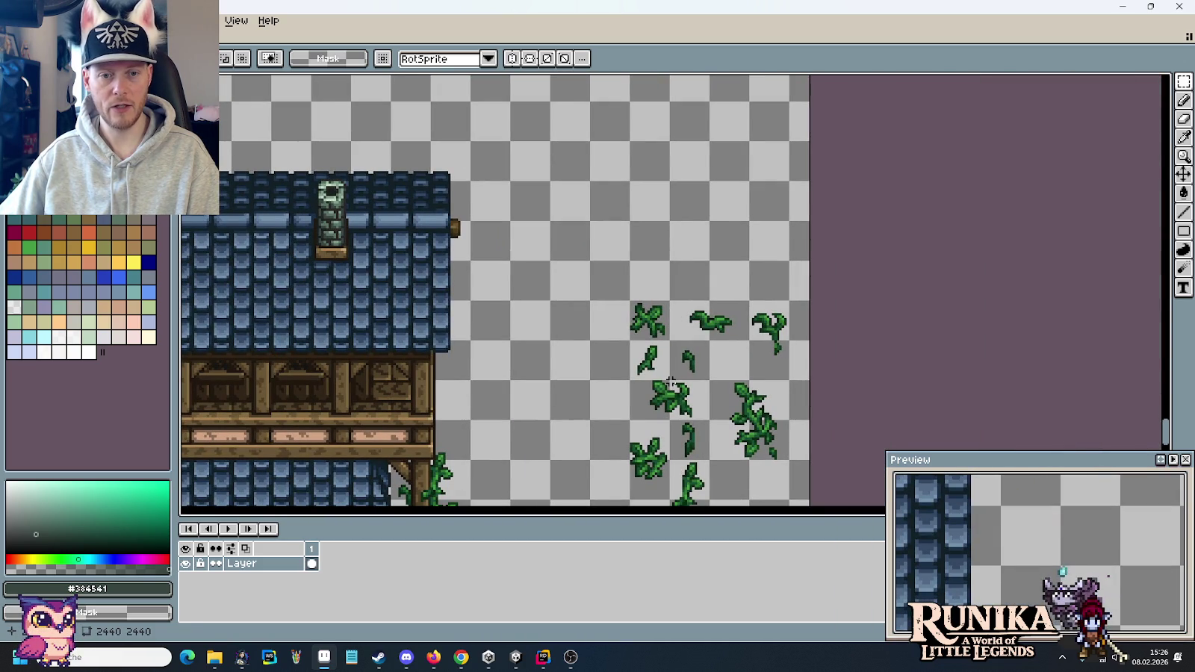
# - Move a small vine sprig onto empty canvas and erase its tail pixels
pyautogui.moveTo(639, 363); pyautogui.dragTo(667, 376)
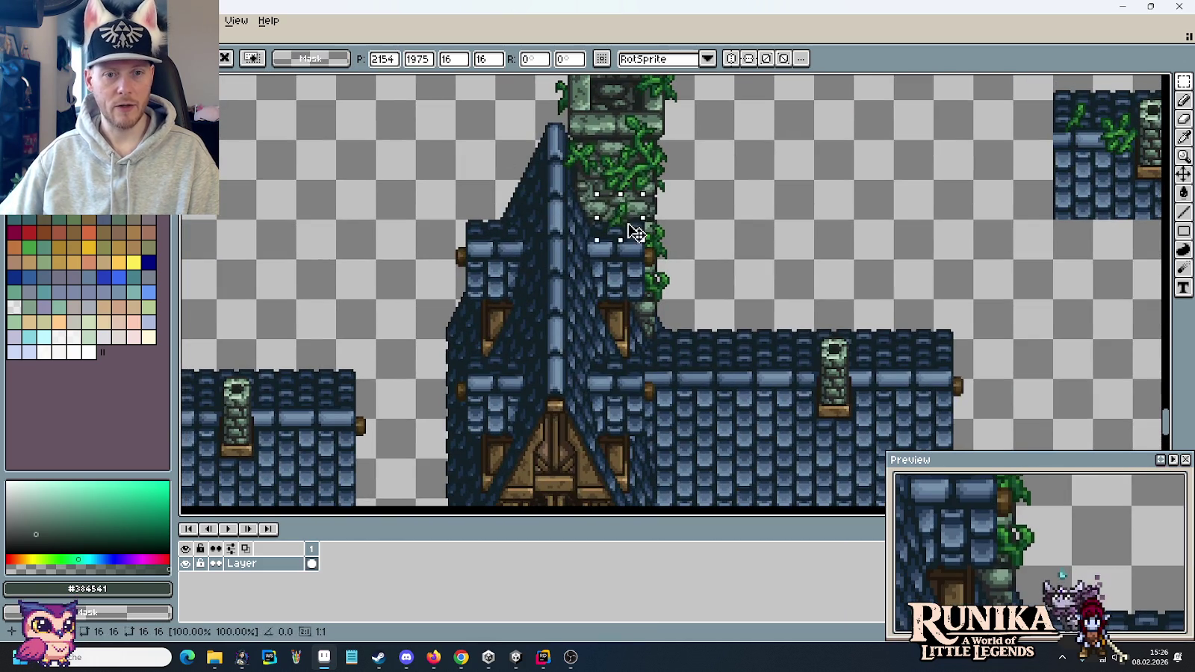
pyautogui.scroll(2, 631, 228)
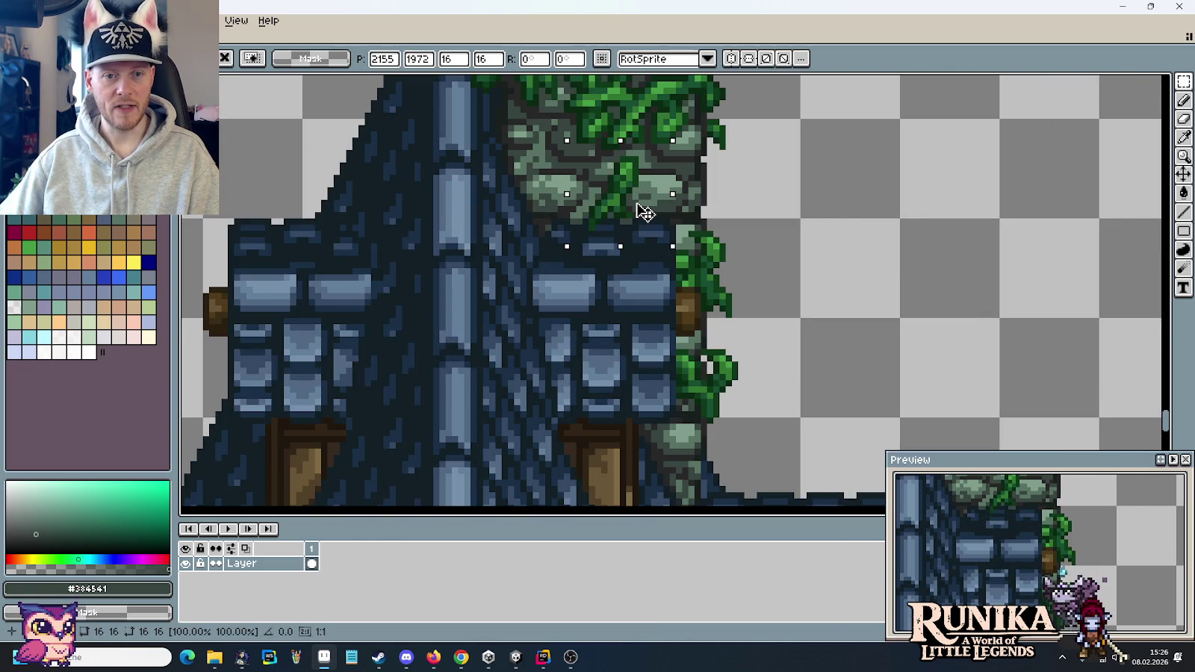
pyautogui.moveTo(639, 212); pyautogui.dragTo(856, 213)
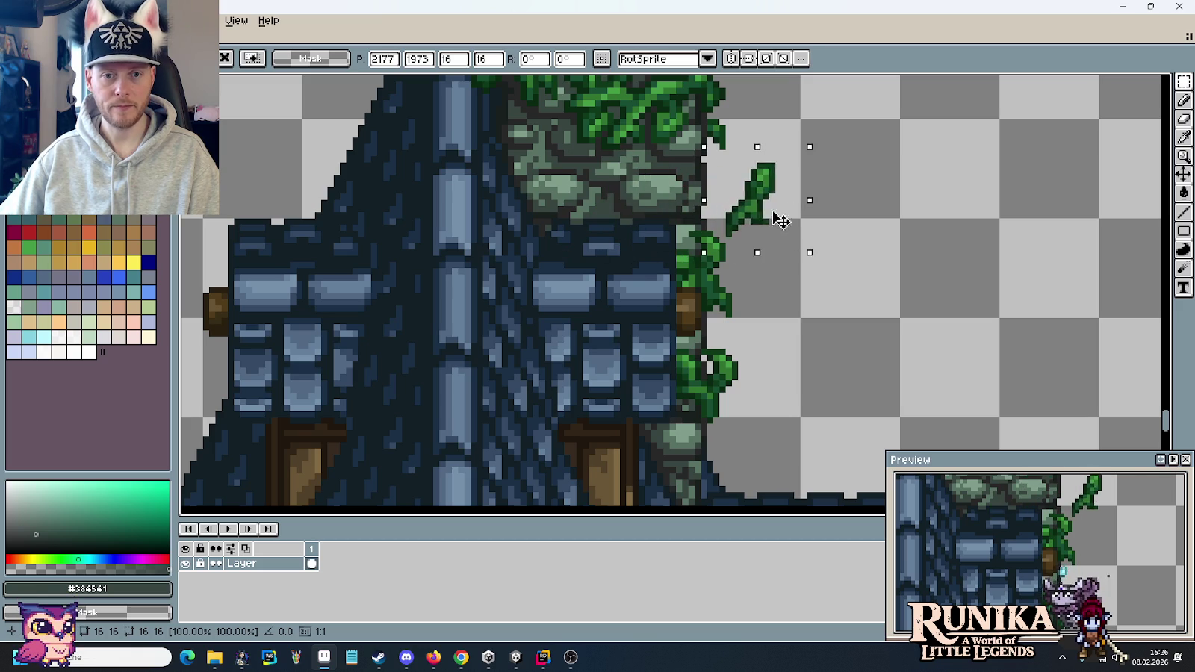
pyautogui.hotkey('ctrl', 'd')
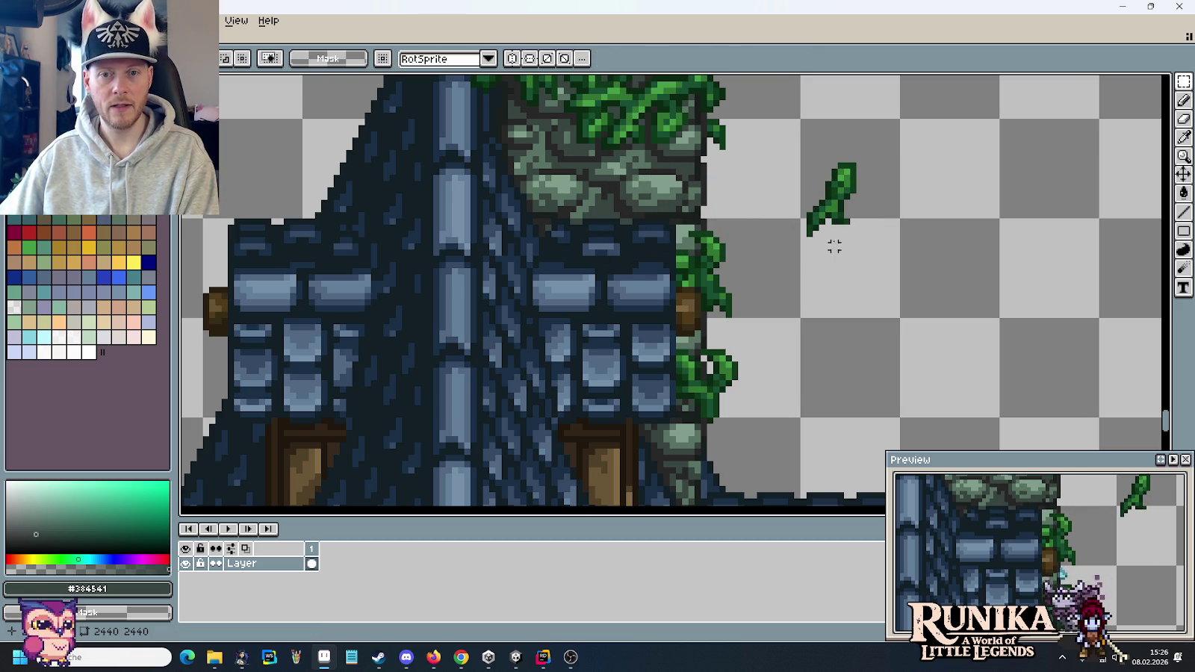
pyautogui.moveTo(821, 220); pyautogui.dragTo(793, 238)
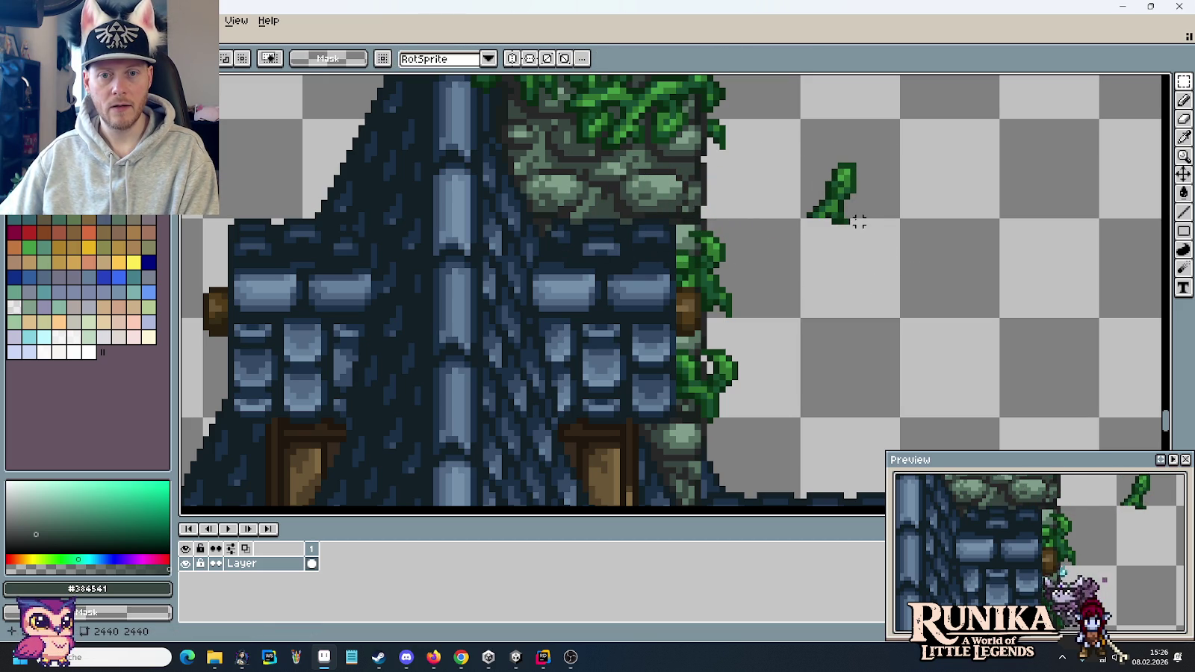
# - Place the trimmed 20x18 sprig on the tower's stonework just above the roof
pyautogui.moveTo(791, 154); pyautogui.dragTo(923, 270)
pyautogui.moveTo(888, 229); pyautogui.dragTo(667, 229)
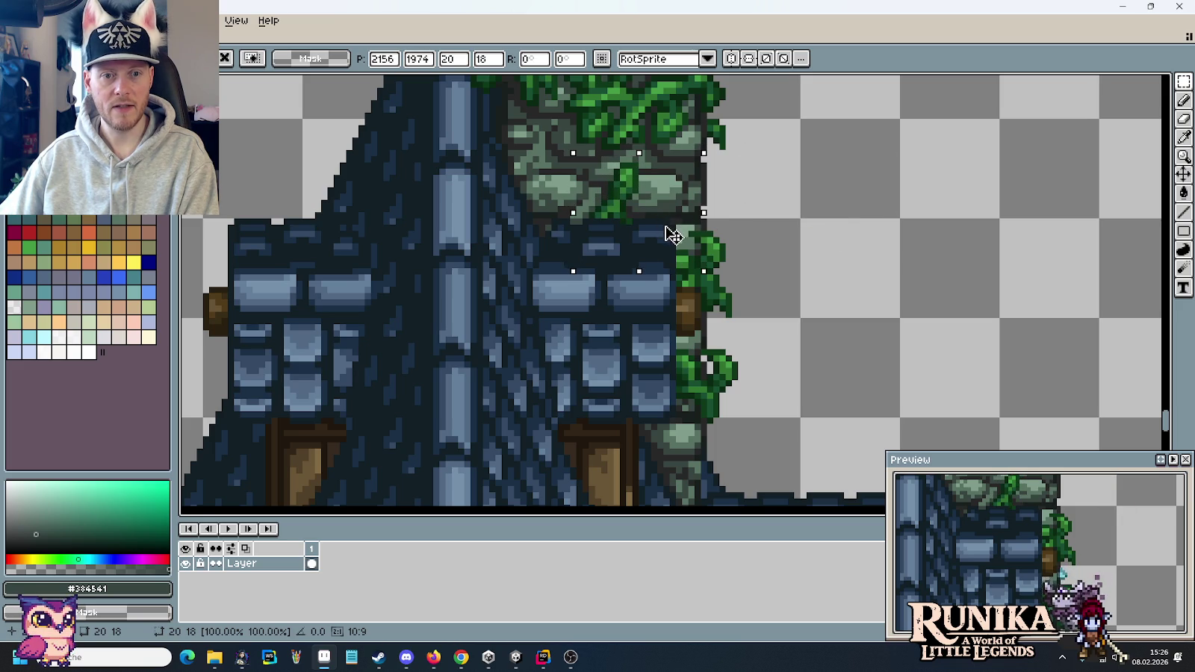
pyautogui.hotkey('ctrl', 'd')
pyautogui.scroll(3, 586, 184)
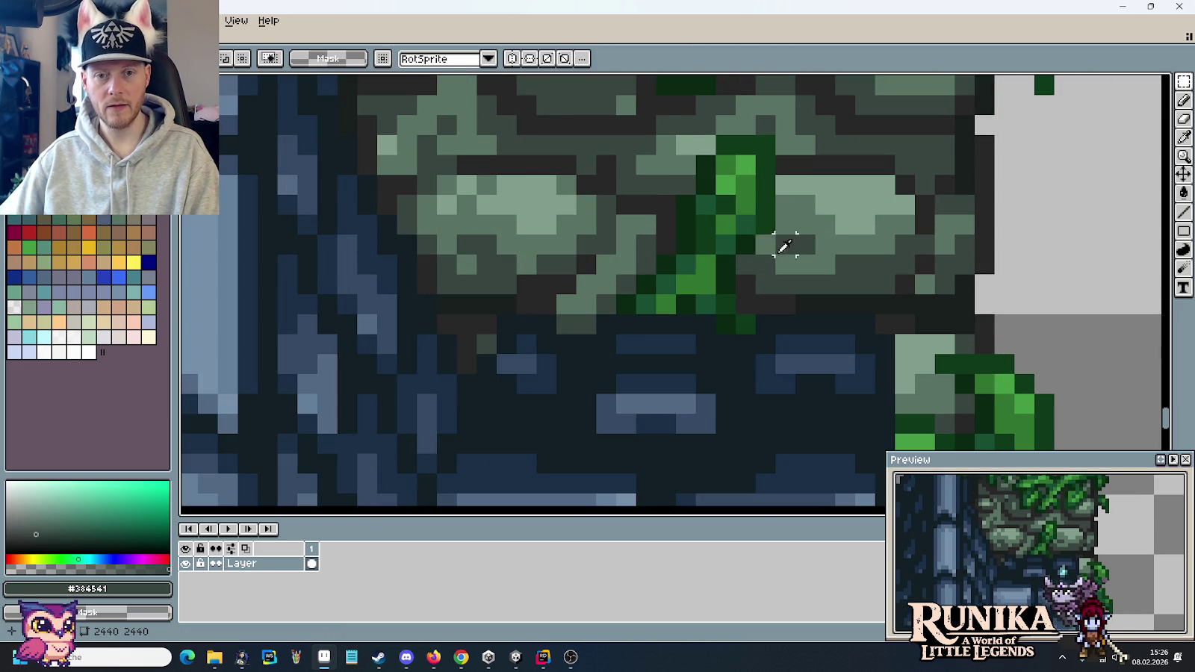
pyautogui.press('b')
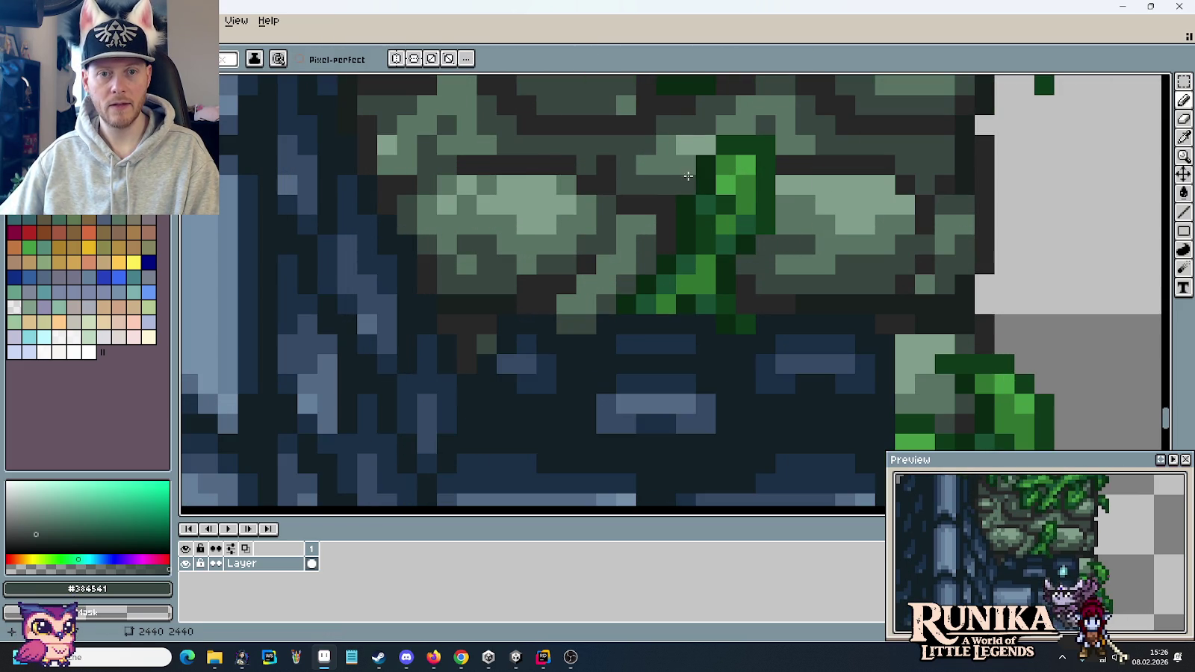
pyautogui.scroll(-2, 603, 334)
pyautogui.scroll(-1, 779, 373)
pyautogui.press('m')
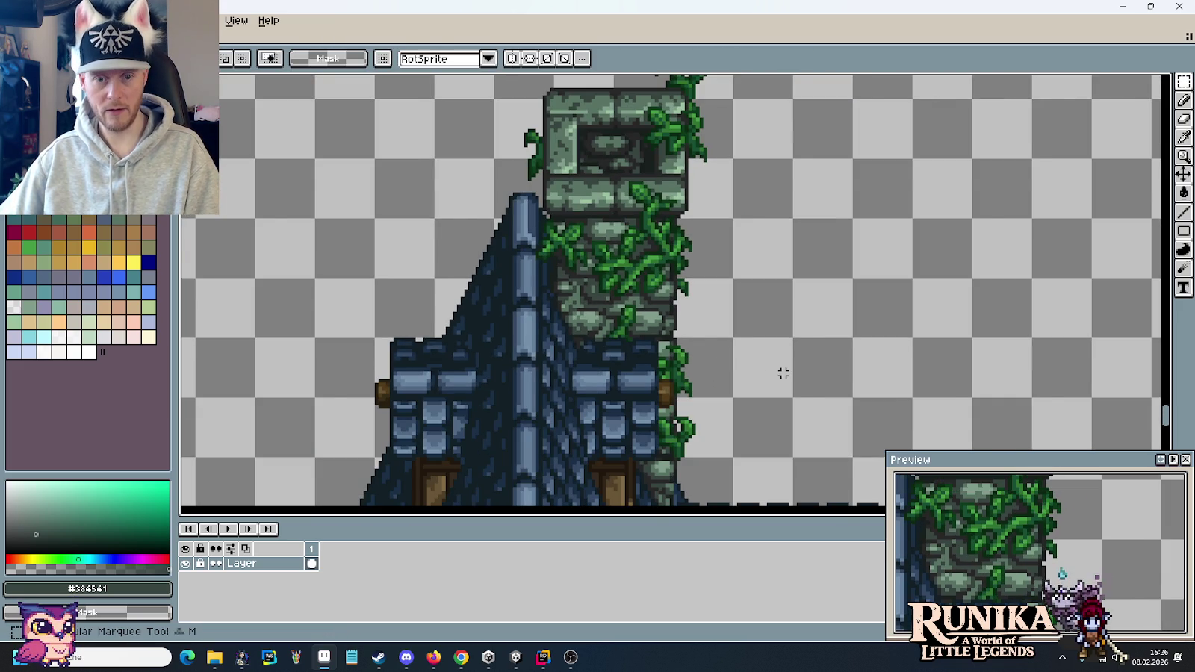
pyautogui.scroll(-1, 783, 374)
pyautogui.moveTo(799, 383); pyautogui.dragTo(687, 256)
pyautogui.scroll(2, 747, 337)
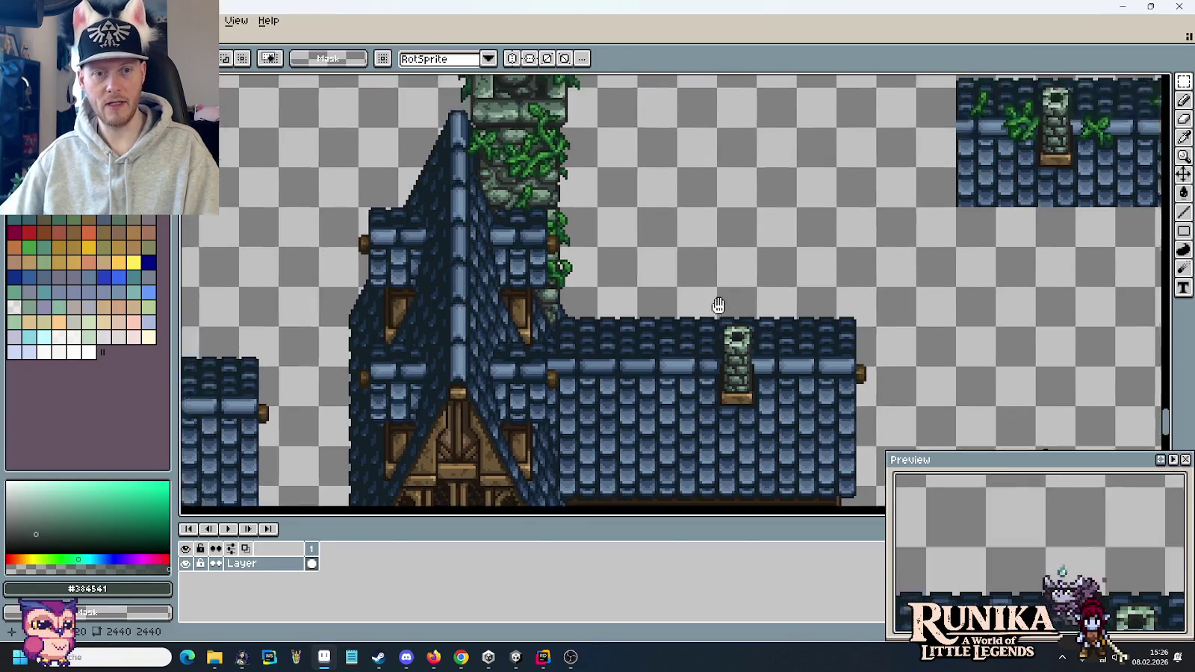
pyautogui.scroll(1, 746, 337)
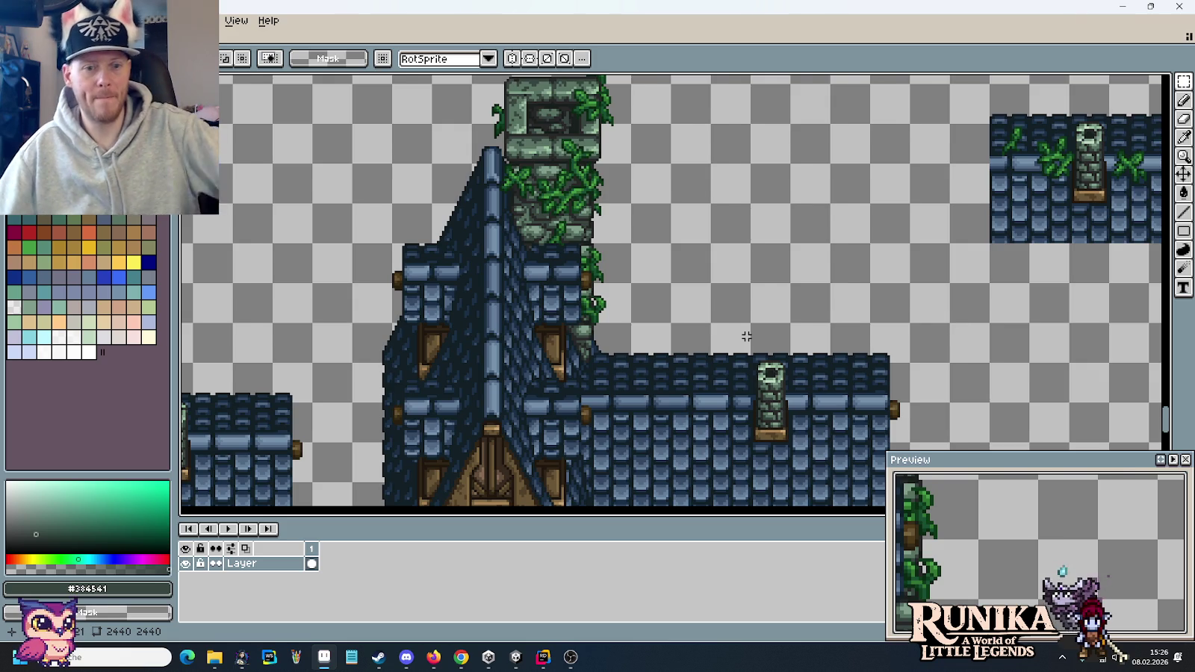
# - Save the ivy-dressed house sprite sheet with Ctrl+S
pyautogui.scroll(-2, 746, 337)
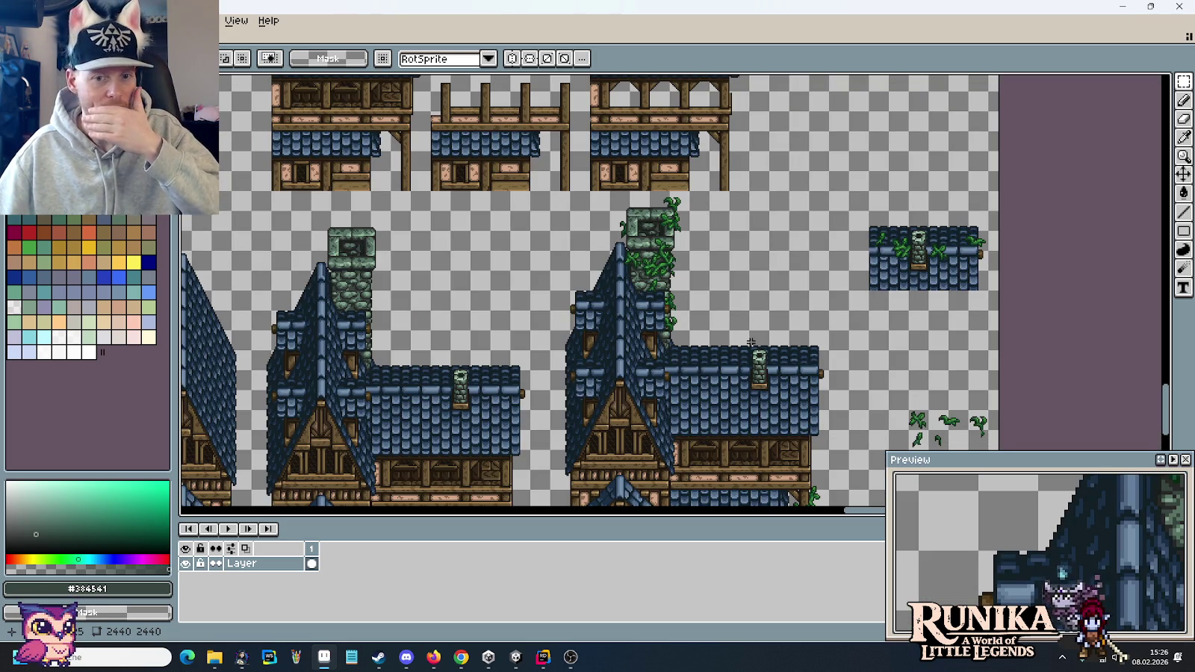
pyautogui.scroll(-2, 763, 402)
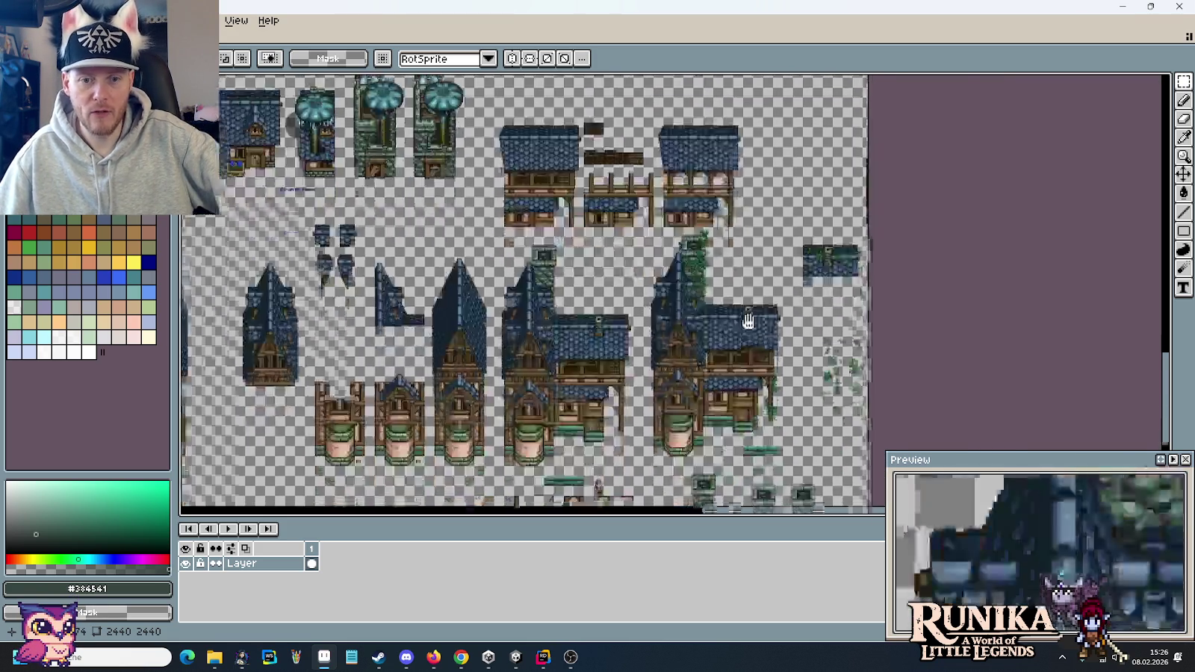
pyautogui.scroll(2, 743, 293)
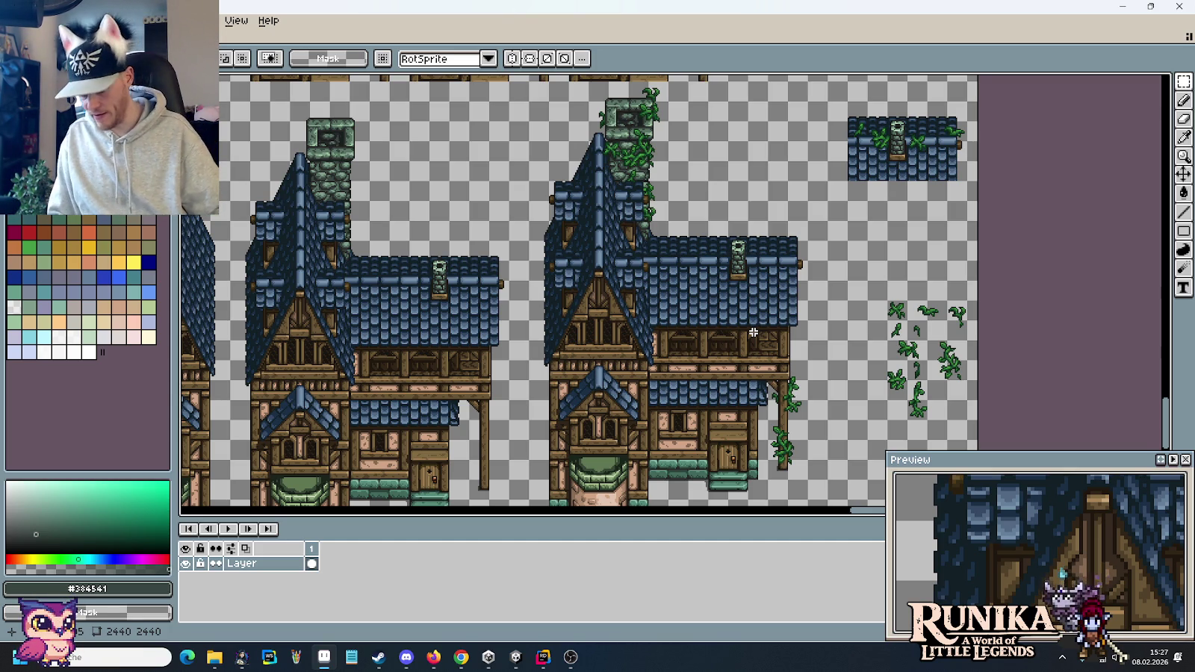
pyautogui.hotkey('ctrl', 's')
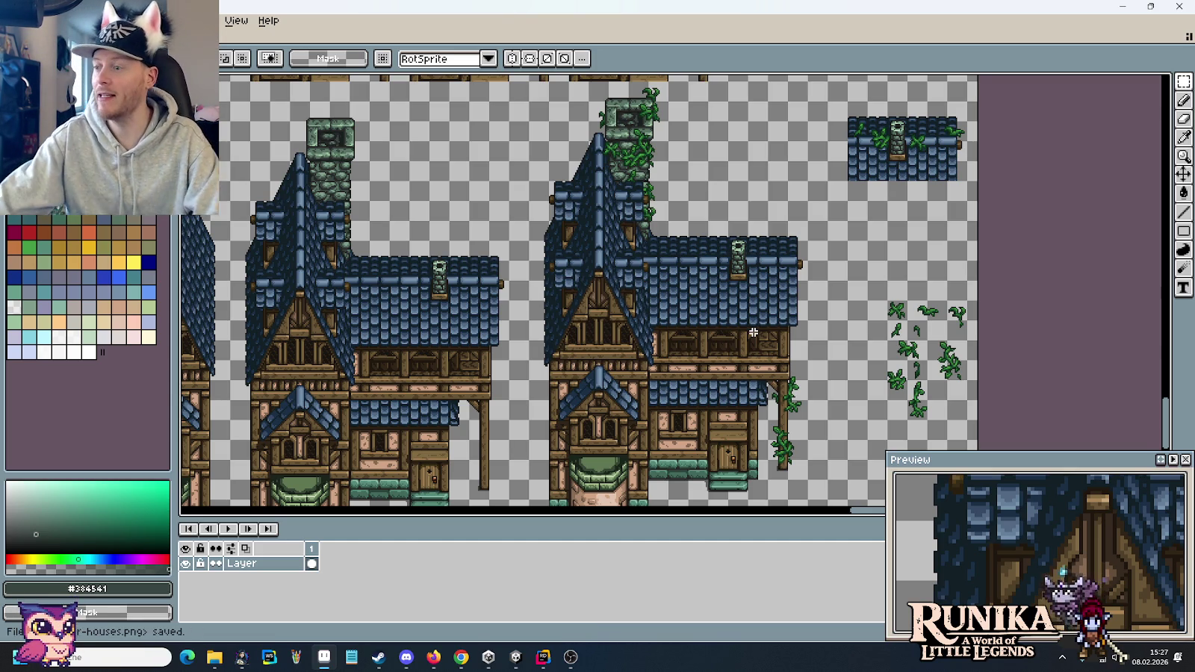
# - Switch to Chrome and open a new browser tab
pyautogui.hotkey('alt', 'Tab')
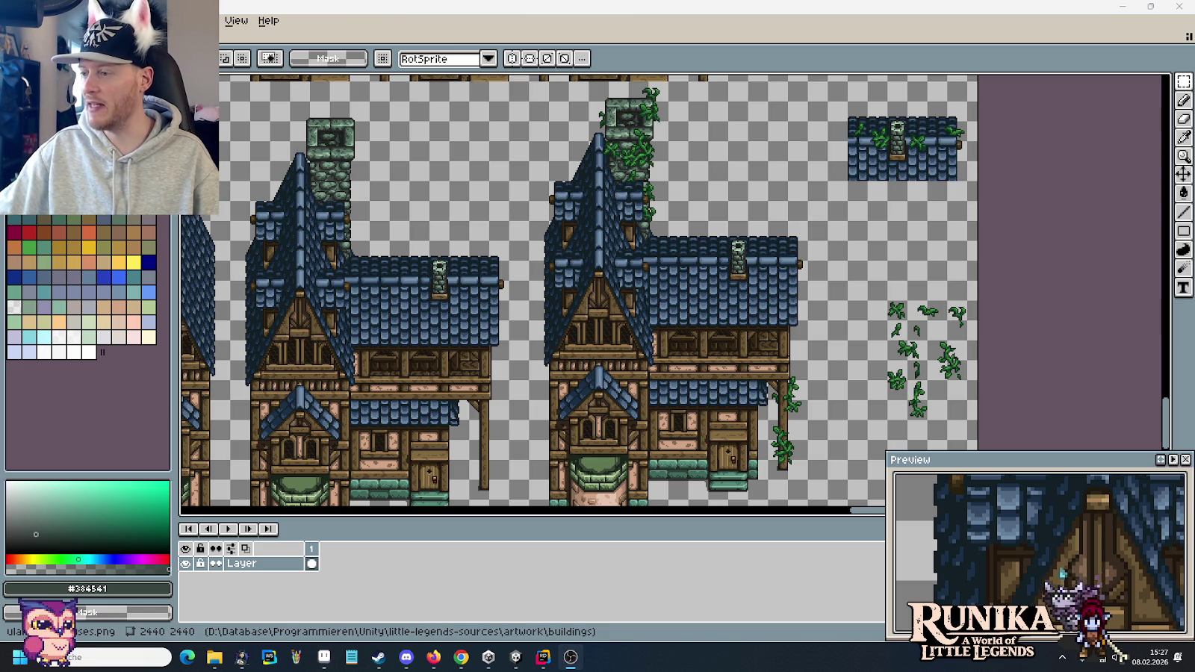
pyautogui.click(452, 667)
pyautogui.click(1073, 13)
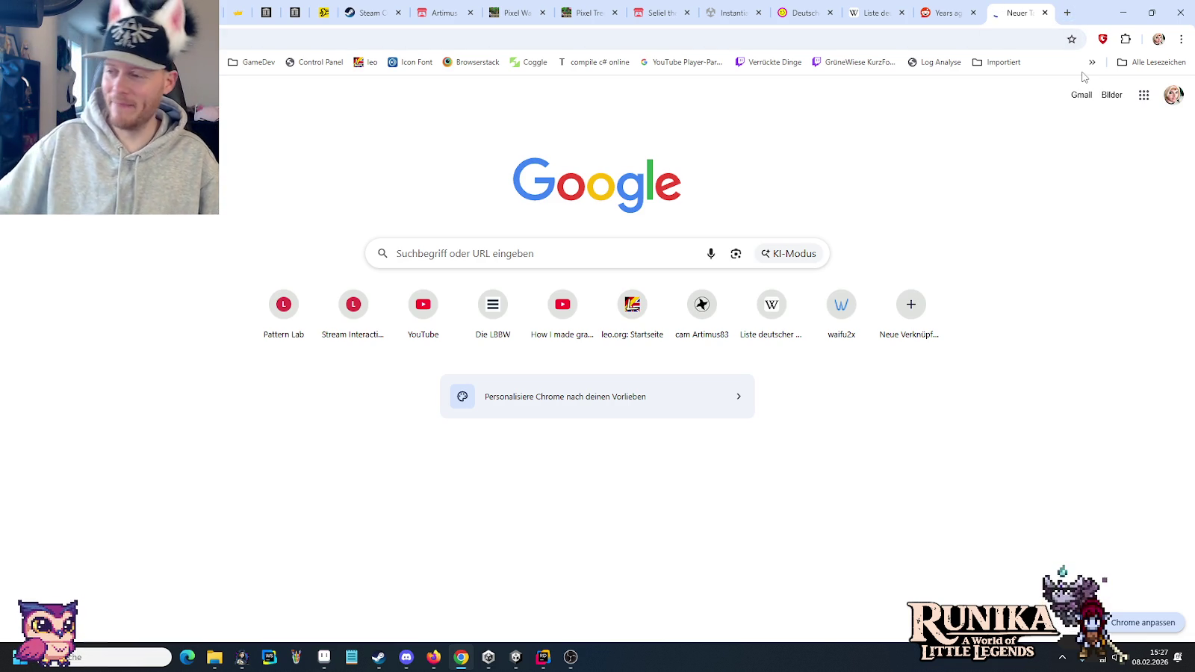
# - Open the aseprite-mcp repository and play its README demo video full screen
pyautogui.press('Return')
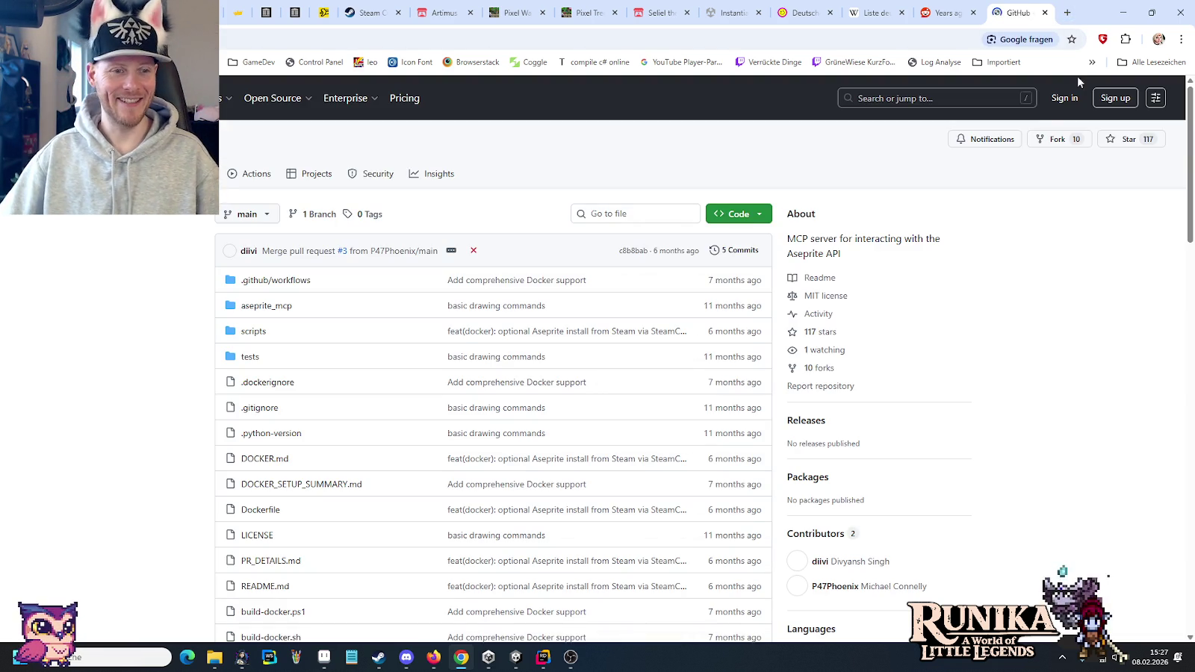
pyautogui.scroll(-2, 214, 401)
pyautogui.scroll(-2, 151, 392)
pyautogui.scroll(-2, 149, 392)
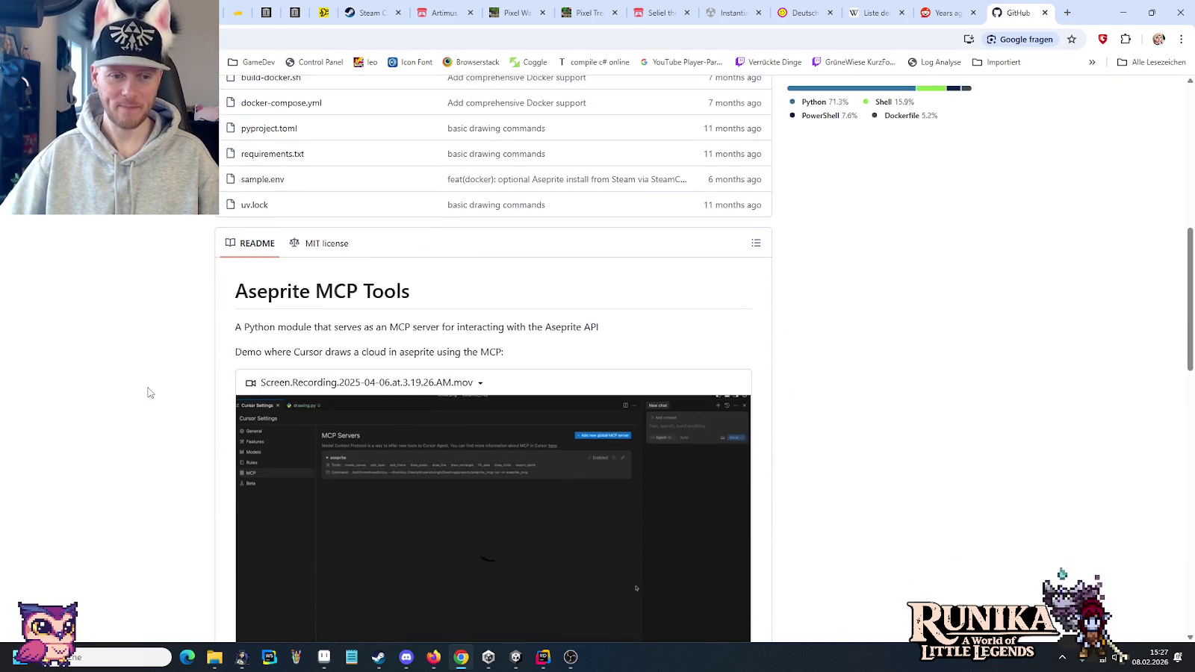
pyautogui.scroll(-1, 154, 392)
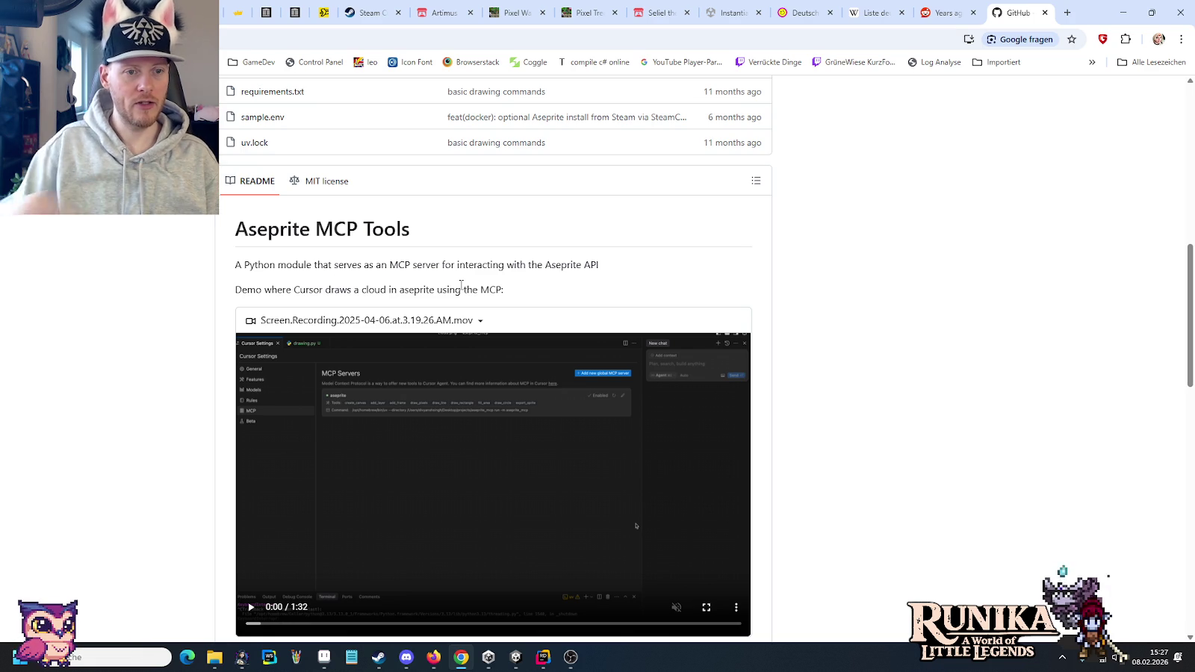
pyautogui.scroll(-2, 193, 385)
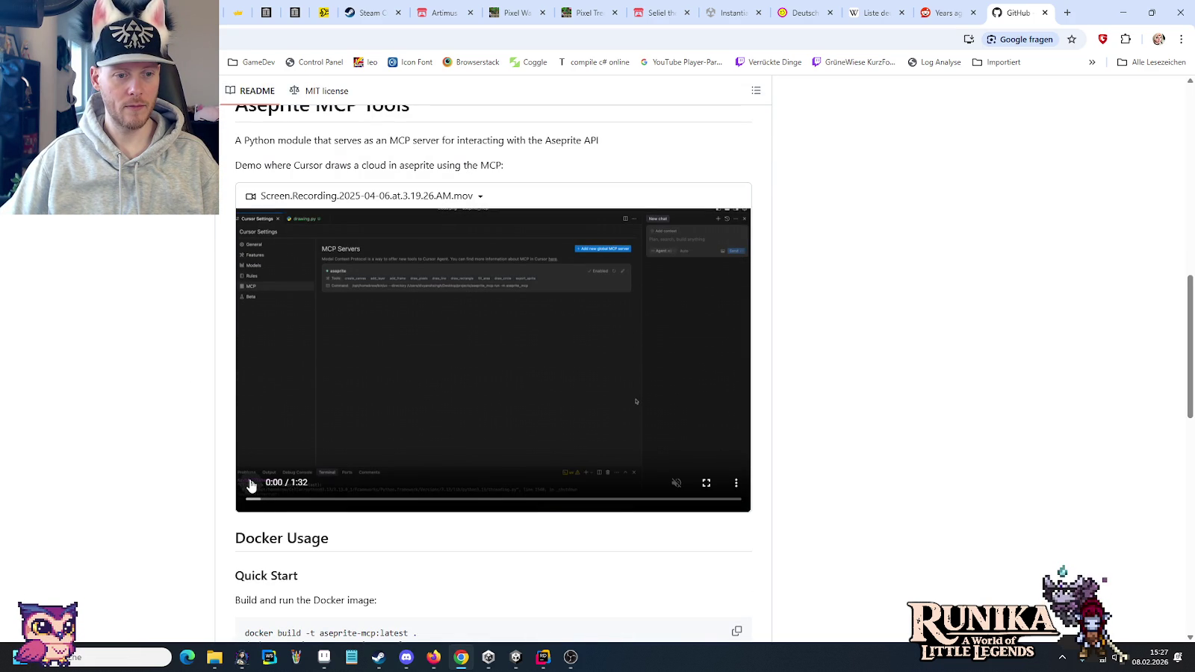
pyautogui.click(251, 486)
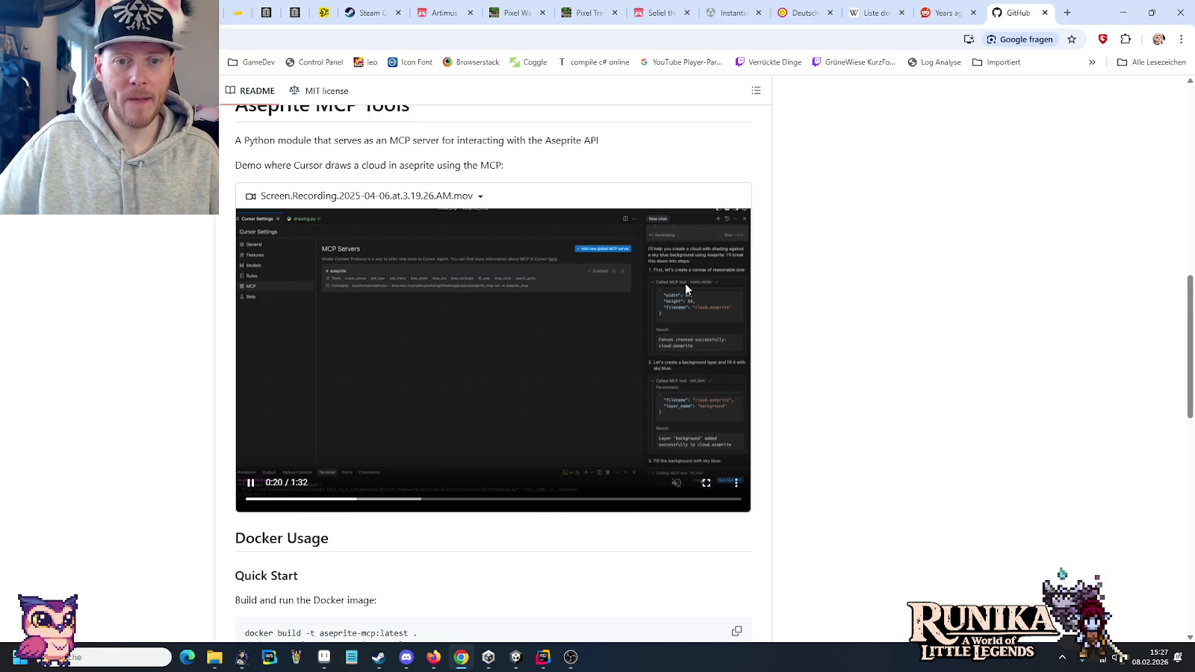
pyautogui.click(706, 484)
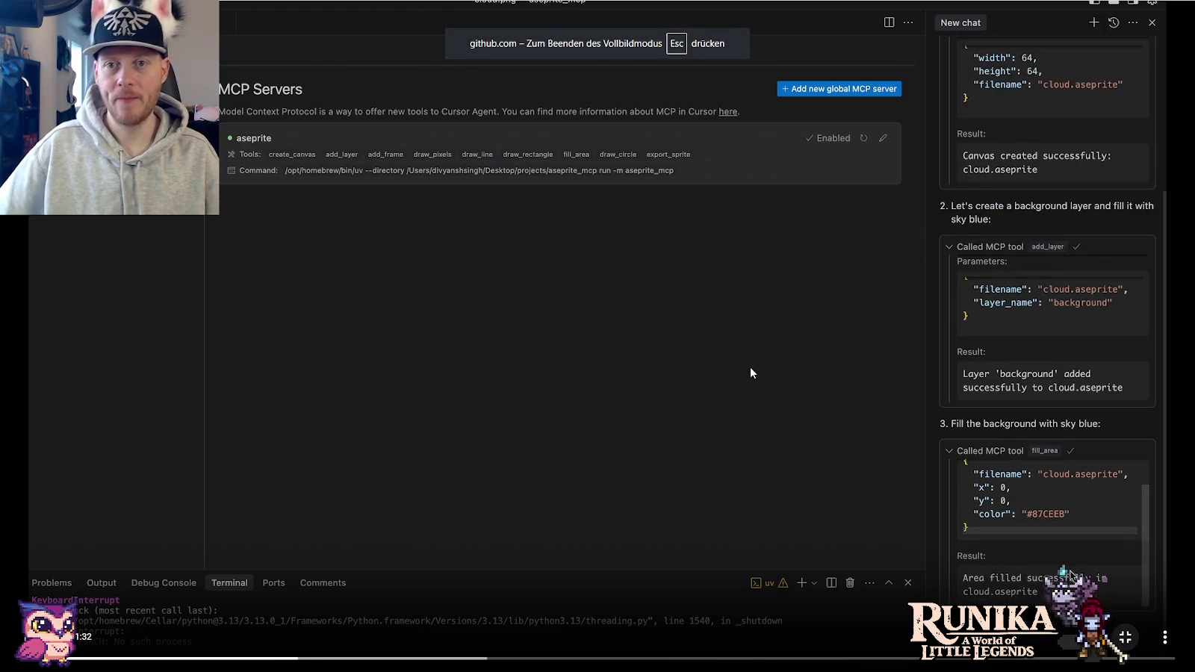
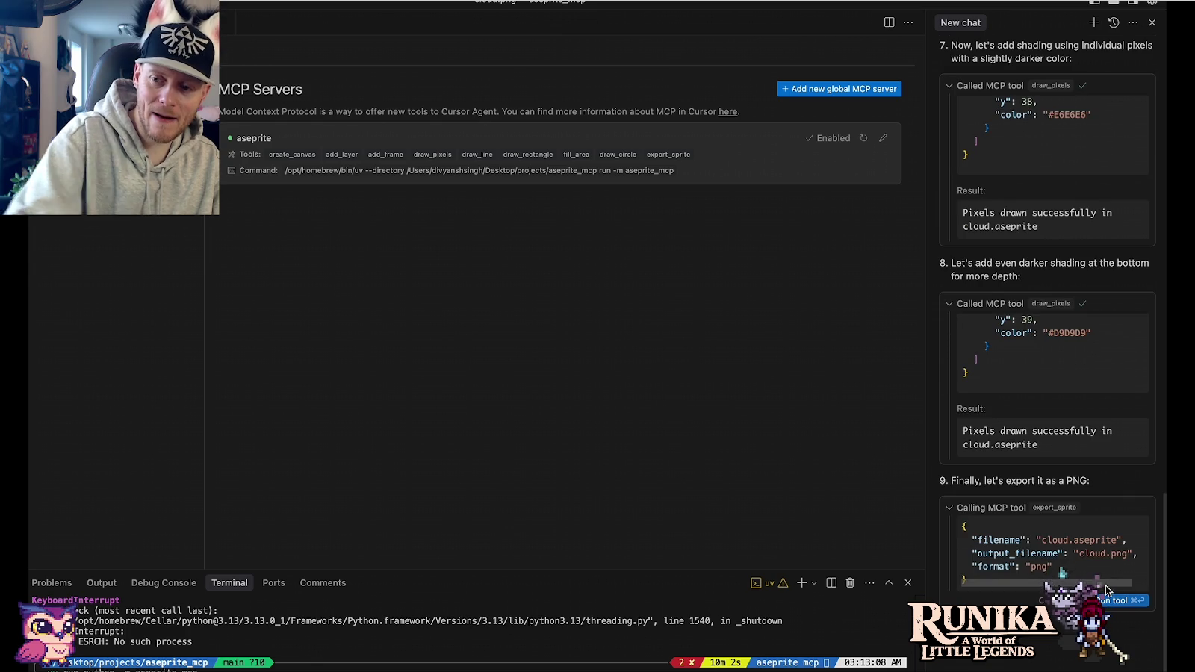
# - Leave the finished fullscreen demo video and return to the aseprite-mcp README
pyautogui.click(1113, 603)
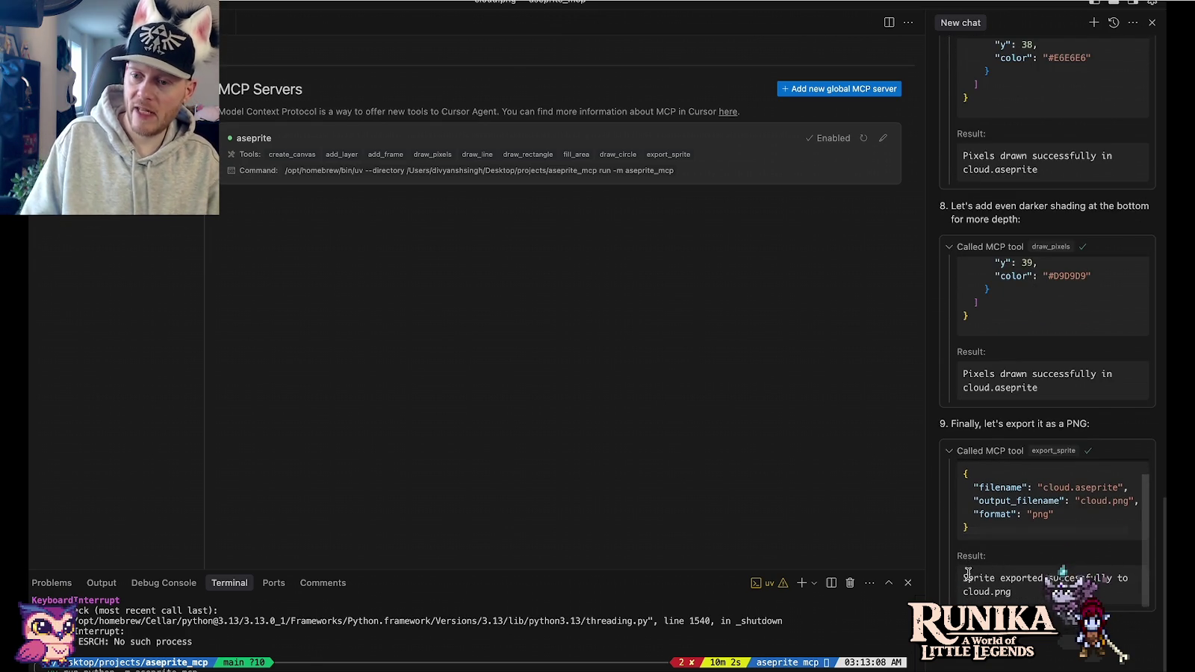
pyautogui.press('super+w')
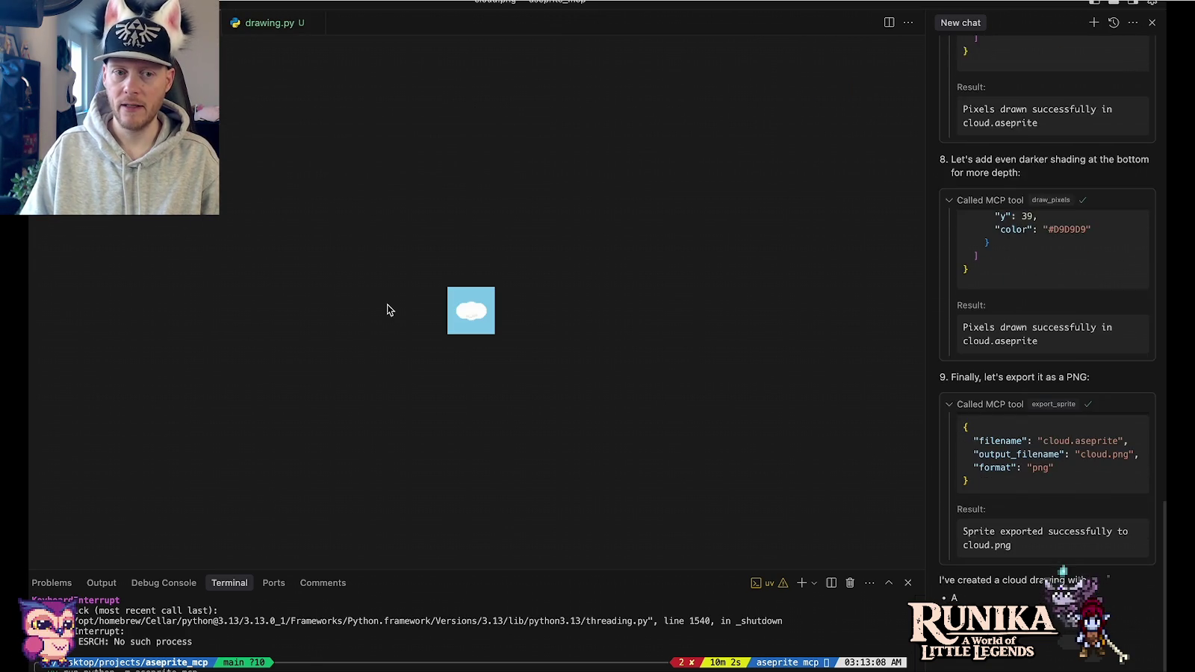
pyautogui.scroll(5, 387, 304)
pyautogui.scroll(-3, 387, 303)
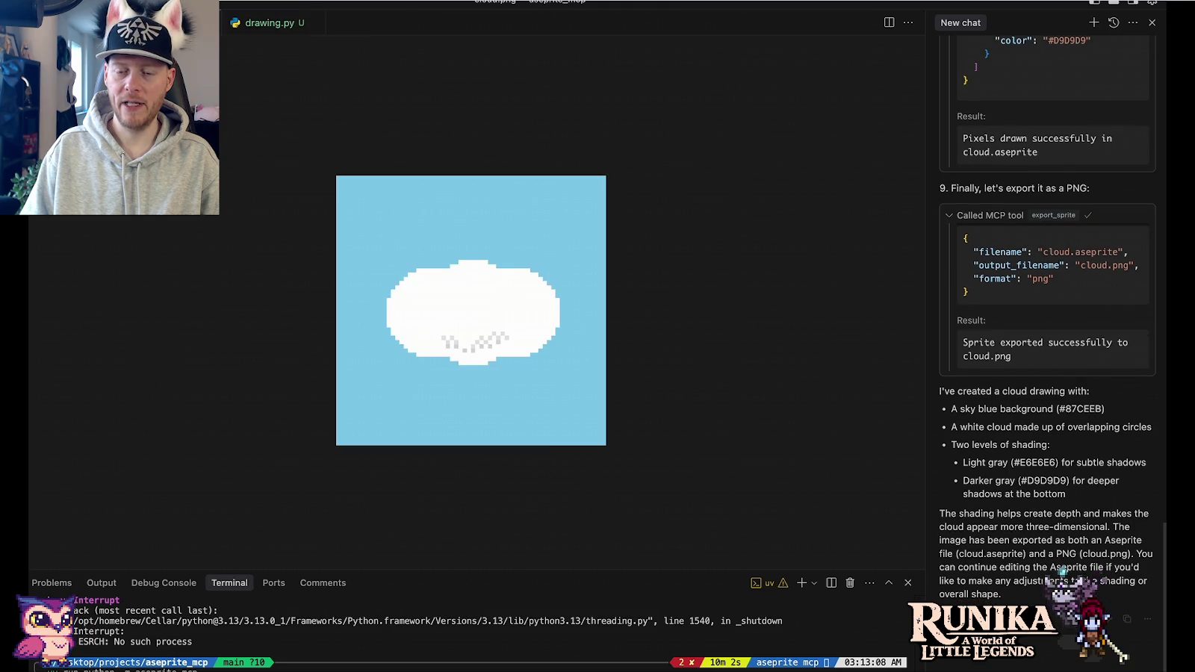
pyautogui.scroll(5, 462, 273)
pyautogui.scroll(-3, 464, 277)
pyautogui.scroll(-1, 464, 277)
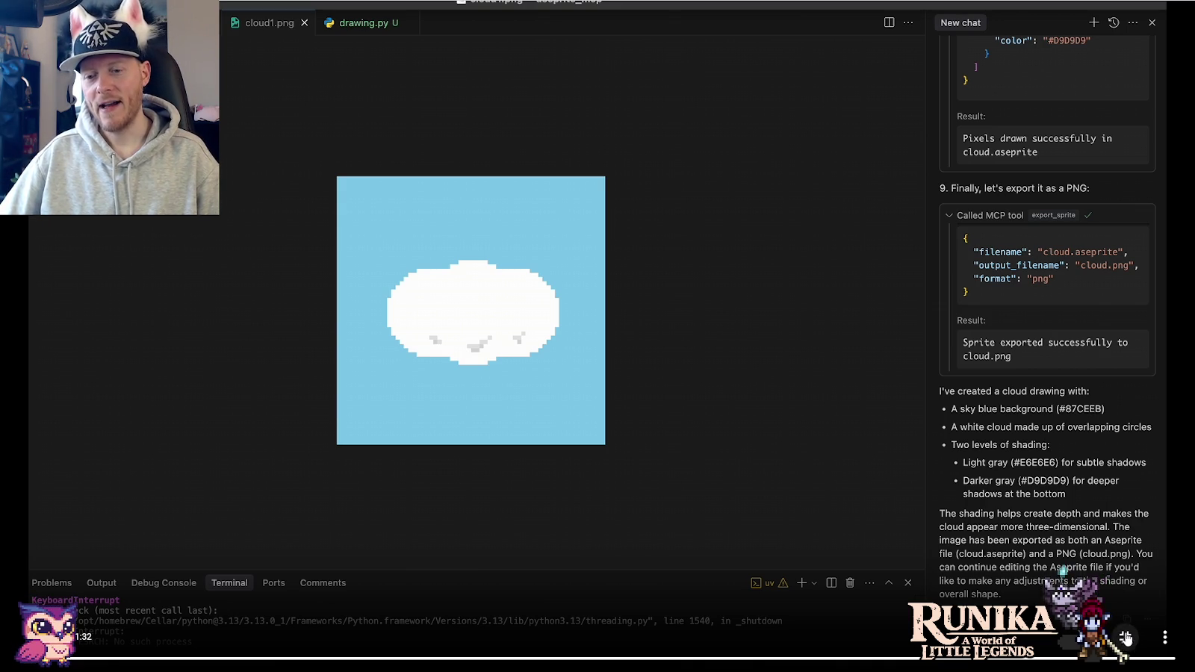
pyautogui.press('Escape')
pyautogui.scroll(-2, 60, 392)
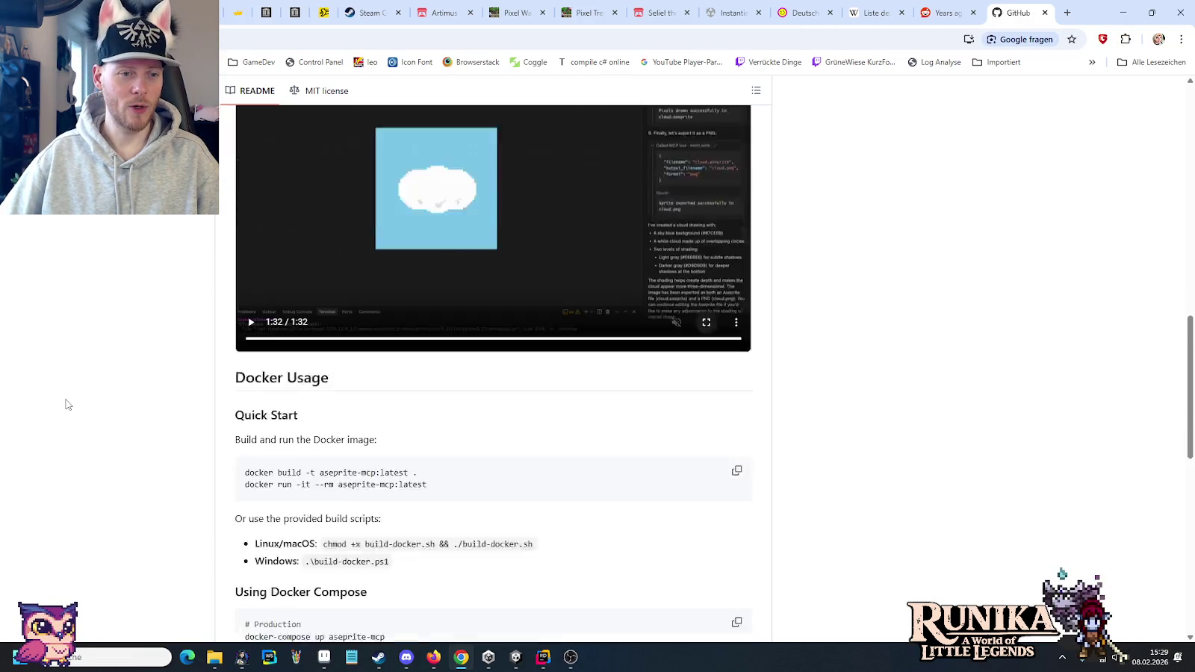
# - Read through the README's Docker and installation sections, then close the GitHub tab
pyautogui.scroll(-1, 66, 399)
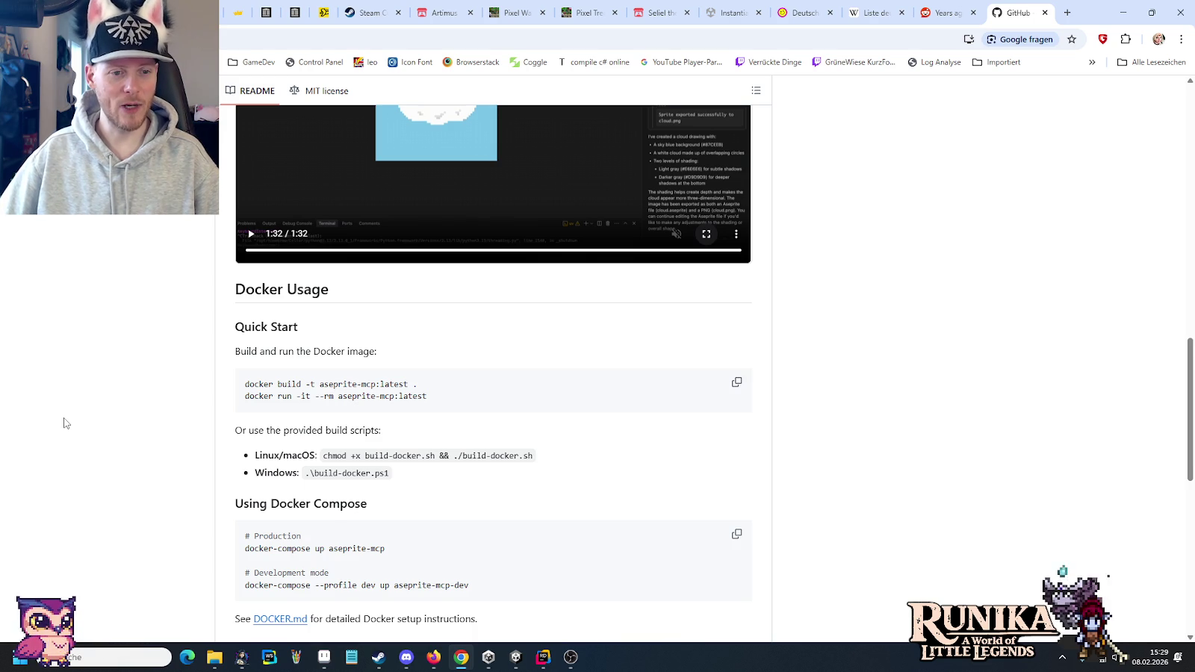
pyautogui.scroll(-2, 64, 422)
pyautogui.scroll(-1, 66, 424)
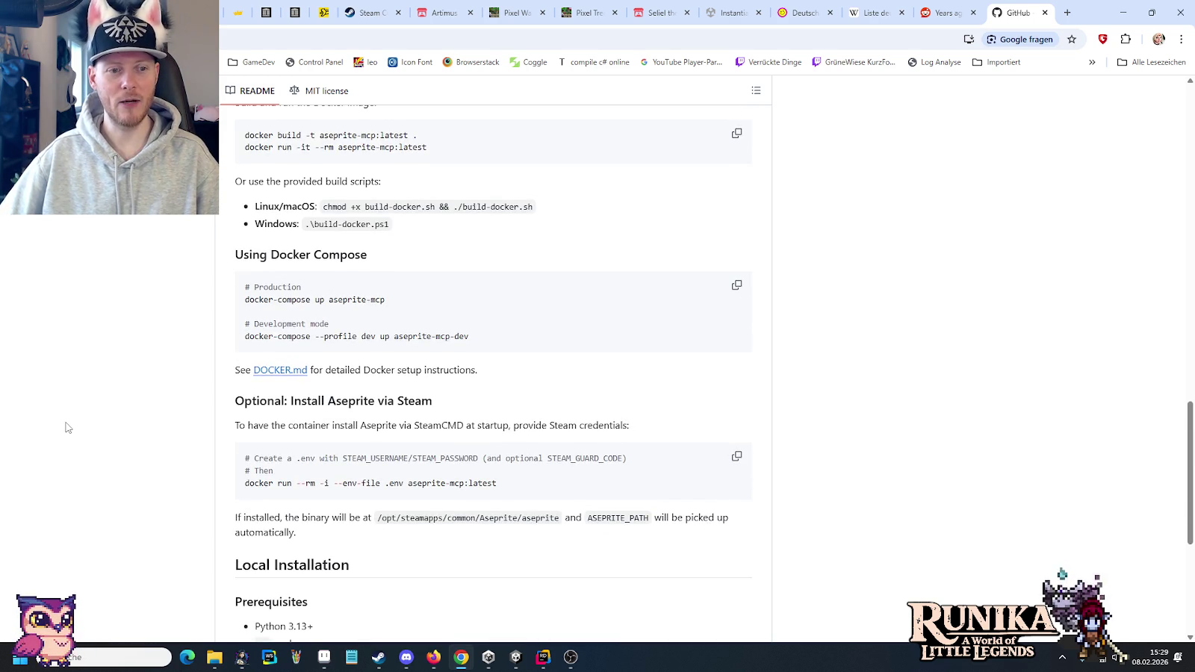
pyautogui.scroll(5, 67, 426)
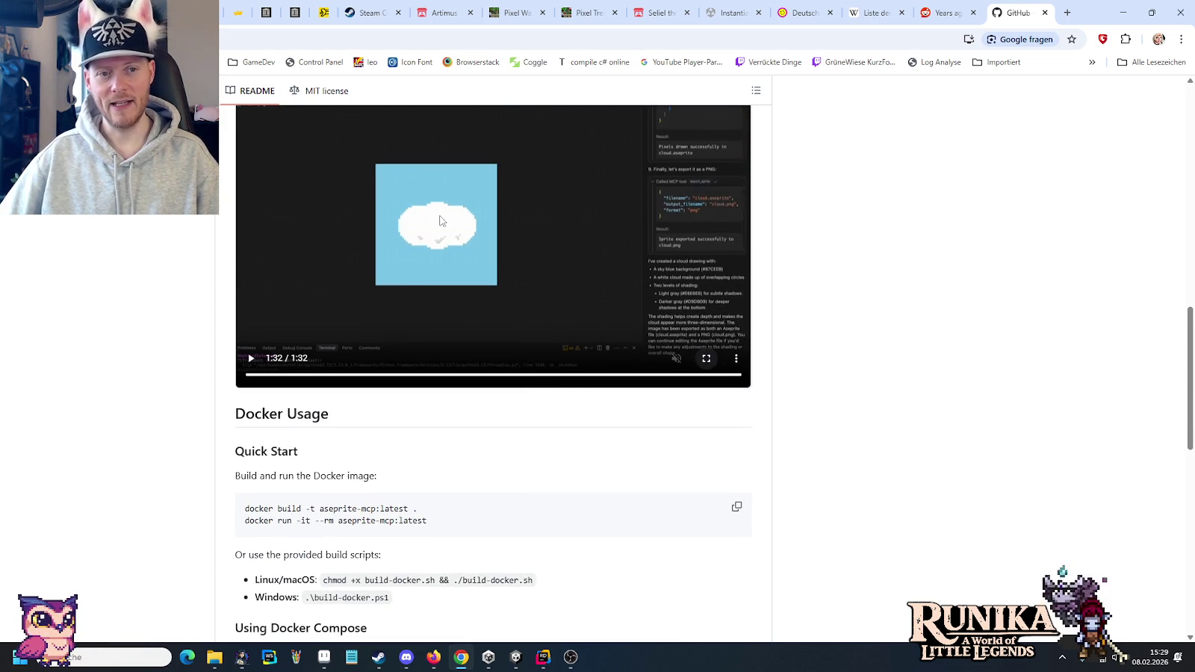
pyautogui.scroll(-3, 173, 424)
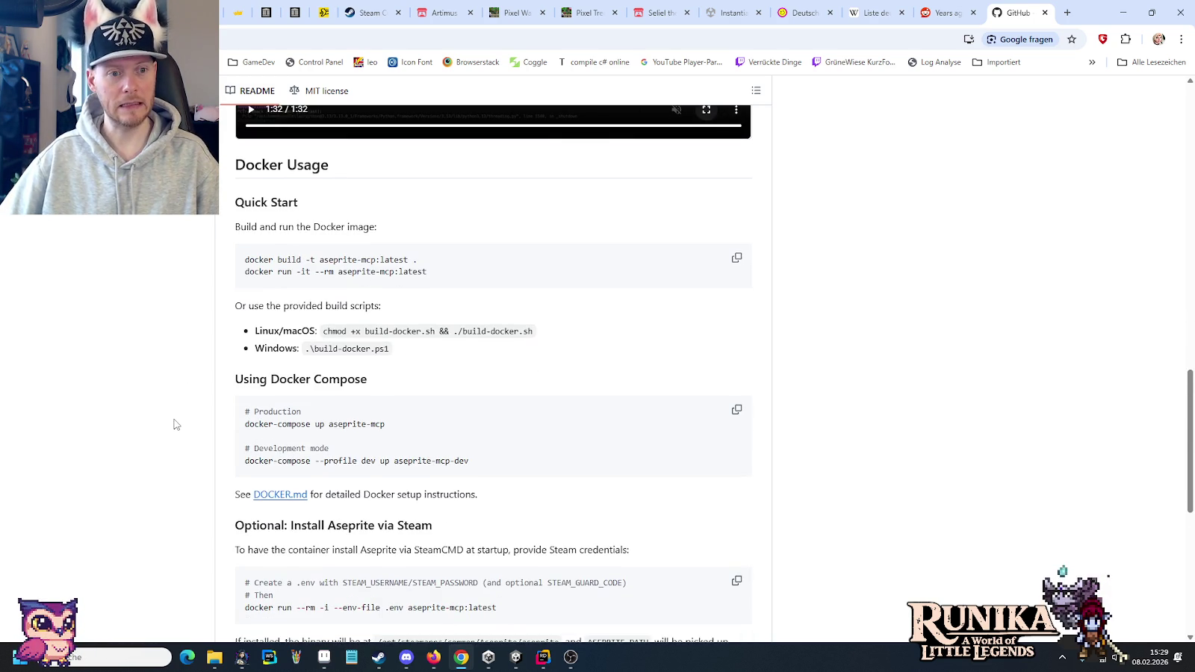
pyautogui.scroll(-3, 173, 424)
pyautogui.scroll(-1, 173, 424)
pyautogui.scroll(-2, 173, 424)
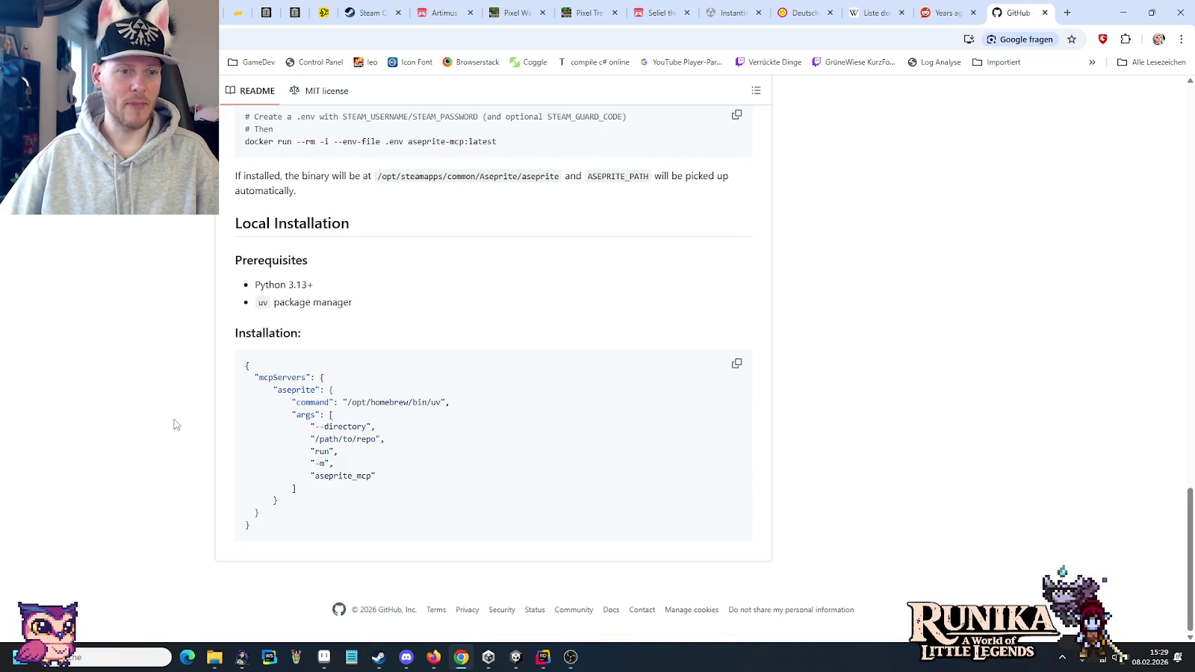
pyautogui.click(1045, 13)
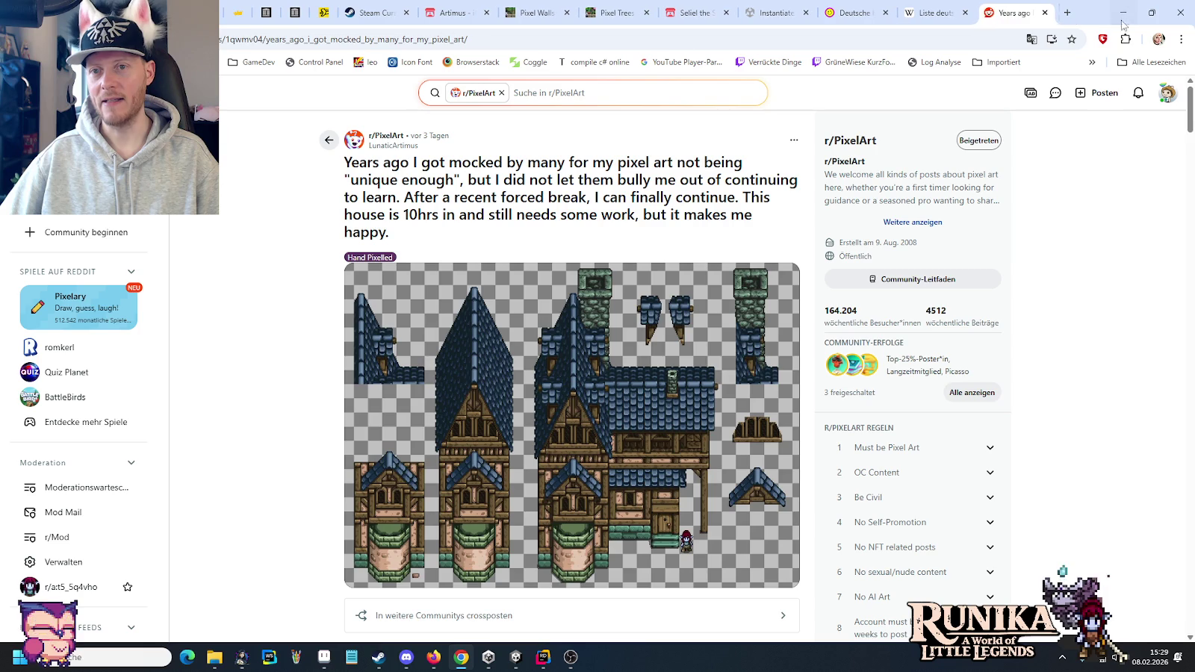
# - Minimize the browser so the house sprite sheet in Aseprite is visible
pyautogui.click(1132, 21)
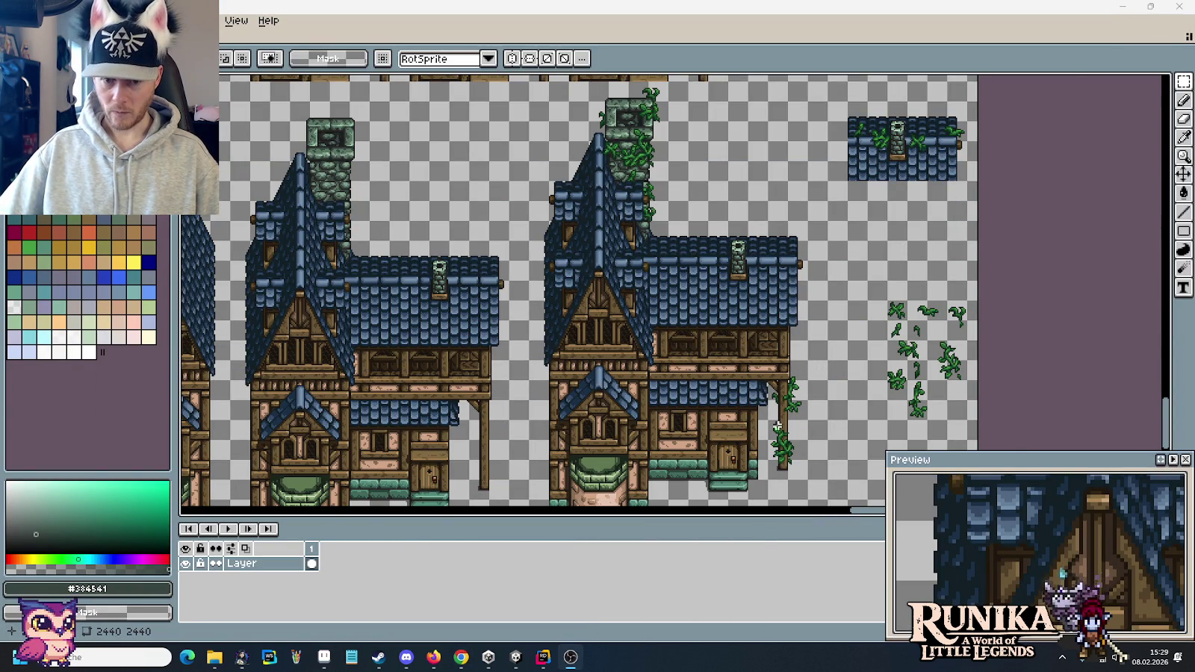
pyautogui.scroll(3, 778, 425)
pyautogui.scroll(-3, 755, 422)
pyautogui.scroll(1, 761, 418)
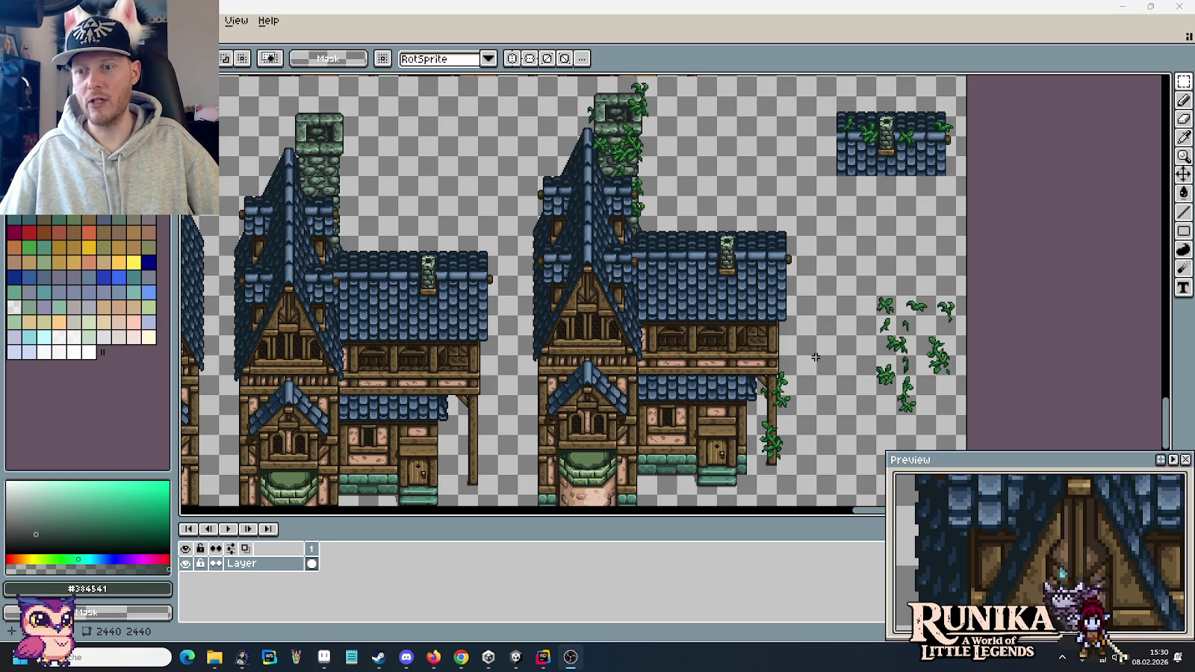
pyautogui.moveTo(801, 373); pyautogui.dragTo(797, 308)
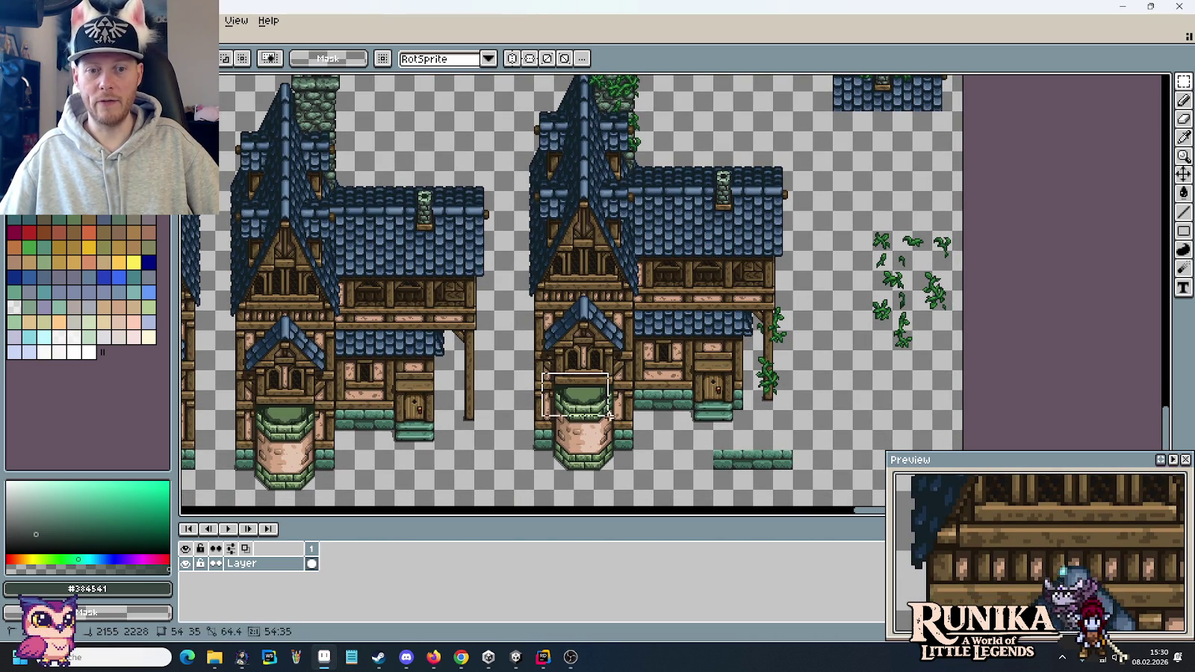
pyautogui.moveTo(554, 367); pyautogui.dragTo(624, 415)
pyautogui.click(707, 419)
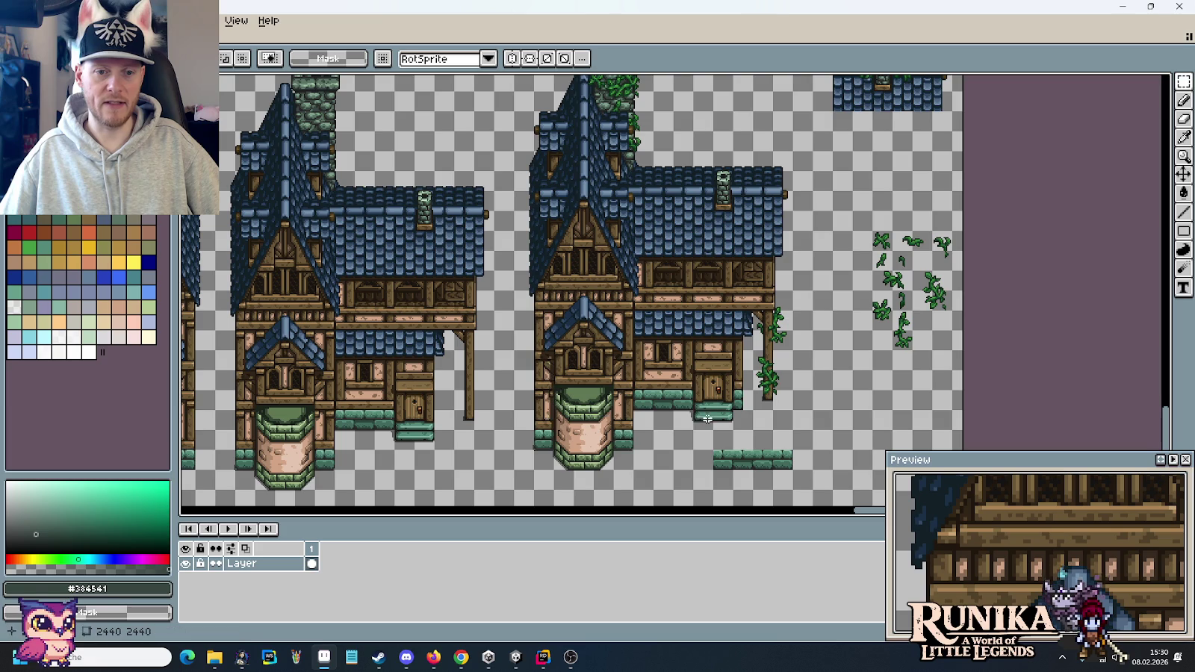
pyautogui.moveTo(401, 414); pyautogui.dragTo(401, 413)
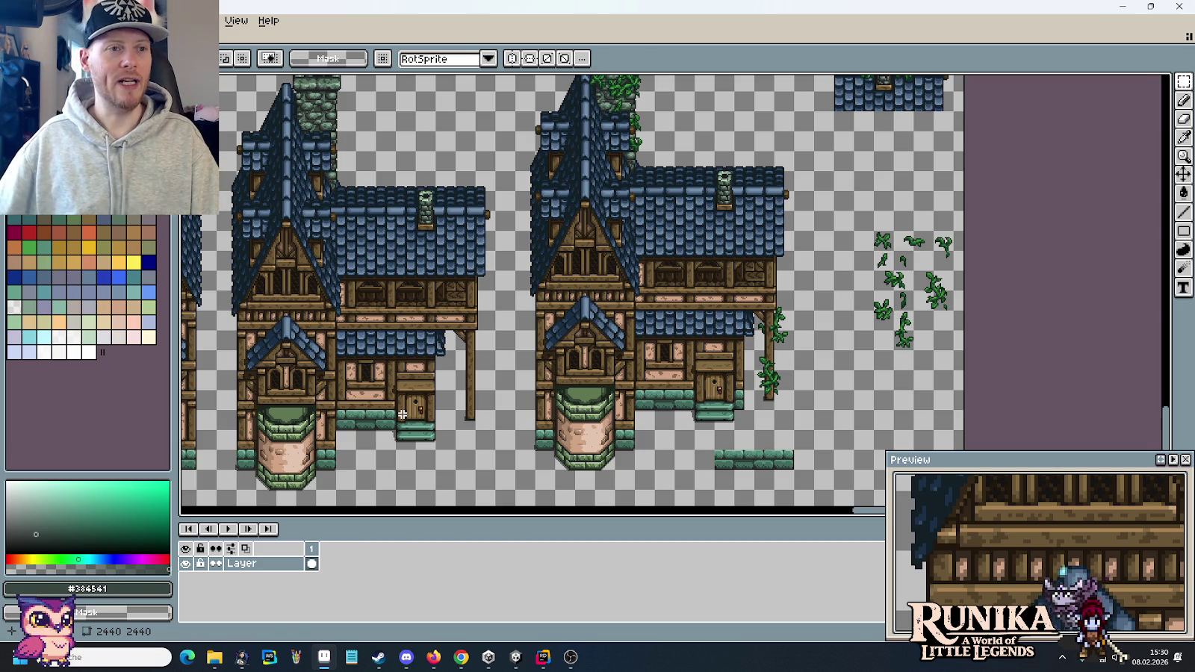
pyautogui.click(215, 658)
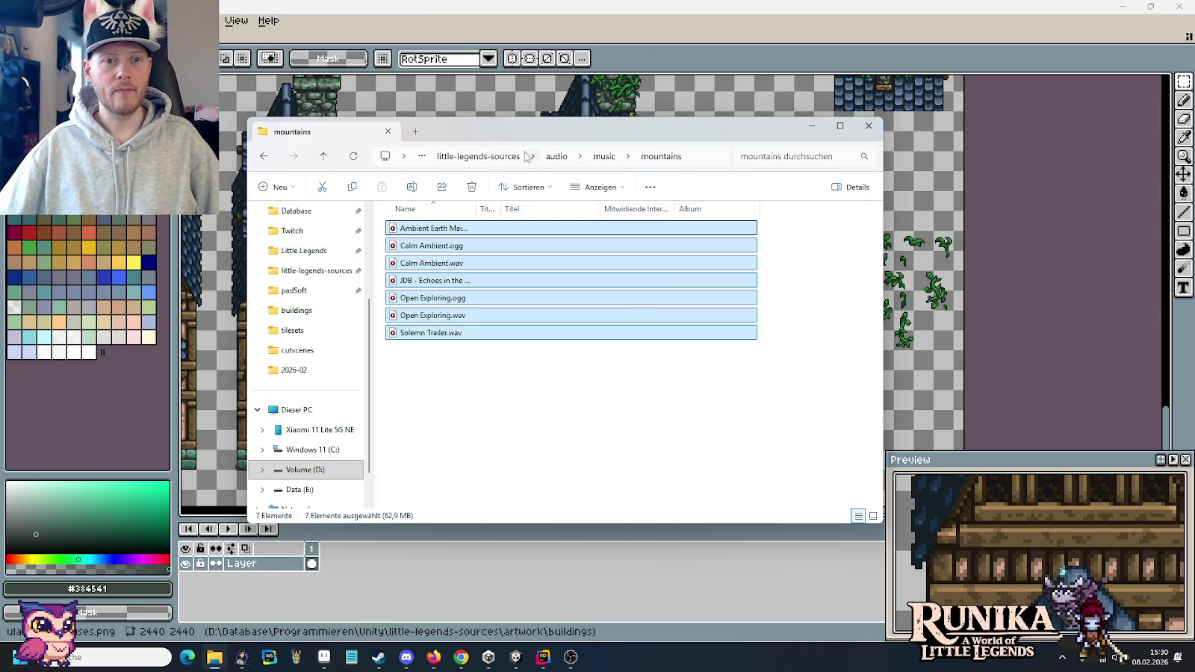
# - Browse little-legends-sources > artwork > items and open crops.png in Aseprite
pyautogui.click(515, 157)
pyautogui.doubleClick(508, 306)
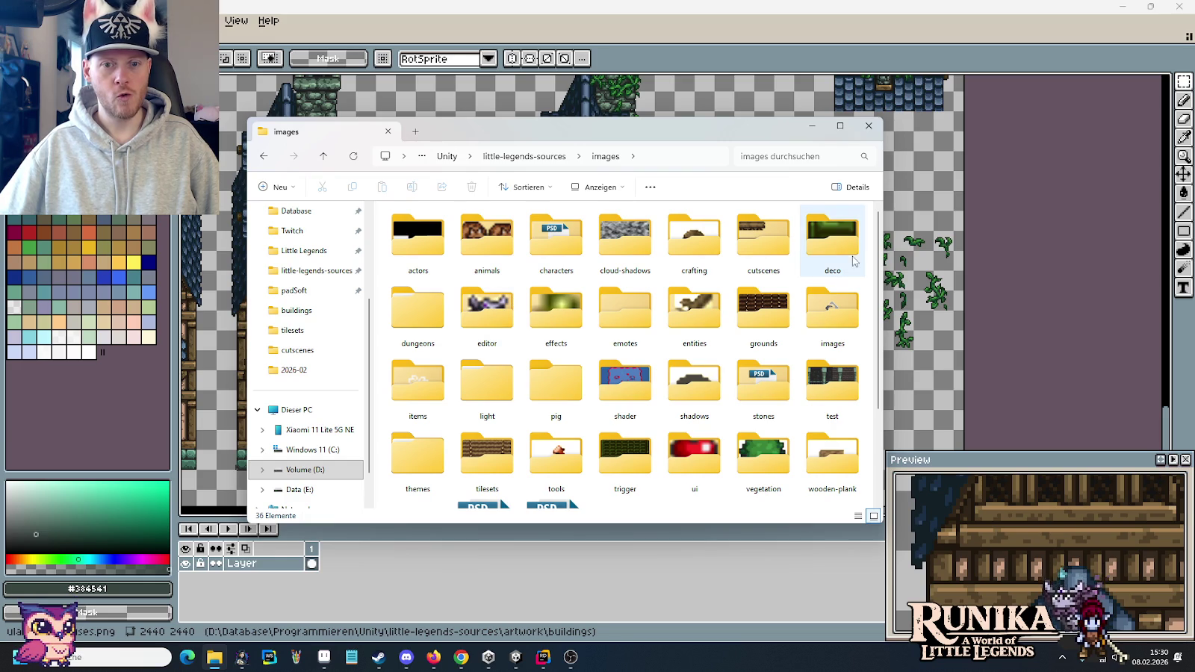
pyautogui.doubleClick(563, 384)
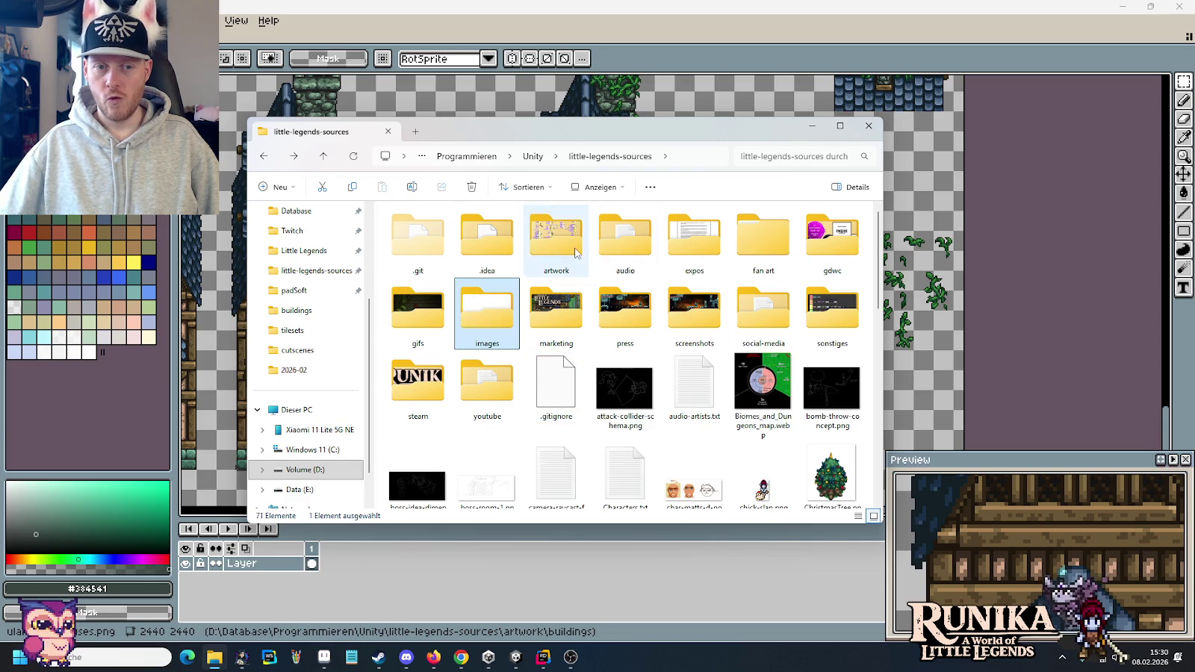
pyautogui.doubleClick(556, 238)
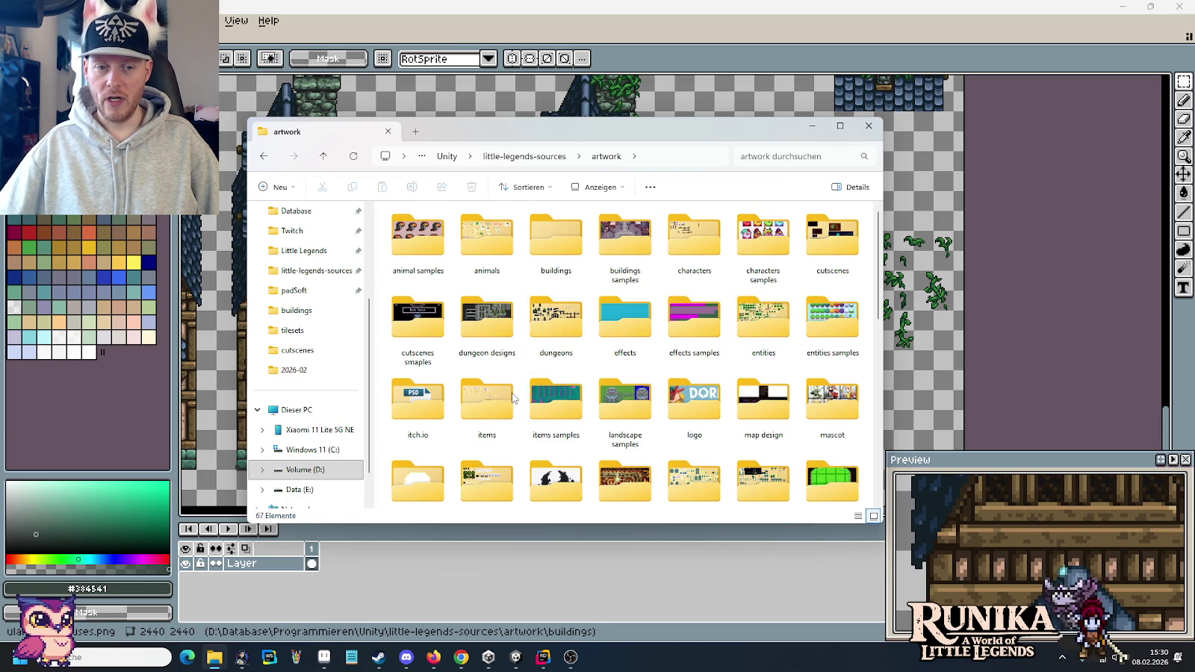
pyautogui.doubleClick(513, 396)
pyautogui.doubleClick(652, 251)
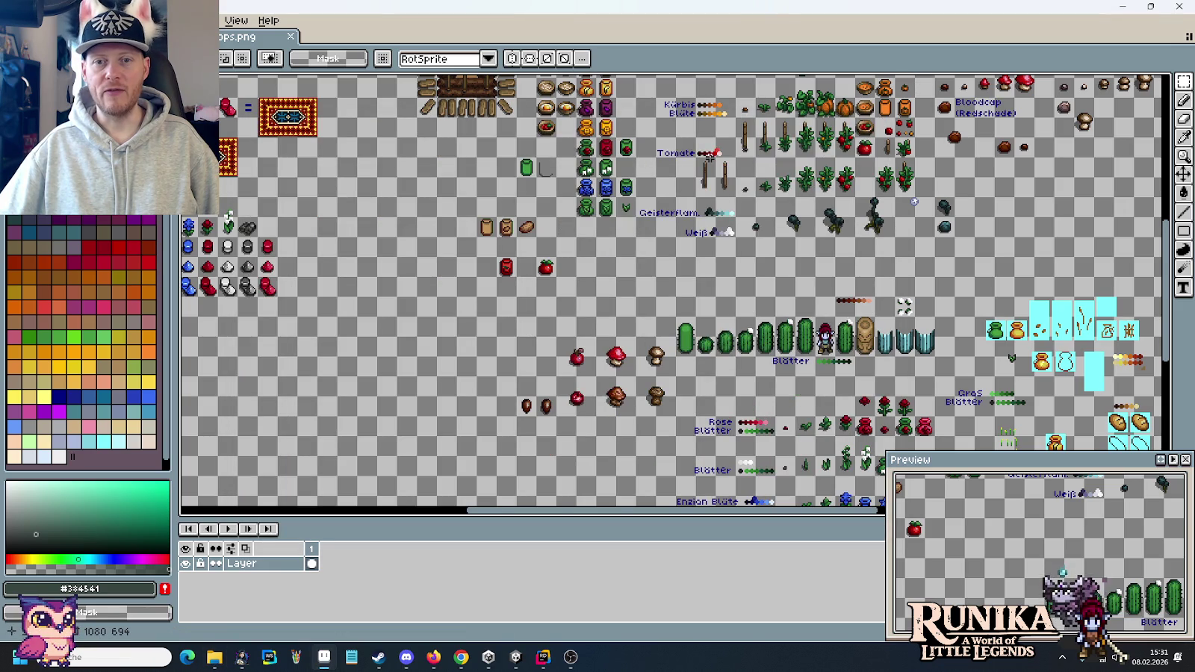
# - Pan through crops.png and select the blue Enzian flower sprite
pyautogui.scroll(2, 708, 155)
pyautogui.scroll(2, 698, 261)
pyautogui.scroll(2, 694, 321)
pyautogui.scroll(2, 692, 353)
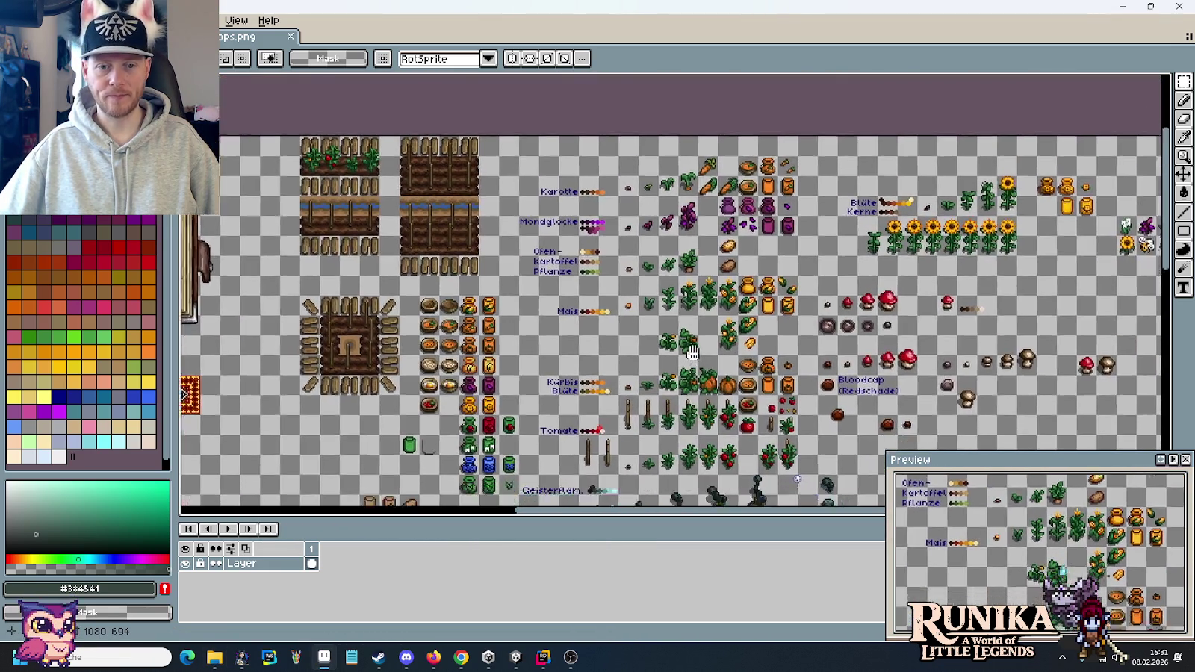
pyautogui.moveTo(692, 353); pyautogui.dragTo(611, 72)
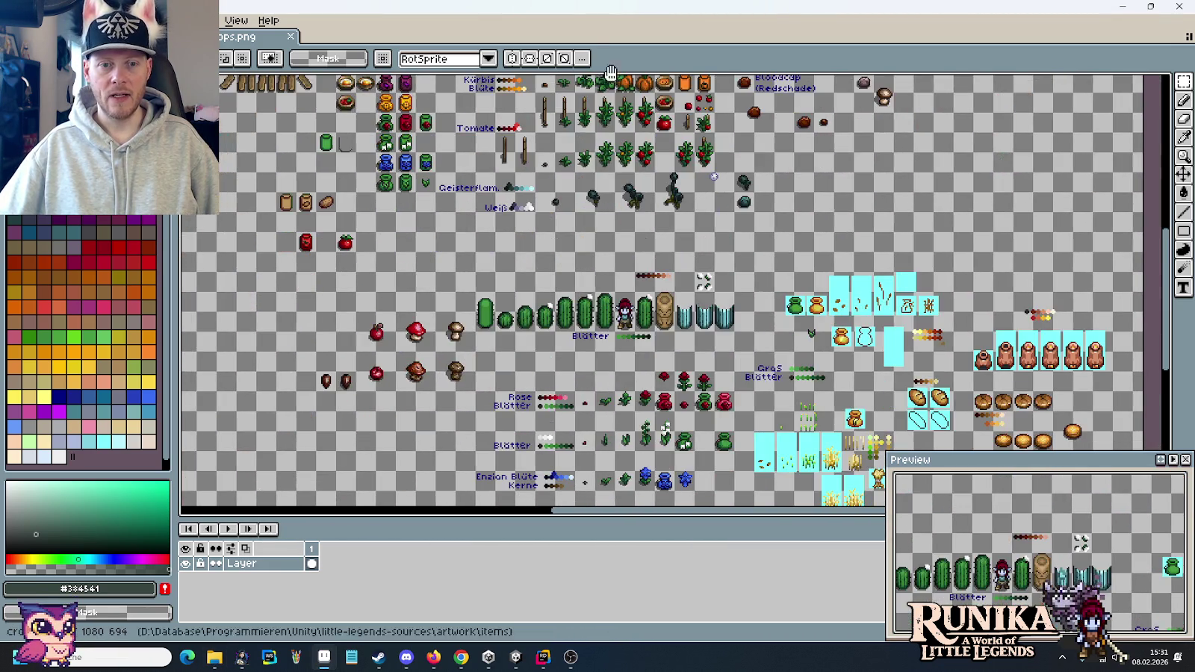
pyautogui.scroll(-3, 635, 224)
pyautogui.scroll(-3, 650, 299)
pyautogui.scroll(2, 661, 325)
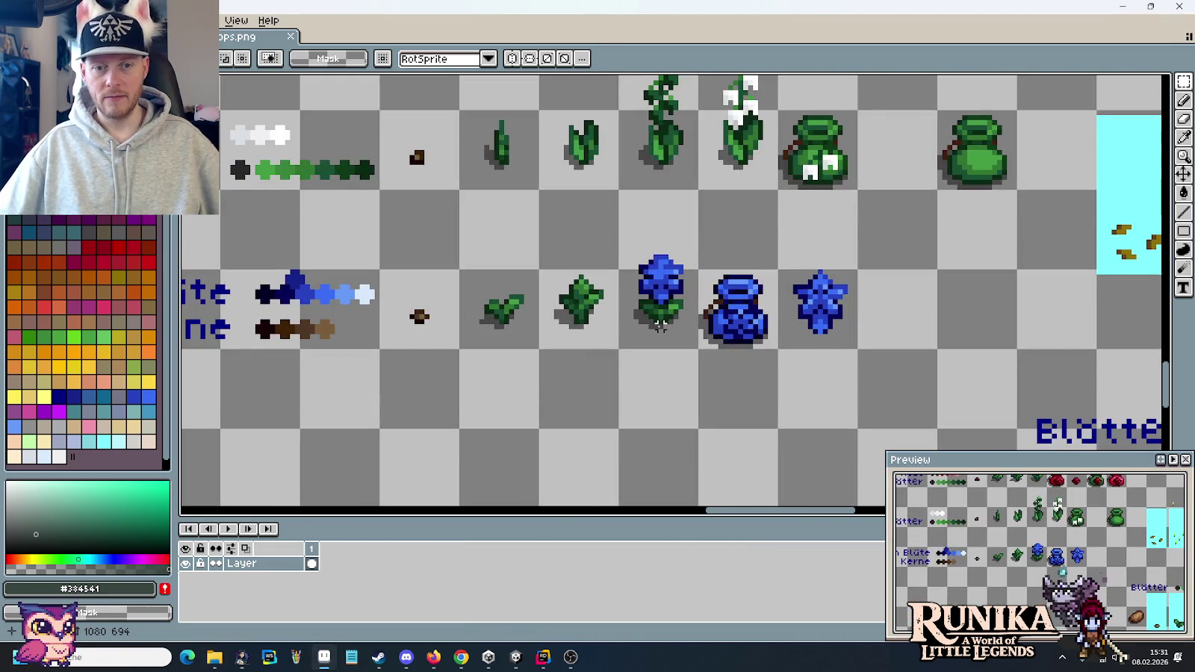
pyautogui.moveTo(660, 325); pyautogui.dragTo(661, 265)
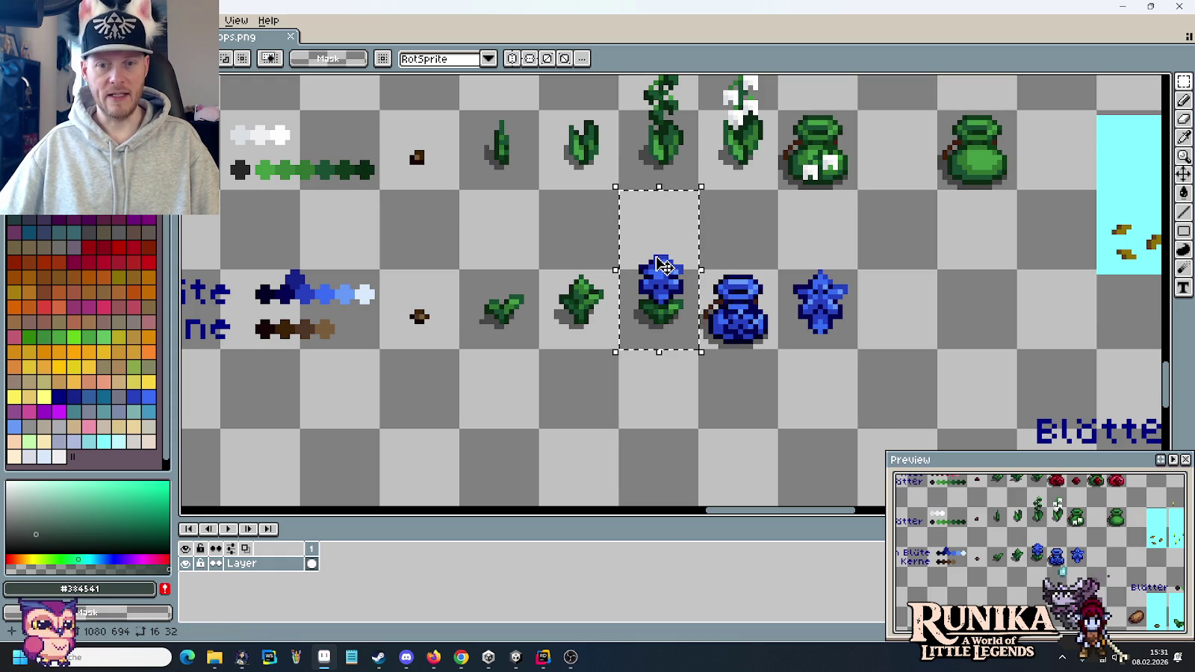
# - On the house sheet, reposition the well top piece and paste the blue flower beside it
pyautogui.hotkey('ctrl', 'Tab')
pyautogui.scroll(1, 589, 329)
pyautogui.scroll(1, 642, 299)
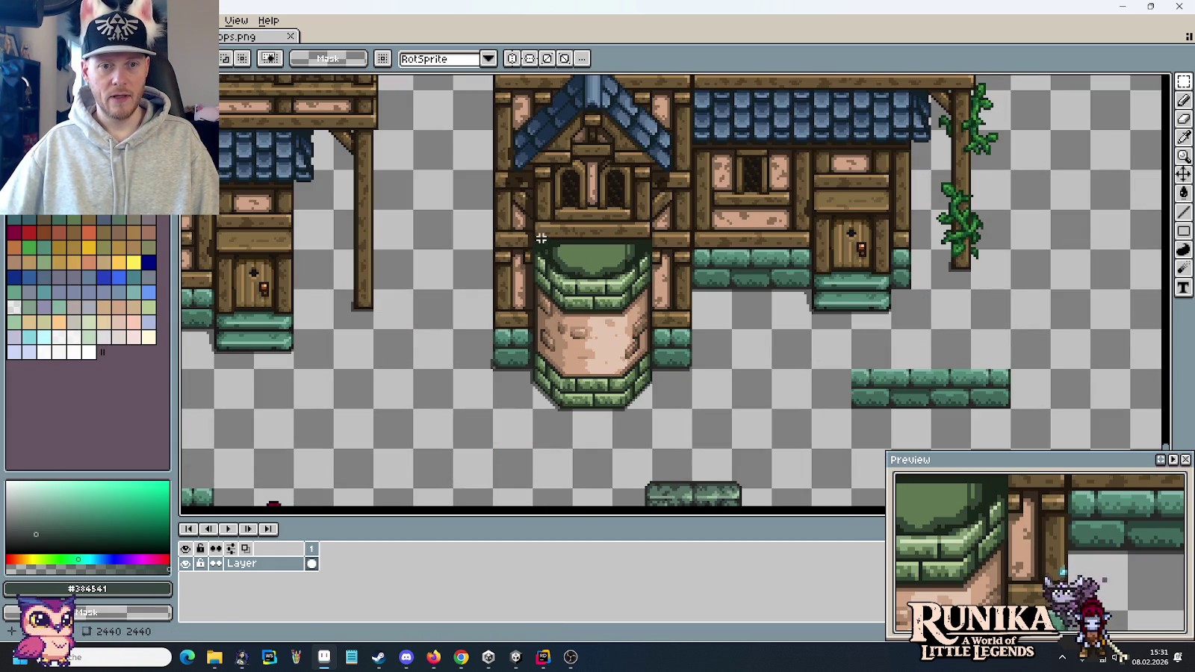
pyautogui.moveTo(533, 209)
pyautogui.mouseDown()
pyautogui.moveTo(655, 292)
pyautogui.moveTo(806, 355)
pyautogui.mouseUp()
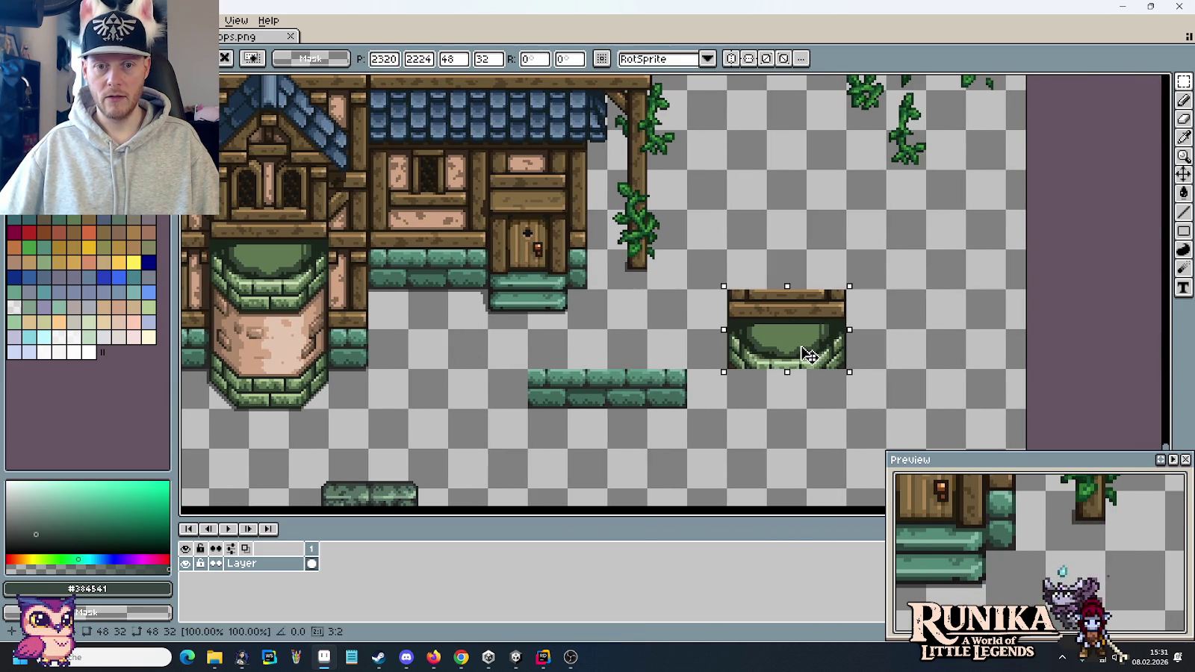
pyautogui.click(923, 342)
pyautogui.hotkey('ctrl', 'v')
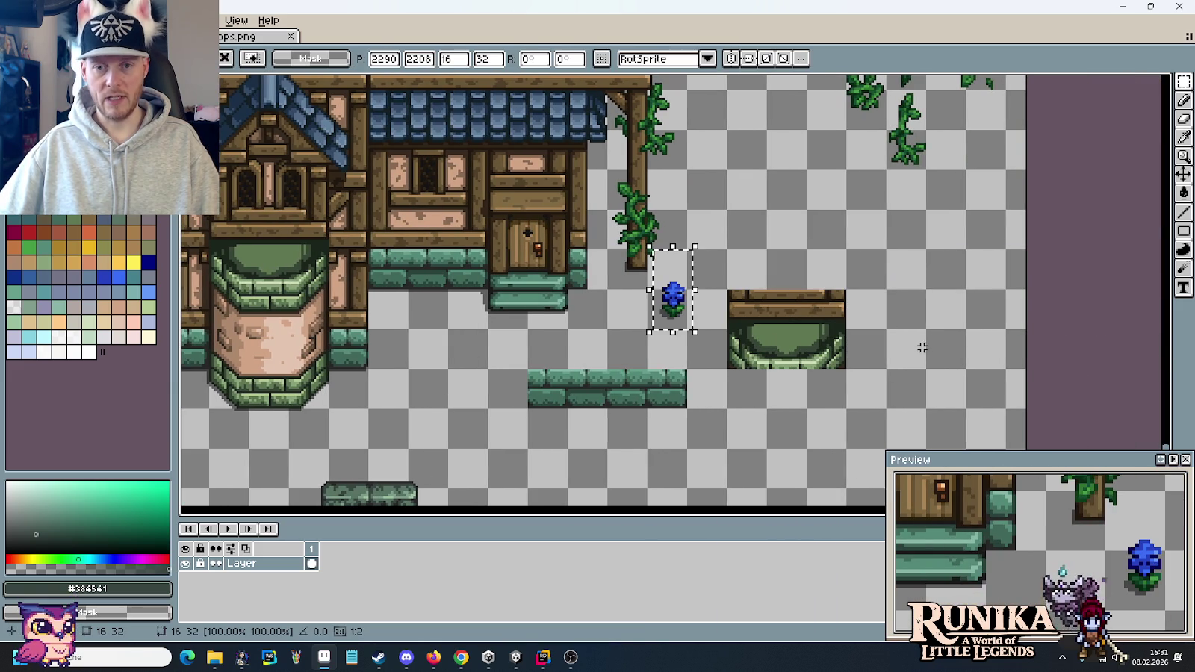
pyautogui.moveTo(695, 314); pyautogui.dragTo(930, 329)
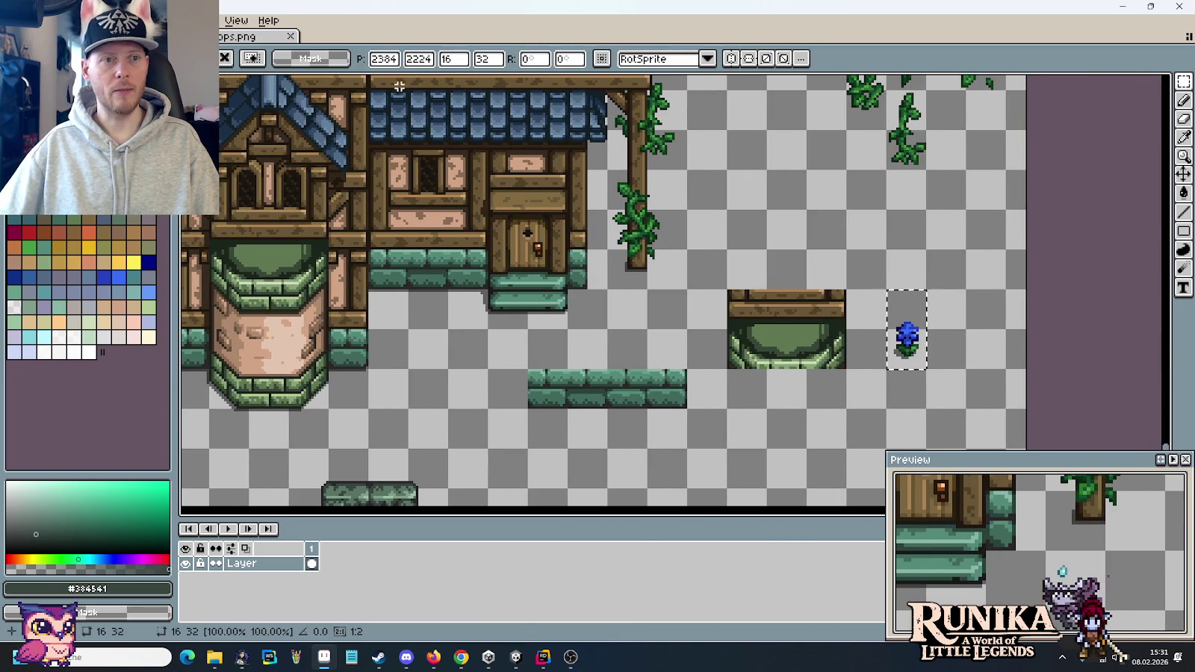
# - Return to crops.png, look over other parts, and bring up the Open file dialog
pyautogui.click(250, 37)
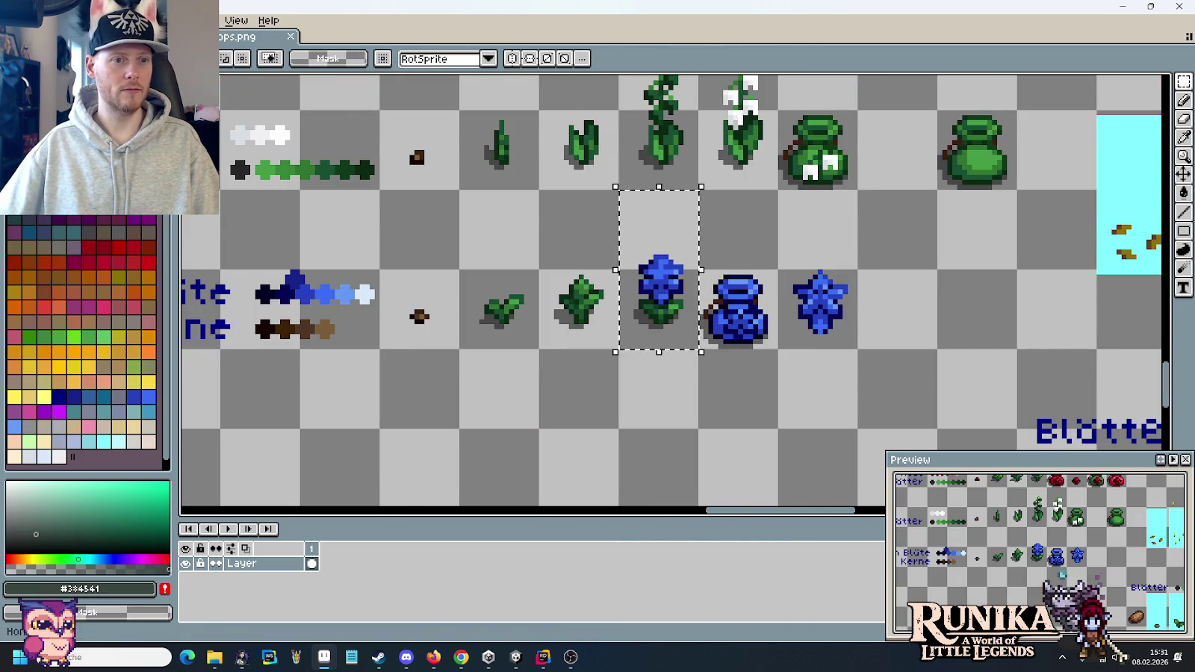
pyautogui.scroll(-1, 422, 187)
pyautogui.moveTo(433, 198); pyautogui.dragTo(725, 279)
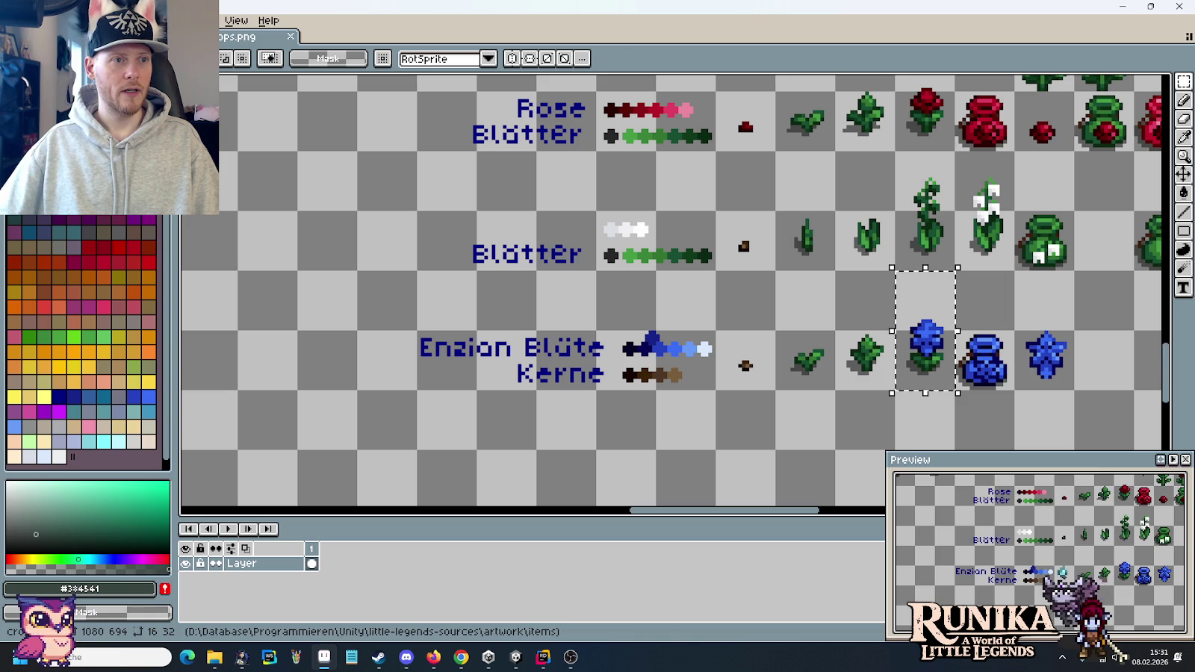
pyautogui.hotkey('ctrl', 'o')
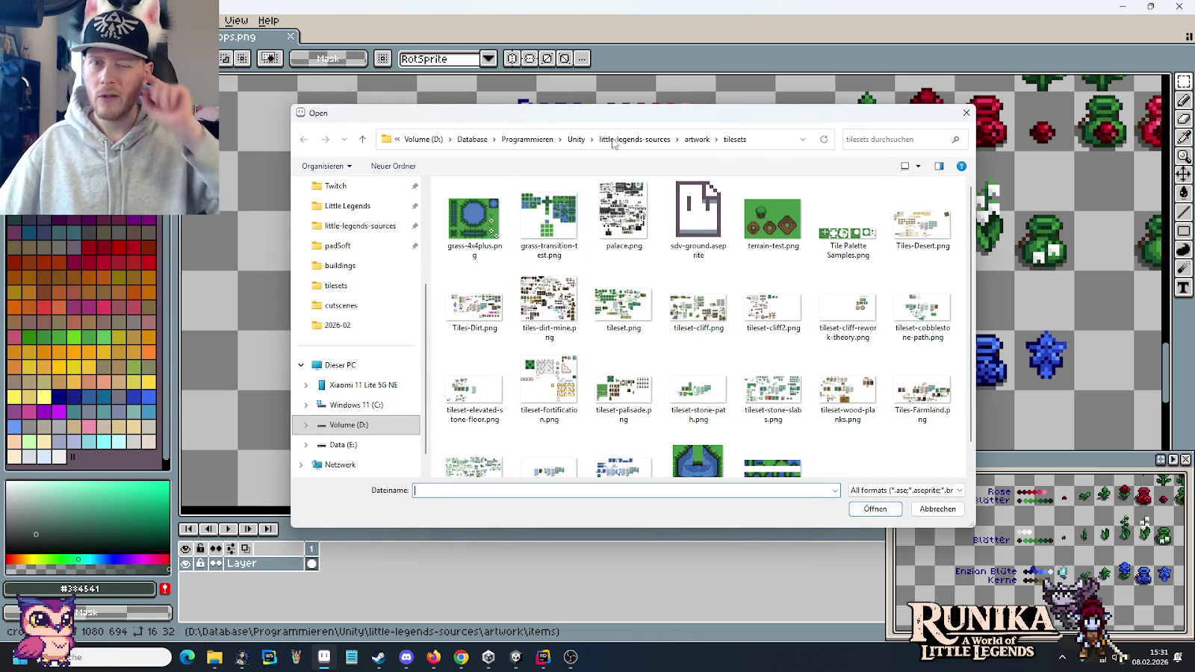
# - Open color-palettes.png from the artwork folder and zoom in on it
pyautogui.click(697, 139)
pyautogui.doubleClick(923, 422)
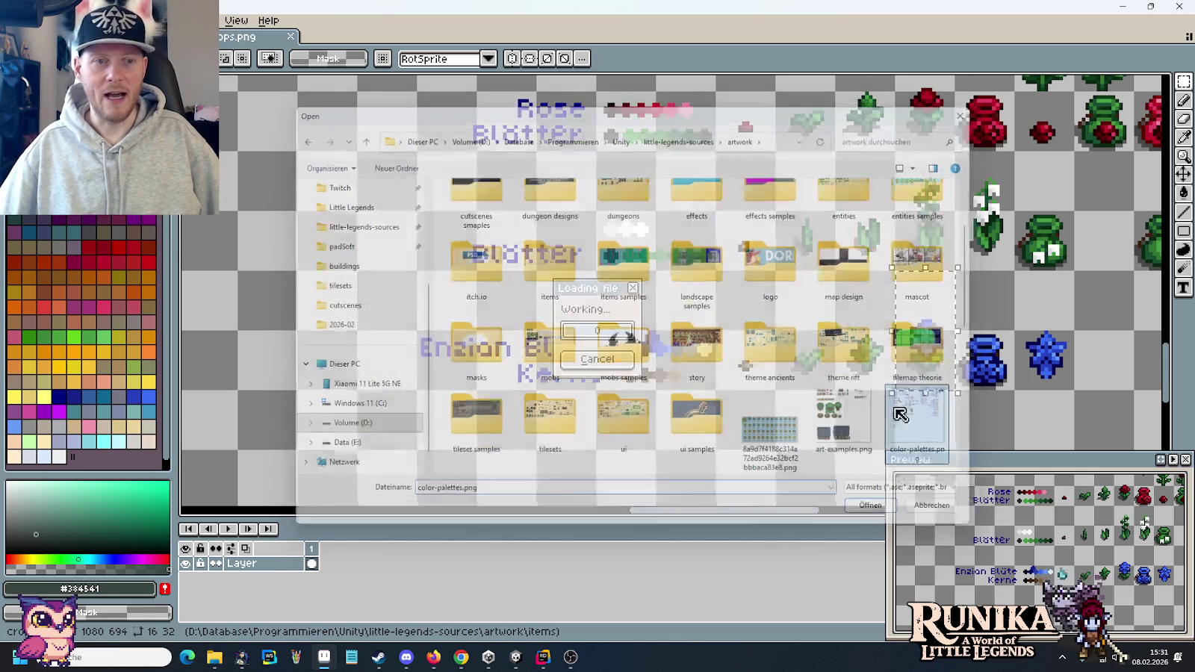
pyautogui.hotkey('ctrl', 'w')
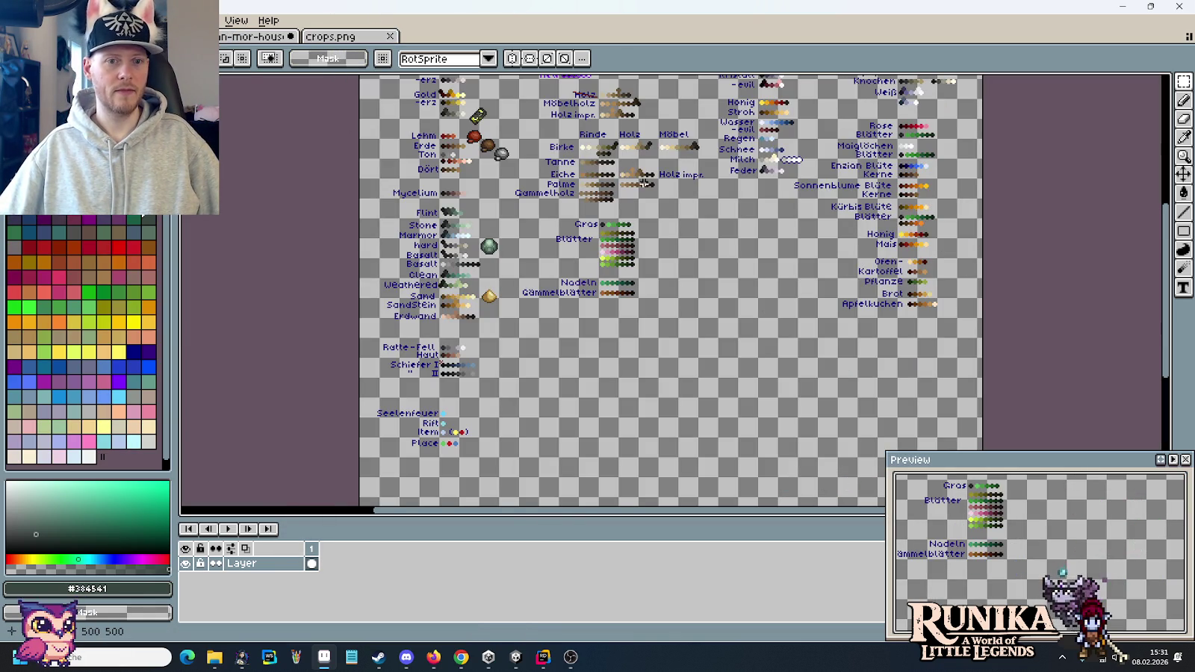
pyautogui.scroll(1, 612, 339)
pyautogui.scroll(2, 549, 313)
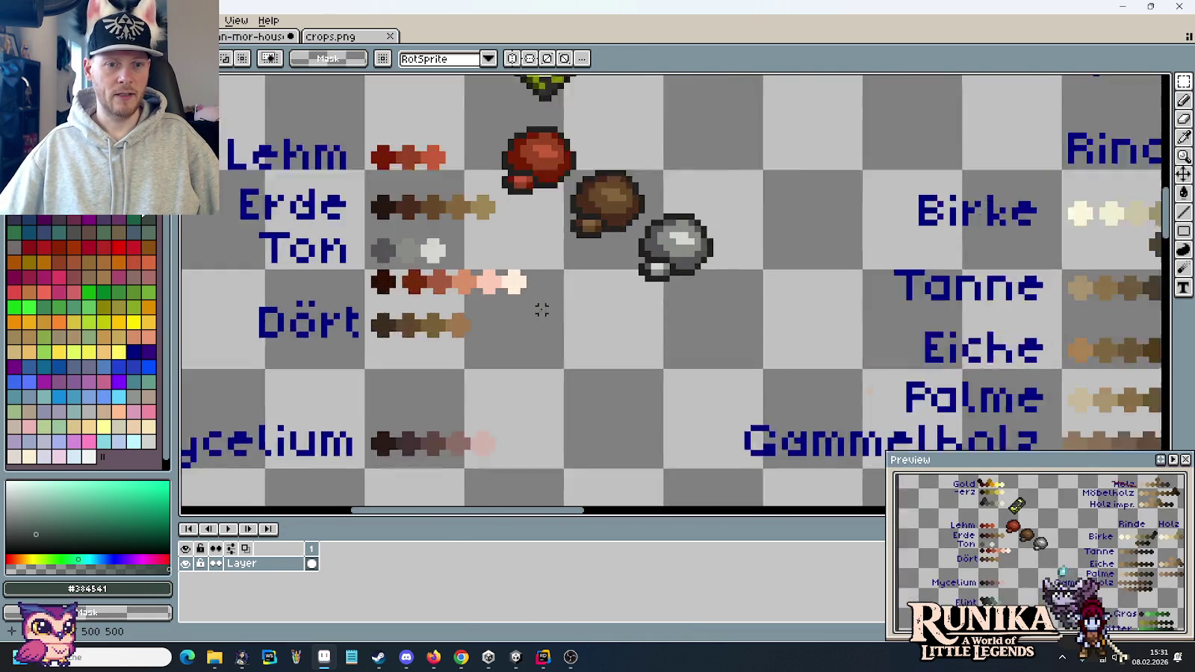
pyautogui.scroll(2, 414, 355)
# - Pan down to the Sand and Erdwand rows and marquee the Erdwand swatches
pyautogui.moveTo(414, 356); pyautogui.dragTo(565, 351)
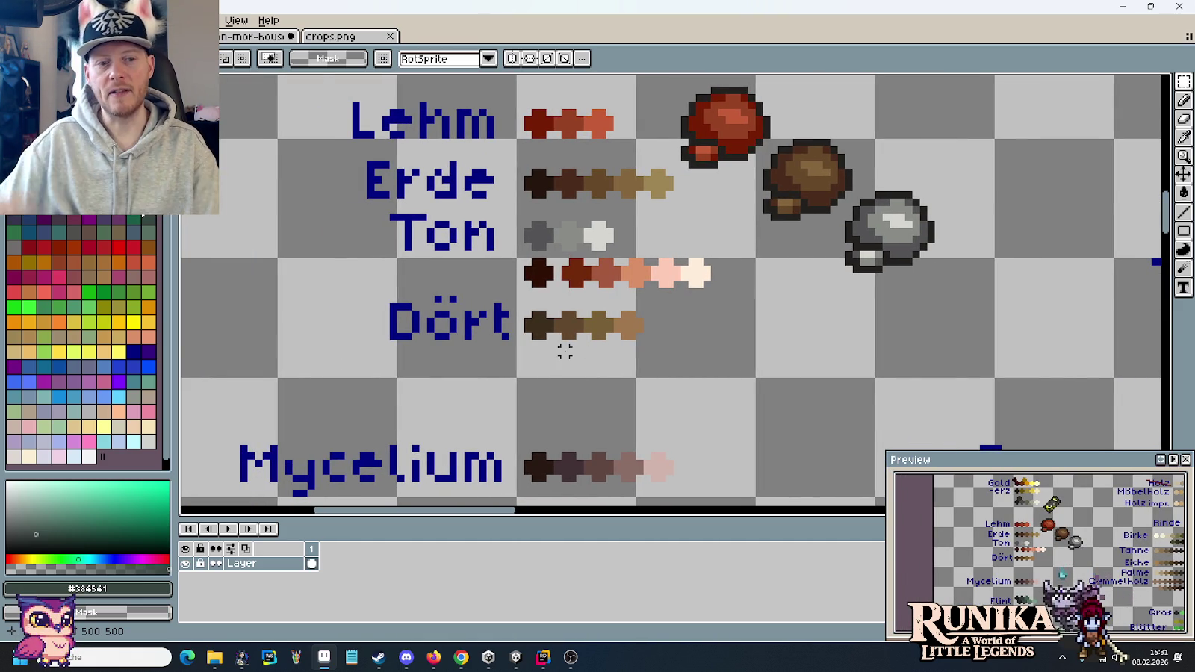
pyautogui.scroll(-1, 565, 351)
pyautogui.scroll(-1, 563, 356)
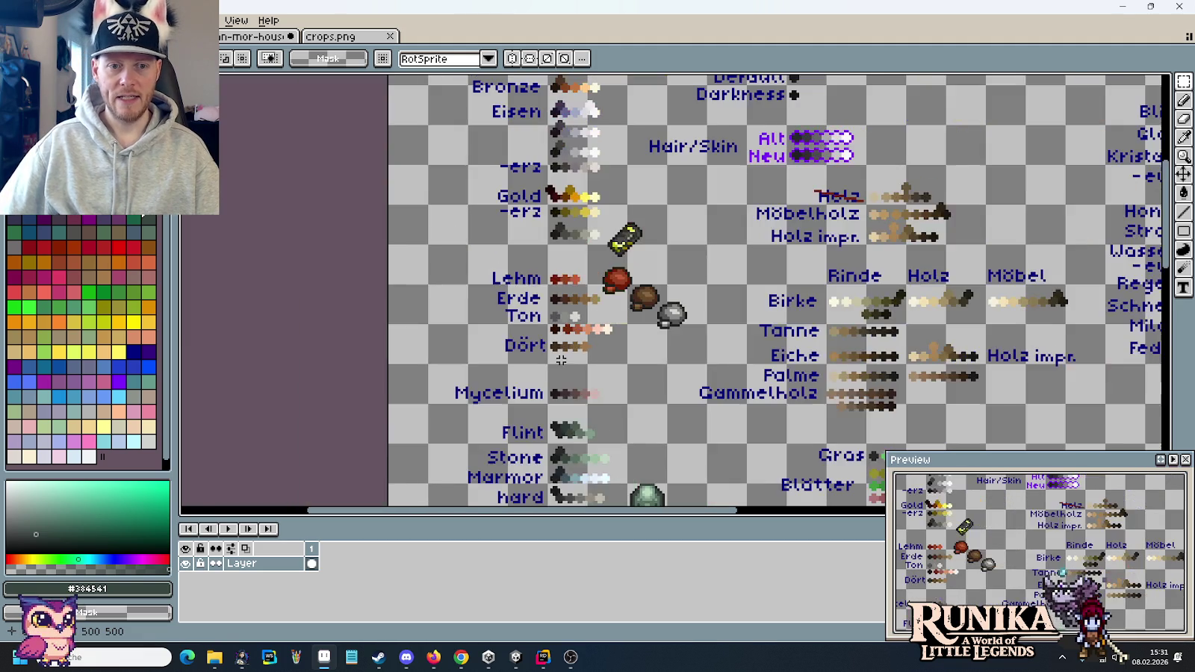
pyautogui.moveTo(732, 340); pyautogui.dragTo(605, 178)
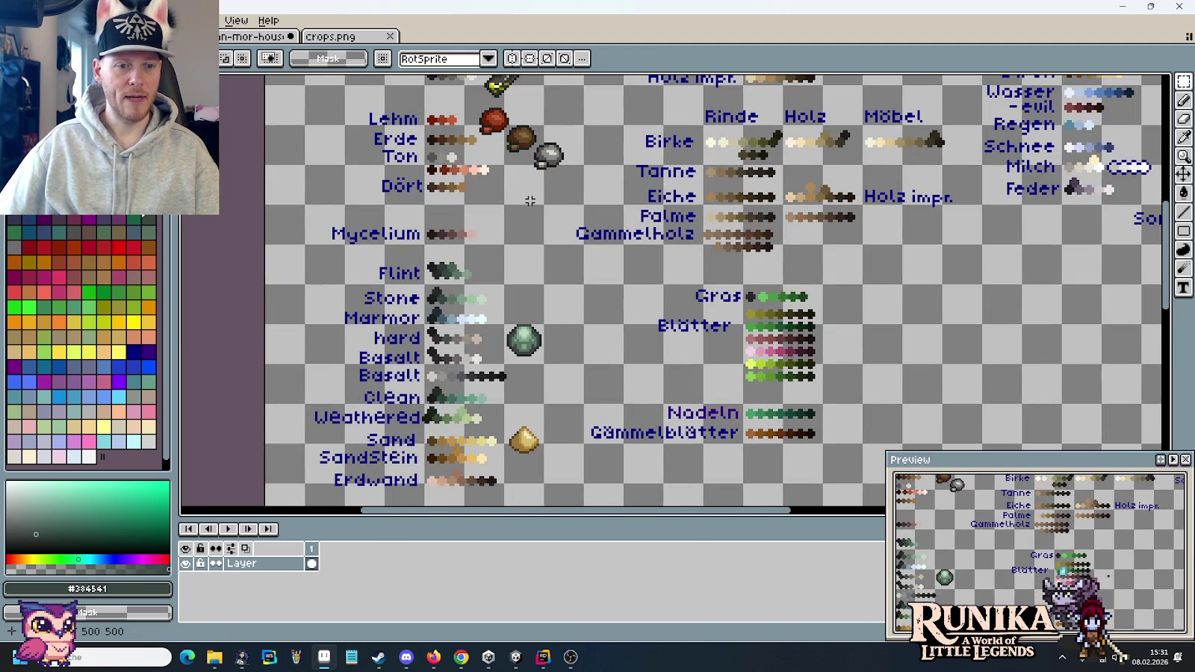
pyautogui.moveTo(498, 402); pyautogui.dragTo(587, 254)
pyautogui.scroll(2, 552, 401)
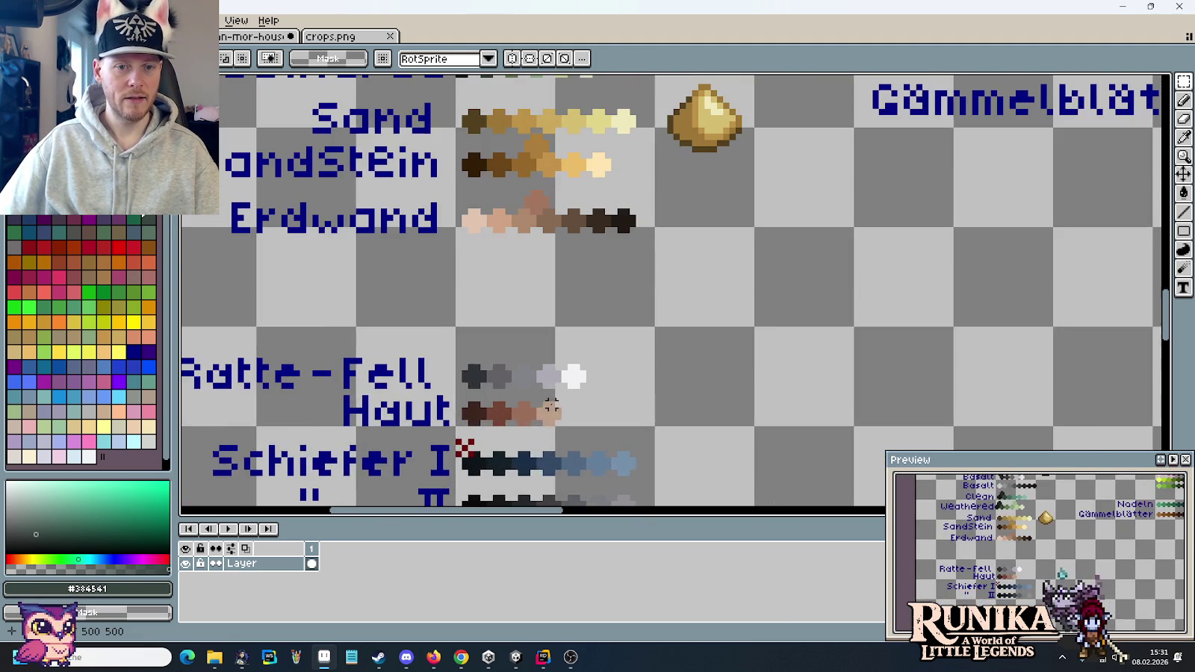
pyautogui.moveTo(669, 274); pyautogui.dragTo(441, 188)
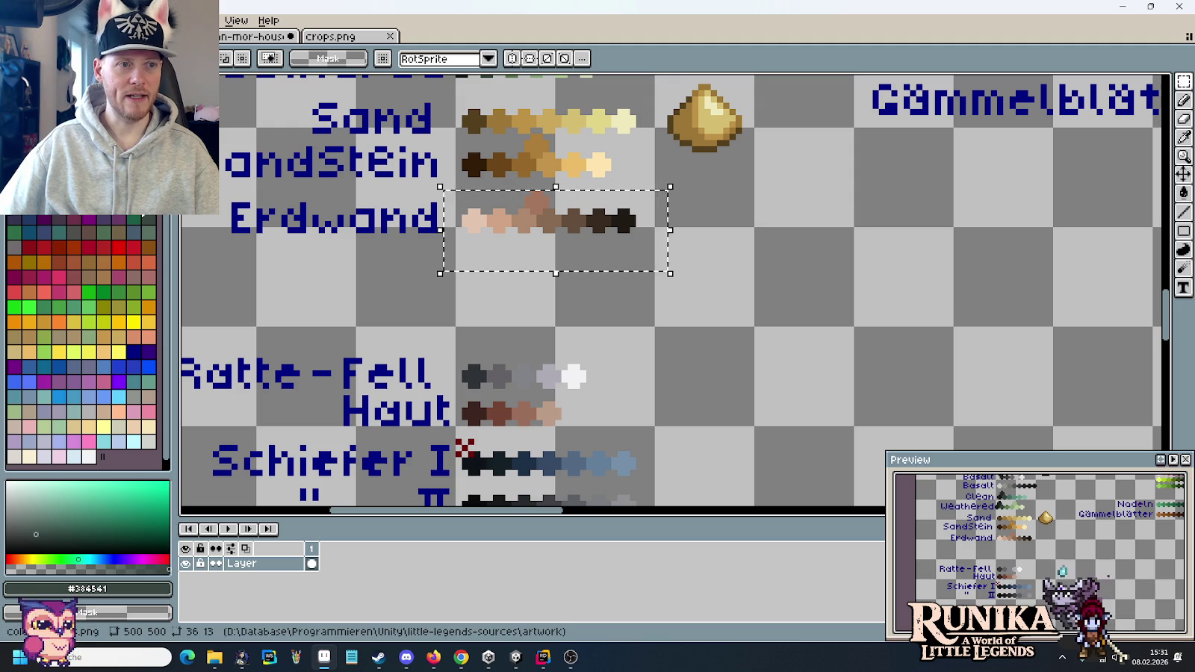
# - Browse to artwork > tilesets and open Tiles-Farmland.png
pyautogui.hotkey('ctrl', 'o')
pyautogui.click(681, 139)
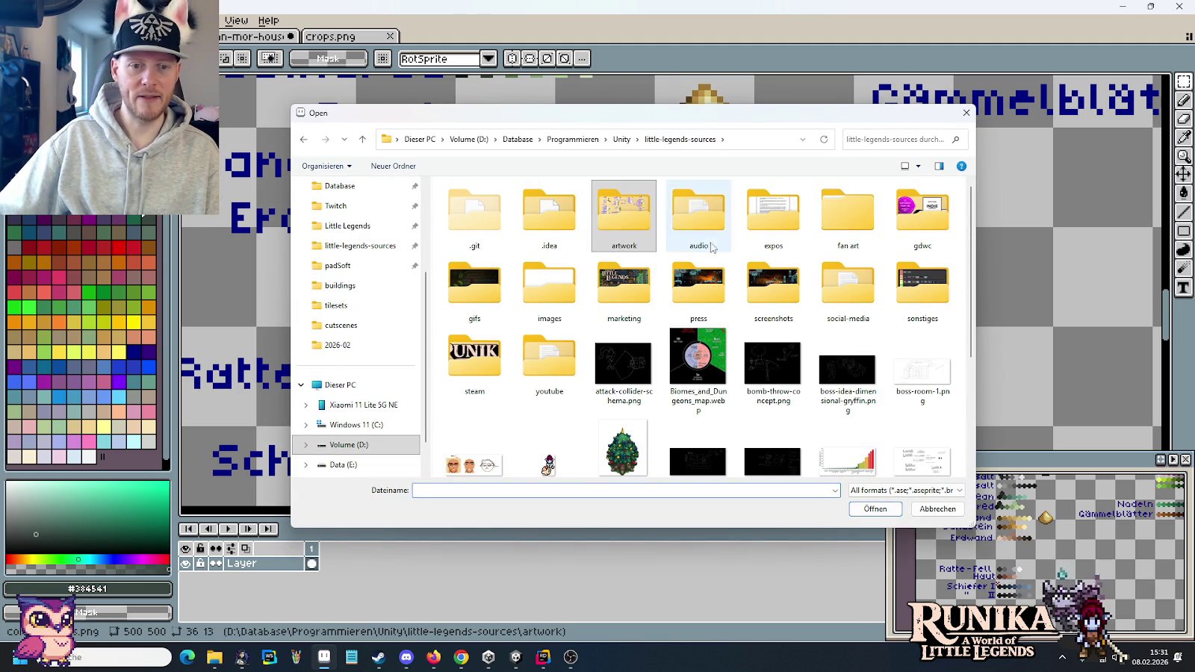
pyautogui.doubleClick(624, 217)
pyautogui.scroll(-3, 623, 299)
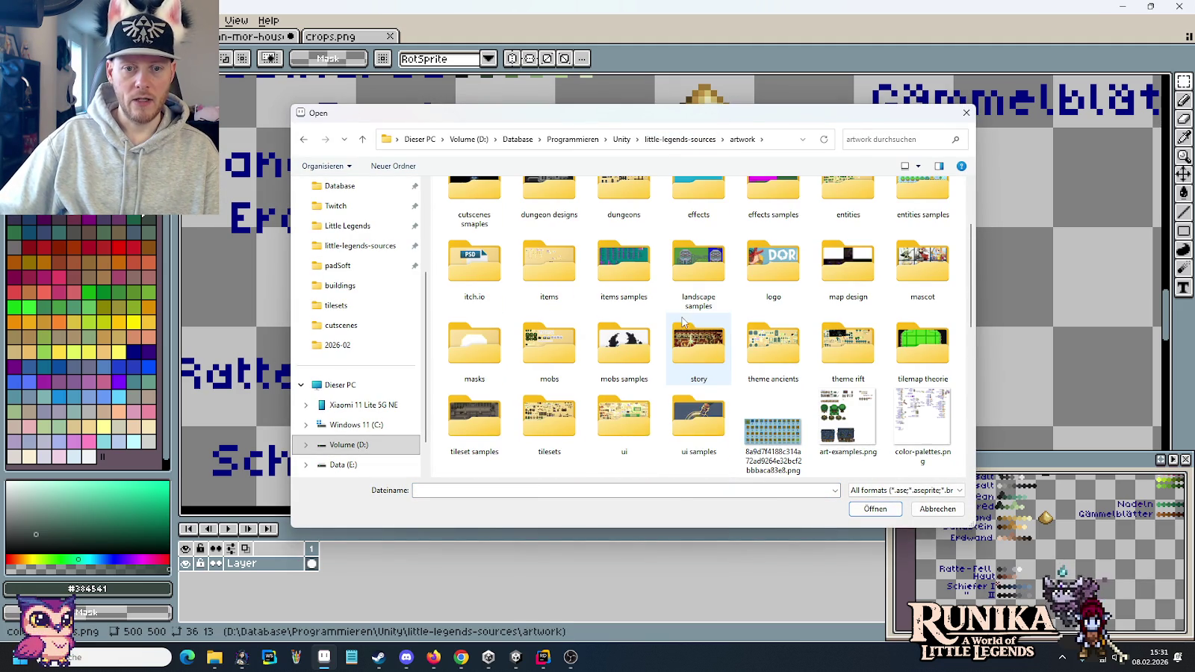
pyautogui.doubleClick(549, 419)
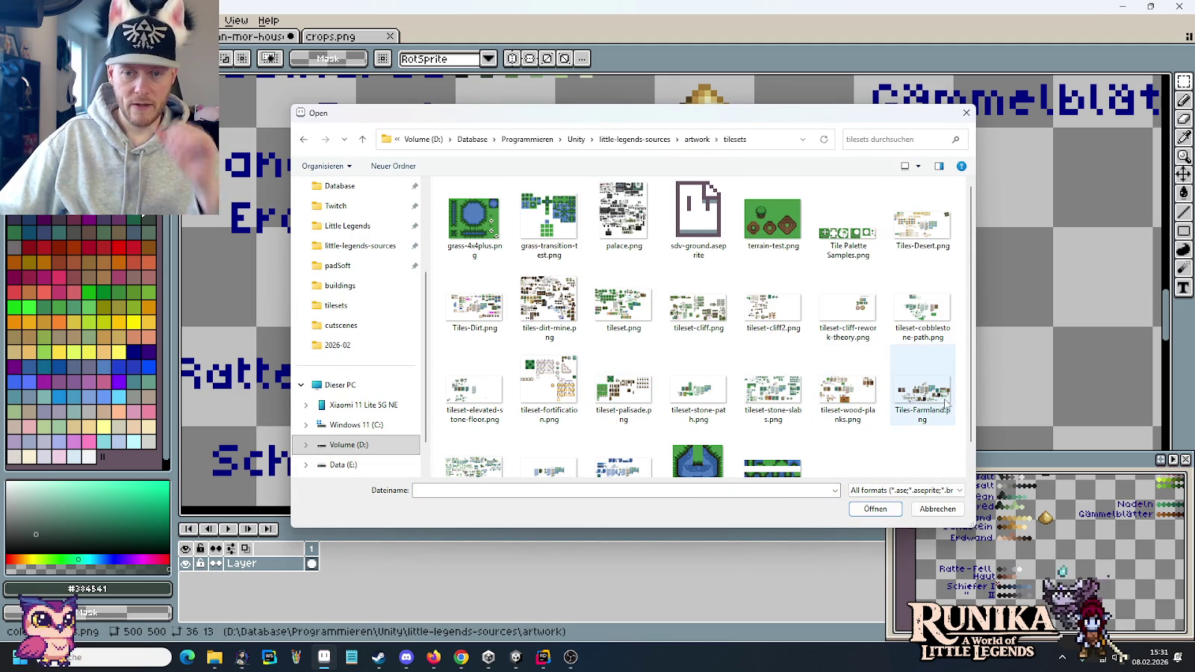
pyautogui.scroll(-1, 471, 437)
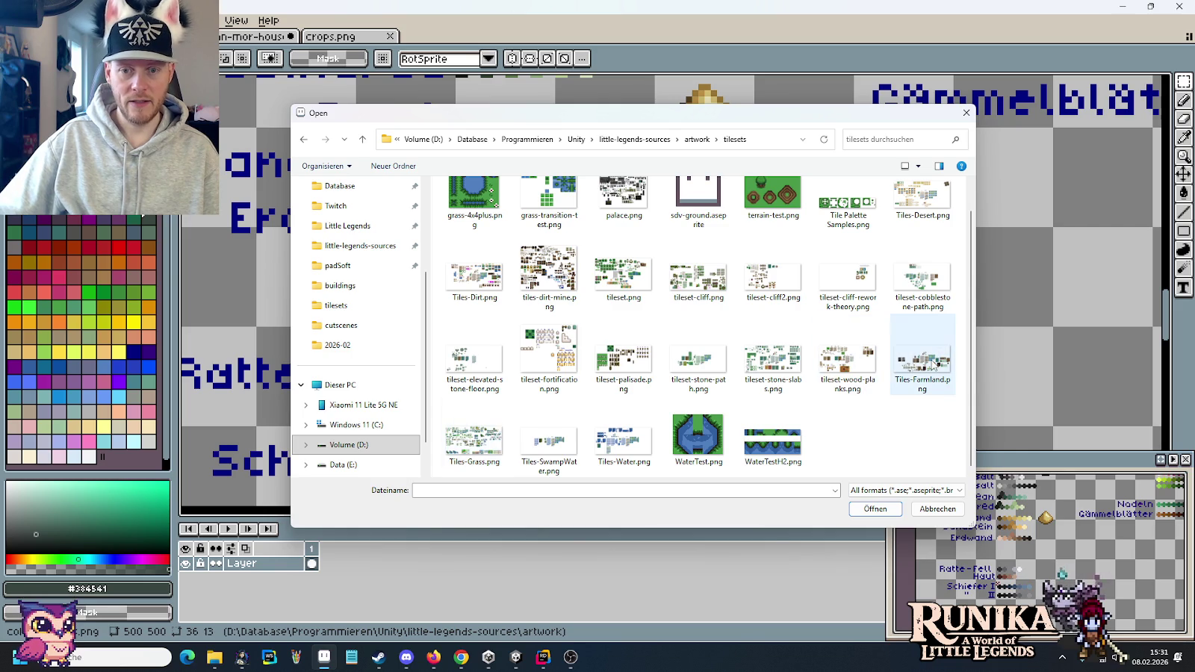
pyautogui.doubleClick(932, 364)
pyautogui.scroll(-1, 762, 389)
# - Zoom and pan the Tiles-Farmland sheet onto the dotted strip tiles
pyautogui.scroll(-2, 747, 373)
pyautogui.scroll(-2, 743, 358)
pyautogui.hscroll(-1, 739, 302)
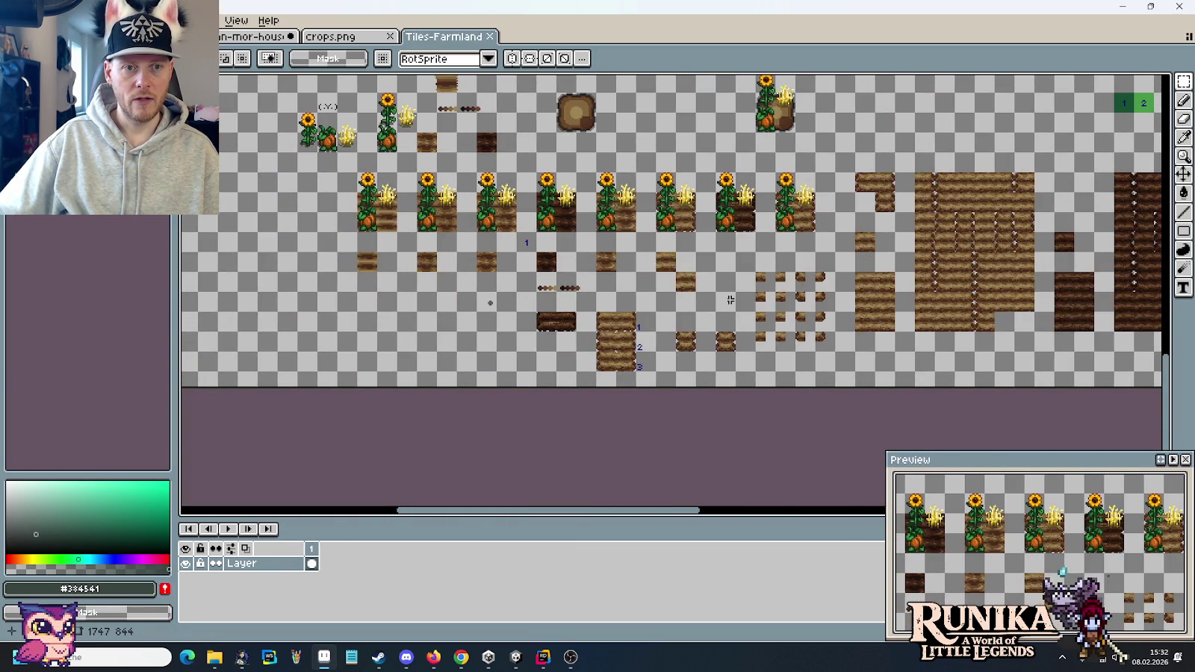
pyautogui.scroll(2, 736, 302)
pyautogui.hscroll(-1, 736, 303)
pyautogui.scroll(3, 684, 398)
pyautogui.scroll(1, 684, 397)
pyautogui.scroll(1, 684, 397)
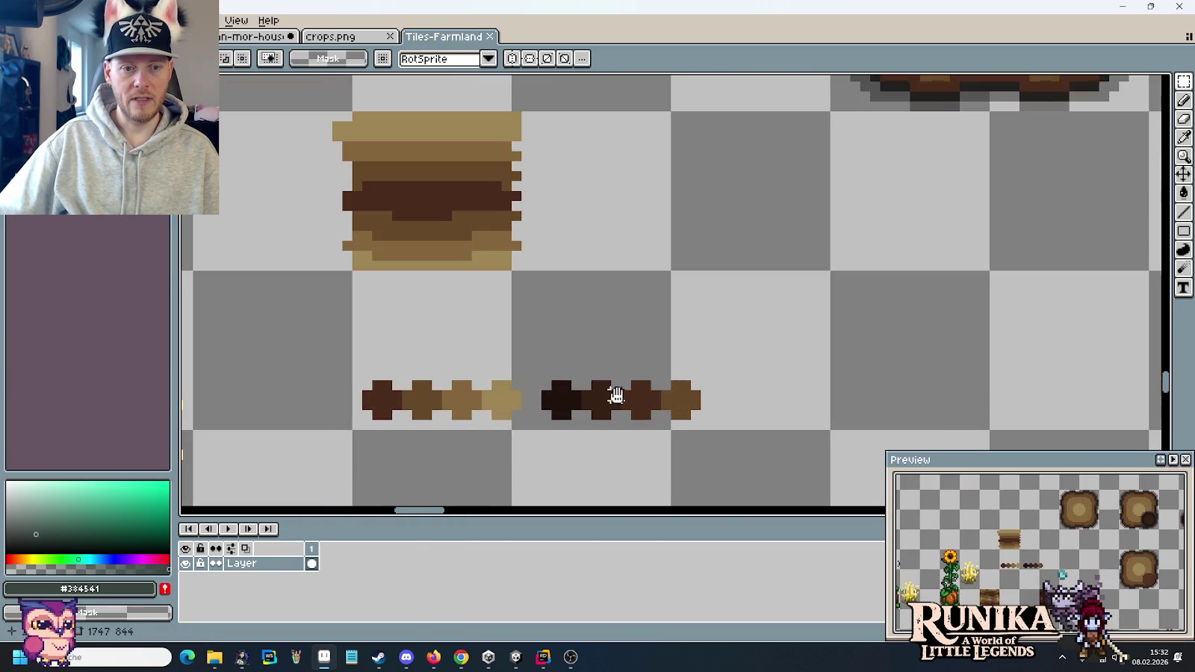
pyautogui.moveTo(614, 394); pyautogui.dragTo(666, 329)
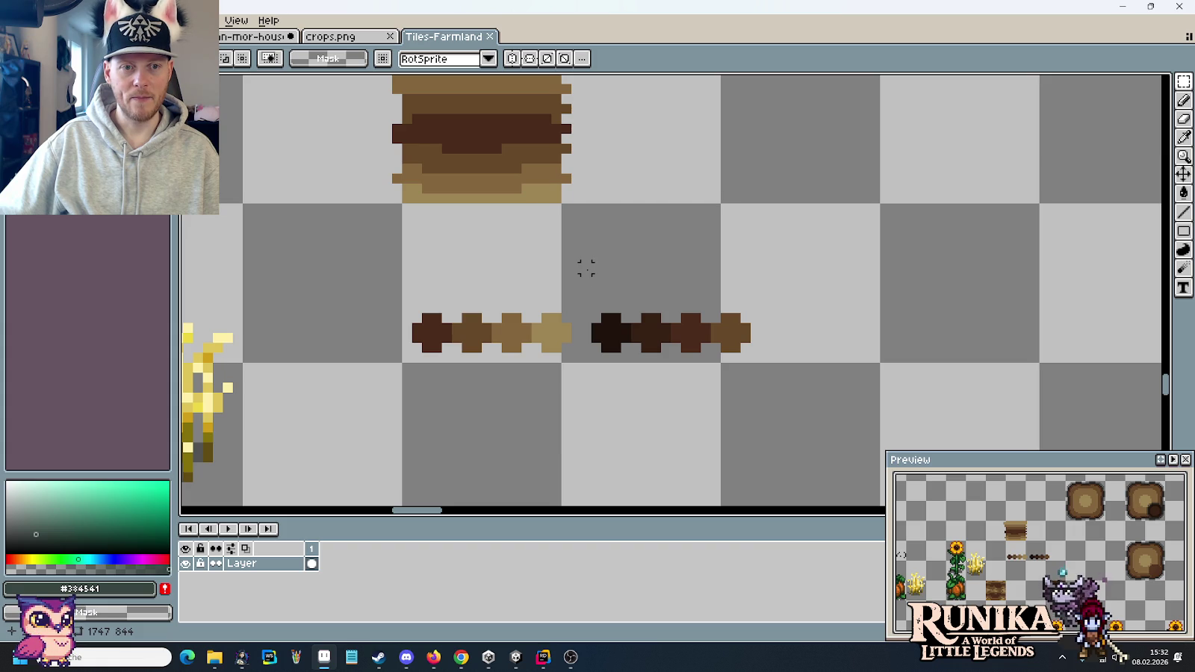
# - Select and copy the dark brown dotted strip, then switch back to the house scene
pyautogui.scroll(-2, 586, 268)
pyautogui.scroll(-1, 586, 268)
pyautogui.scroll(-1, 587, 271)
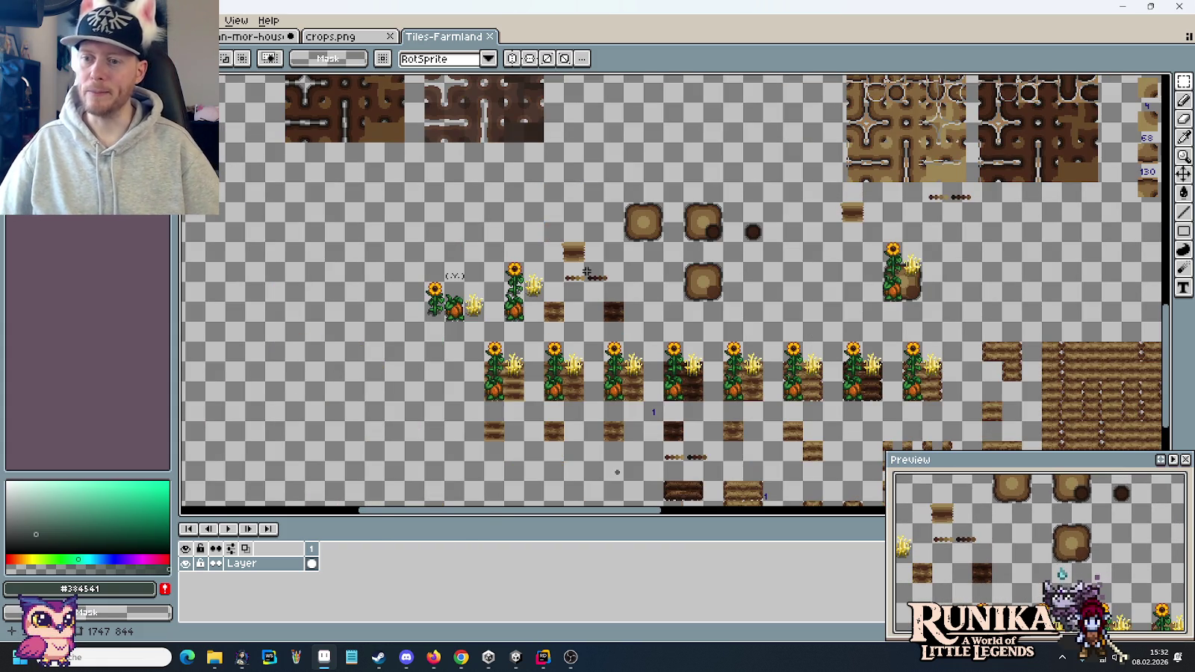
pyautogui.scroll(1, 586, 272)
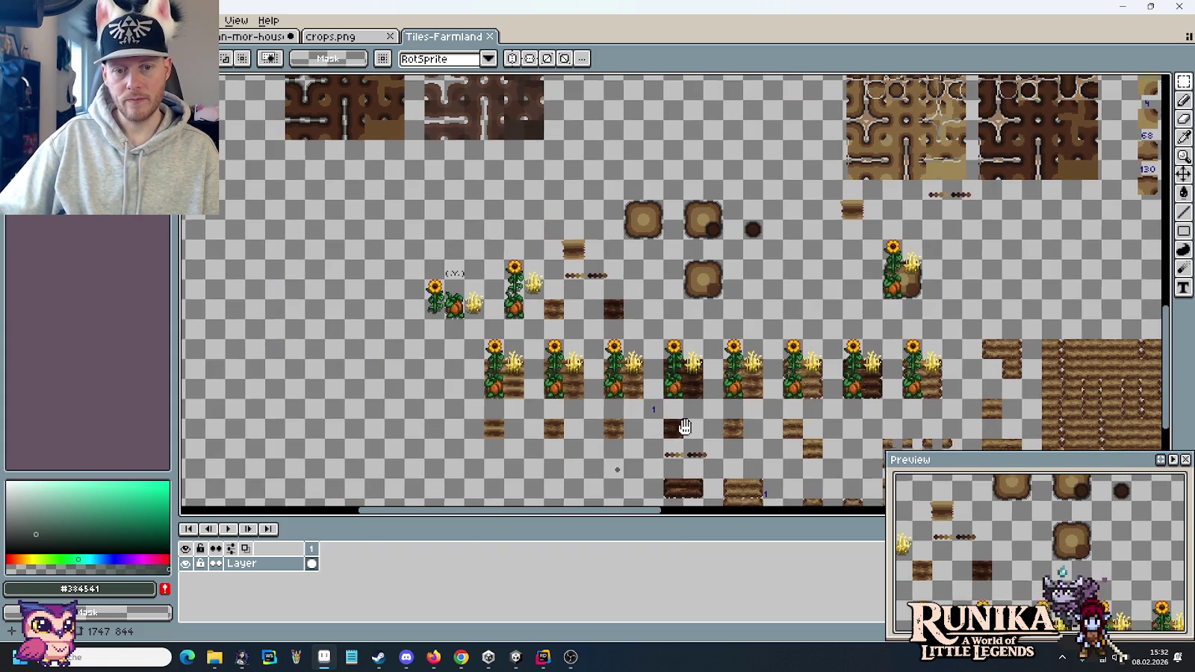
pyautogui.scroll(3, 684, 291)
pyautogui.scroll(1, 684, 291)
pyautogui.moveTo(647, 258); pyautogui.dragTo(869, 369)
pyautogui.scroll(-1, 786, 221)
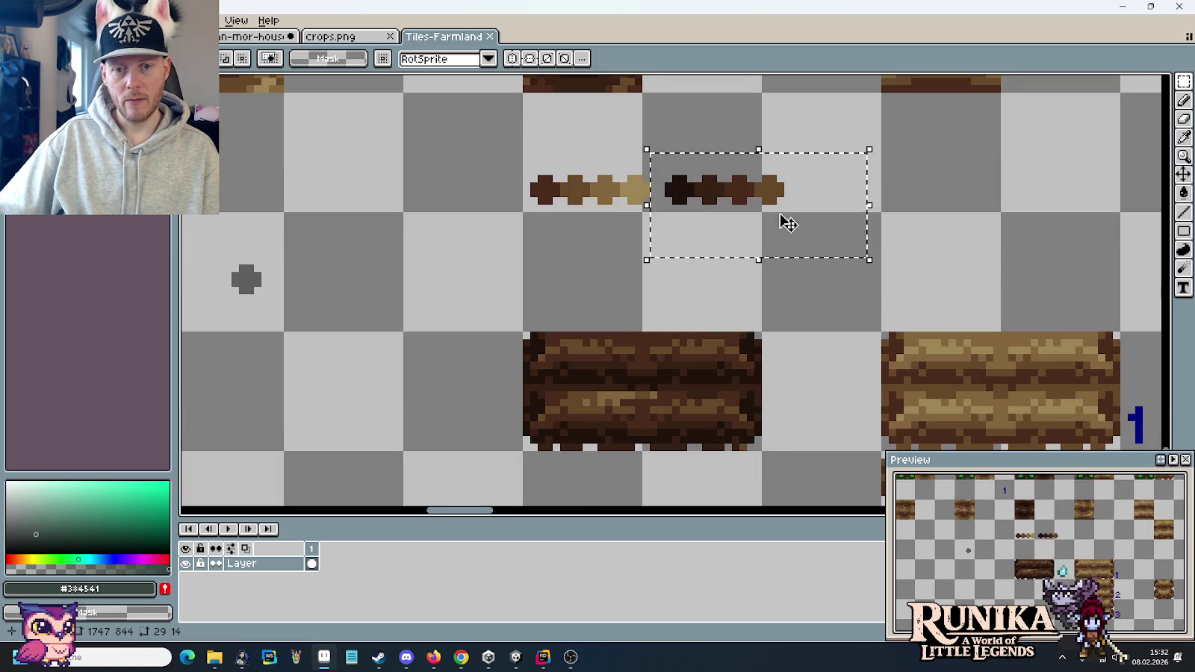
pyautogui.moveTo(807, 226); pyautogui.dragTo(774, 402)
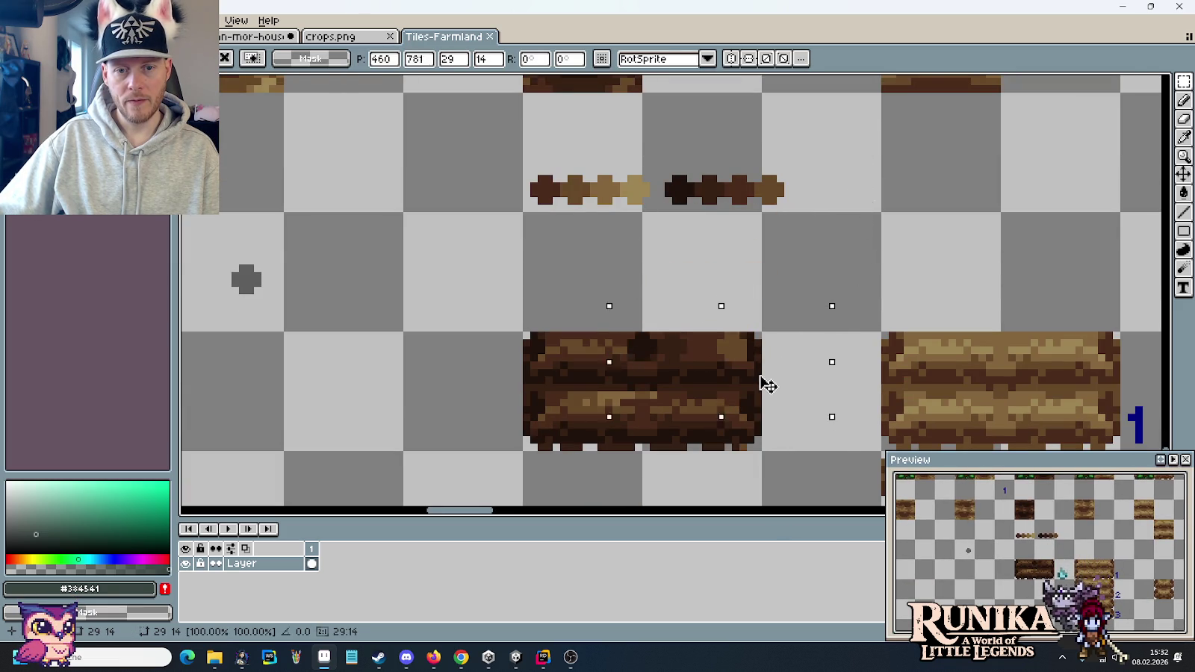
pyautogui.press('Return')
pyautogui.click(772, 396)
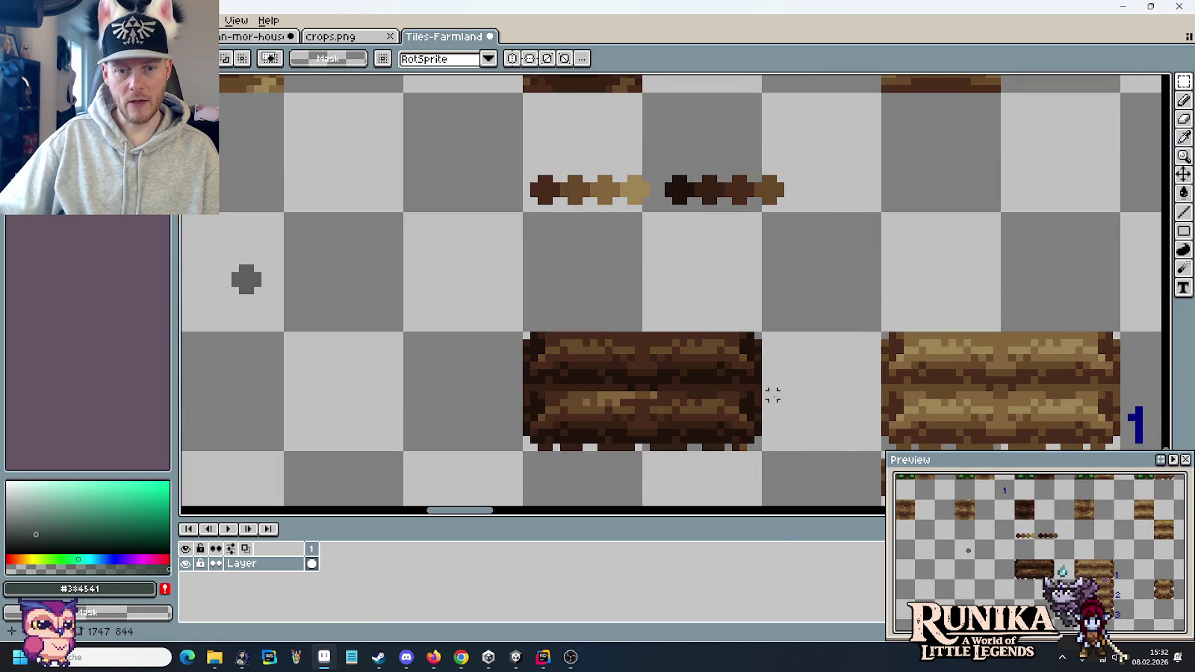
pyautogui.click(254, 35)
pyautogui.scroll(2, 906, 304)
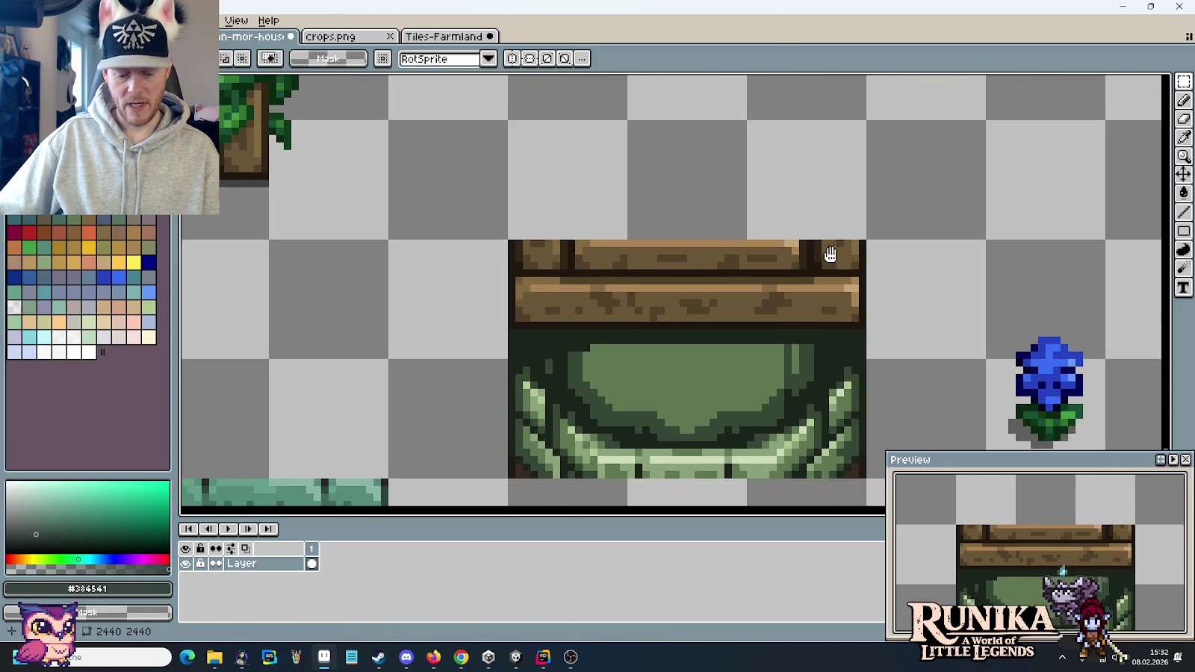
# - Paste the dark dotted strip directly above the green arch tile, commit it, and zoom in to check
pyautogui.hotkey('ctrl', 'v')
pyautogui.moveTo(665, 307); pyautogui.dragTo(709, 240)
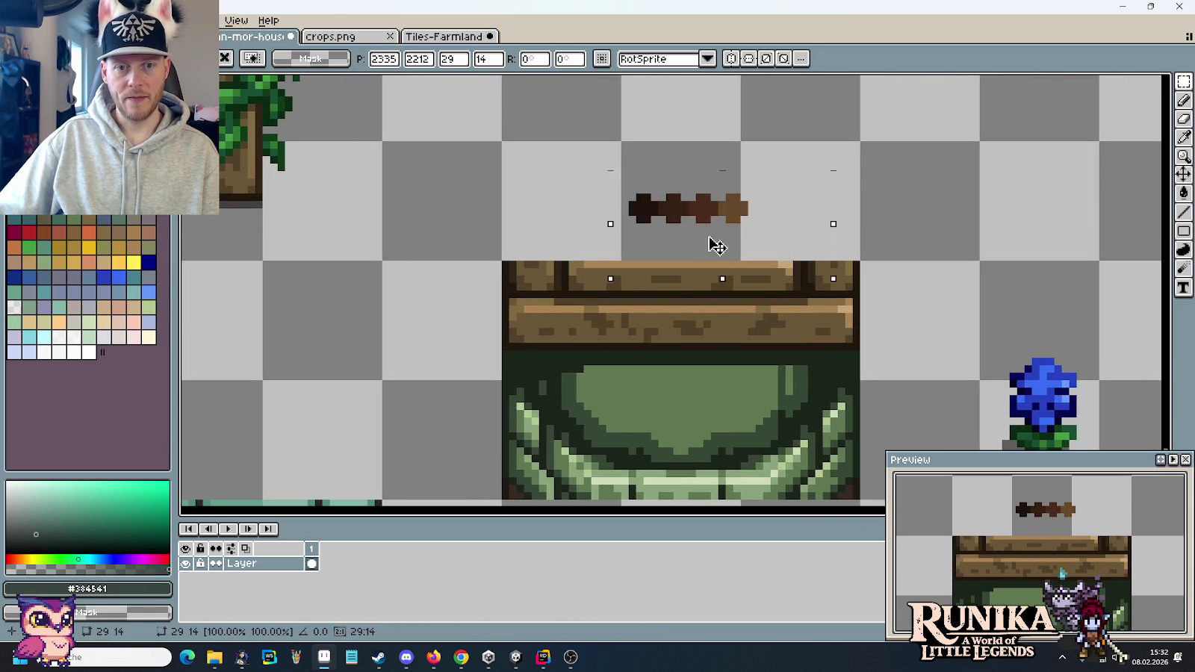
pyautogui.press('Return')
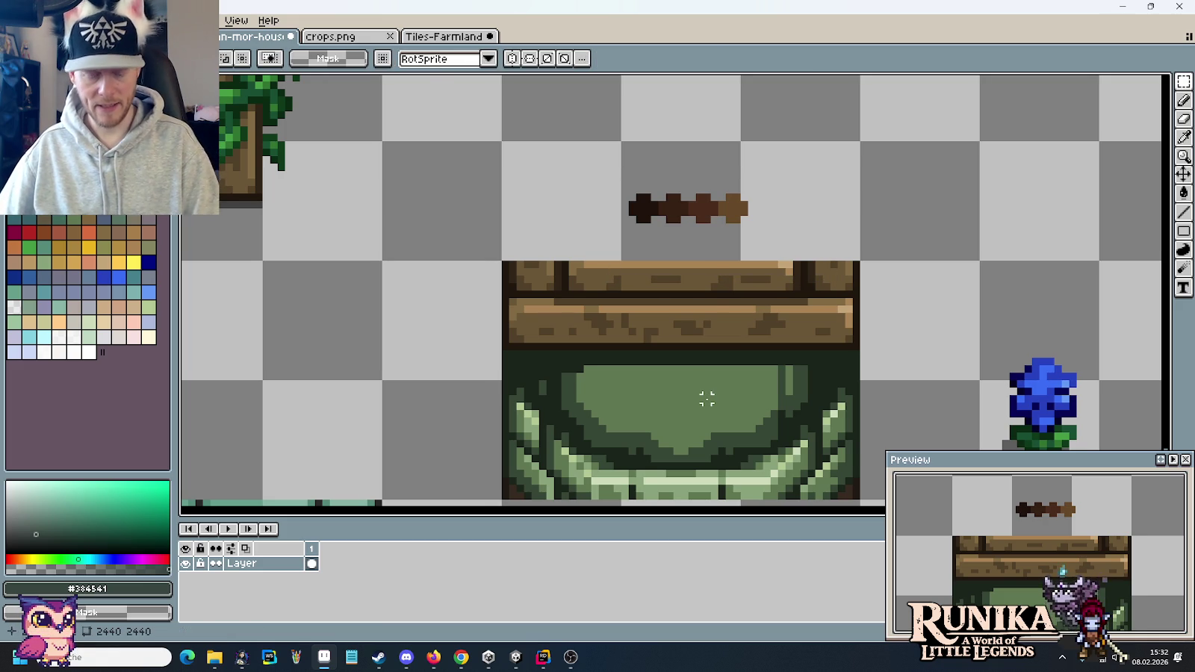
pyautogui.scroll(1, 709, 396)
pyautogui.moveTo(706, 397); pyautogui.dragTo(687, 295)
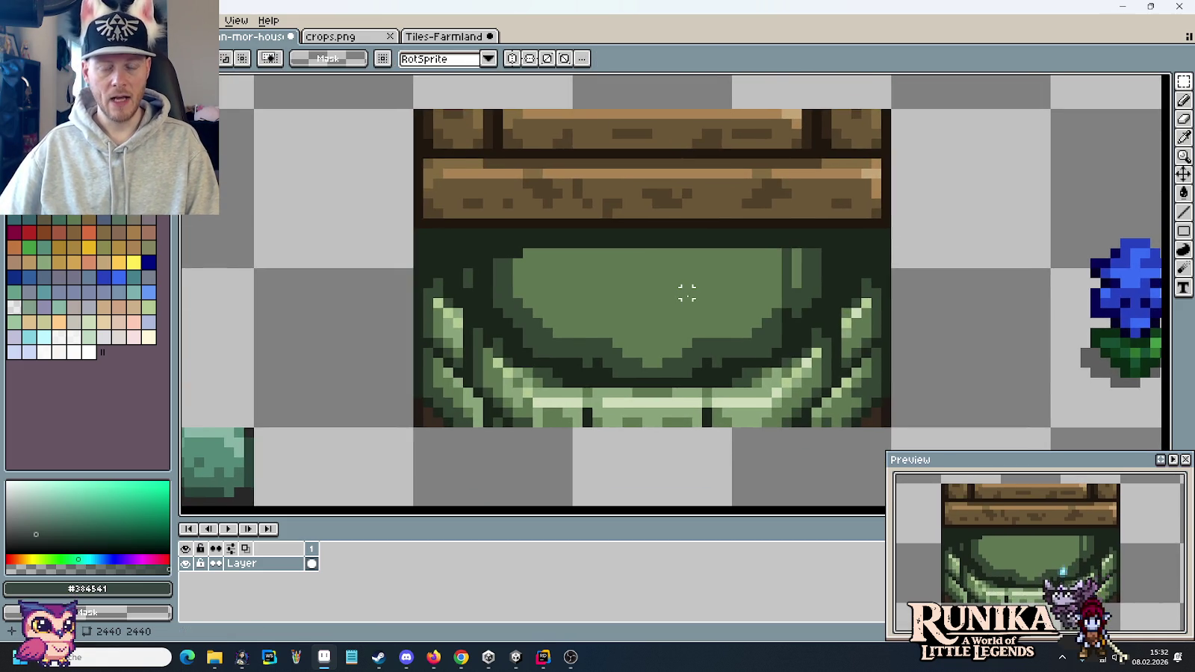
pyautogui.scroll(-2, 687, 295)
pyautogui.scroll(-2, 686, 295)
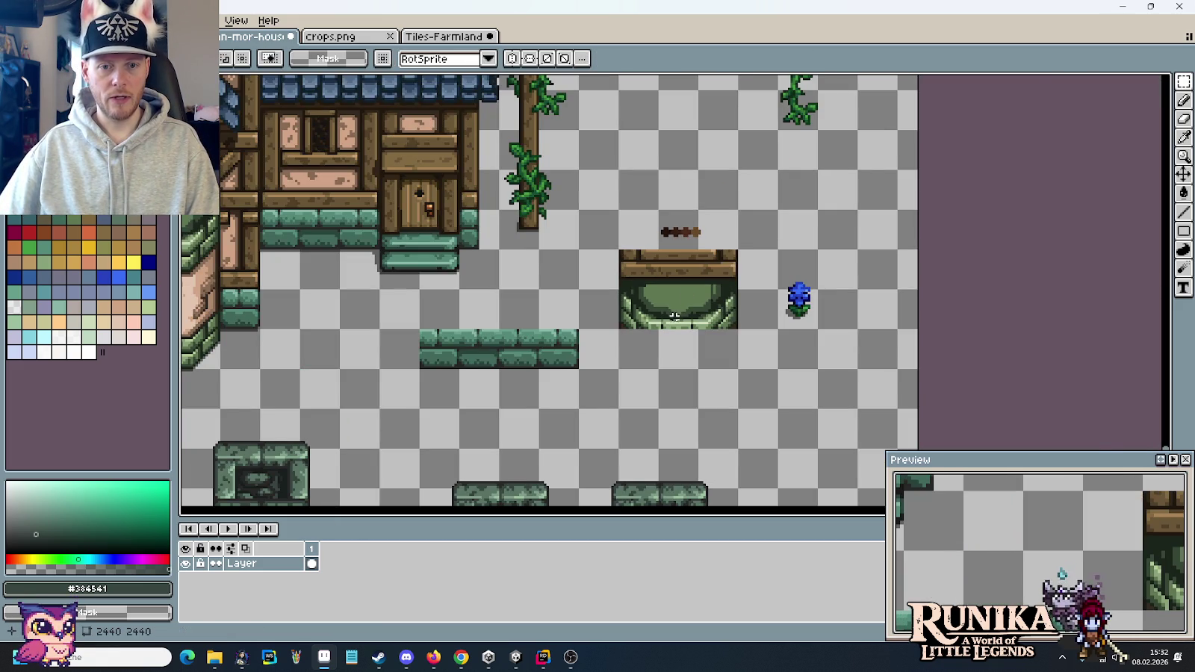
pyautogui.scroll(2, 674, 315)
pyautogui.scroll(1, 664, 313)
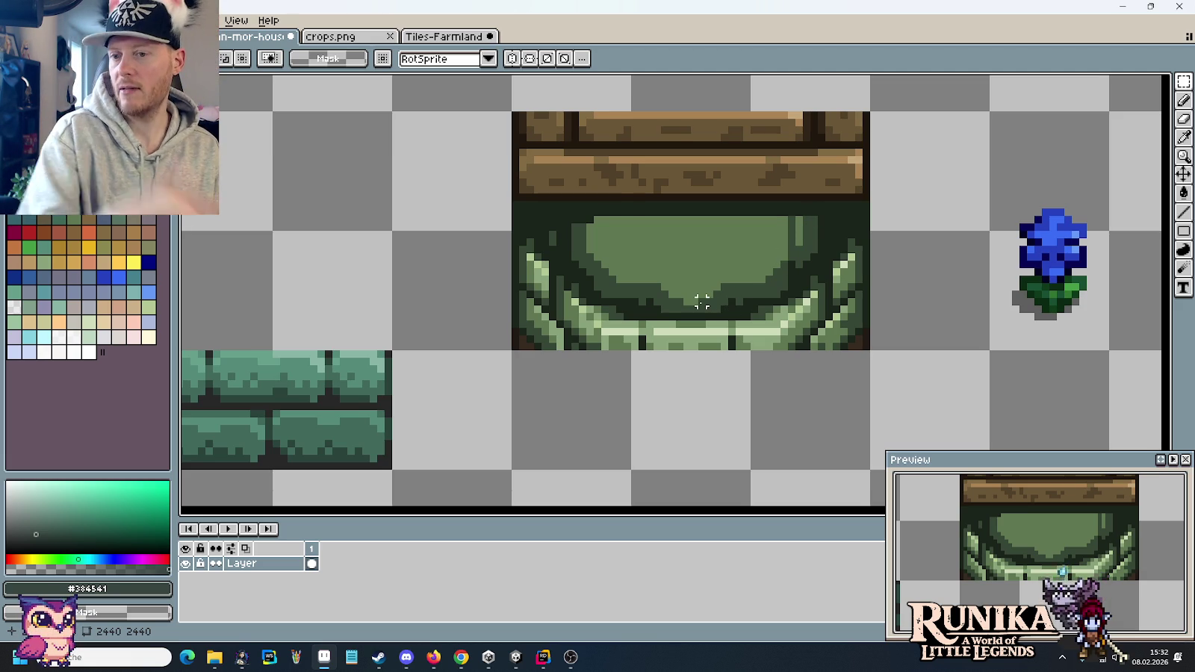
pyautogui.scroll(1, 701, 302)
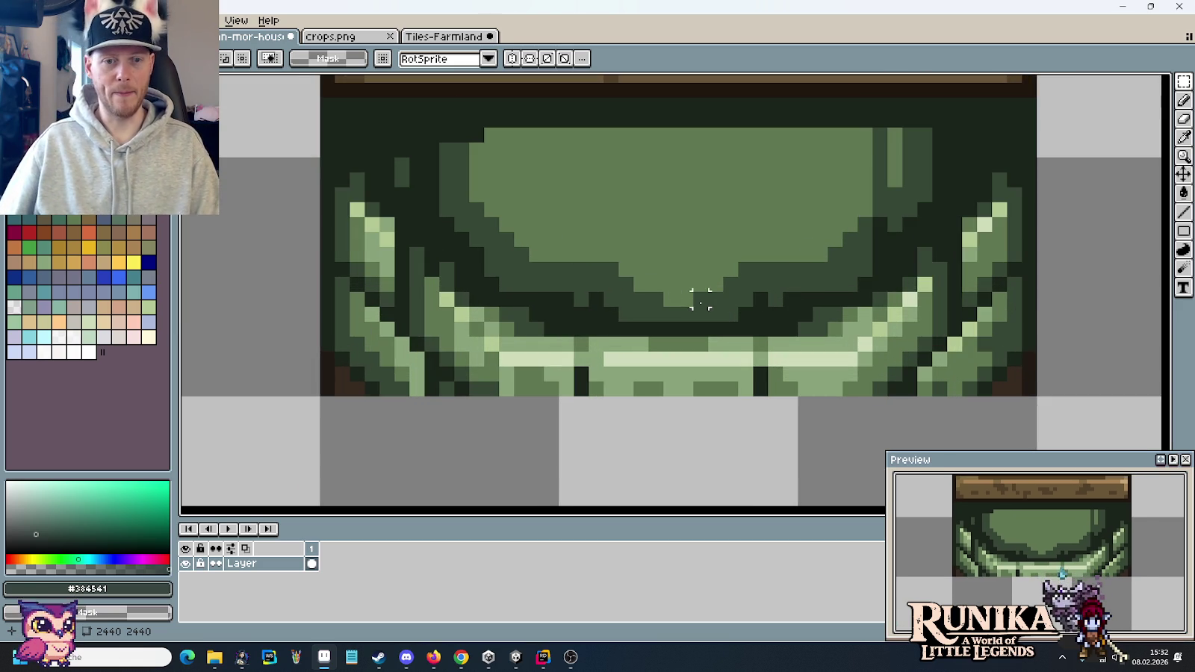
# - Draw a dark green outline row across the arch opening and repaint the lower row mid green
pyautogui.press('b')
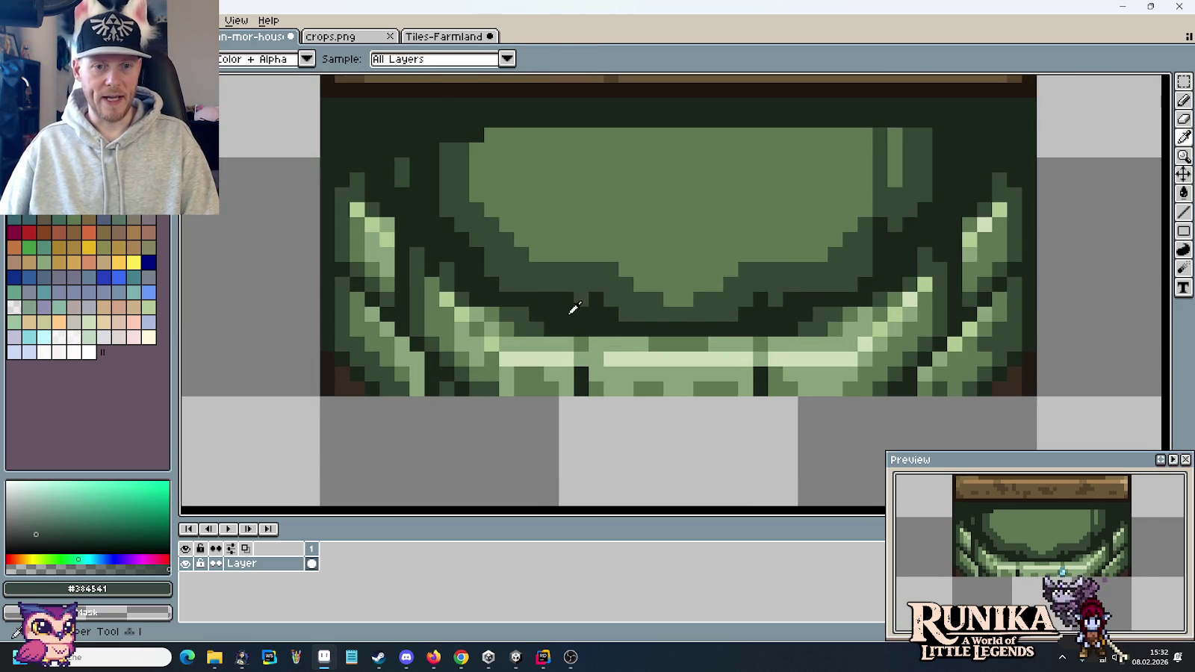
pyautogui.keyDown('alt'); pyautogui.click(575, 313); pyautogui.keyUp('alt')
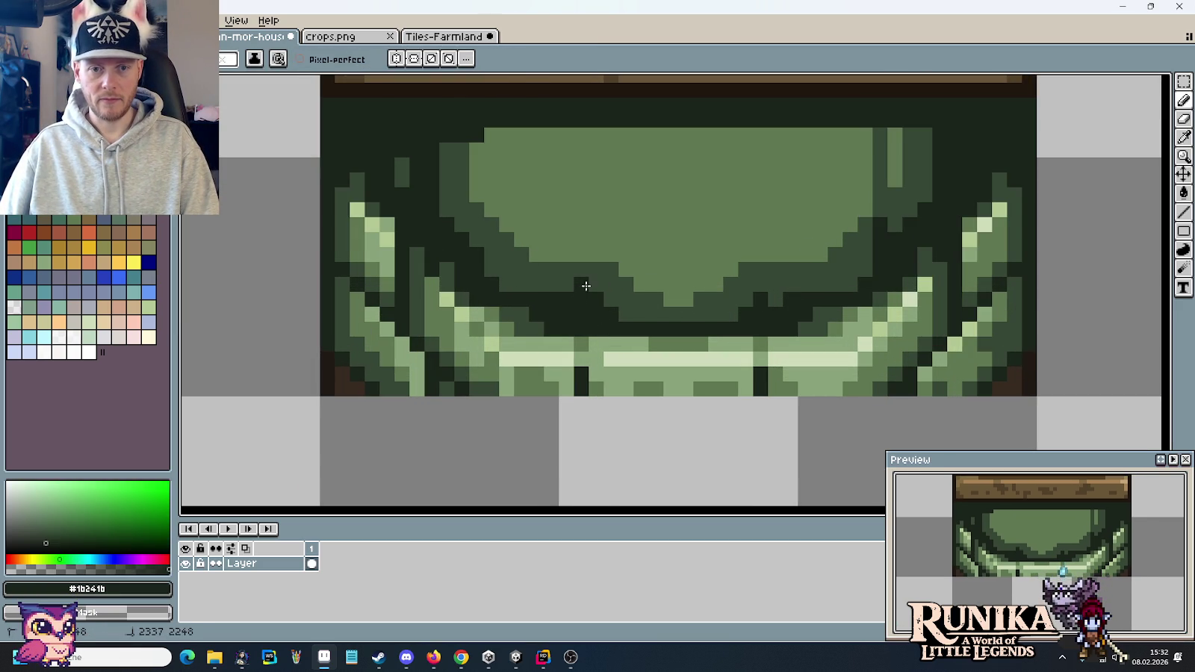
pyautogui.moveTo(587, 286); pyautogui.dragTo(722, 284)
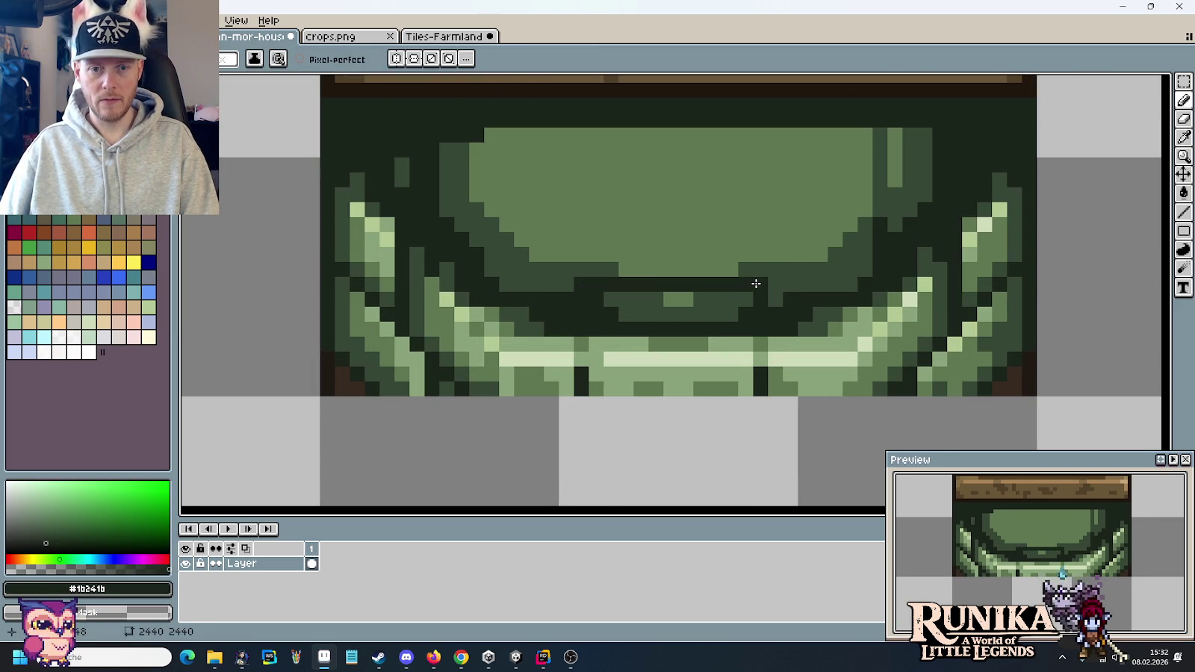
pyautogui.keyDown('alt'); pyautogui.click(669, 334); pyautogui.keyUp('alt')
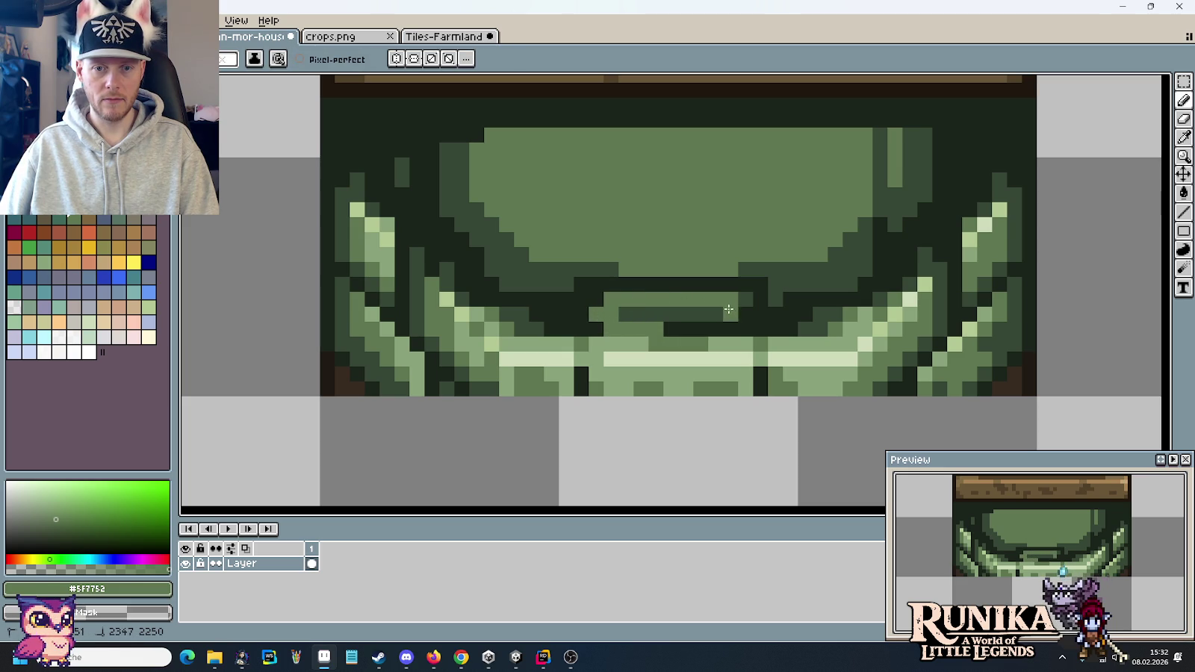
pyautogui.moveTo(741, 313); pyautogui.dragTo(628, 313)
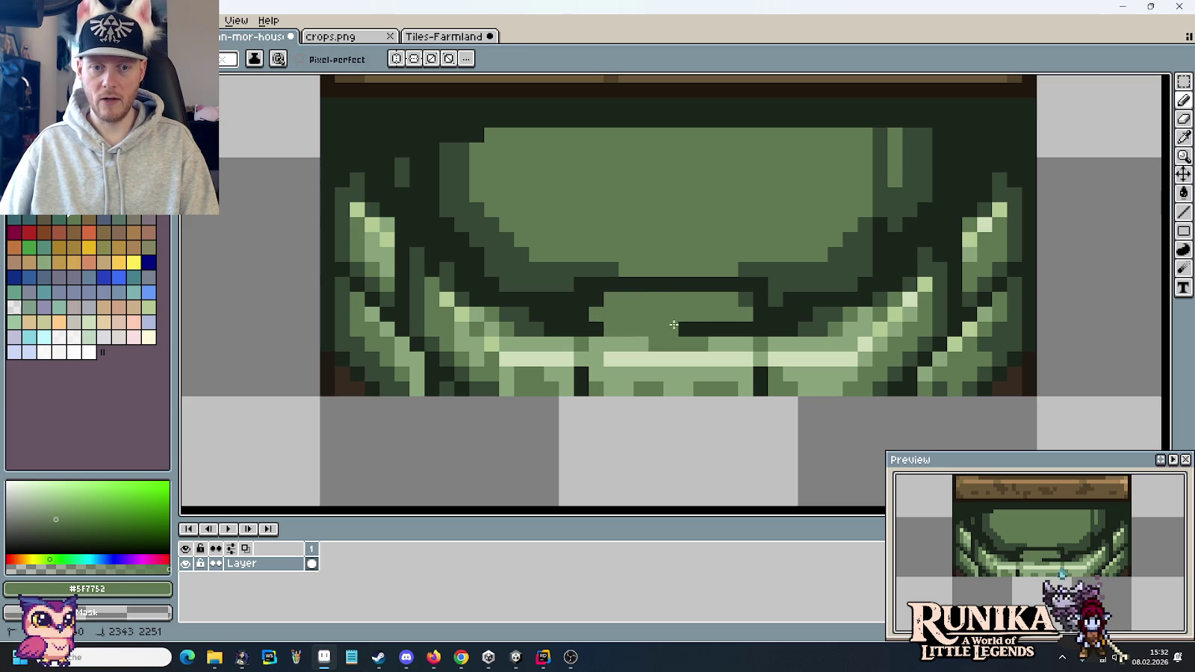
pyautogui.keyDown('alt'); pyautogui.click(738, 338); pyautogui.keyUp('alt')
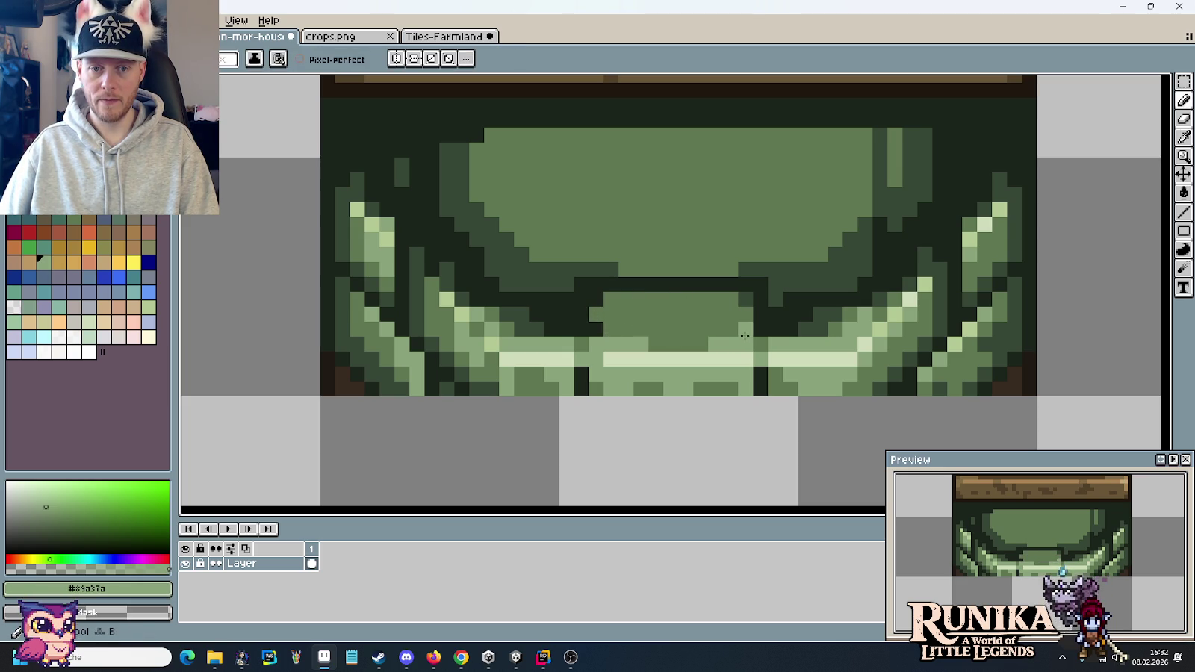
pyautogui.keyDown('alt'); pyautogui.click(730, 311); pyautogui.keyUp('alt')
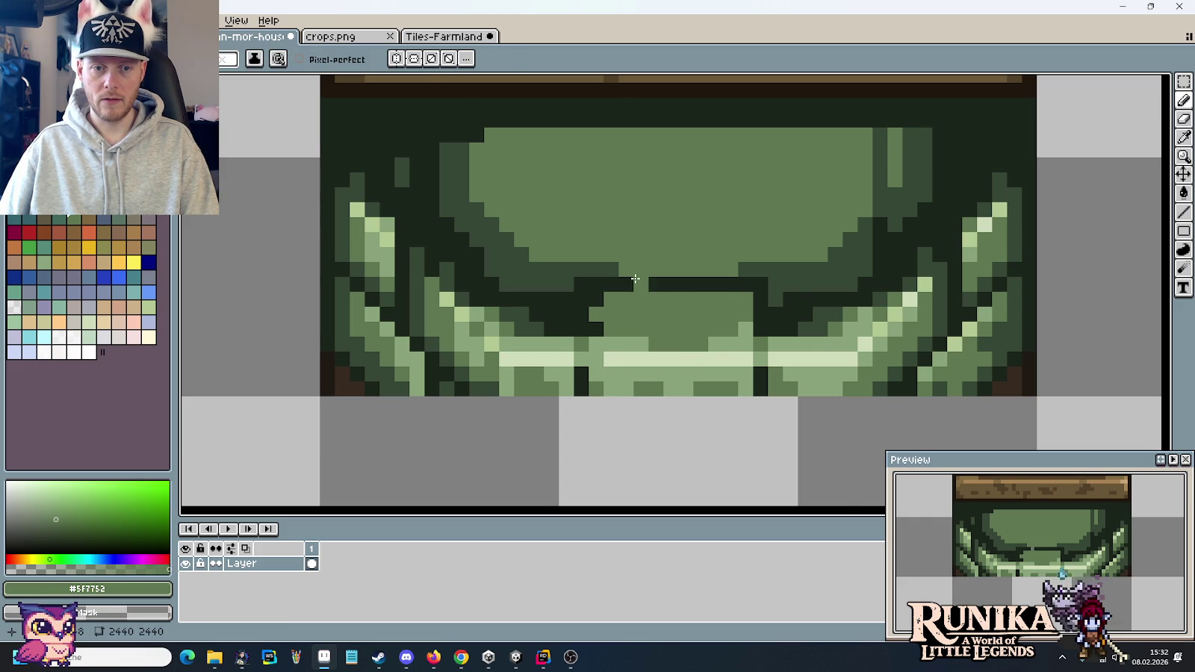
# - Extend the mid green upward, add a light green highlight across the centre block, extend the outline
pyautogui.scroll(-2, 635, 279)
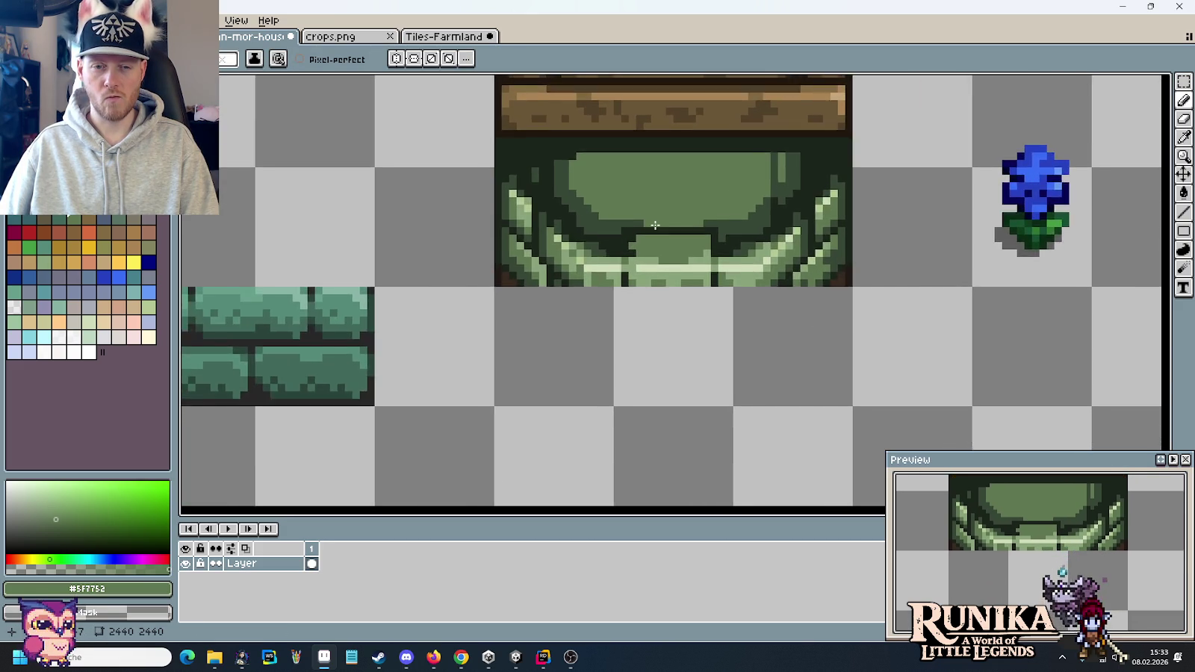
pyautogui.scroll(3, 657, 274)
pyautogui.moveTo(634, 323)
pyautogui.mouseDown()
pyautogui.moveTo(598, 293)
pyautogui.moveTo(598, 258)
pyautogui.mouseUp()
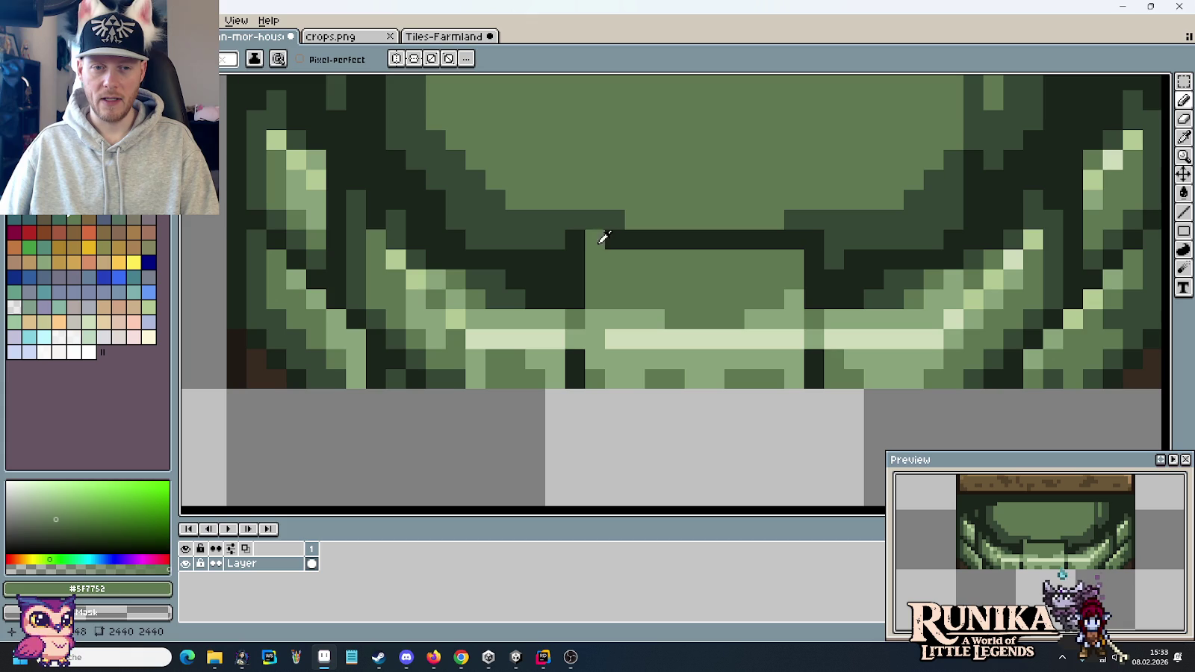
pyautogui.keyDown('alt'); pyautogui.click(603, 239); pyautogui.keyUp('alt')
pyautogui.keyDown('alt'); pyautogui.click(510, 284); pyautogui.keyUp('alt')
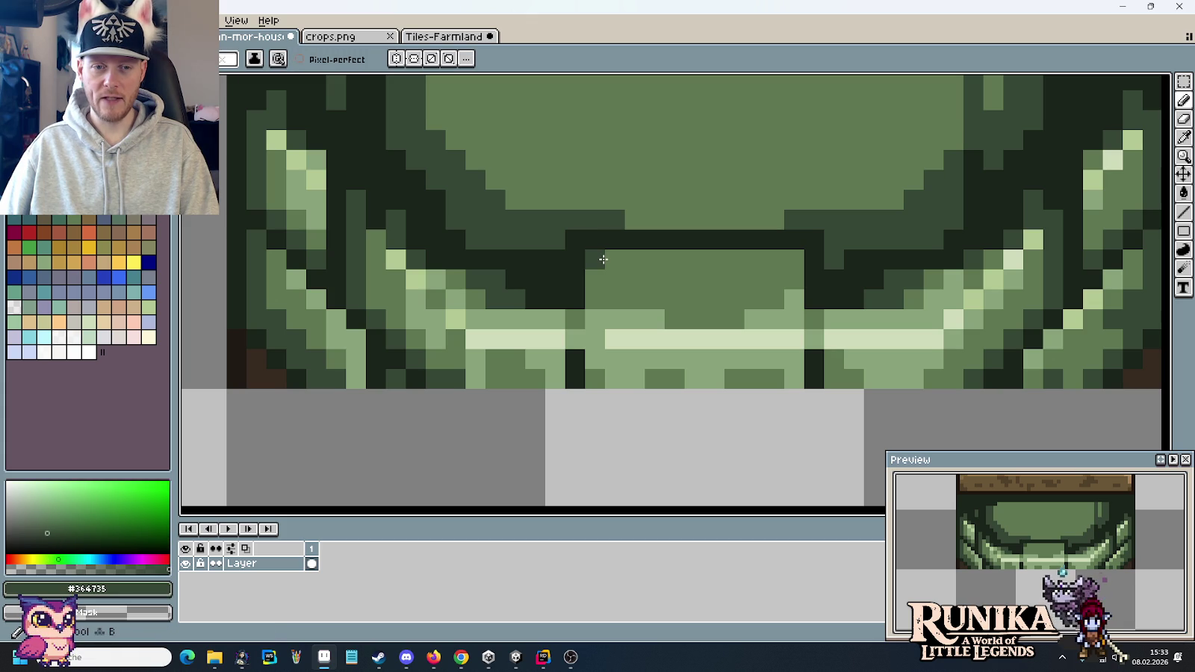
pyautogui.keyDown('alt'); pyautogui.click(627, 319); pyautogui.keyUp('alt')
pyautogui.moveTo(635, 299)
pyautogui.mouseDown()
pyautogui.moveTo(614, 299)
pyautogui.moveTo(765, 276)
pyautogui.mouseUp()
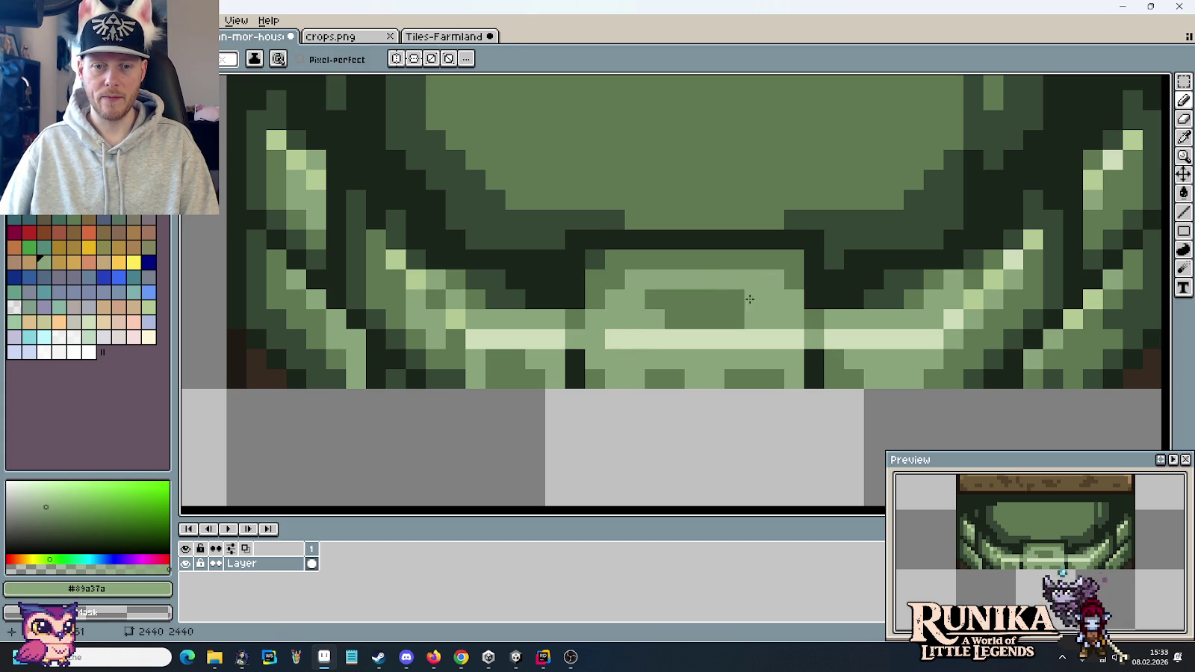
pyautogui.click(683, 313)
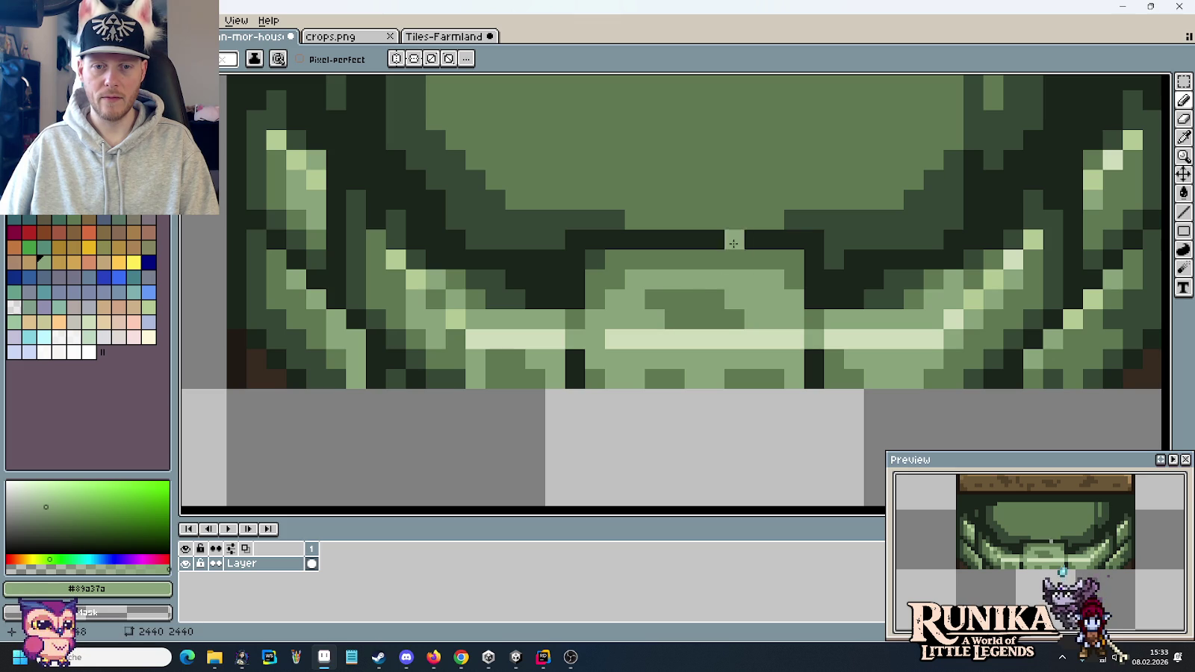
# - Draw a diagonal dark outline line along the arch's upper-right side
pyautogui.scroll(-4, 777, 280)
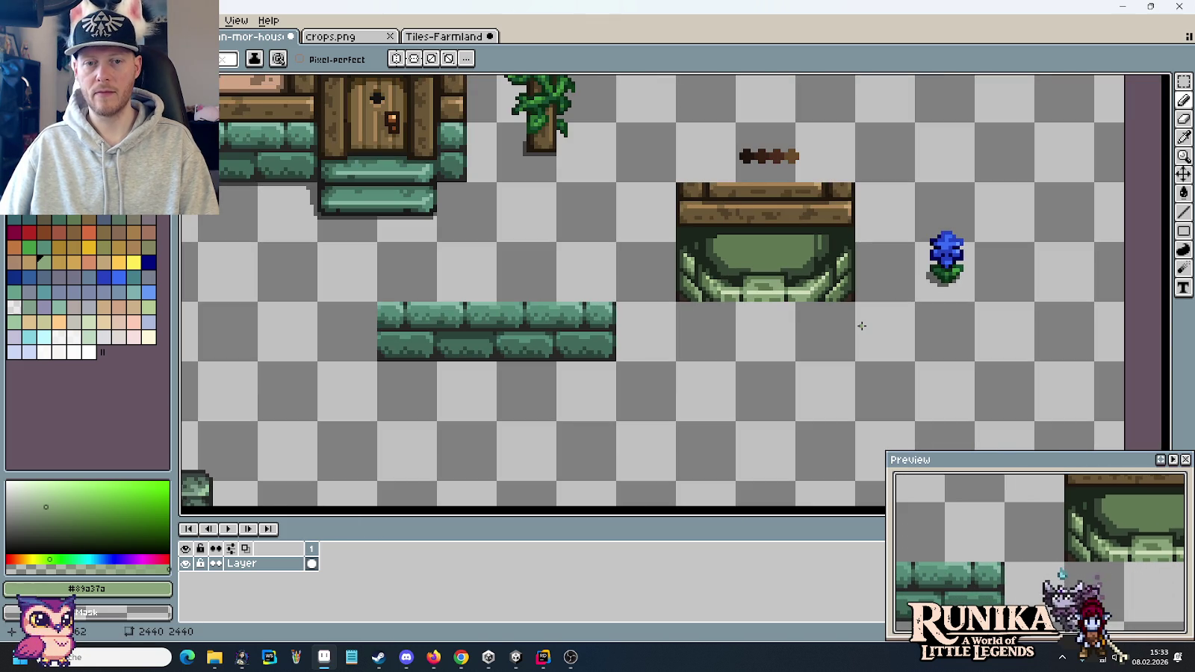
pyautogui.scroll(1, 791, 293)
pyautogui.scroll(2, 792, 293)
pyautogui.scroll(1, 792, 293)
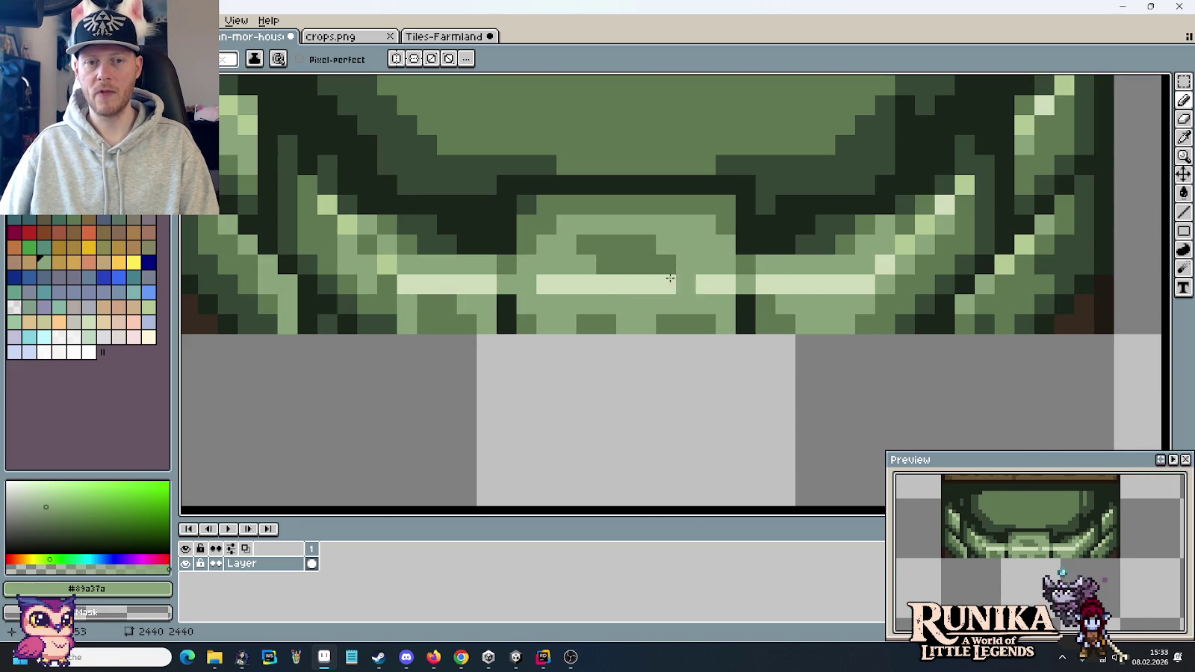
pyautogui.scroll(-3, 739, 246)
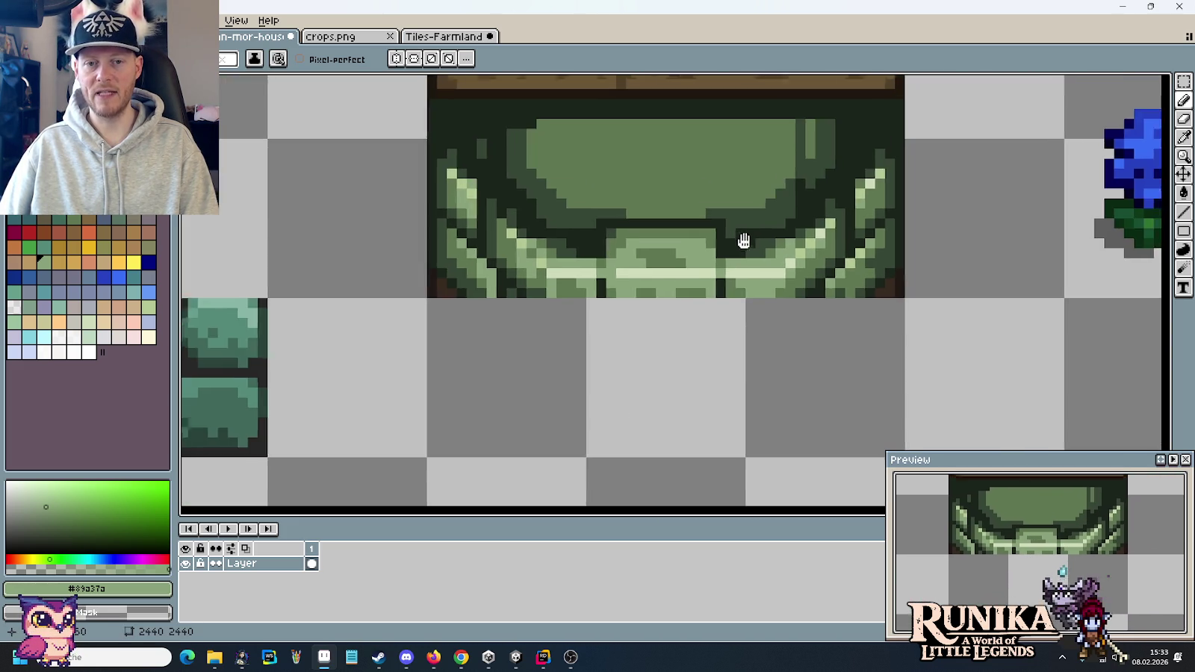
pyautogui.scroll(2, 709, 276)
pyautogui.scroll(1, 684, 296)
pyautogui.keyDown('alt'); pyautogui.click(621, 274); pyautogui.keyUp('alt')
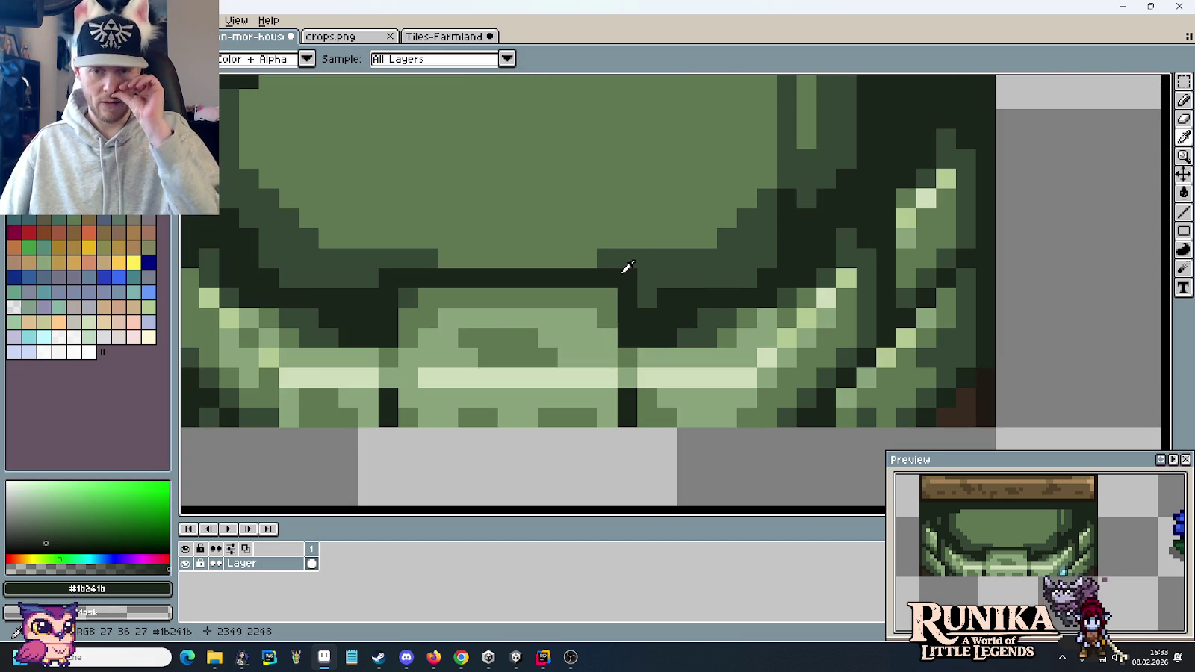
pyautogui.press('b')
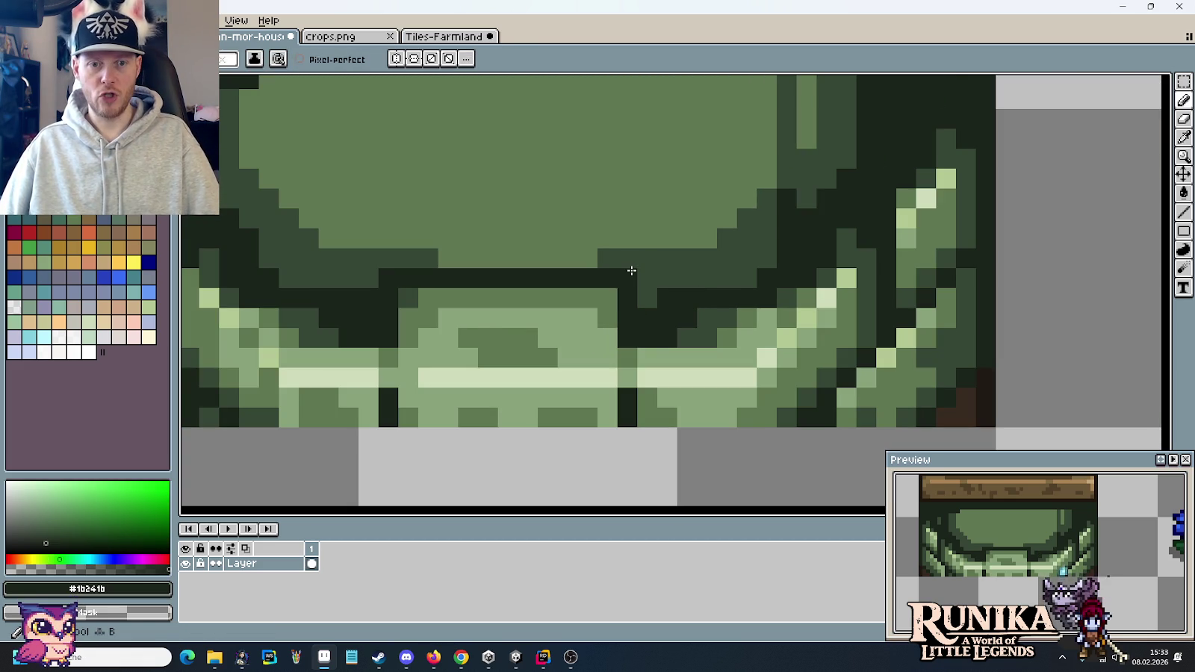
pyautogui.moveTo(646, 259); pyautogui.dragTo(726, 178)
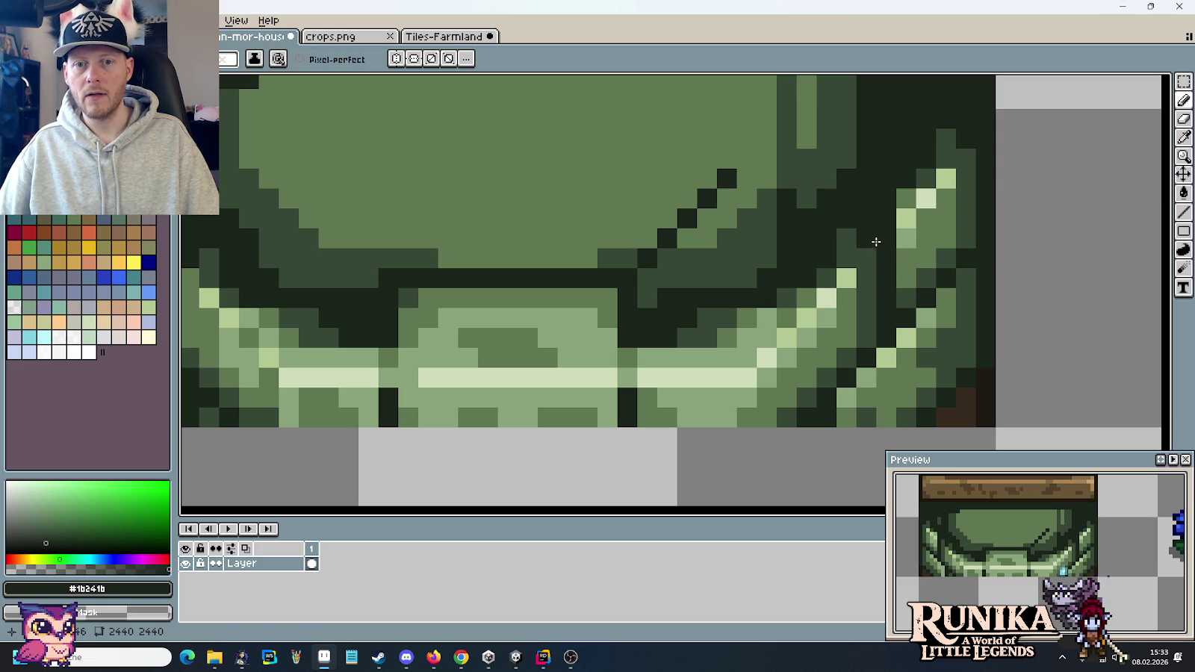
pyautogui.keyDown('shift'); pyautogui.click(769, 157); pyautogui.keyUp('shift')
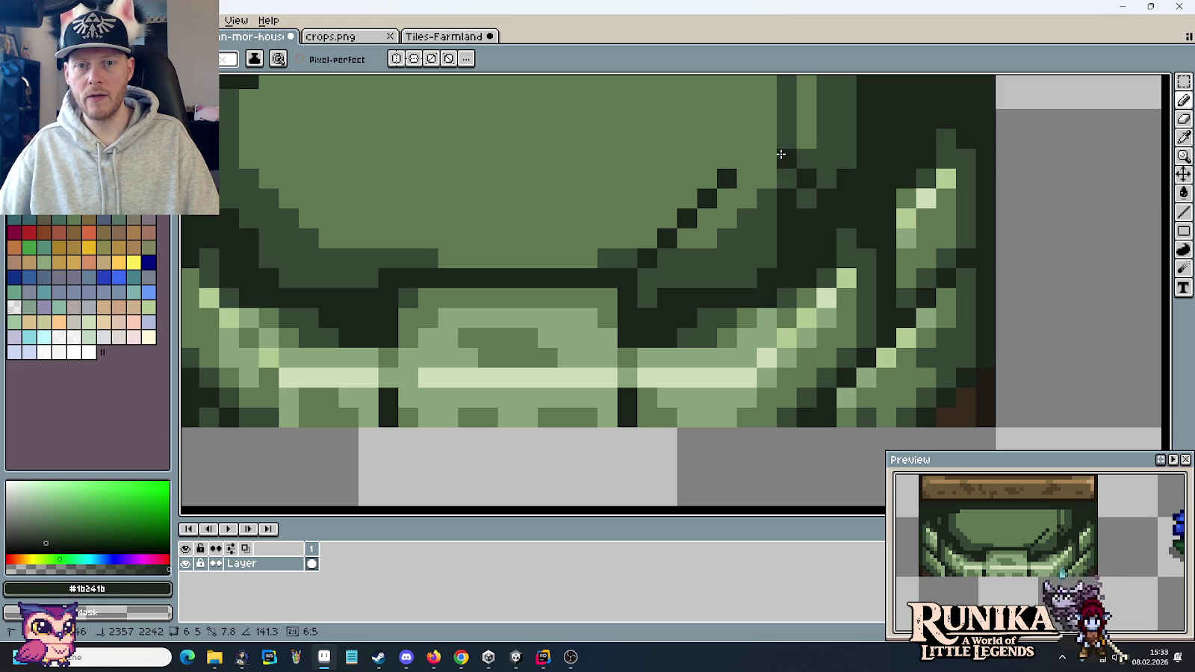
# - Darken shadow pixels in dark green along the new diagonal edge
pyautogui.scroll(3, 825, 239)
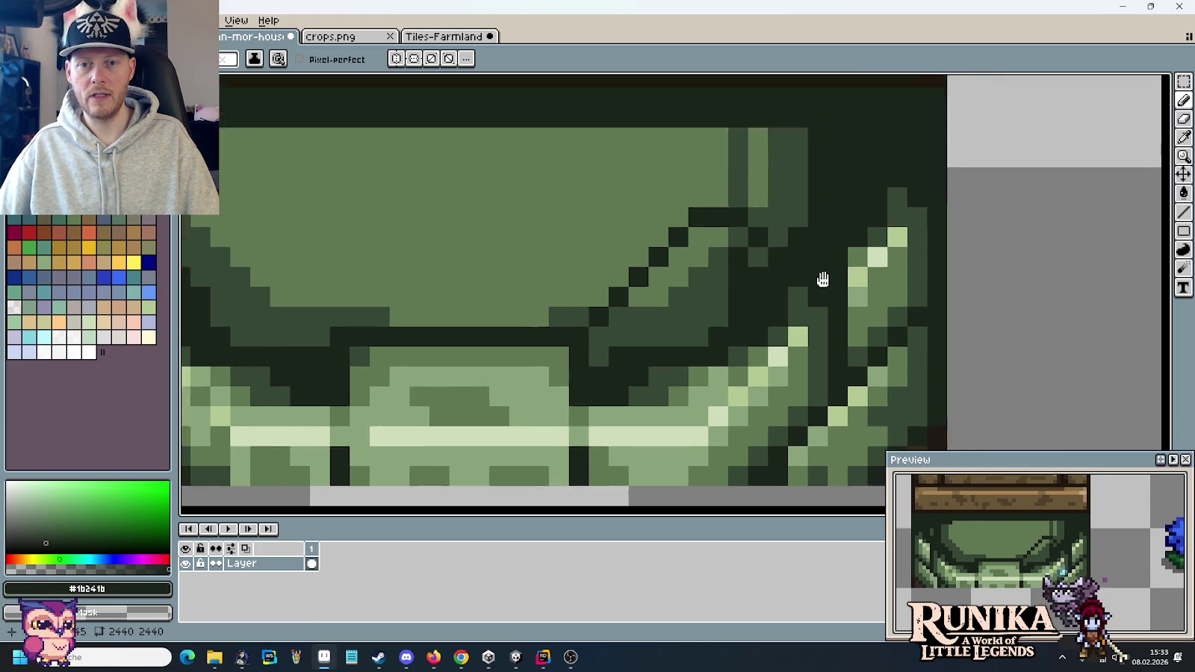
pyautogui.hscroll(2, 769, 277)
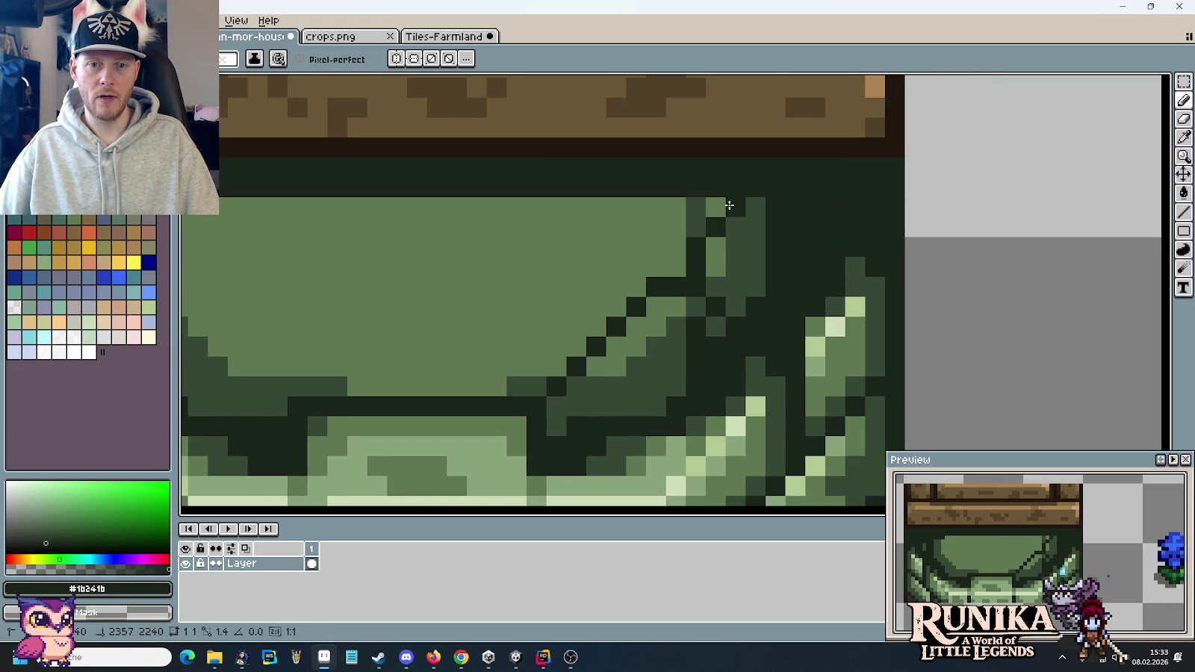
pyautogui.moveTo(755, 336); pyautogui.dragTo(850, 236)
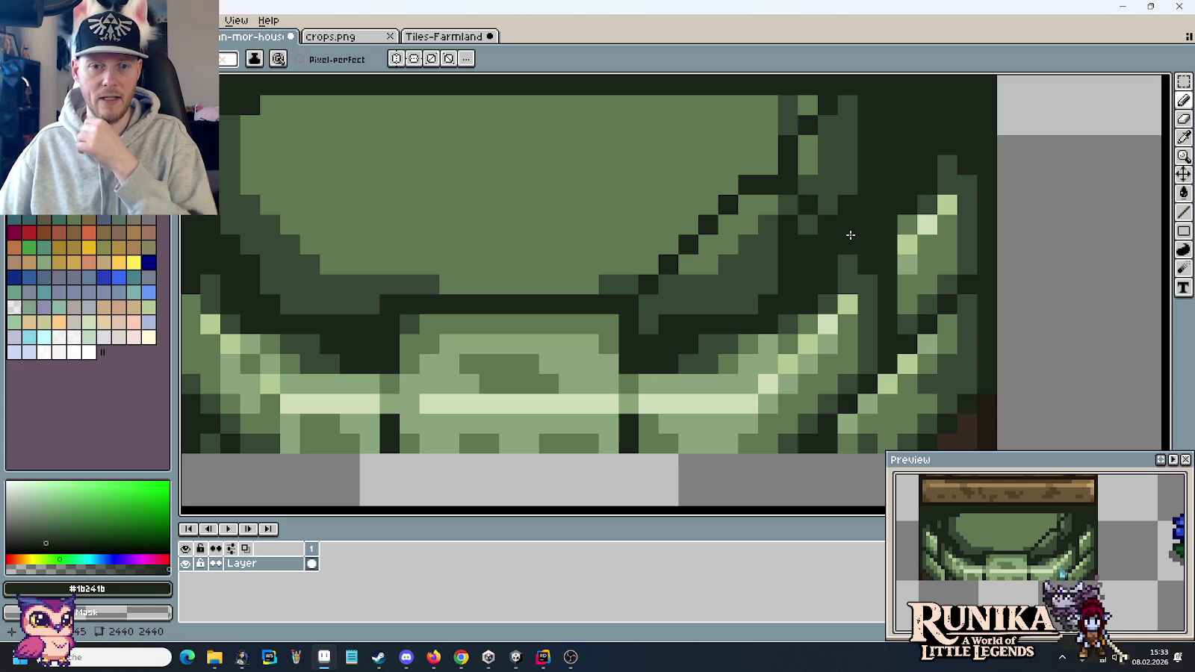
pyautogui.press('i')
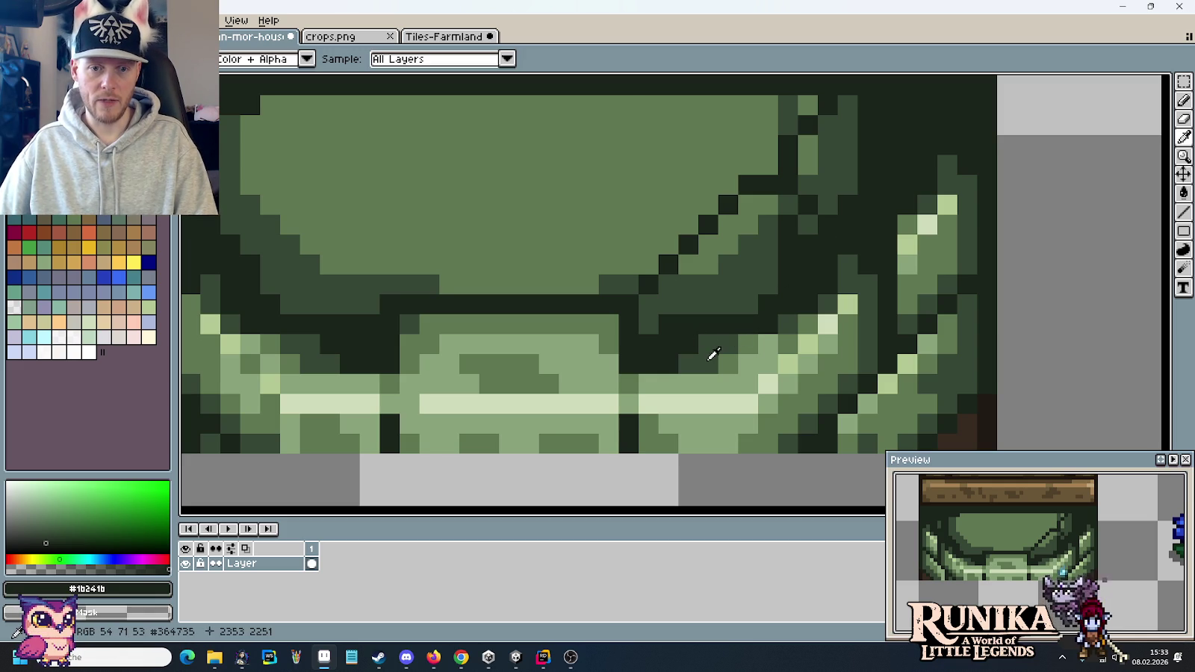
pyautogui.click(702, 344)
pyautogui.press('b')
pyautogui.moveTo(680, 258)
pyautogui.mouseDown()
pyautogui.moveTo(708, 254)
pyautogui.moveTo(729, 224)
pyautogui.mouseUp()
pyautogui.click(770, 204)
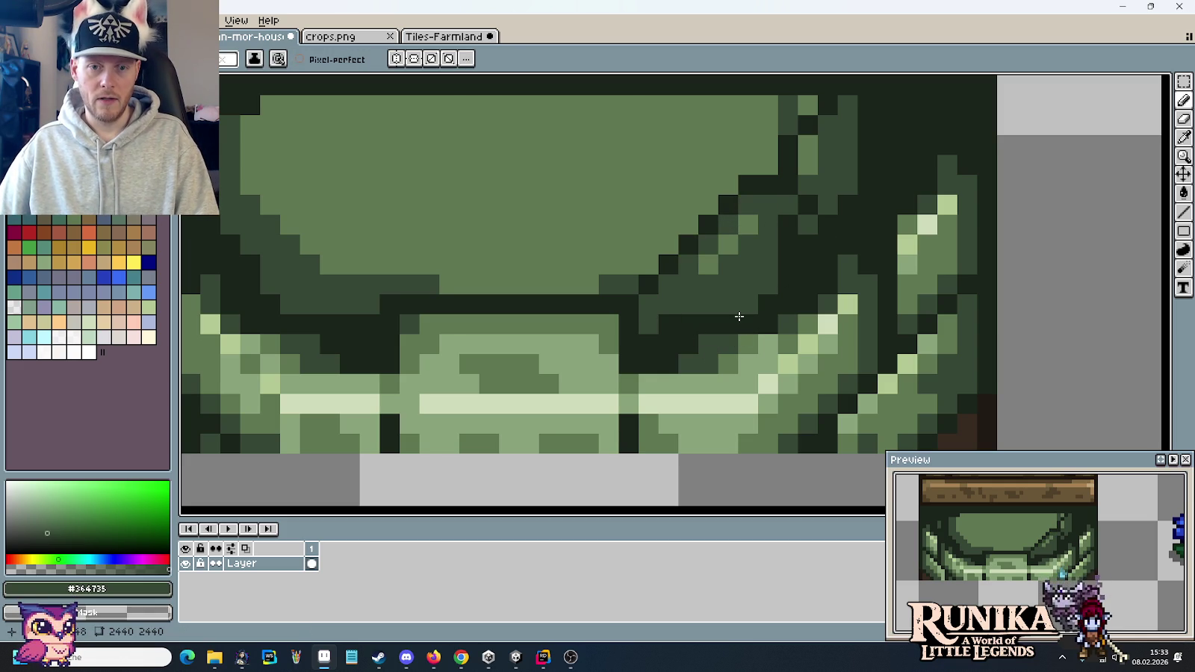
# - Fill the area right of the diagonal with light green
pyautogui.press('i')
pyautogui.click(741, 364)
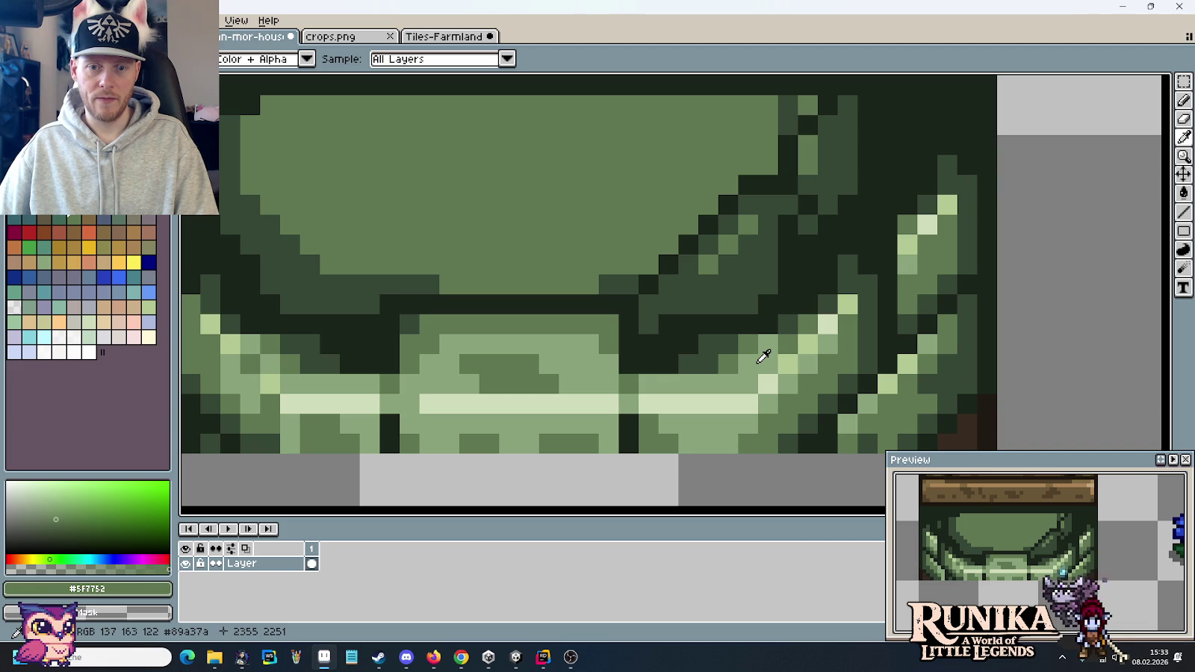
pyautogui.click(763, 355)
pyautogui.press('b')
pyautogui.moveTo(693, 363)
pyautogui.mouseDown()
pyautogui.moveTo(673, 362)
pyautogui.moveTo(698, 299)
pyautogui.moveTo(708, 344)
pyautogui.moveTo(770, 299)
pyautogui.moveTo(790, 308)
pyautogui.moveTo(819, 275)
pyautogui.moveTo(788, 224)
pyautogui.moveTo(736, 288)
pyautogui.moveTo(767, 224)
pyautogui.moveTo(767, 278)
pyautogui.mouseUp()
pyautogui.scroll(-1, 767, 278)
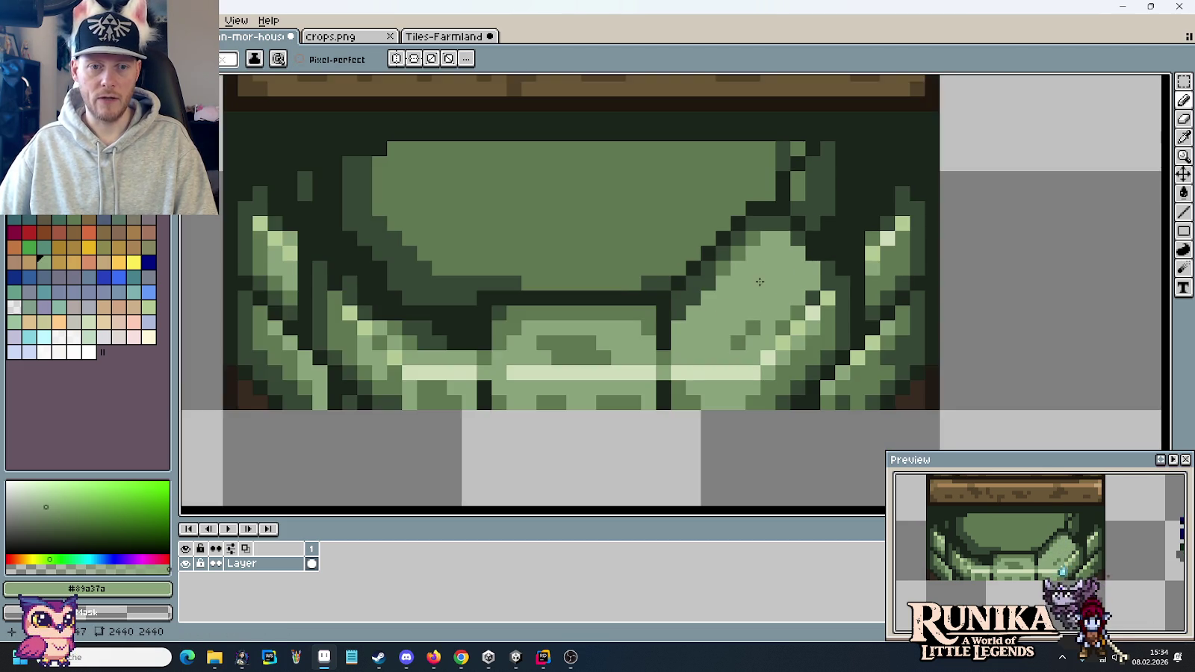
pyautogui.scroll(2, 867, 235)
pyautogui.scroll(1, 861, 180)
pyautogui.scroll(-1, 813, 226)
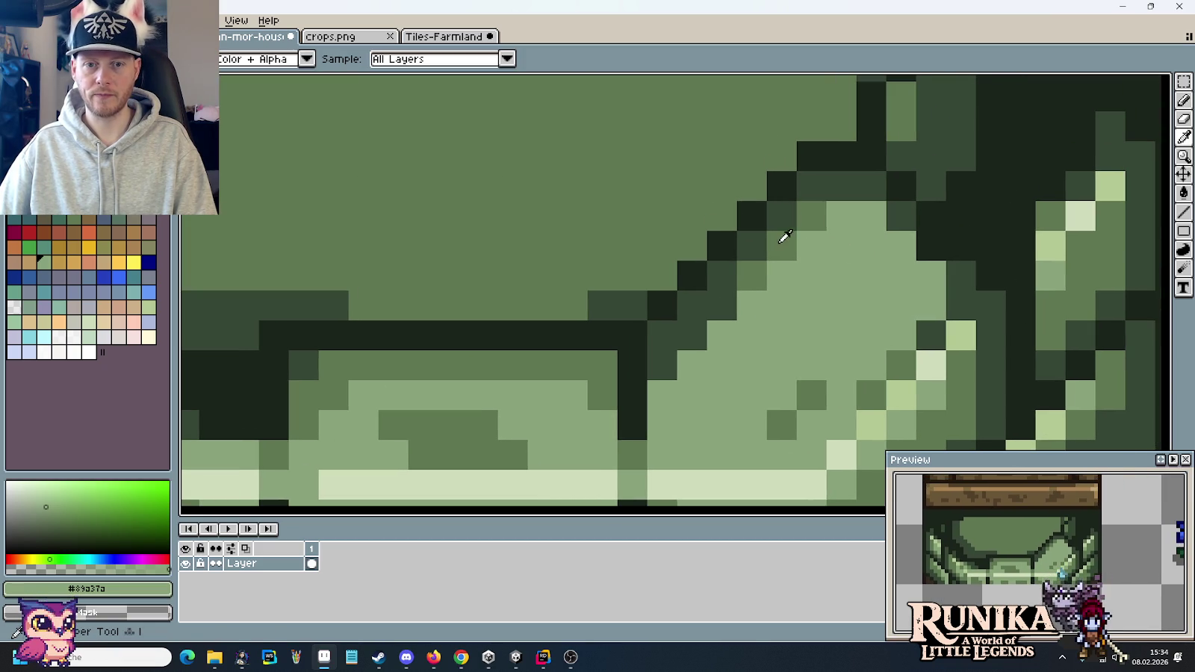
# - Add a mid green texture pixel in the light green area
pyautogui.keyDown('alt'); pyautogui.click(781, 239); pyautogui.keyUp('alt')
pyautogui.click(687, 349)
pyautogui.scroll(-3, 688, 349)
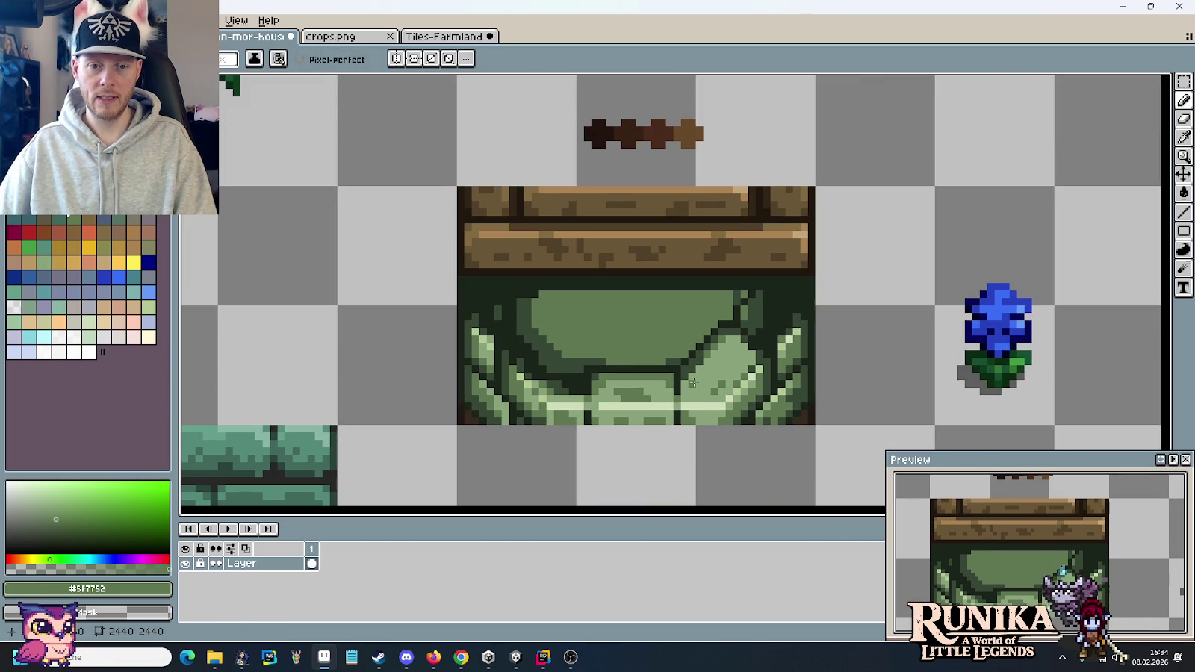
pyautogui.moveTo(738, 393); pyautogui.dragTo(719, 291)
pyautogui.scroll(2, 720, 291)
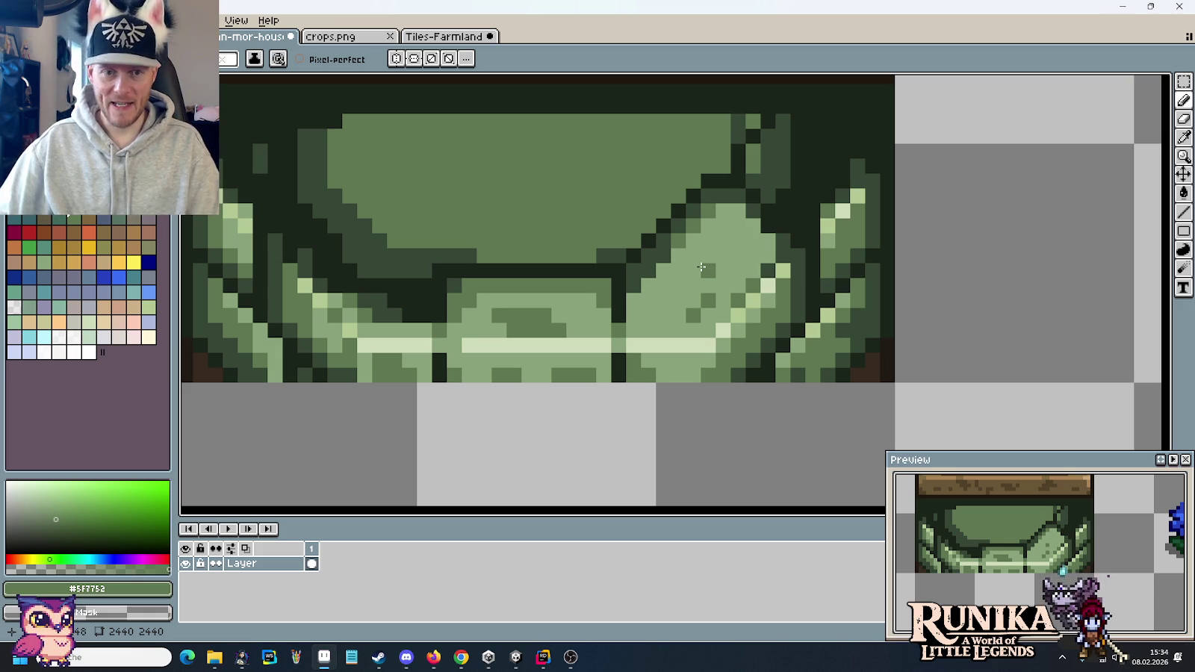
# - Paint over the transparent strip in the arch's upper area and repaint the curve with outline and mid green
pyautogui.press('m')
pyautogui.moveTo(628, 161)
pyautogui.mouseDown()
pyautogui.moveTo(735, 267)
pyautogui.moveTo(720, 259)
pyautogui.mouseUp()
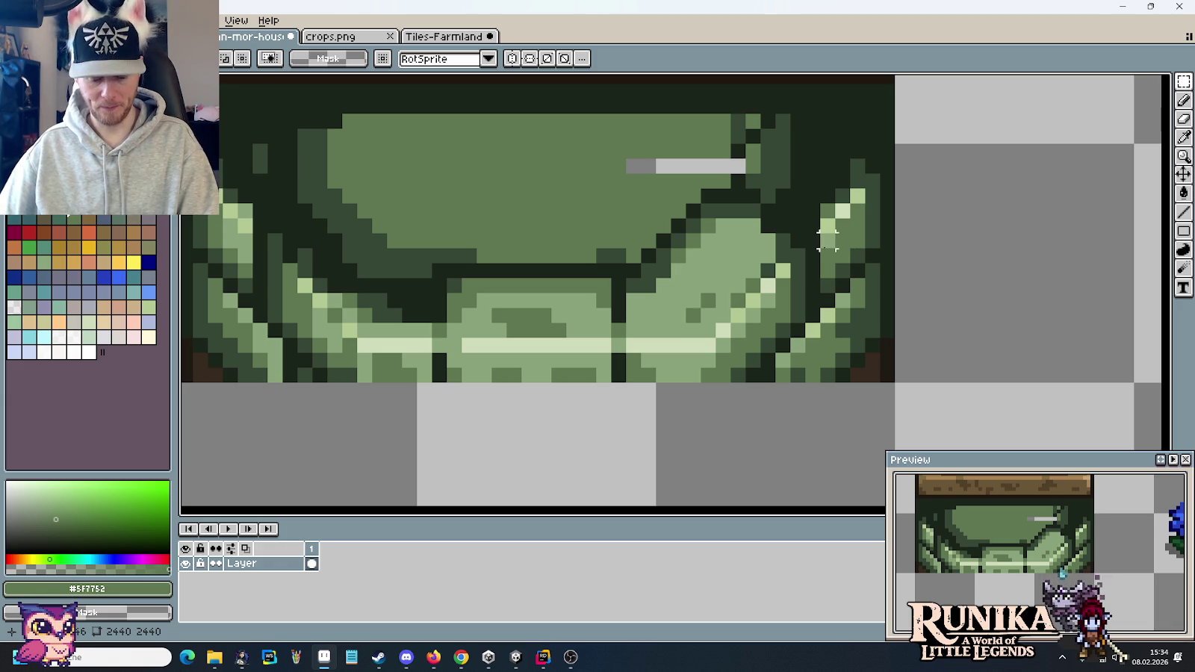
pyautogui.press('b')
pyautogui.moveTo(630, 165); pyautogui.dragTo(752, 173)
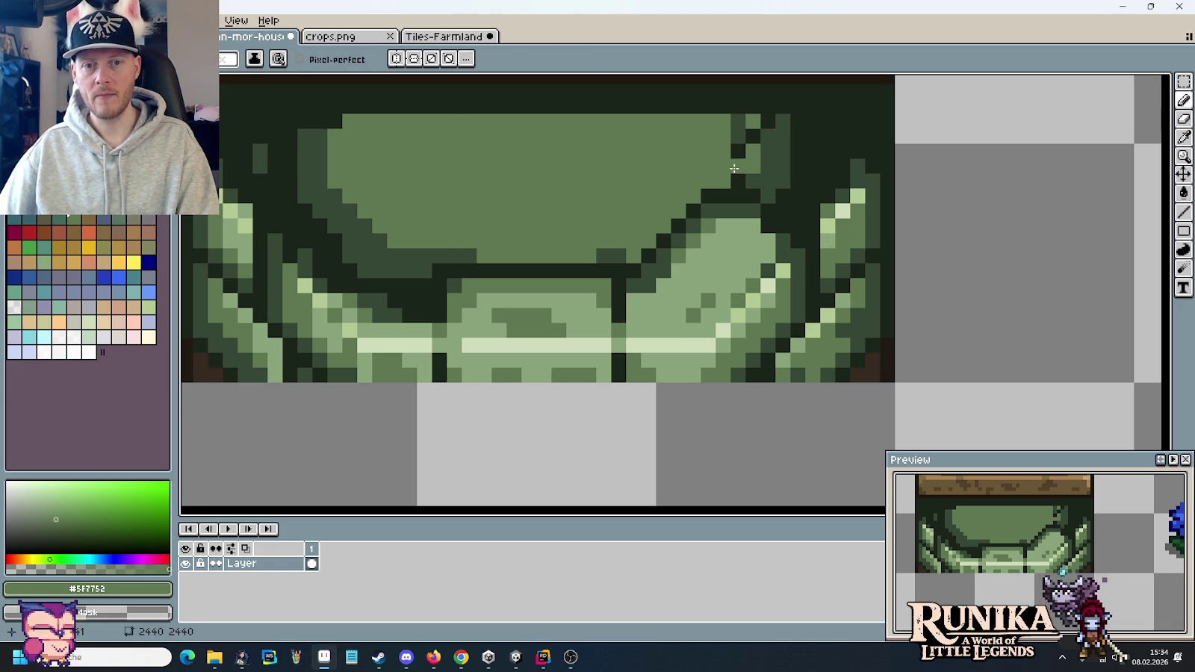
pyautogui.keyDown('alt'); pyautogui.click(741, 154); pyautogui.keyUp('alt')
pyautogui.click(748, 149)
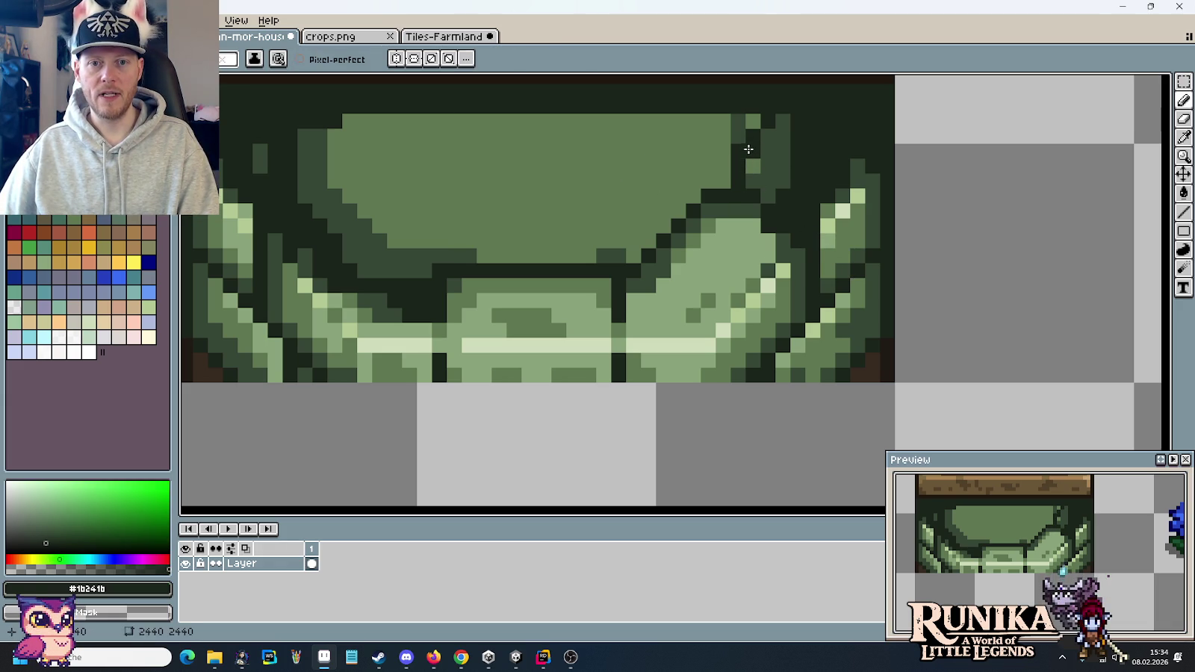
pyautogui.keyDown('alt'); pyautogui.click(714, 146); pyautogui.keyUp('alt')
pyautogui.click(753, 150)
pyautogui.click(753, 135)
pyautogui.click(768, 121)
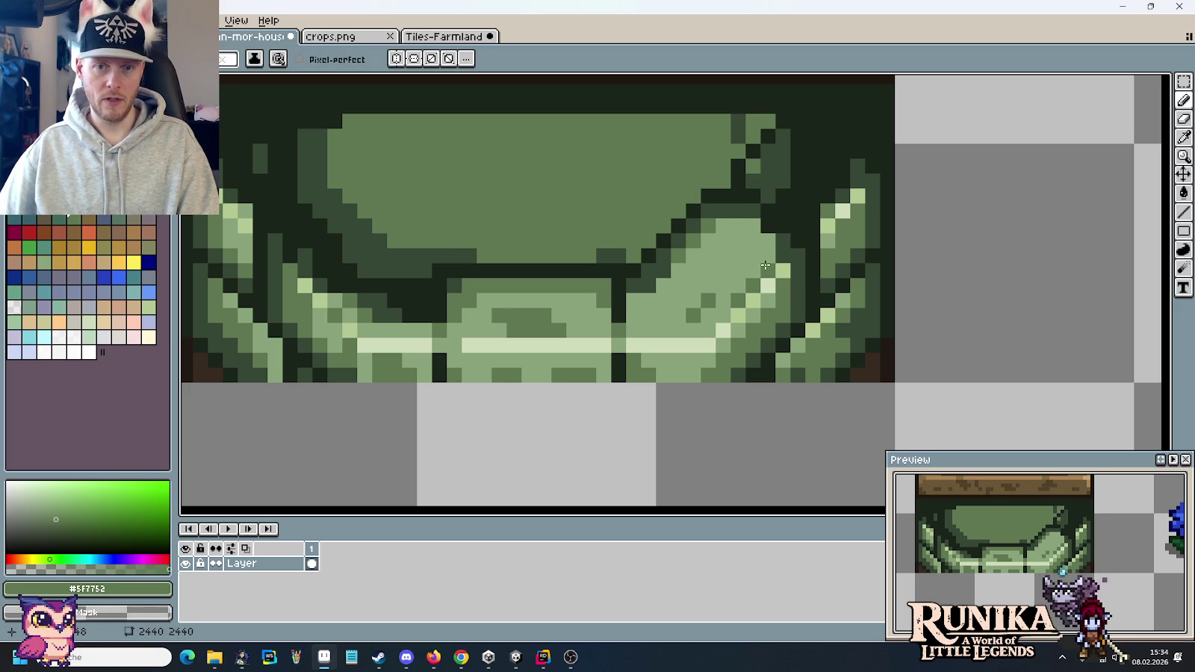
# - Recolour a light green pixel and add dark shading pixels along the upper-right curve
pyautogui.keyDown('alt'); pyautogui.click(733, 195); pyautogui.keyUp('alt')
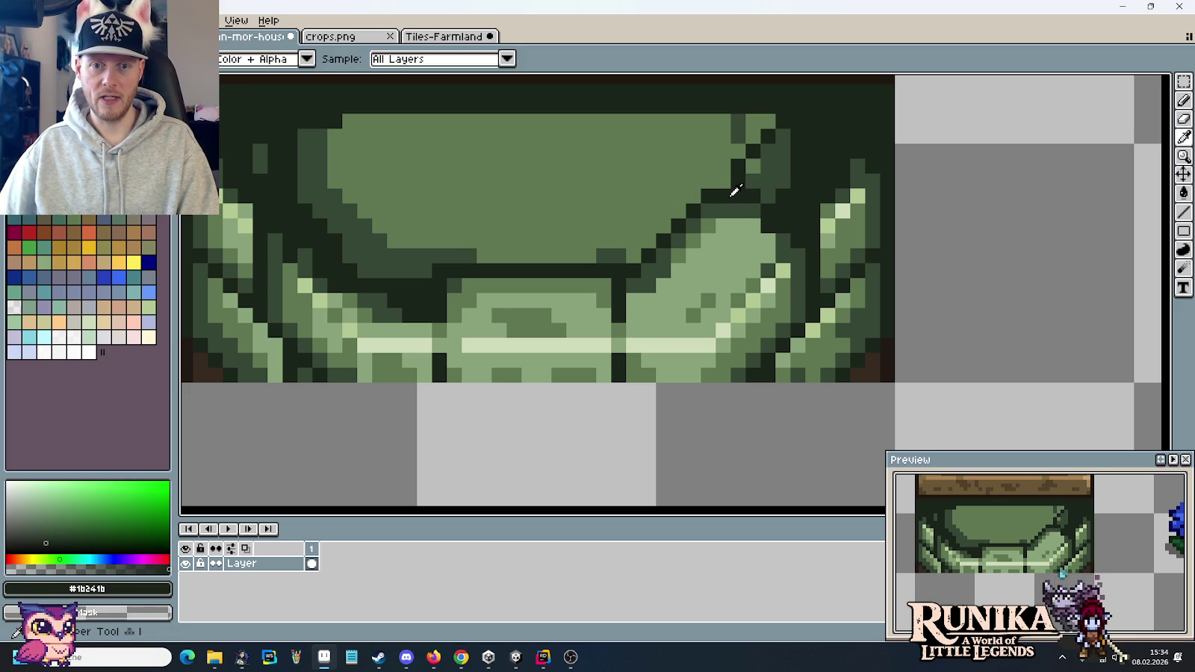
pyautogui.keyDown('alt'); pyautogui.click(752, 211); pyautogui.keyUp('alt')
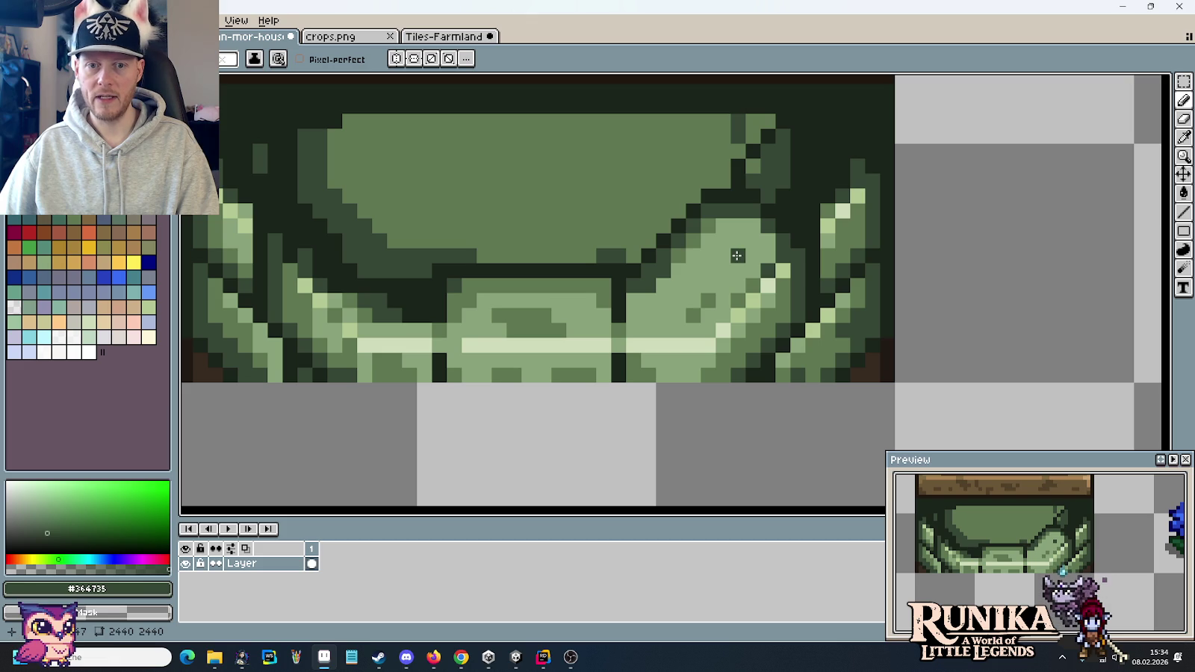
pyautogui.keyDown('alt'); pyautogui.click(762, 258); pyautogui.keyUp('alt')
pyautogui.click(768, 268)
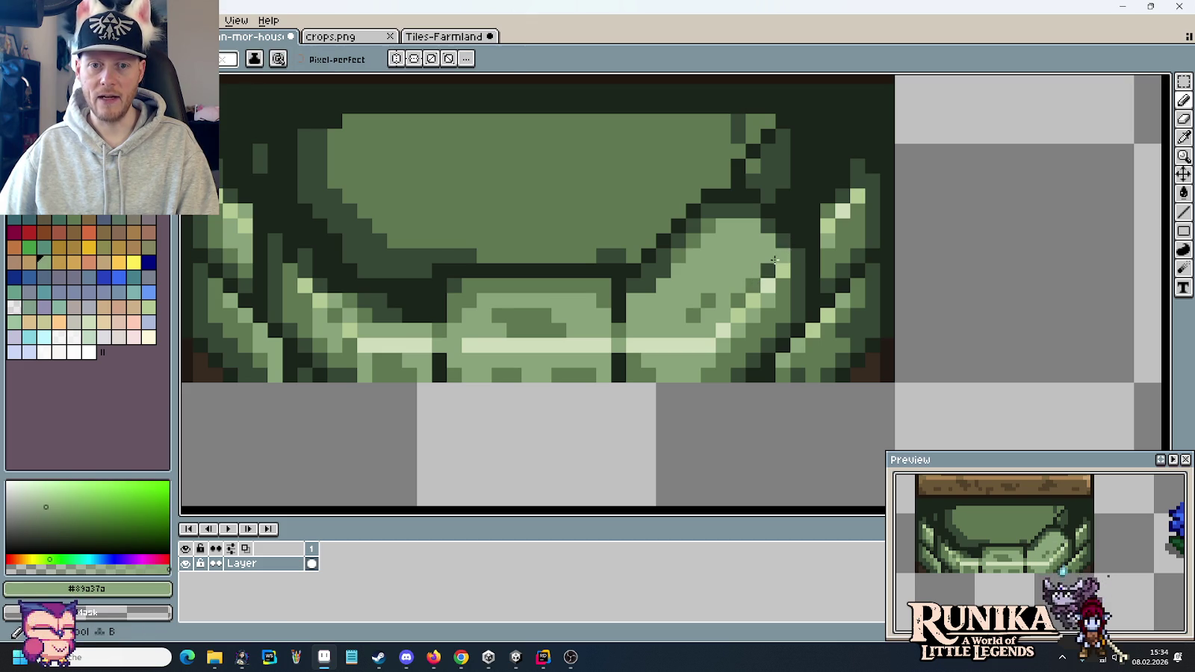
pyautogui.keyDown('alt'); pyautogui.click(764, 272); pyautogui.keyUp('alt')
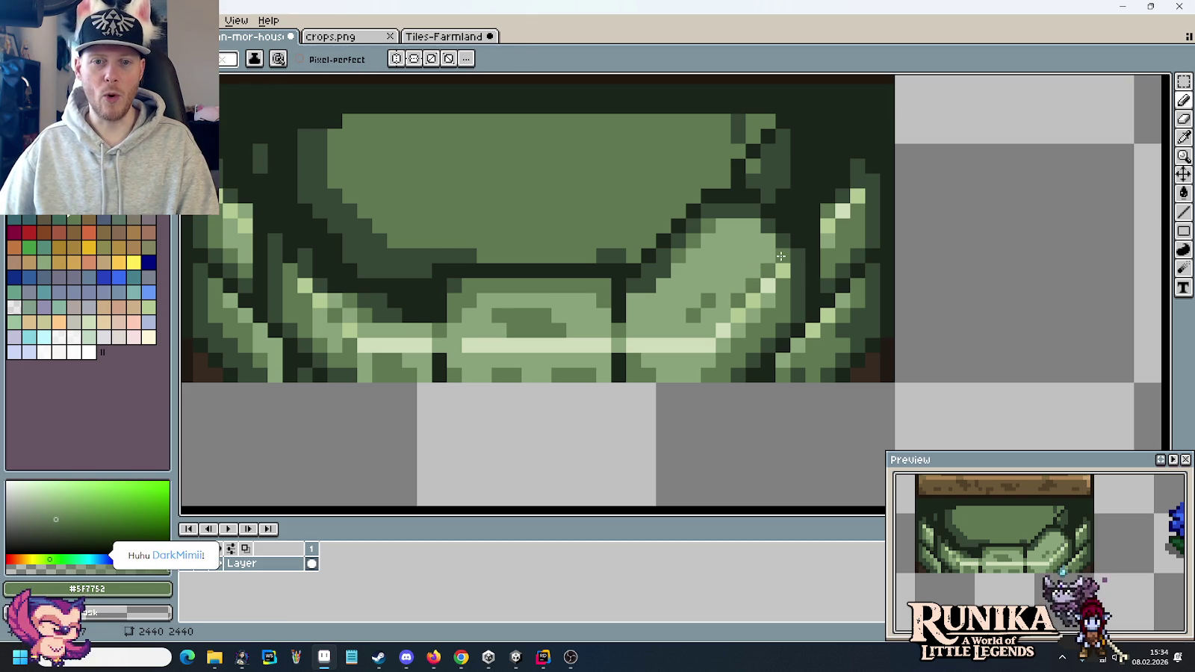
pyautogui.keyDown('alt'); pyautogui.click(726, 197); pyautogui.keyUp('alt')
pyautogui.keyDown('alt'); pyautogui.click(734, 180); pyautogui.keyUp('alt')
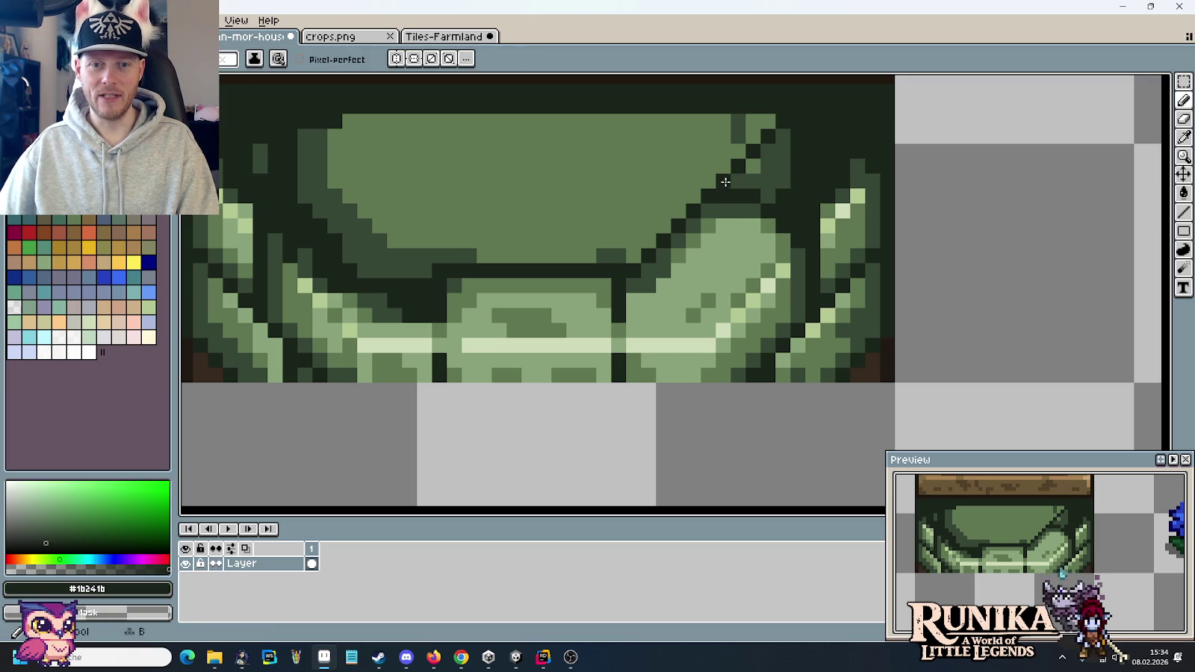
pyautogui.keyDown('alt'); pyautogui.click(735, 205); pyautogui.keyUp('alt')
pyautogui.click(737, 281)
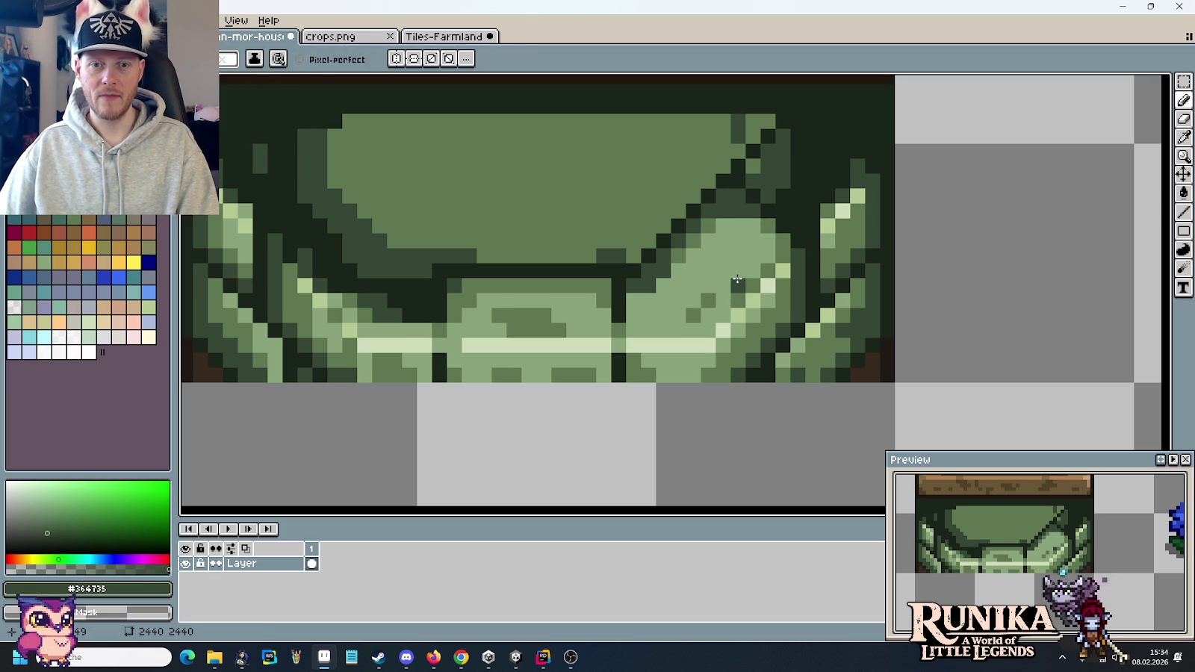
# - Undo the stray shading pixel and sample the mid green from the arch
pyautogui.hotkey('ctrl', 'z')
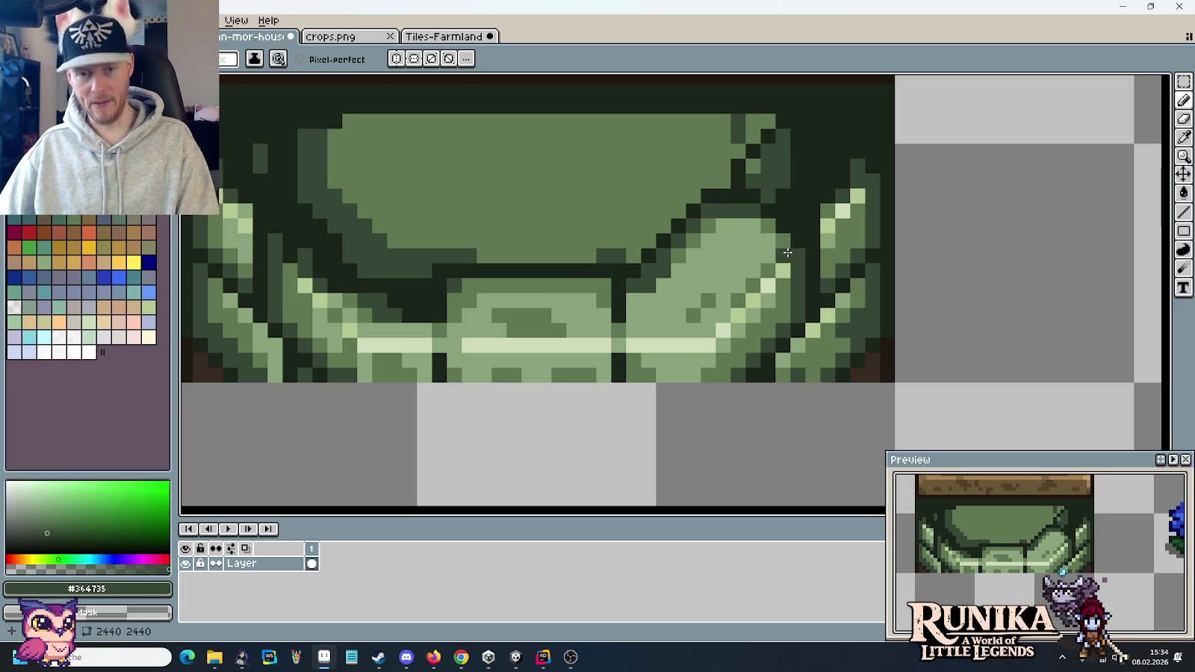
pyautogui.press('alt')
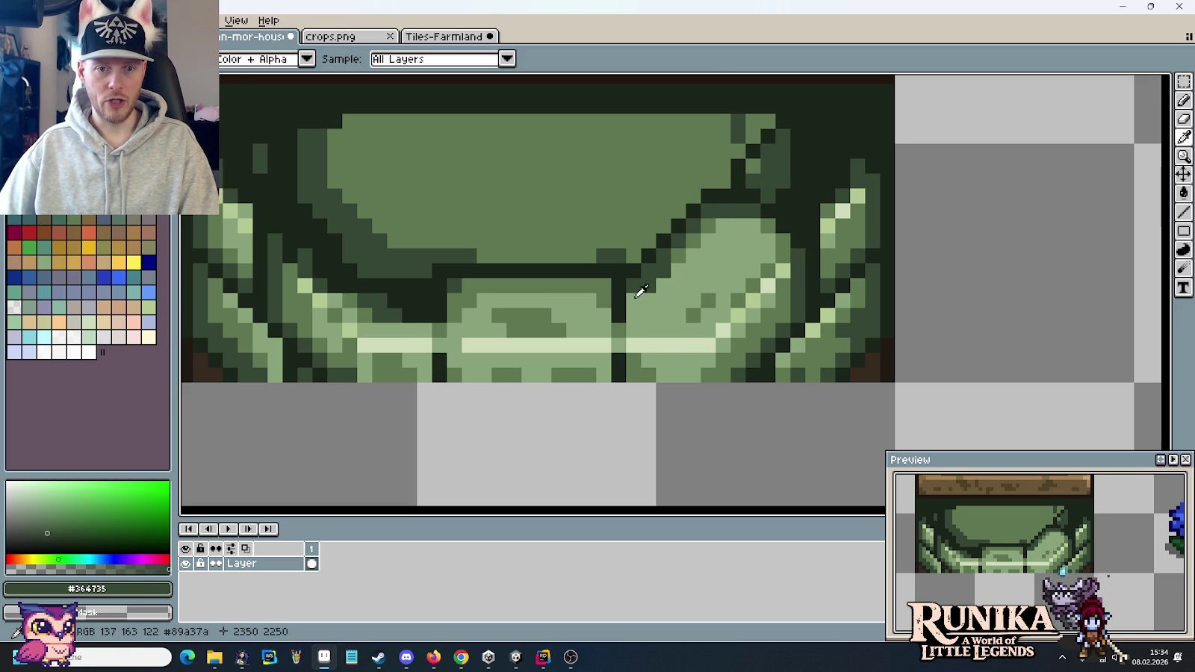
pyautogui.keyDown('alt'); pyautogui.click(661, 270); pyautogui.keyUp('alt')
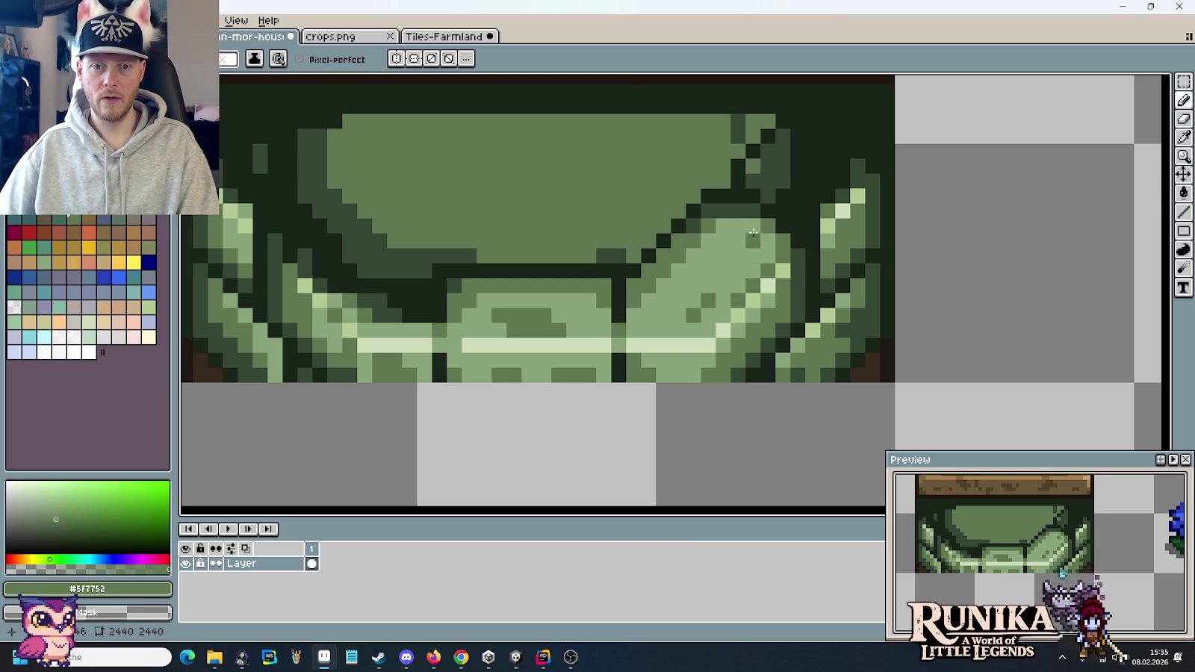
pyautogui.press('ctrl')
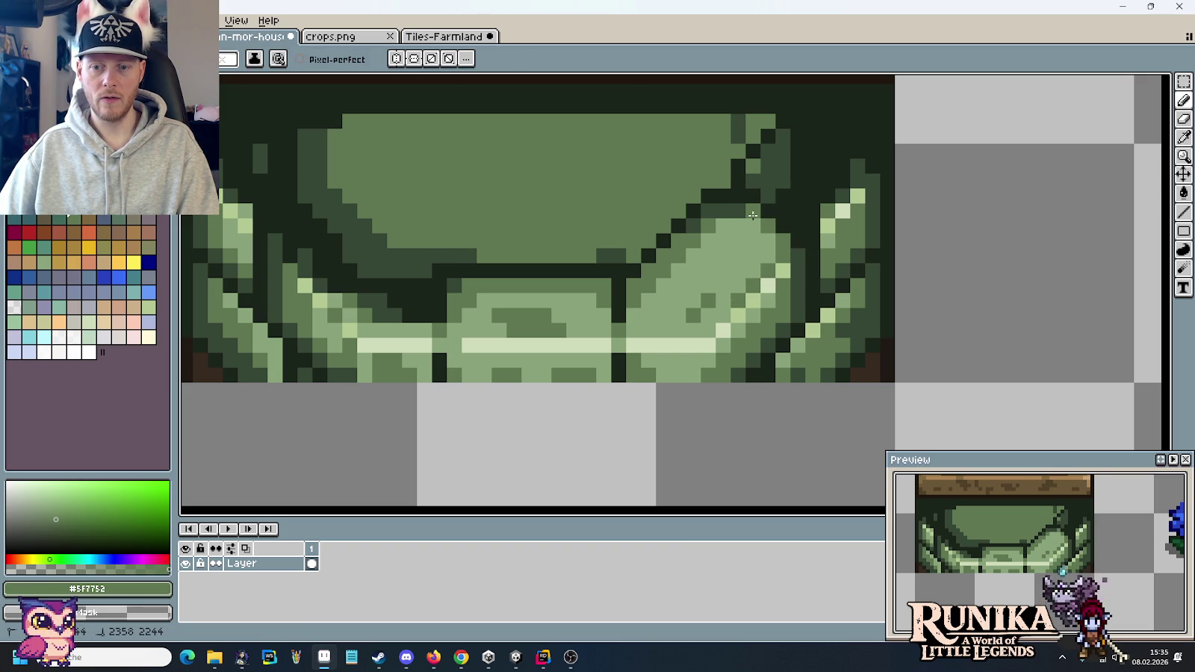
pyautogui.press('ctrl')
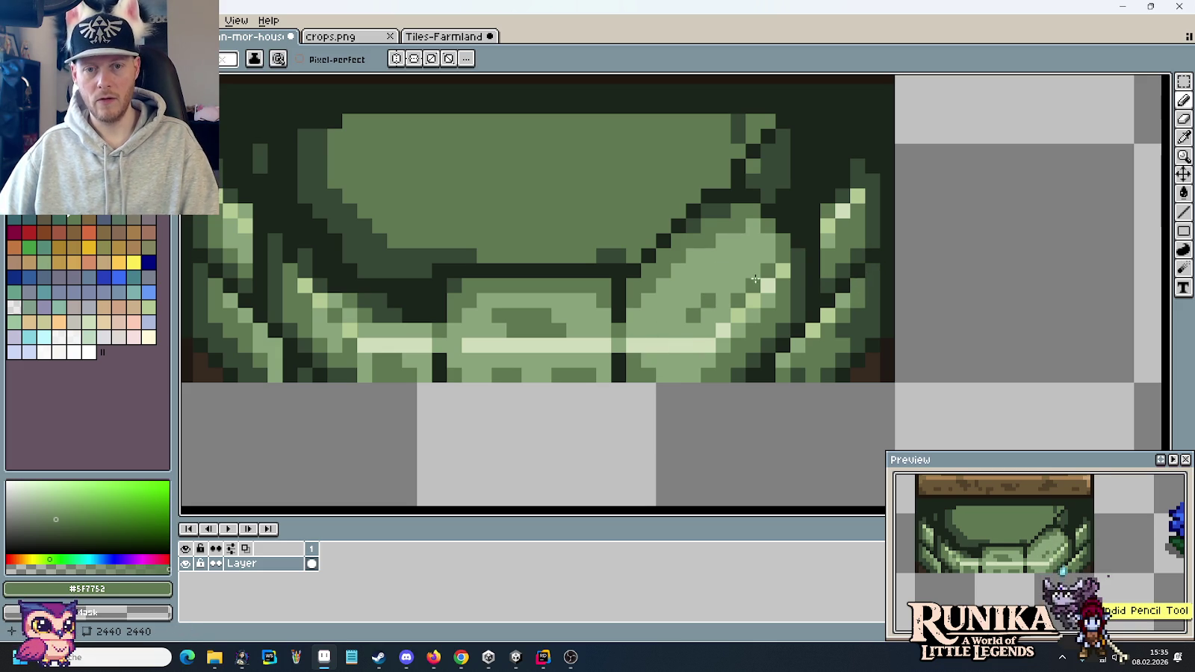
pyautogui.scroll(-3, 776, 251)
pyautogui.scroll(-1, 777, 251)
pyautogui.scroll(-1, 826, 257)
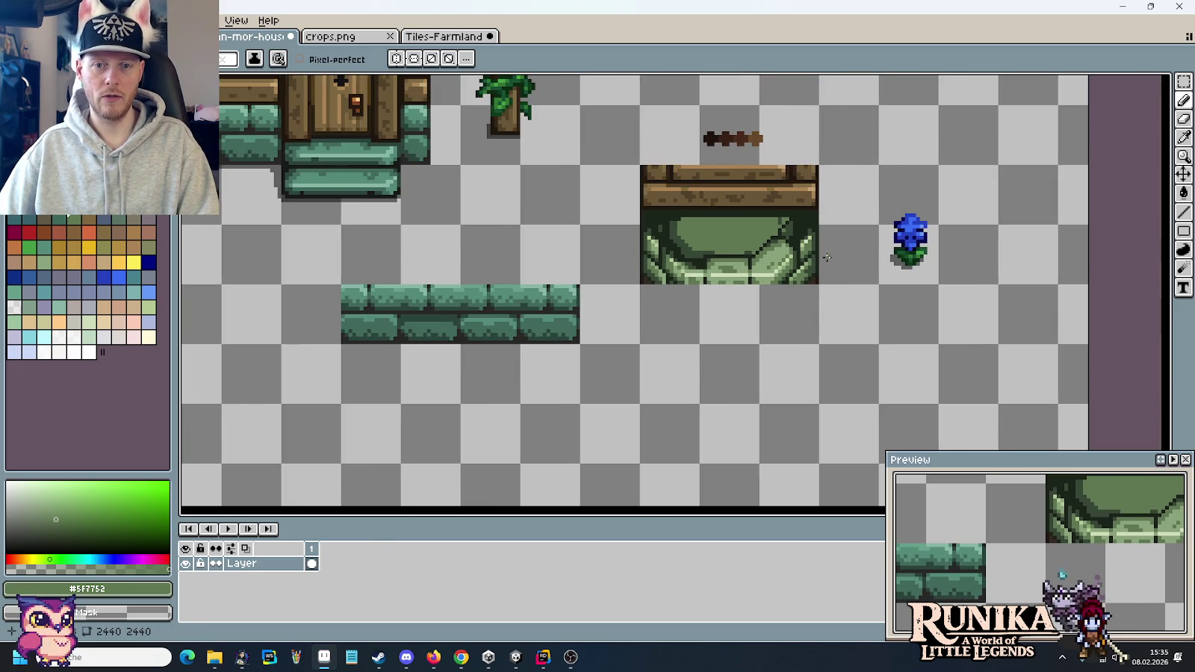
pyautogui.scroll(-1, 827, 257)
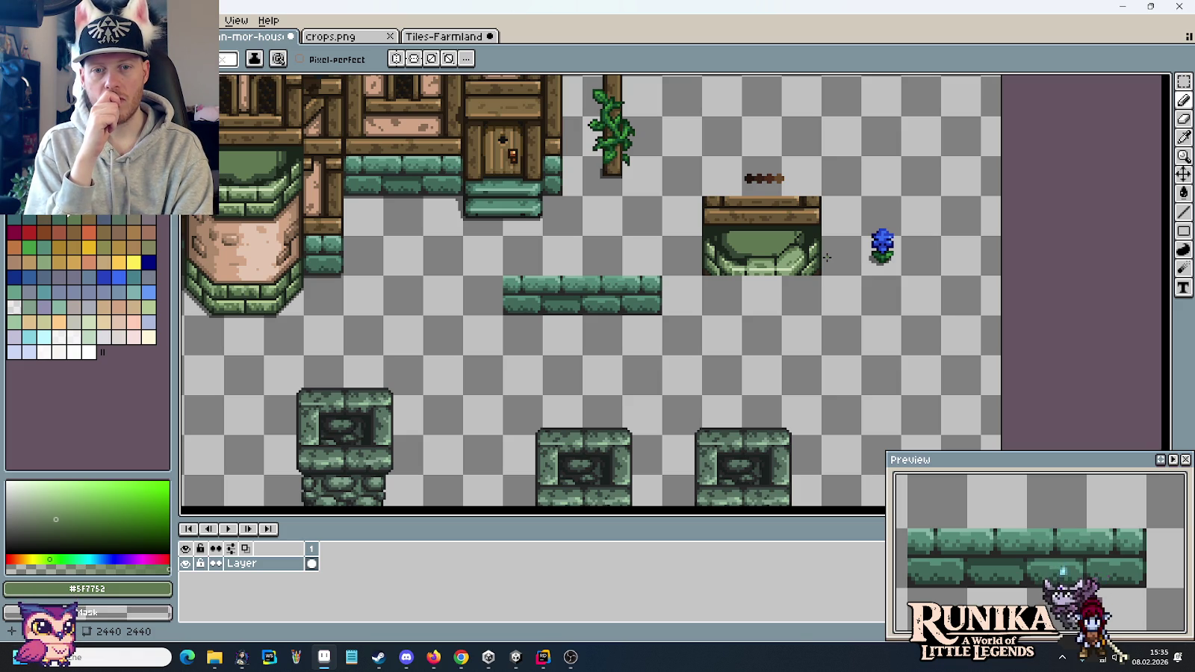
pyautogui.scroll(2, 827, 257)
pyautogui.scroll(2, 742, 339)
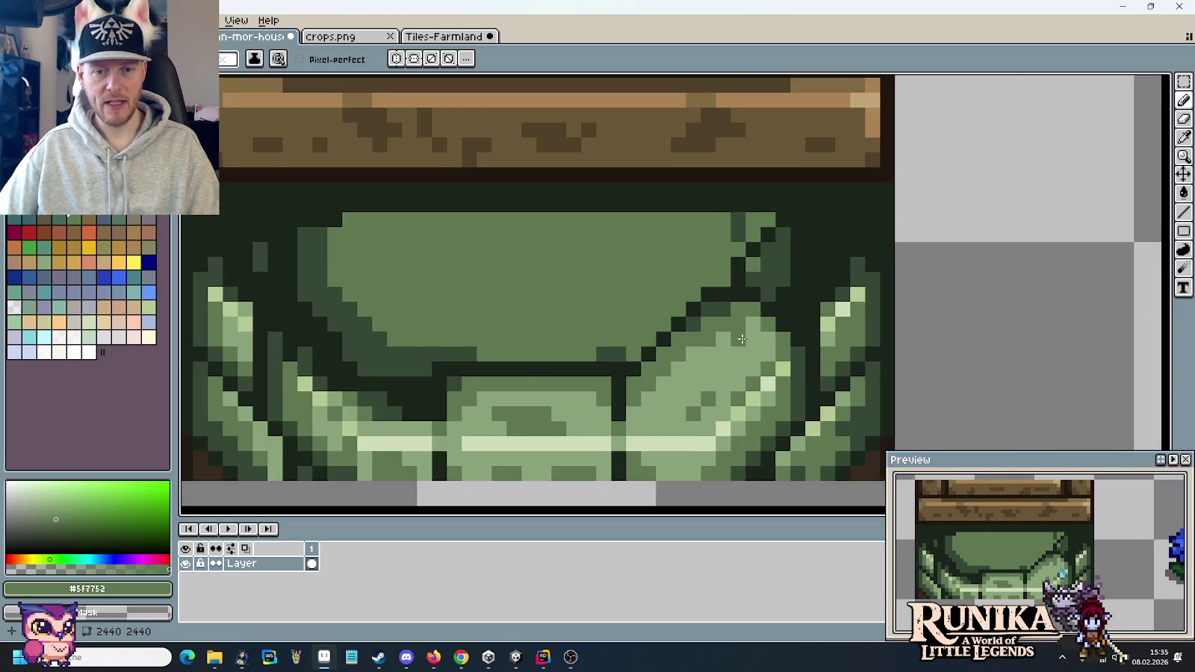
# - Select the upper-right part of the arch's inner curve and move it down one pixel
pyautogui.scroll(1, 766, 258)
pyautogui.press('m')
pyautogui.moveTo(452, 161)
pyautogui.mouseDown()
pyautogui.moveTo(715, 244)
pyautogui.moveTo(695, 248)
pyautogui.mouseUp()
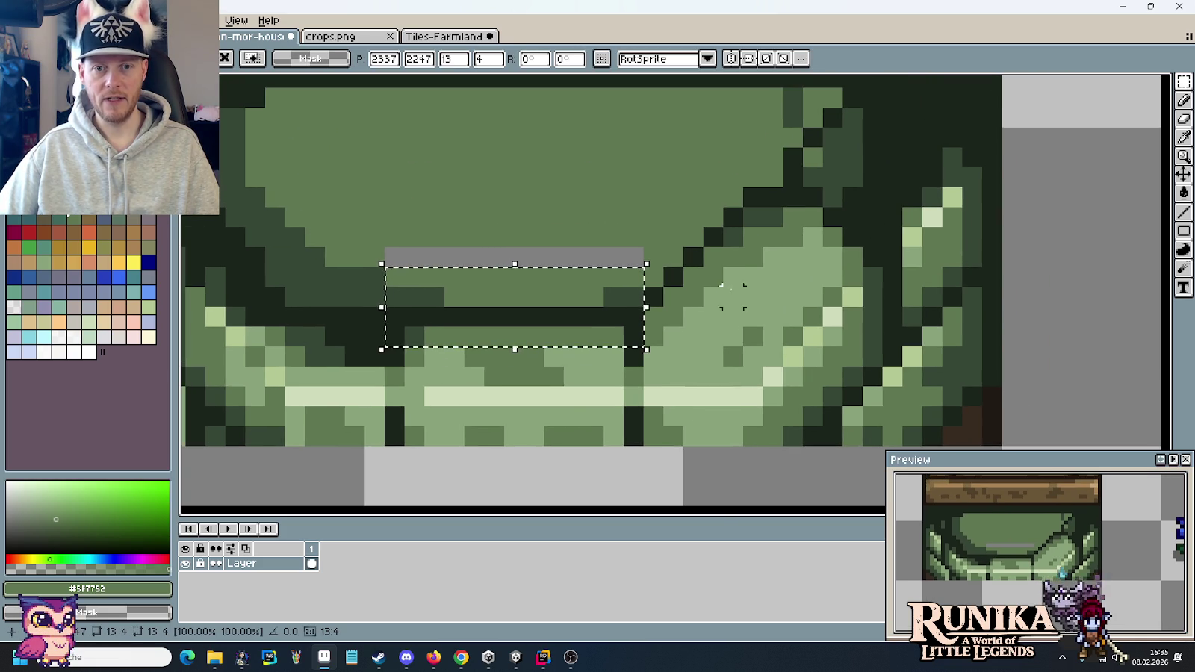
pyautogui.moveTo(625, 128); pyautogui.dragTo(800, 309)
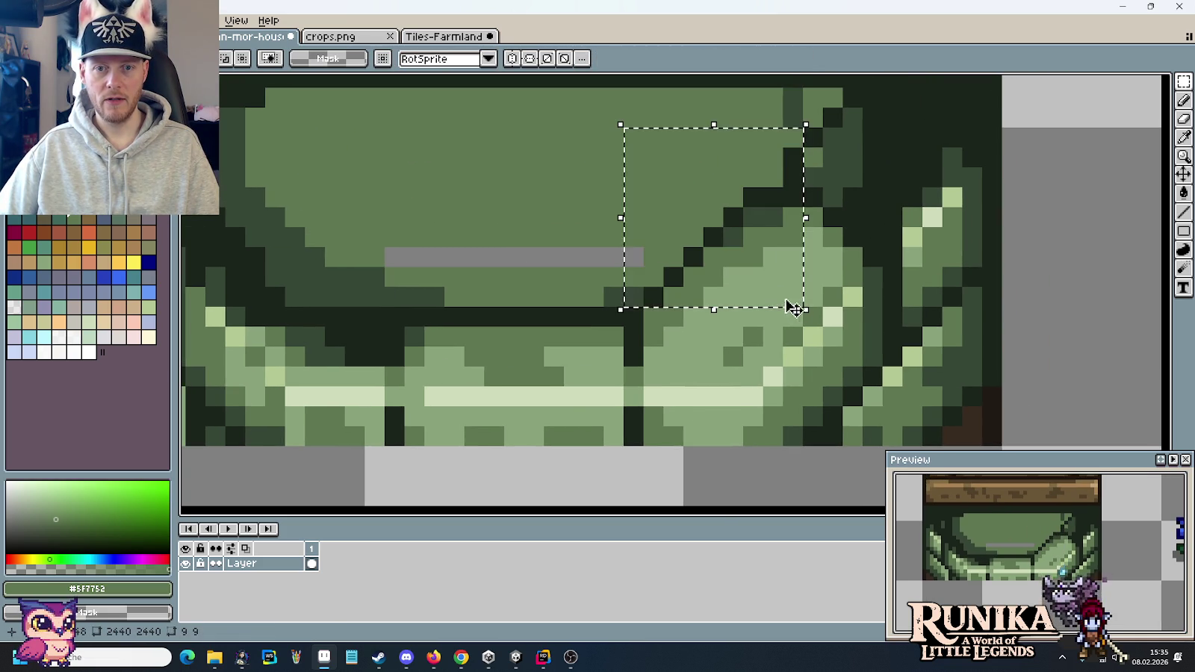
pyautogui.moveTo(756, 255); pyautogui.dragTo(760, 275)
pyautogui.hotkey('ctrl', 'd')
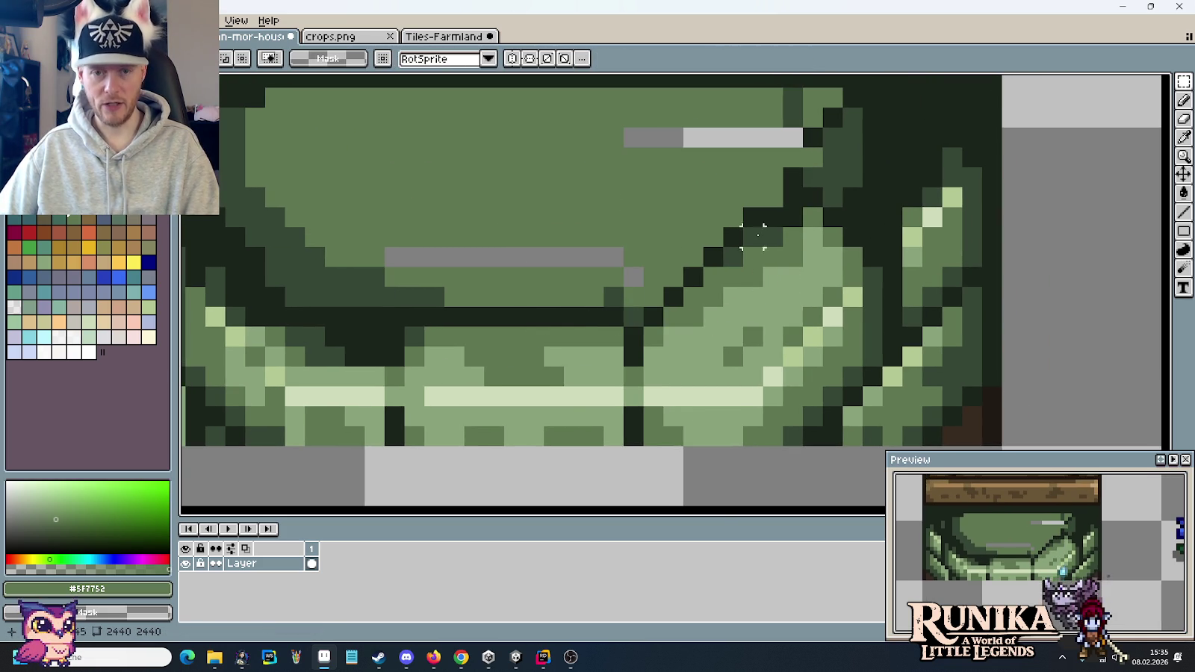
# - Sample the curve's greens and paint a medium-dark green shading pixel on the moved curve
pyautogui.press('b')
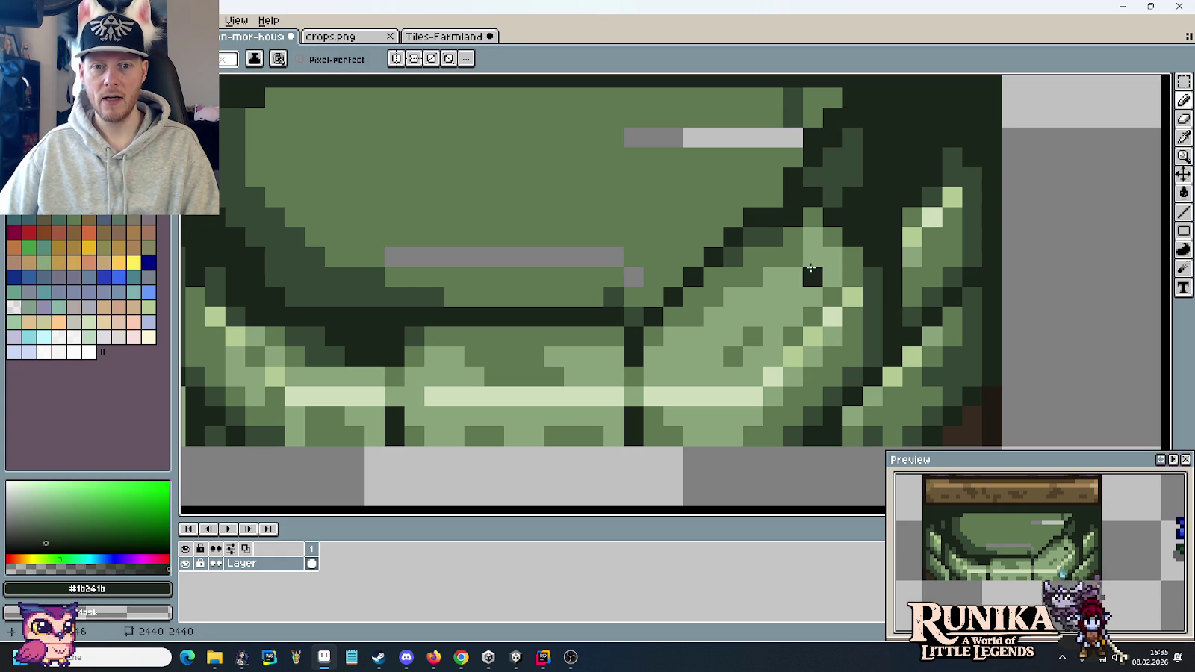
pyautogui.scroll(-2, 814, 272)
pyautogui.scroll(-1, 827, 263)
pyautogui.hscroll(2, 792, 262)
pyautogui.hscroll(1, 723, 258)
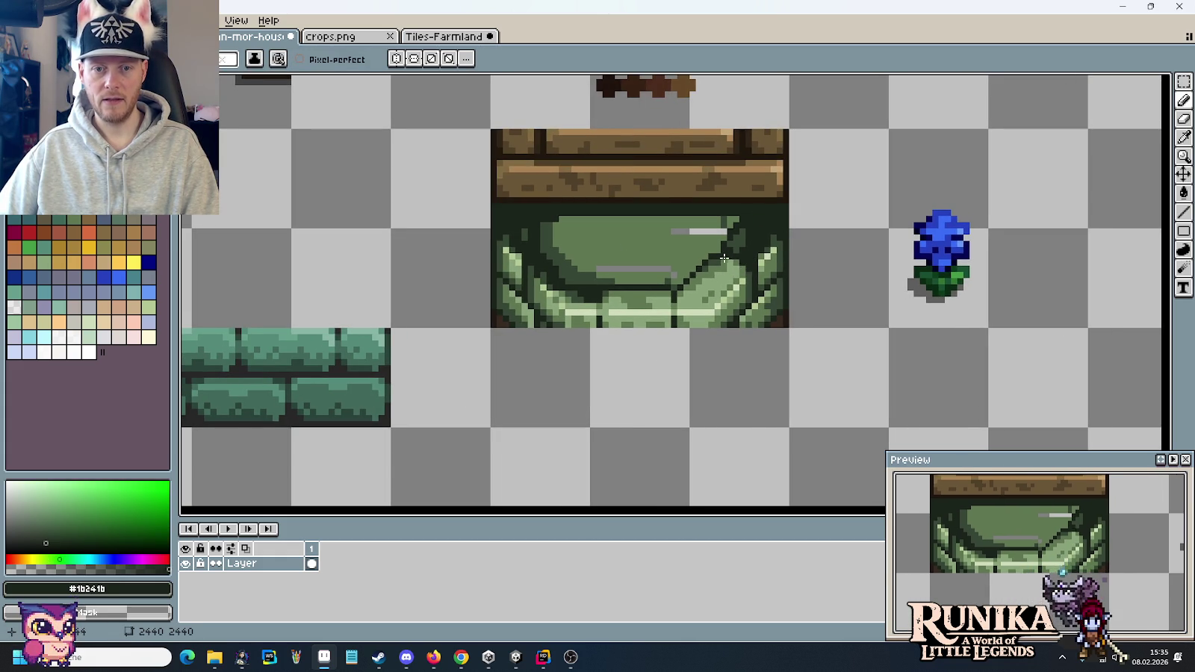
pyautogui.scroll(2, 731, 310)
pyautogui.keyDown('alt'); pyautogui.click(667, 287); pyautogui.keyUp('alt')
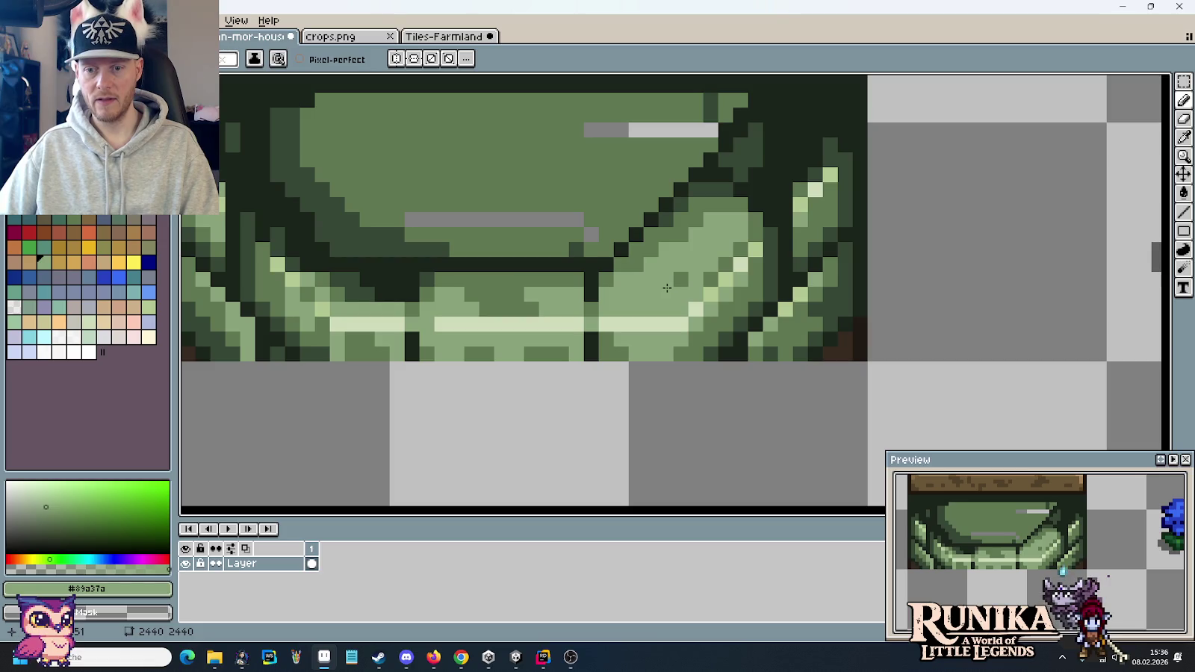
pyautogui.keyDown('alt'); pyautogui.click(733, 188); pyautogui.keyUp('alt')
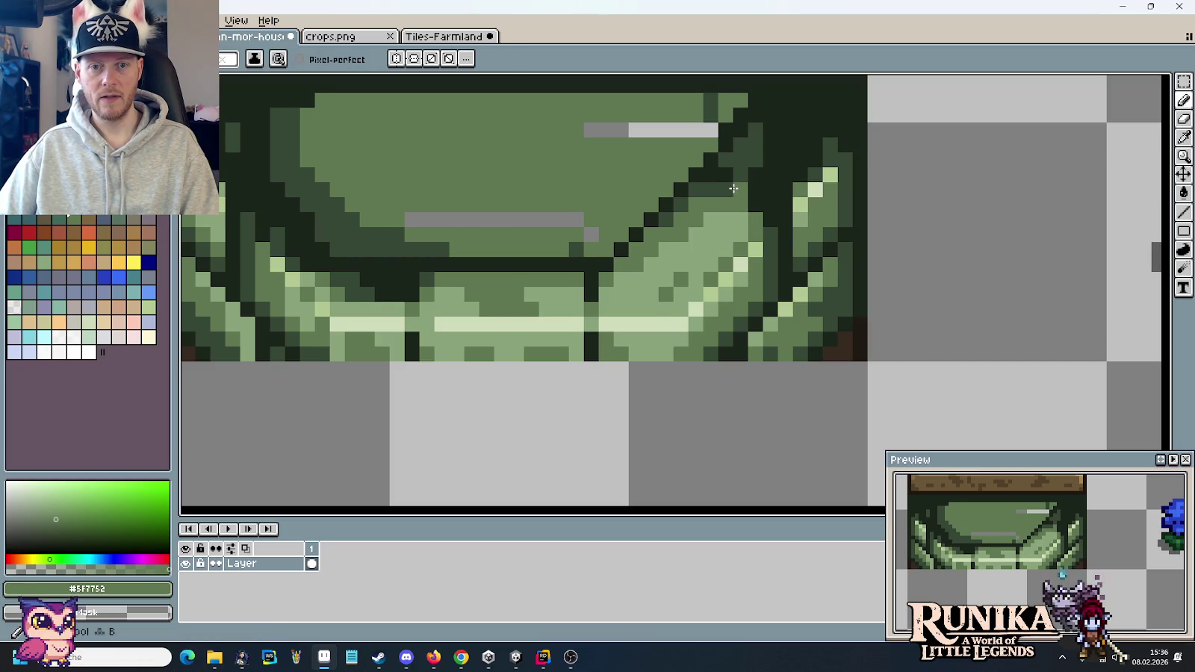
pyautogui.keyDown('alt'); pyautogui.click(739, 200); pyautogui.keyUp('alt')
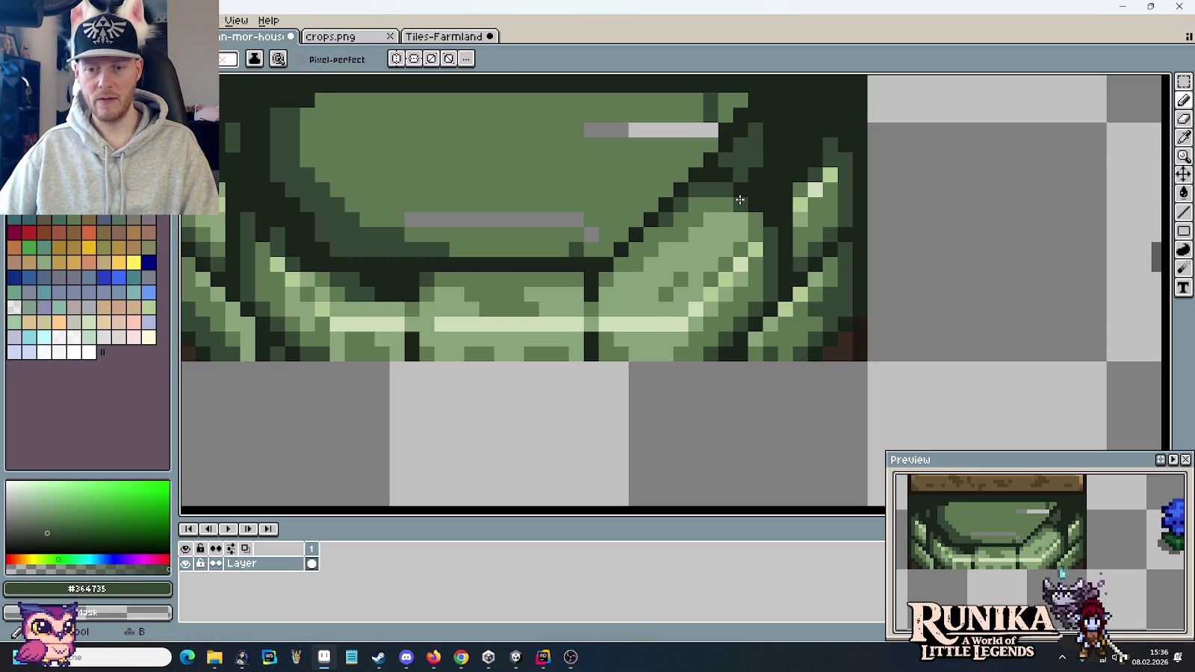
pyautogui.keyDown('alt'); pyautogui.click(746, 218); pyautogui.keyUp('alt')
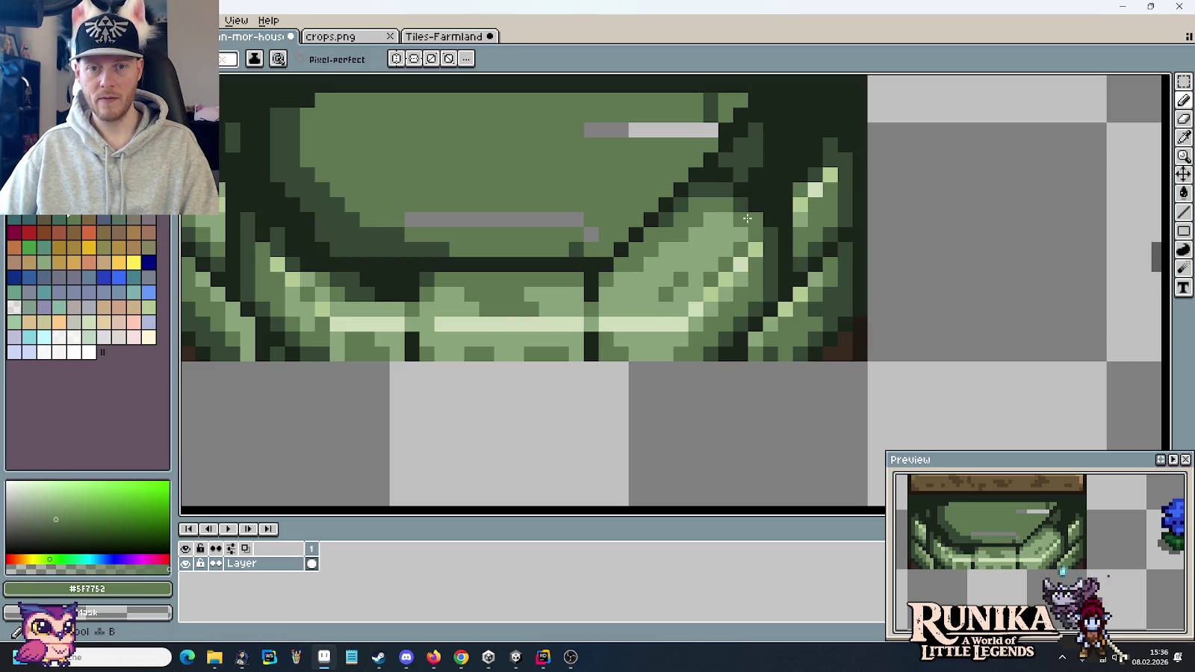
pyautogui.keyDown('alt'); pyautogui.click(740, 200); pyautogui.keyUp('alt')
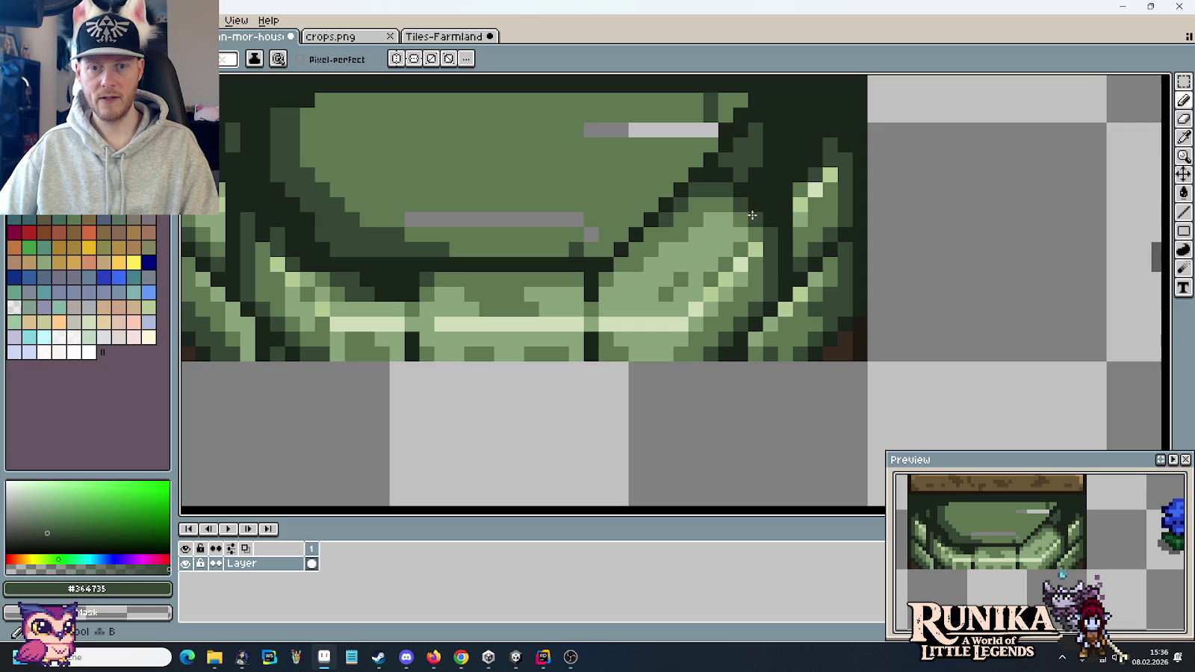
pyautogui.click(680, 246)
pyautogui.moveTo(680, 246); pyautogui.dragTo(729, 214)
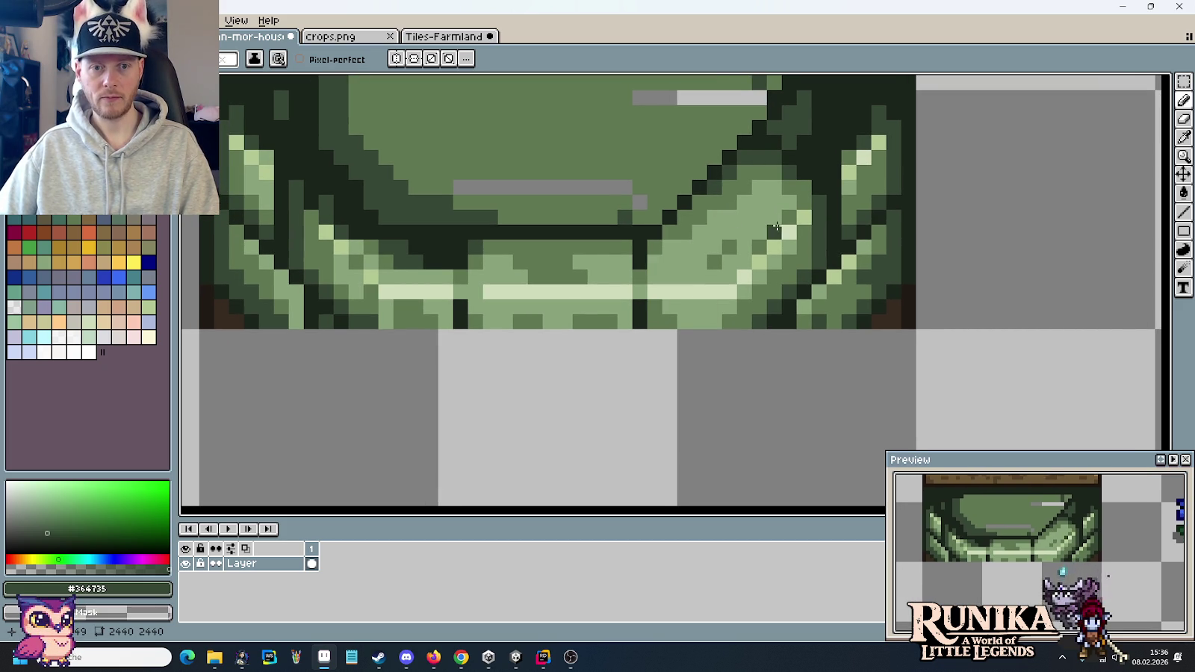
pyautogui.scroll(-2, 775, 228)
pyautogui.scroll(-1, 777, 228)
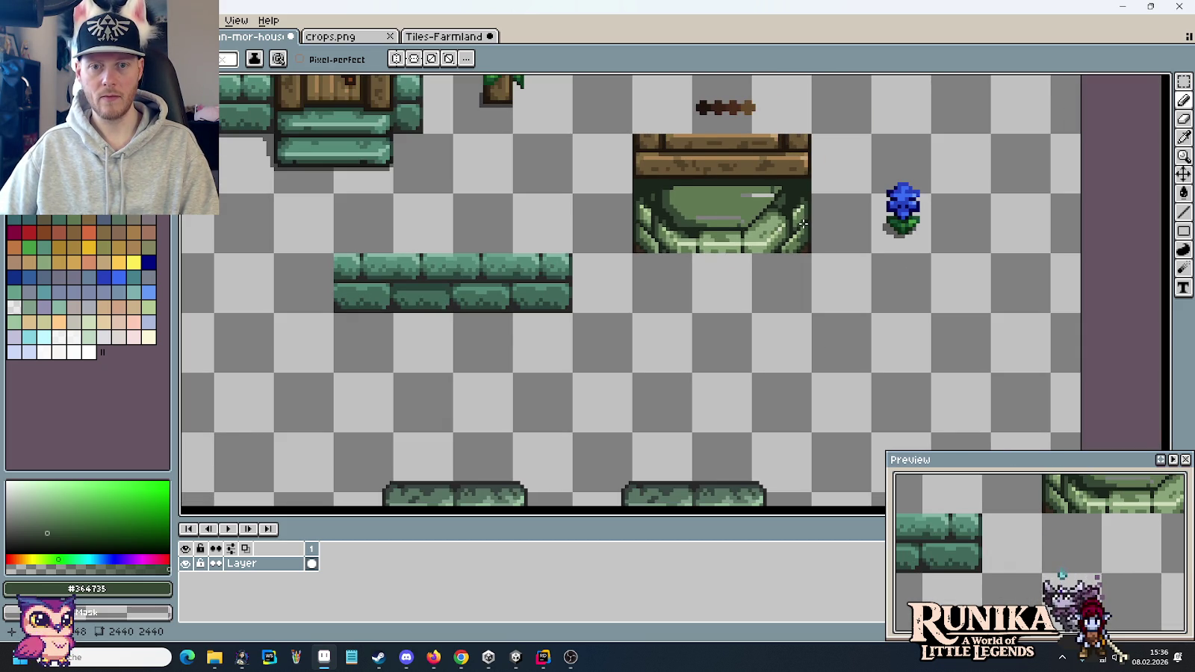
pyautogui.scroll(1, 773, 225)
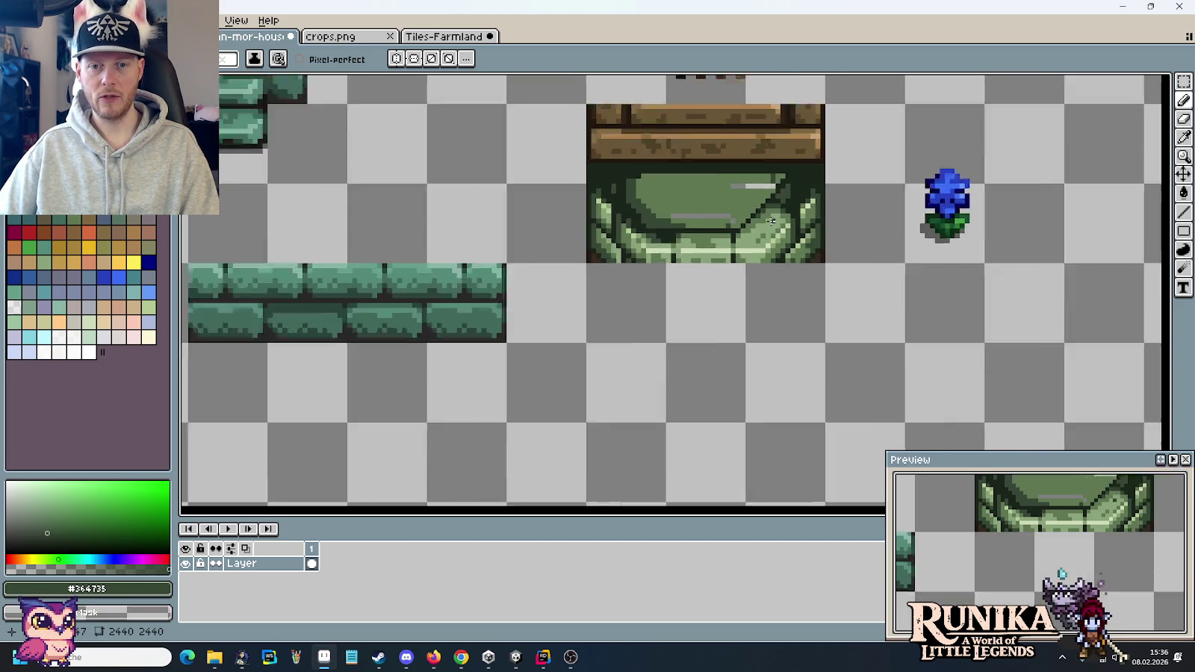
pyautogui.scroll(1, 772, 221)
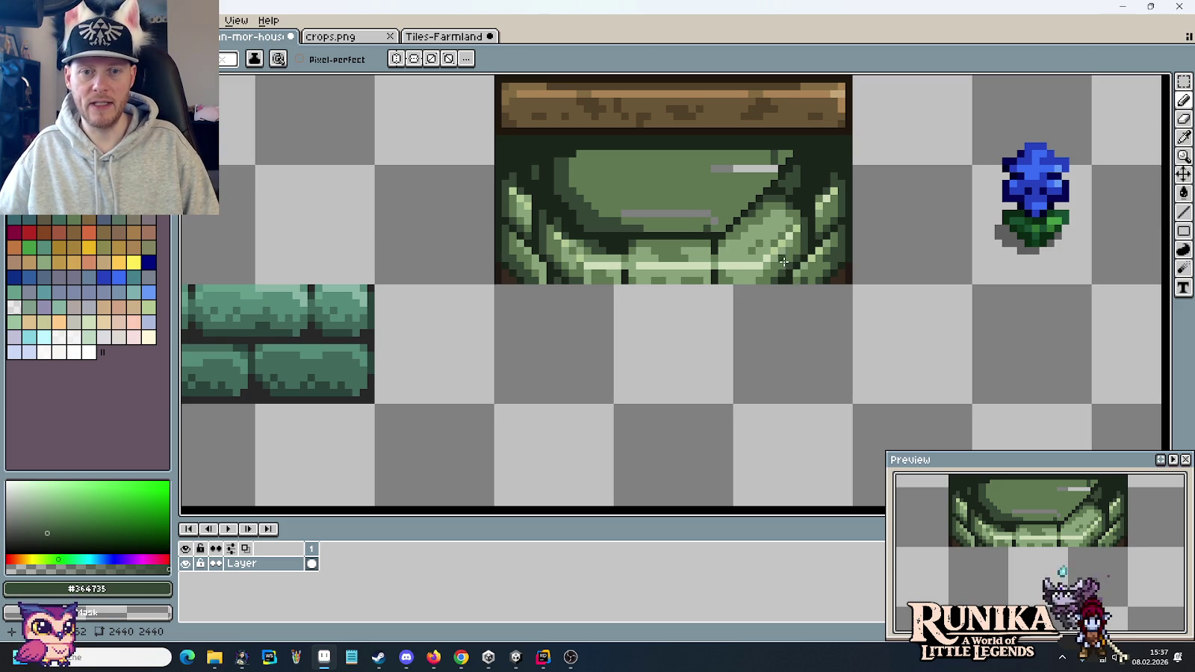
pyautogui.scroll(-1, 737, 257)
pyautogui.scroll(-1, 737, 257)
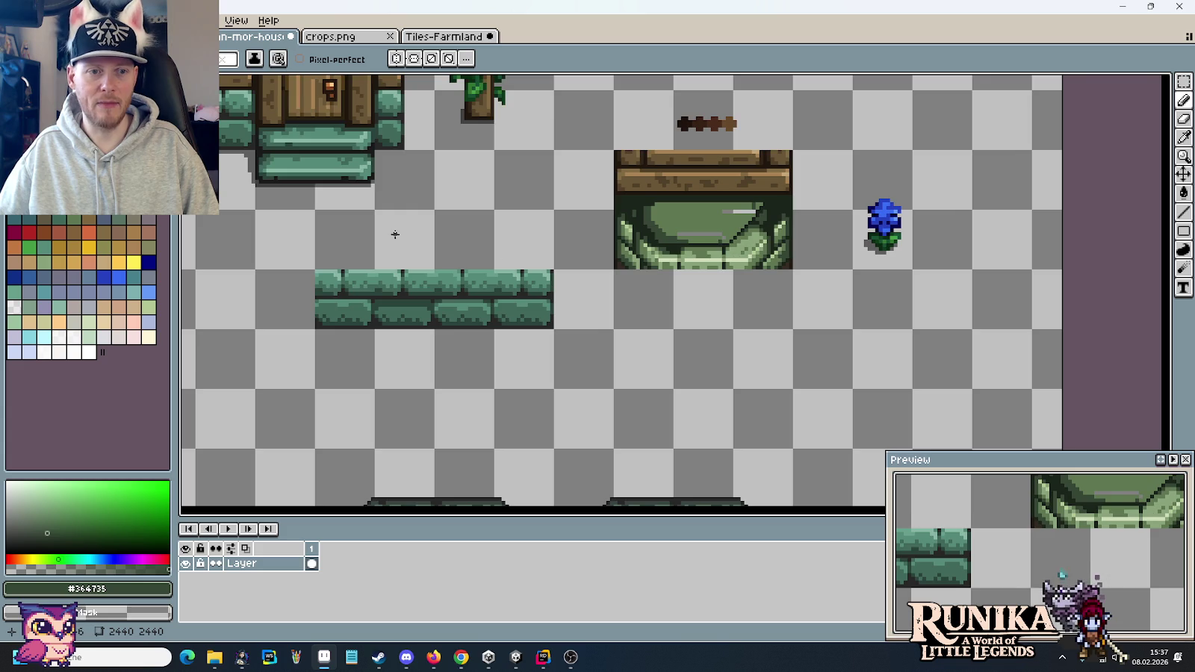
pyautogui.moveTo(395, 234); pyautogui.dragTo(702, 338)
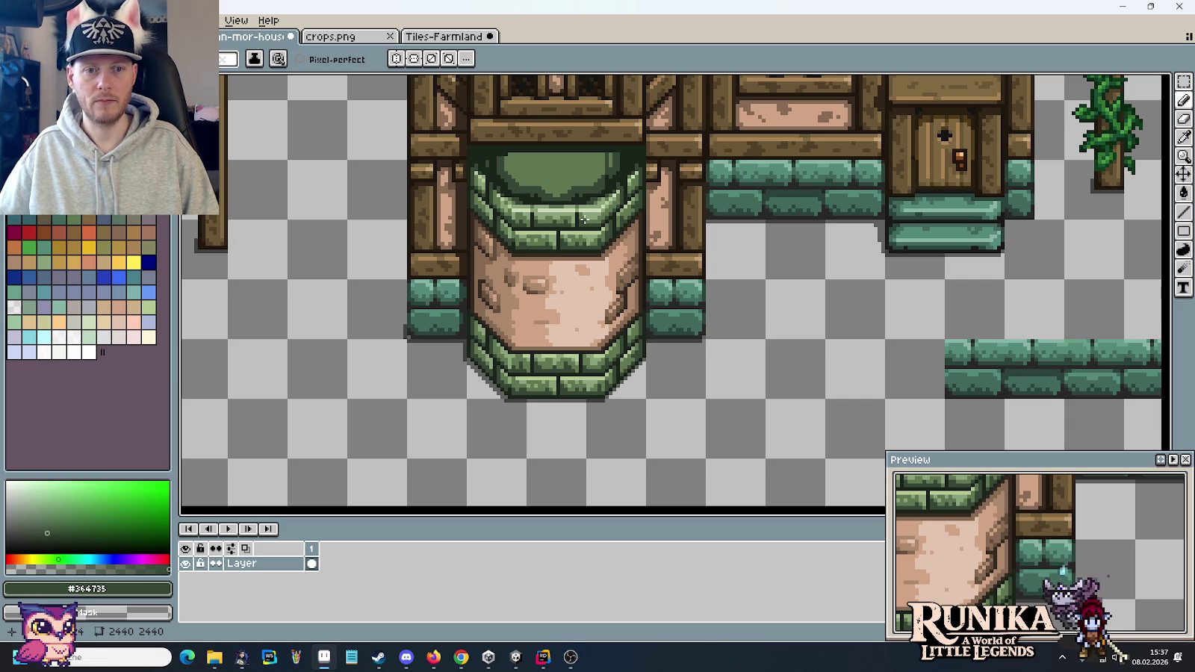
pyautogui.moveTo(882, 275); pyautogui.dragTo(375, 286)
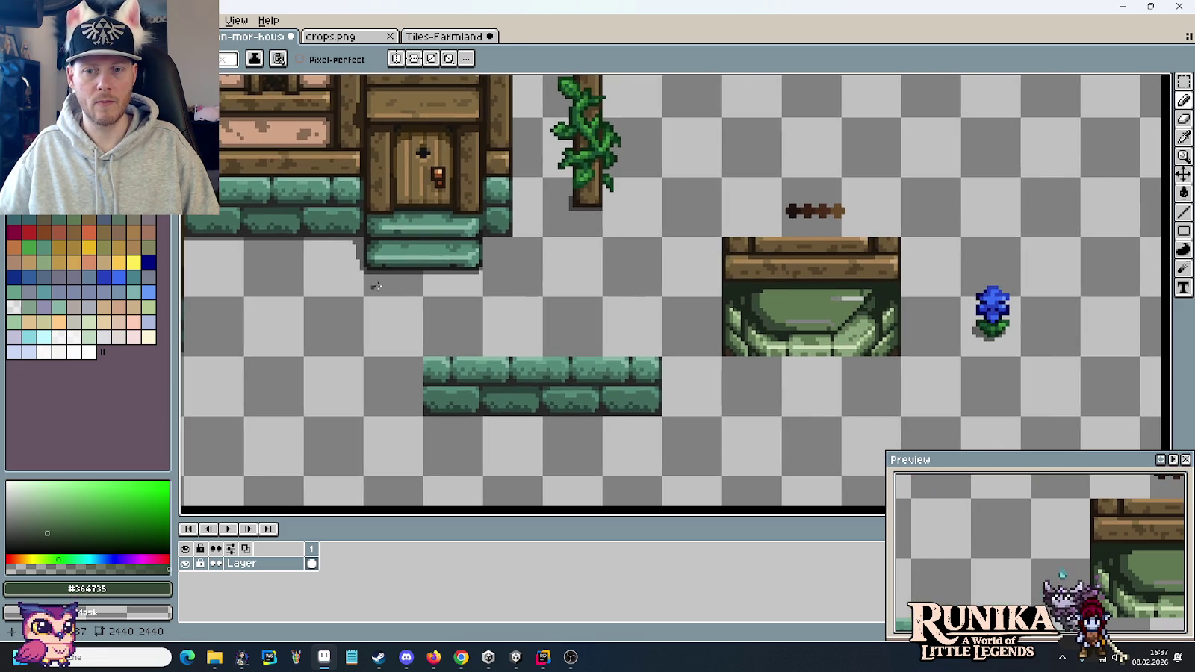
pyautogui.scroll(3, 930, 319)
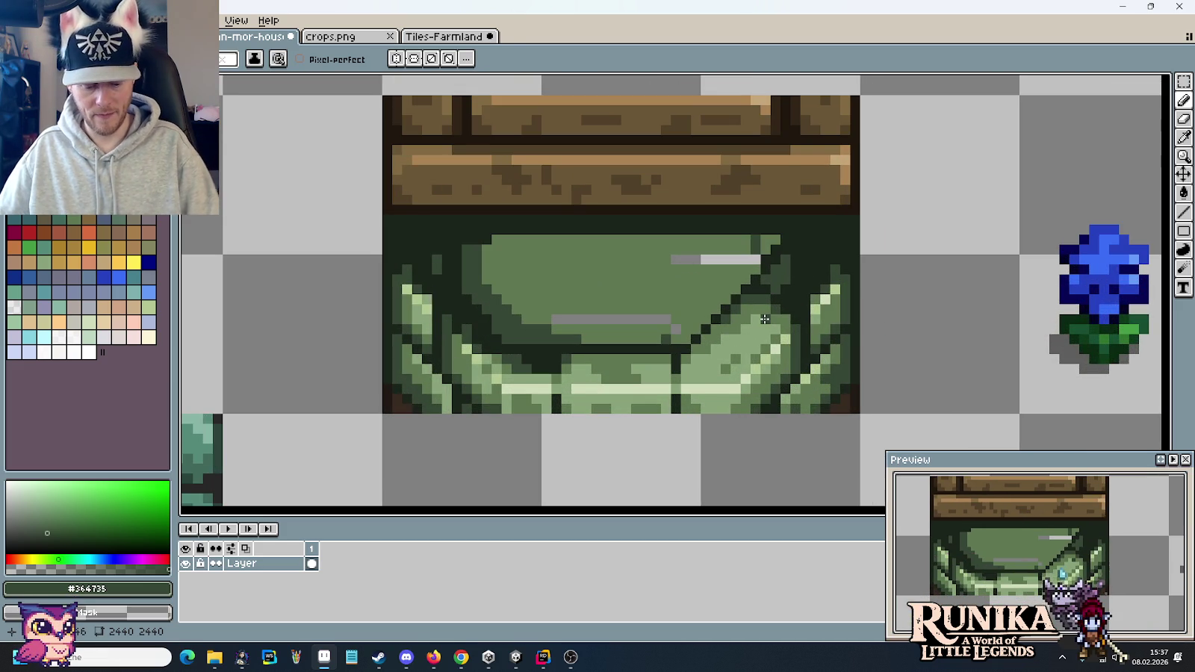
pyautogui.scroll(-2, 765, 319)
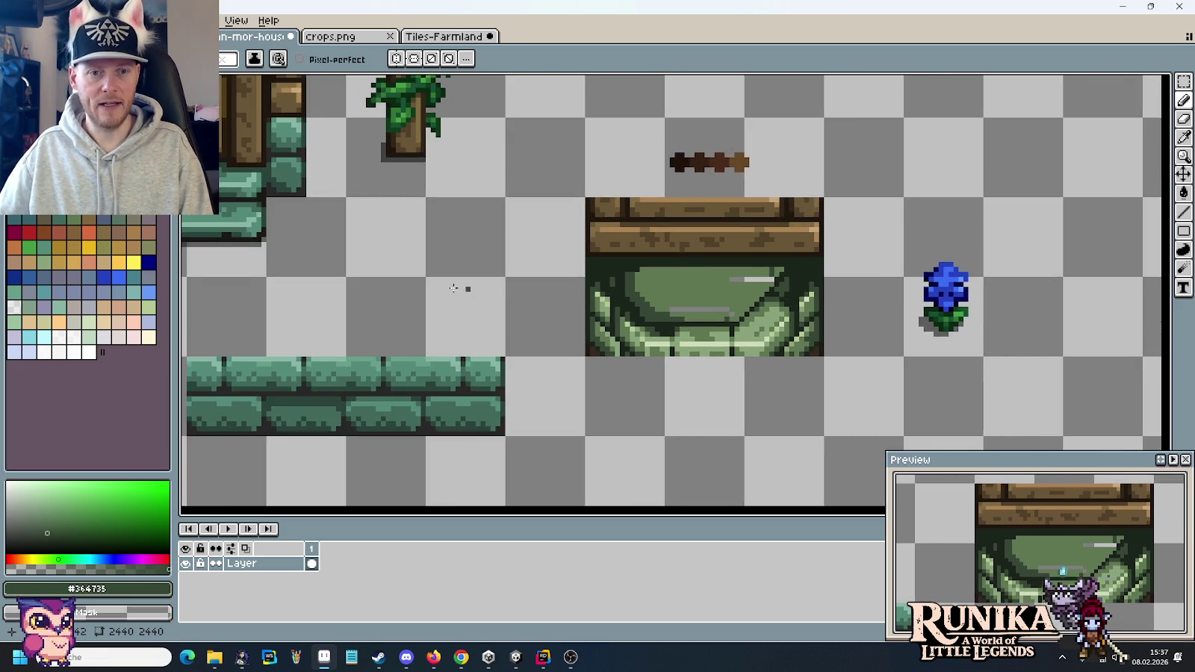
pyautogui.moveTo(448, 285); pyautogui.dragTo(858, 353)
pyautogui.moveTo(410, 255); pyautogui.dragTo(507, 280)
pyautogui.moveTo(265, 265); pyautogui.dragTo(581, 276)
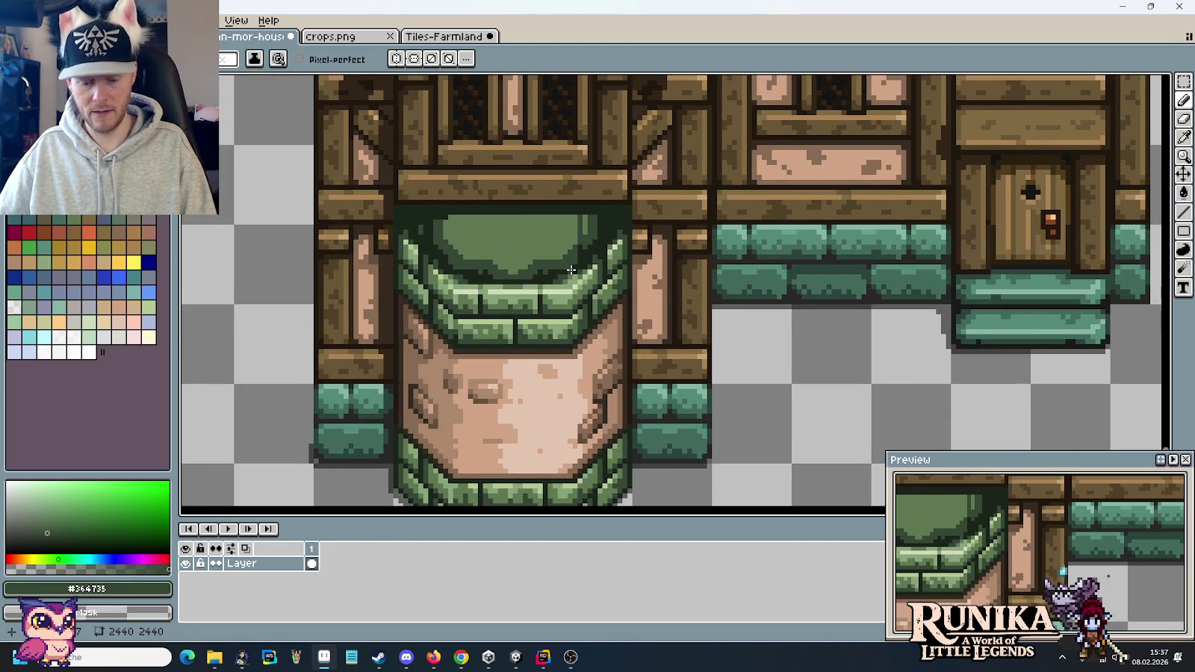
pyautogui.press('m')
# - Reposition the arch tile selection and commit the placed arch copy
pyautogui.moveTo(631, 226); pyautogui.dragTo(475, 302)
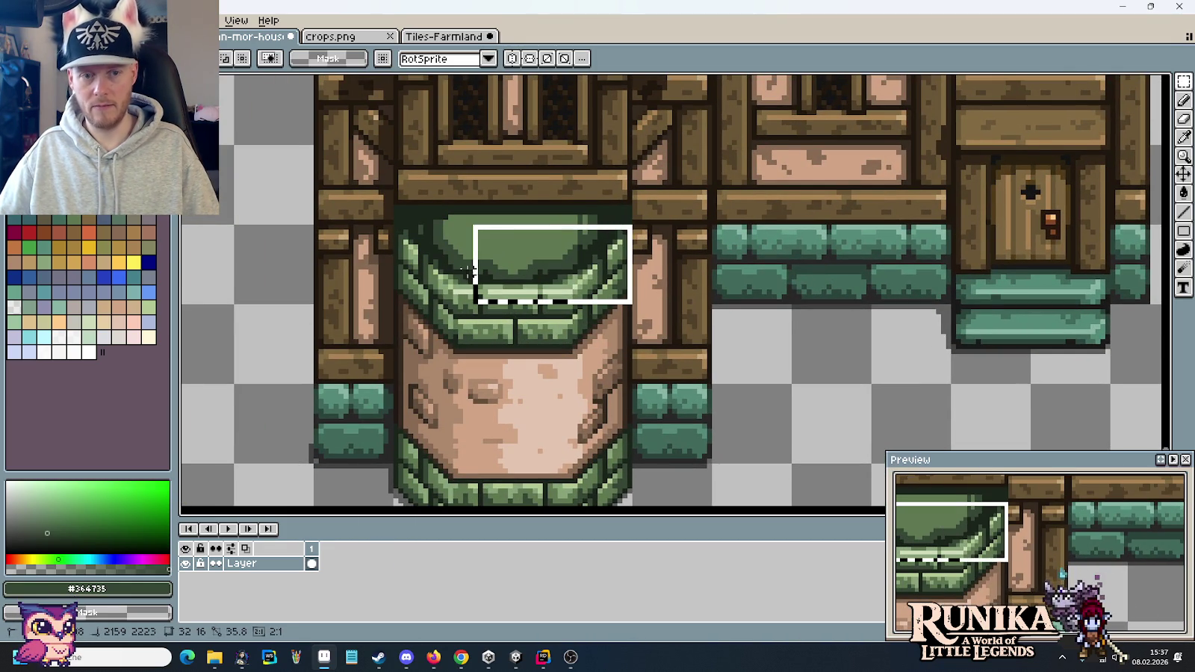
pyautogui.moveTo(632, 302); pyautogui.dragTo(395, 146)
pyautogui.moveTo(581, 267)
pyautogui.mouseDown()
pyautogui.moveTo(1165, 360)
pyautogui.moveTo(751, 349)
pyautogui.mouseUp()
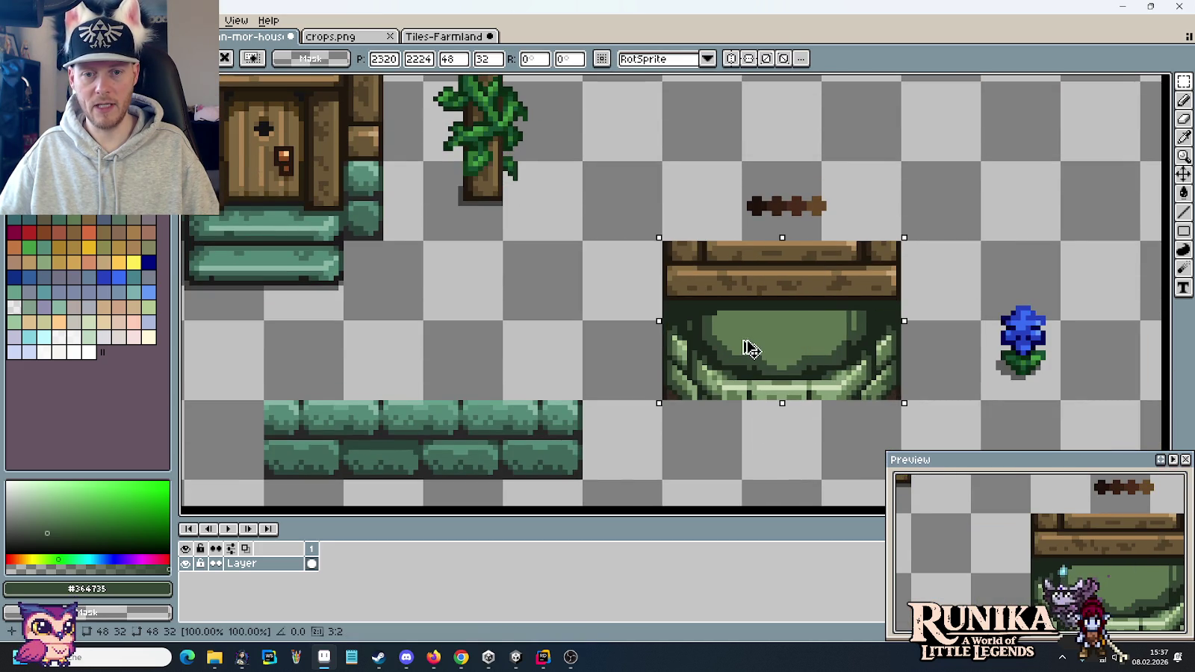
pyautogui.click(563, 312)
pyautogui.scroll(1, 937, 338)
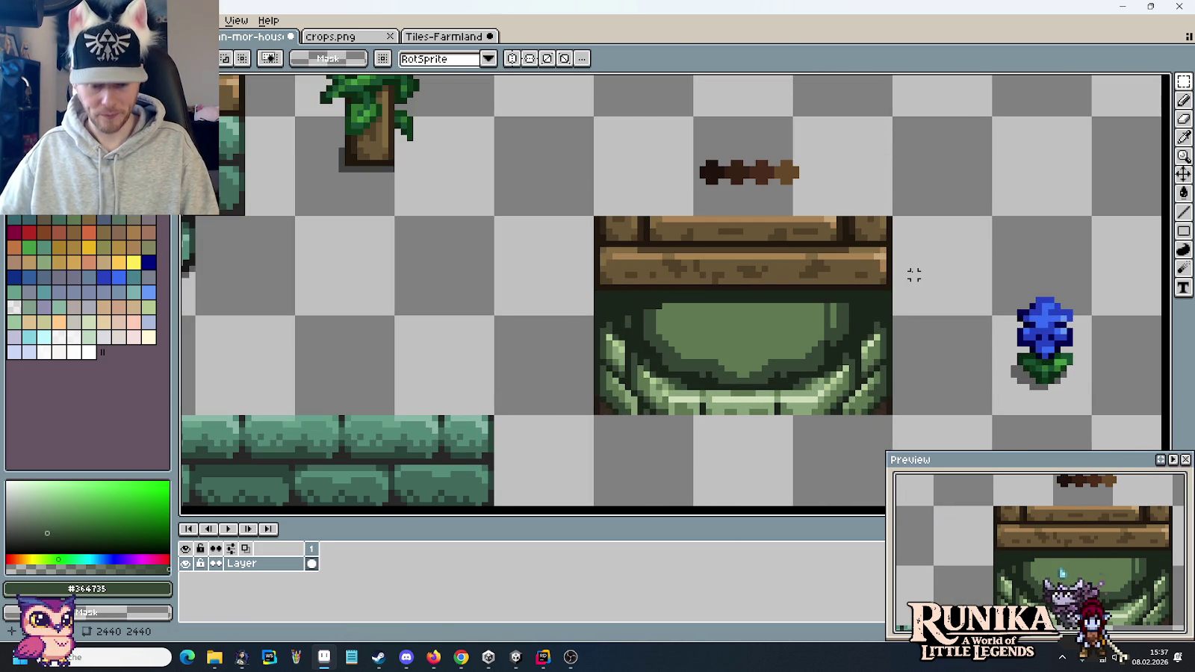
pyautogui.scroll(1, 800, 329)
pyautogui.scroll(1, 800, 328)
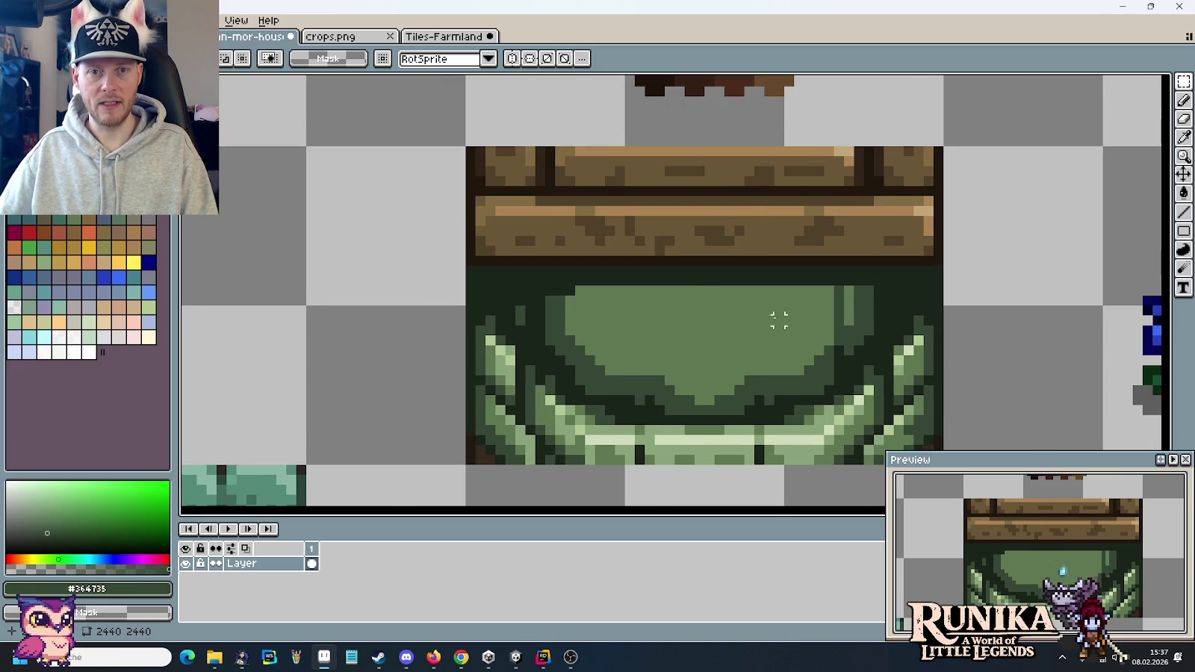
pyautogui.scroll(-1, 778, 320)
# - Fill the arch's green opening with brown from the wooden stick, then a darker wood brown
pyautogui.press('i')
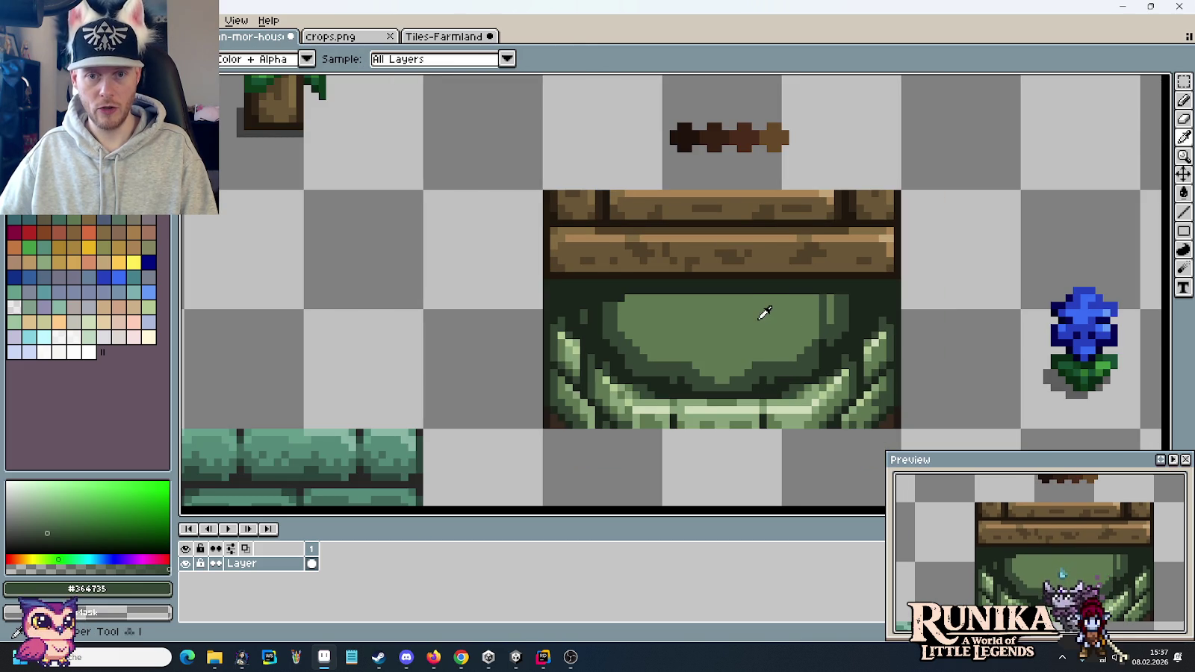
pyautogui.click(775, 133)
pyautogui.press('g')
pyautogui.click(761, 314)
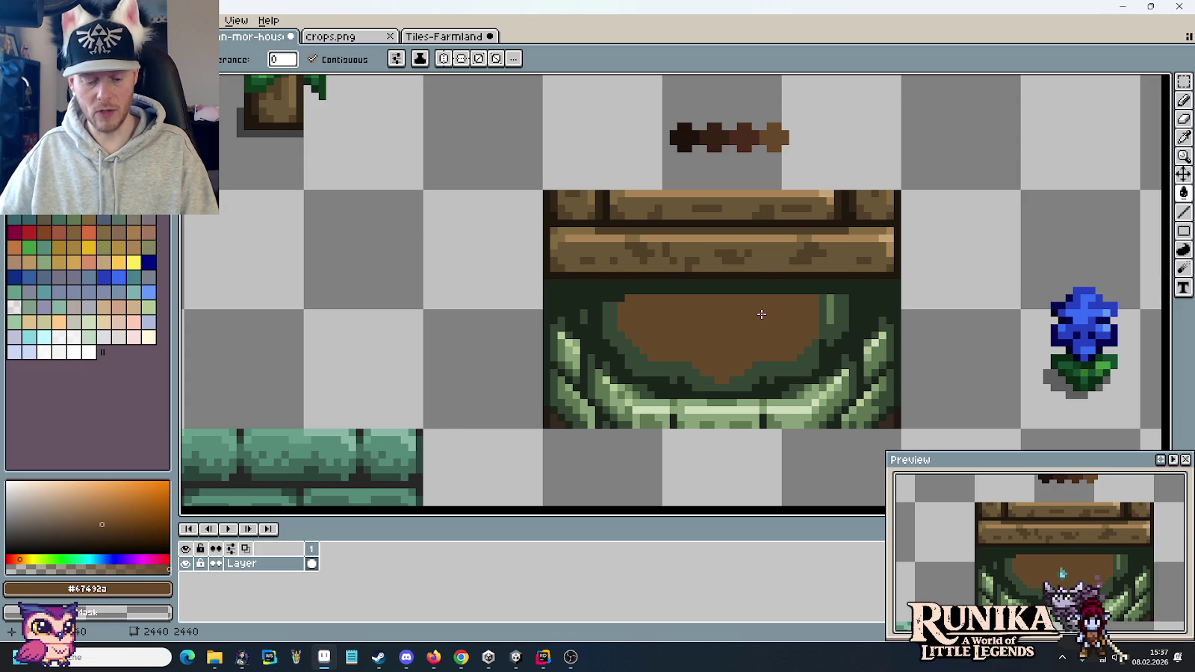
pyautogui.press('i')
pyautogui.click(715, 137)
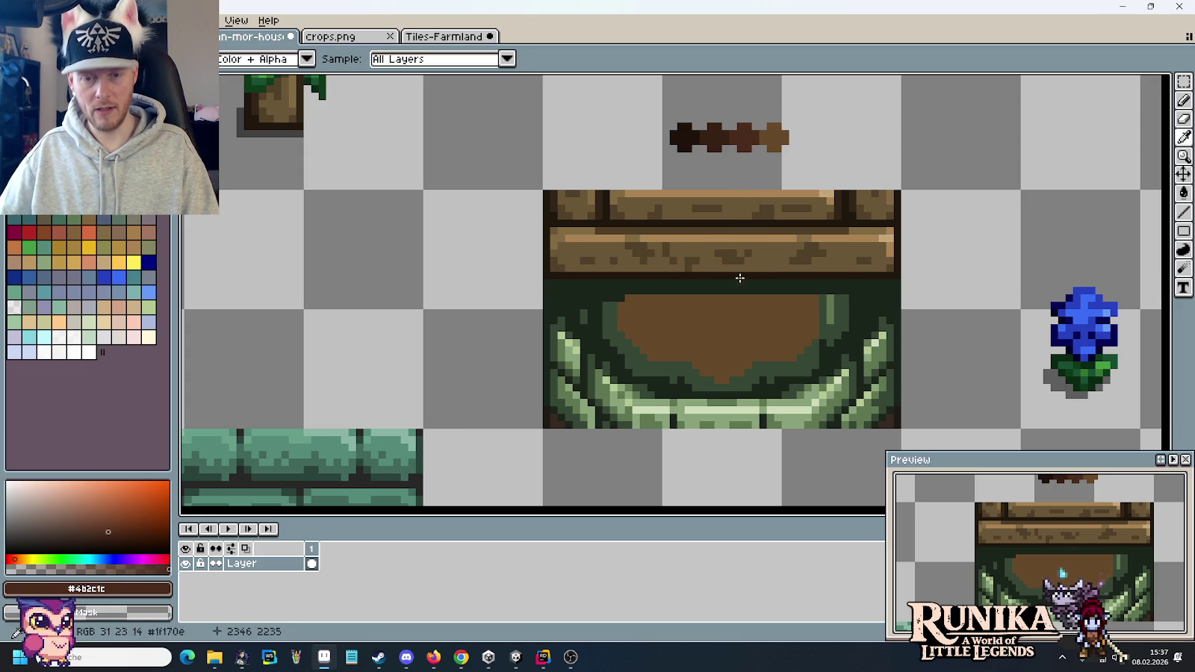
pyautogui.press('g')
pyautogui.click(744, 324)
# - Fill the opening's centre and right edge with an even darker brown
pyautogui.press('i')
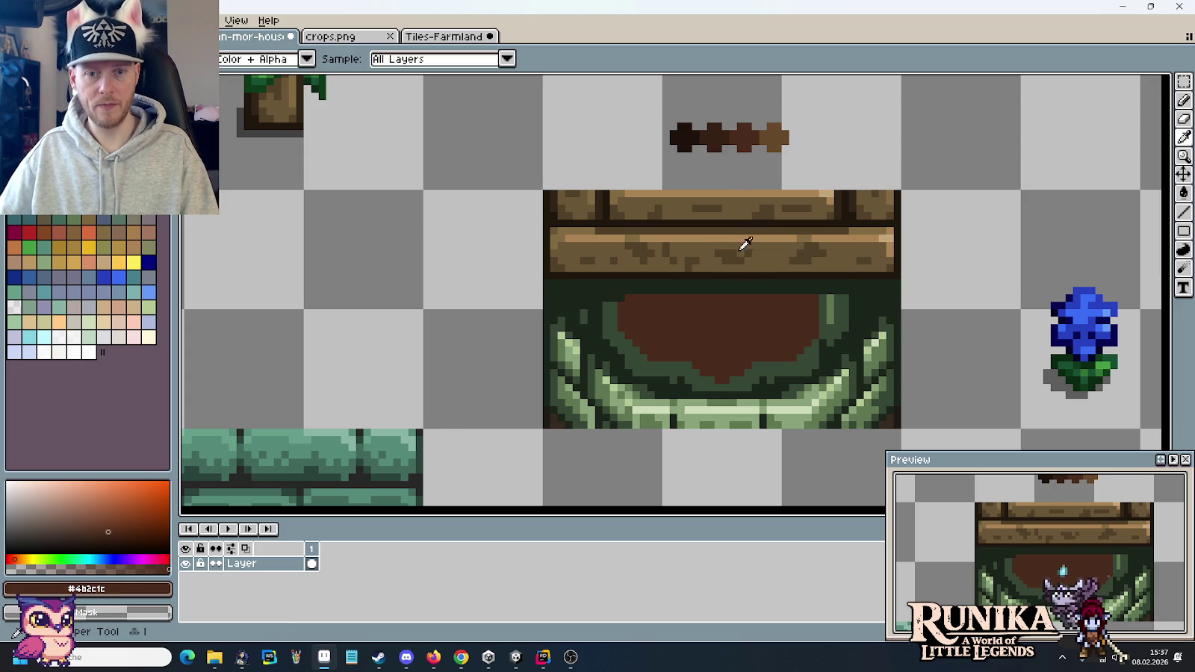
pyautogui.click(716, 140)
pyautogui.press('g')
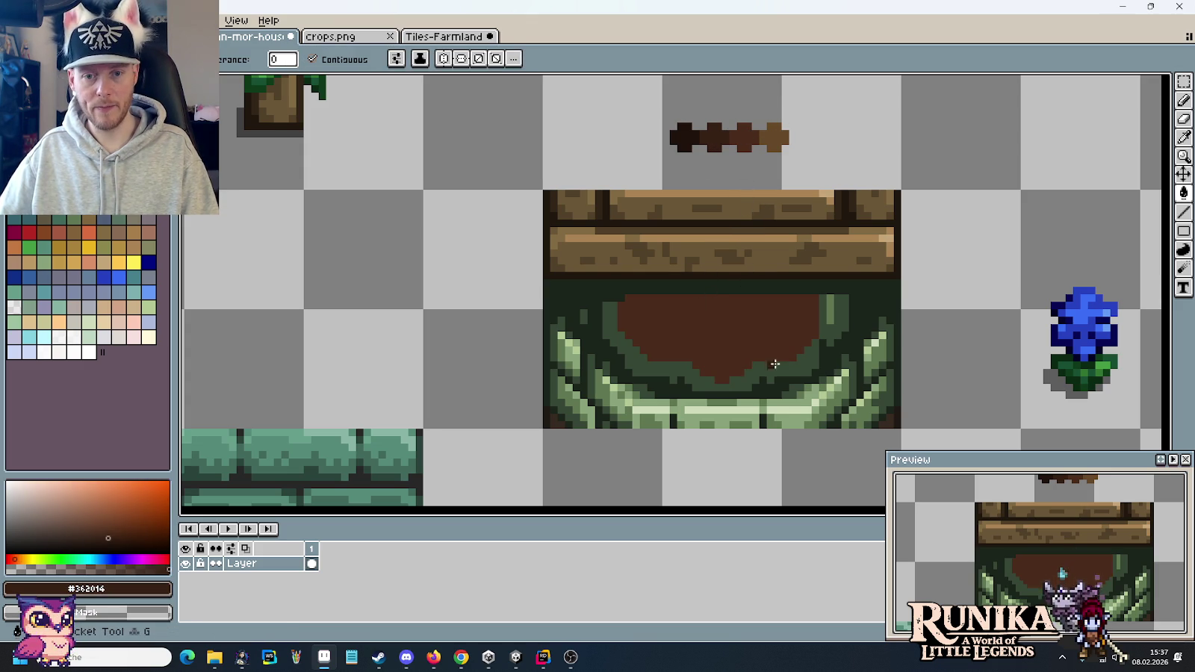
pyautogui.click(774, 365)
pyautogui.click(824, 333)
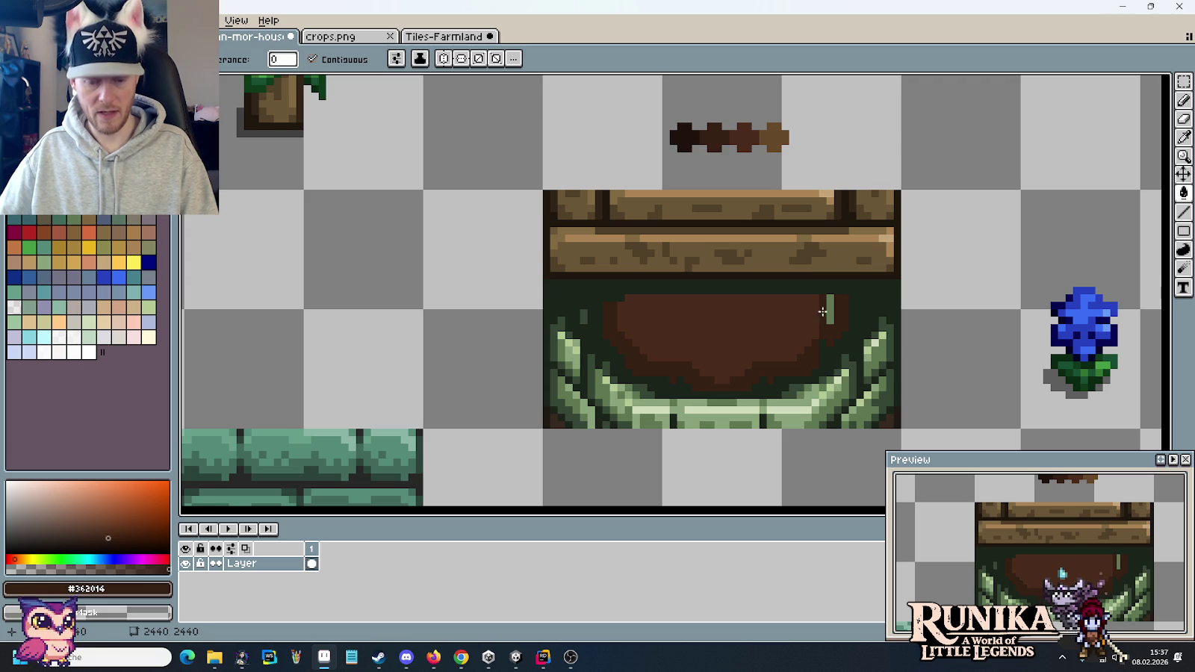
pyautogui.press('b')
pyautogui.keyDown('alt'); pyautogui.click(829, 320); pyautogui.keyUp('alt')
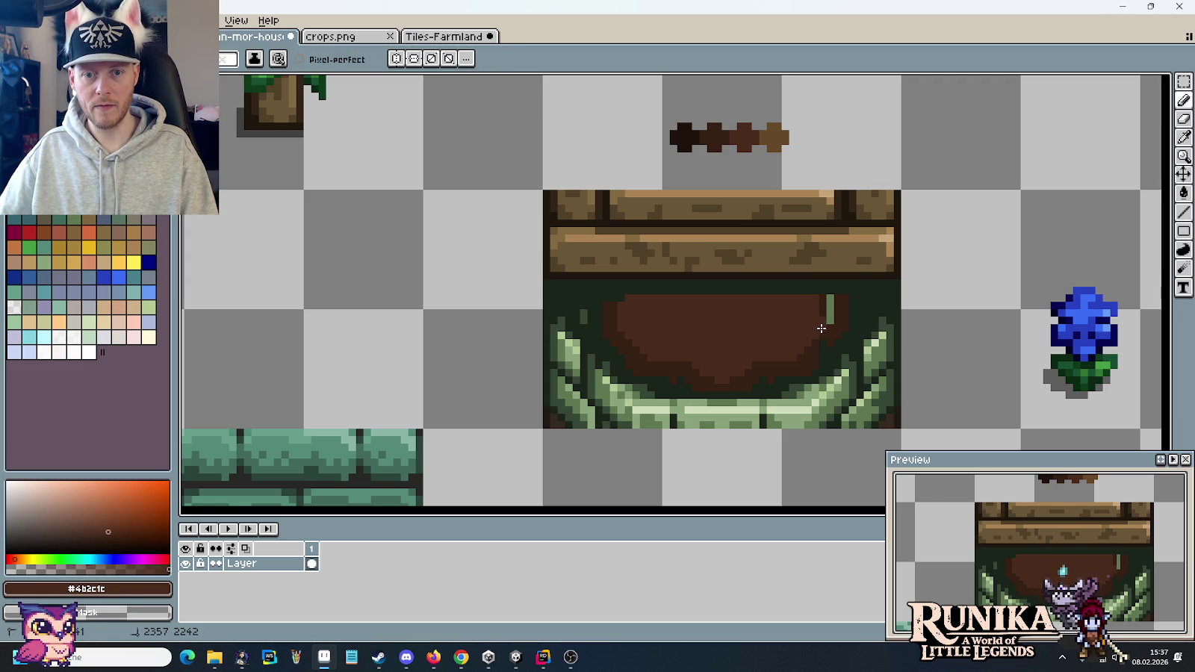
pyautogui.keyDown('alt'); pyautogui.click(831, 297); pyautogui.keyUp('alt')
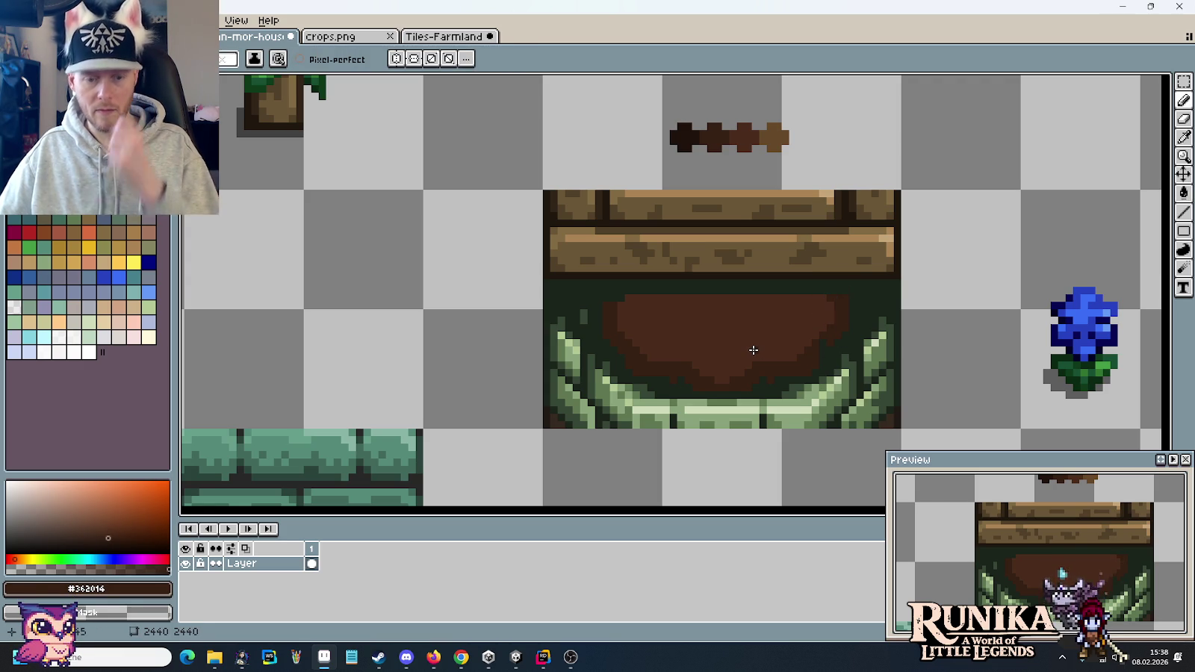
pyautogui.scroll(1, 714, 341)
# - Draw a near-black brown line beneath the wooden beam and fill the green row under it dark brown
pyautogui.press('i')
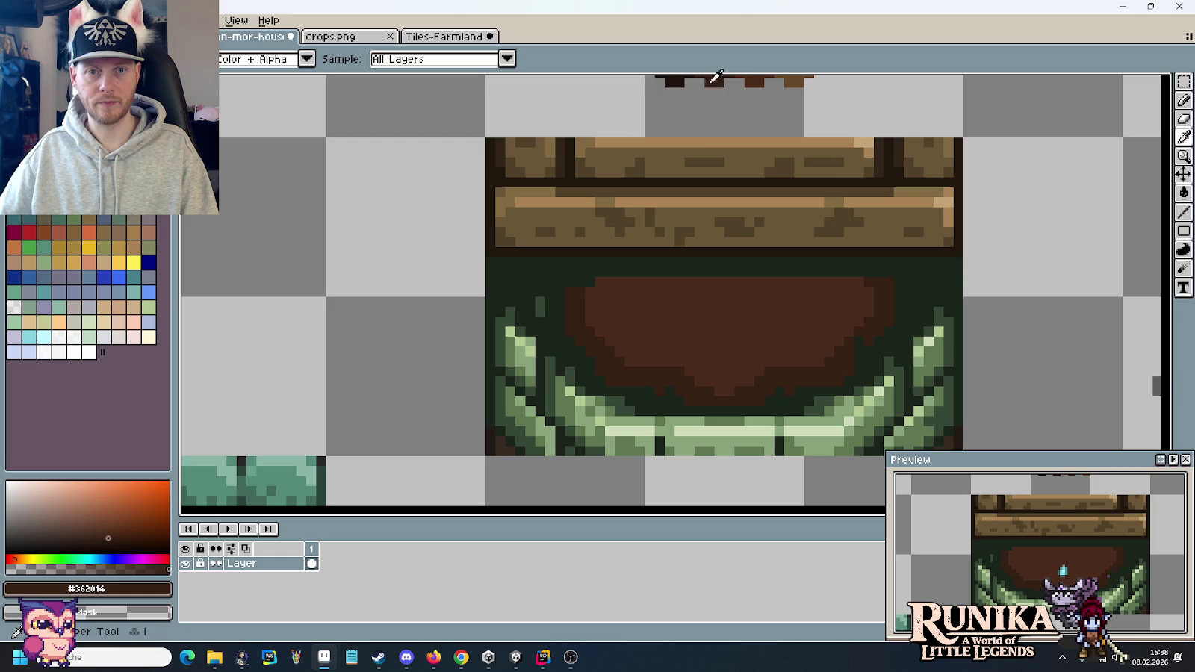
pyautogui.keyDown('alt'); pyautogui.click(680, 80); pyautogui.keyUp('alt')
pyautogui.scroll(1, 683, 267)
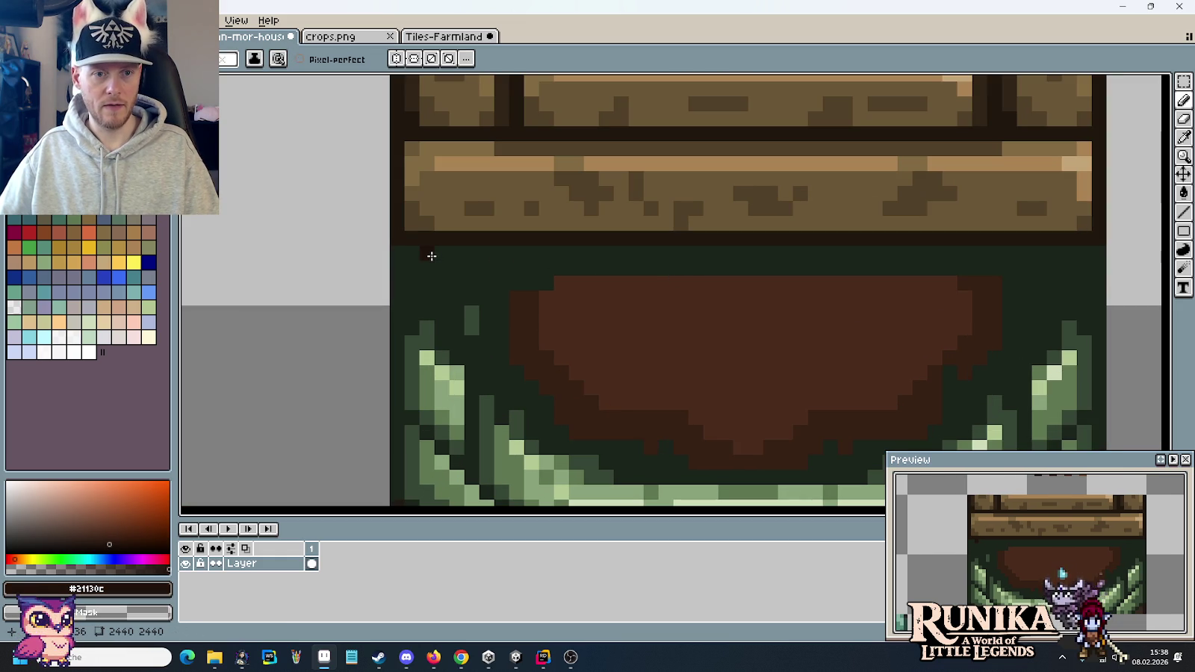
pyautogui.moveTo(442, 258); pyautogui.dragTo(1054, 253)
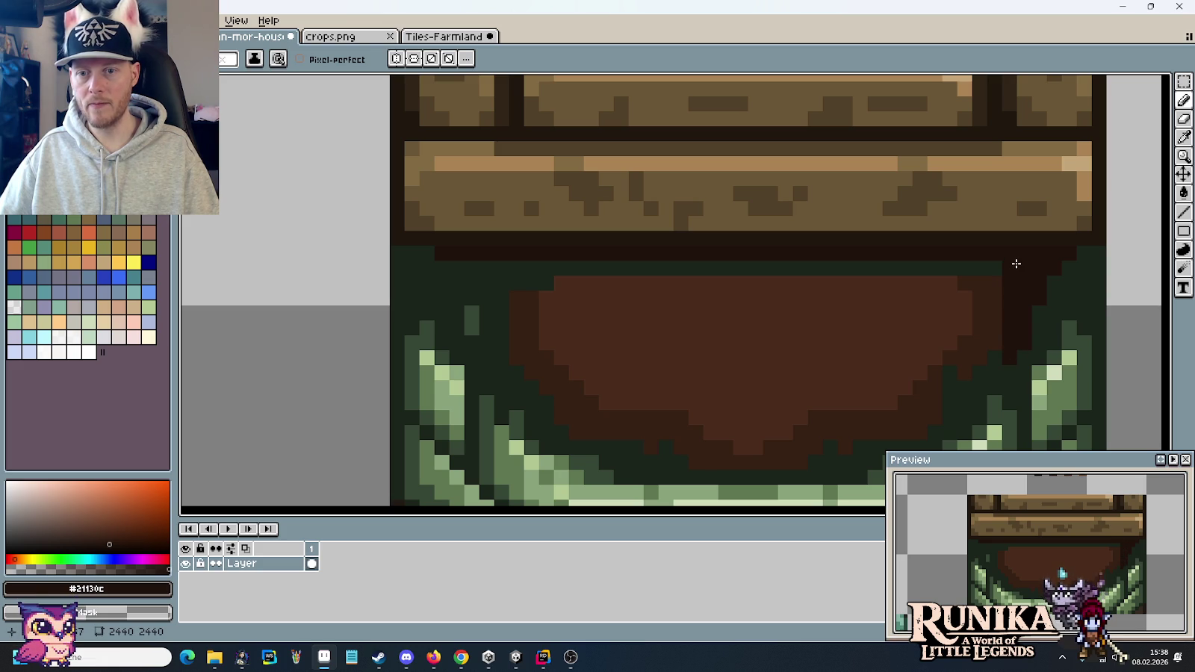
pyautogui.keyDown('alt'); pyautogui.click(1073, 257); pyautogui.keyUp('alt')
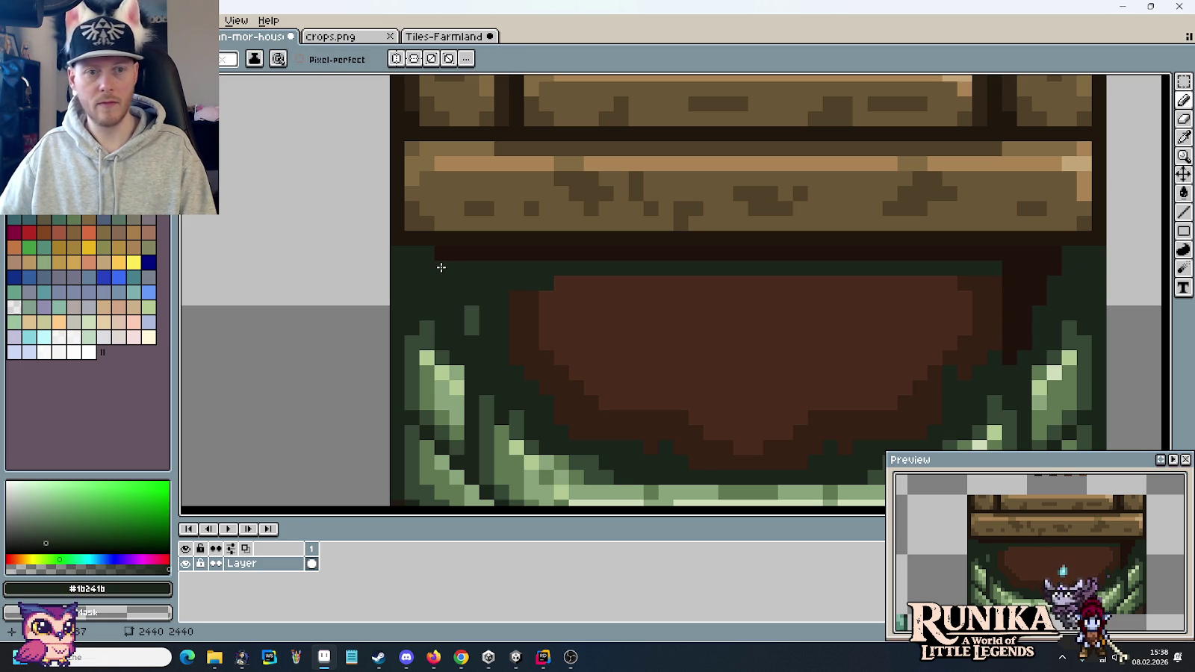
pyautogui.keyDown('alt'); pyautogui.click(468, 257); pyautogui.keyUp('alt')
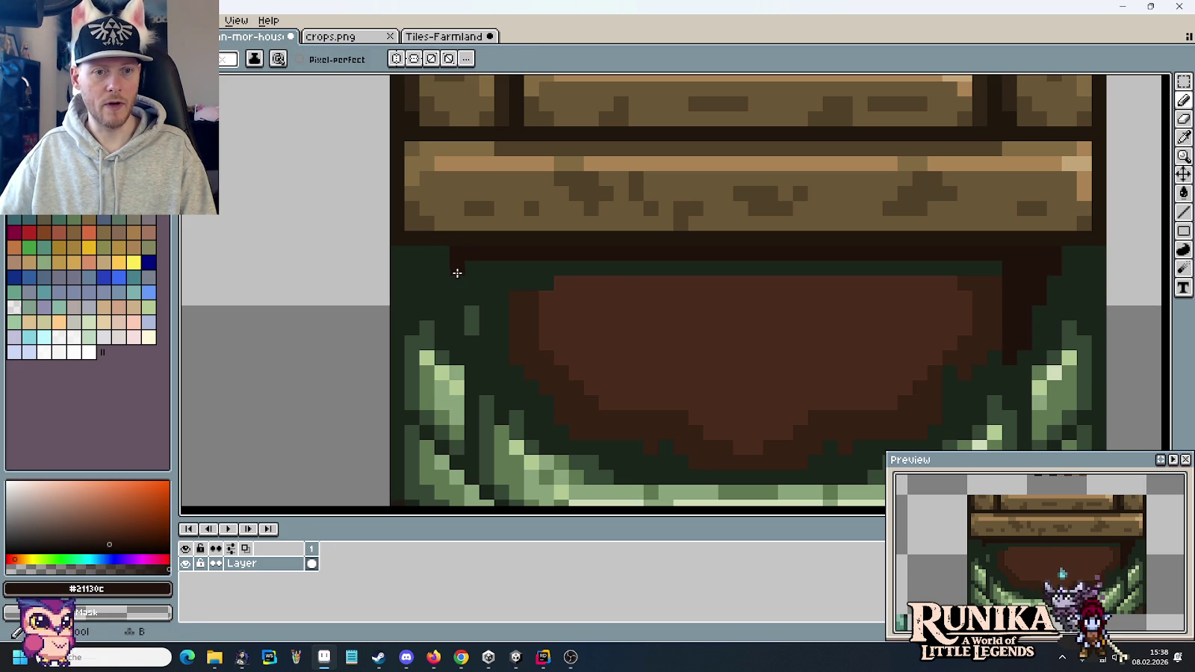
pyautogui.press('g')
pyautogui.click(532, 271)
# - Try filling the dark green around the leaves brown, then undo it
pyautogui.scroll(-2, 532, 271)
pyautogui.scroll(-1, 532, 271)
pyautogui.scroll(2, 534, 273)
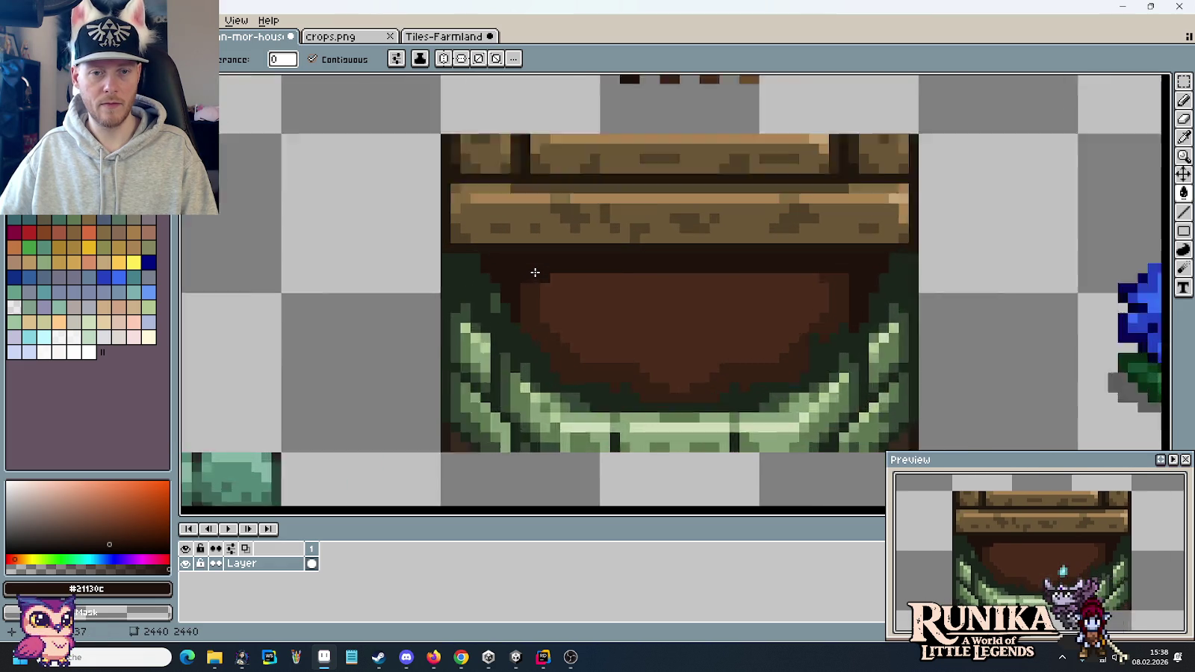
pyautogui.scroll(1, 535, 273)
pyautogui.scroll(-1, 613, 295)
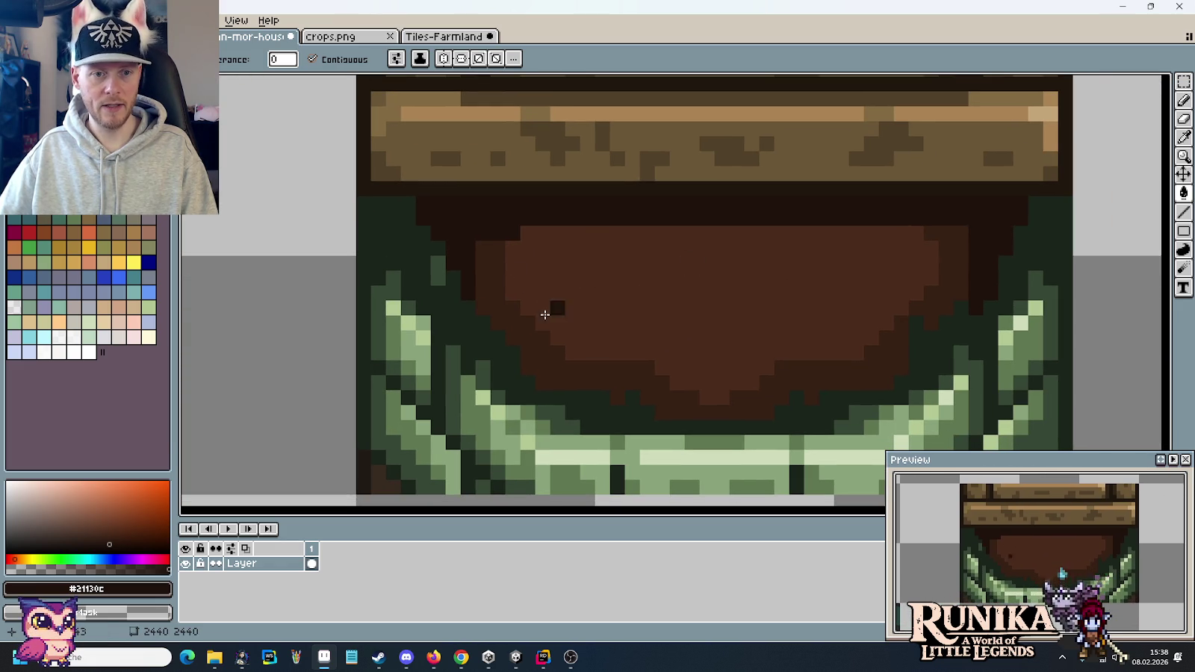
pyautogui.click(458, 286)
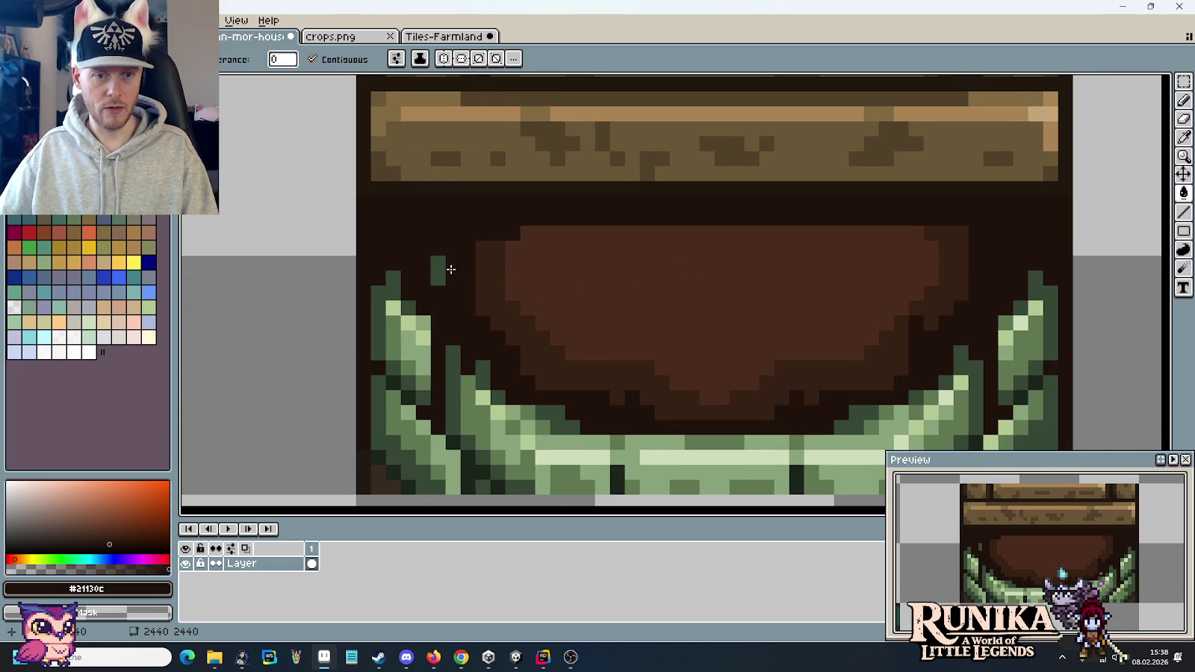
pyautogui.hotkey('ctrl', 'z')
pyautogui.press('b')
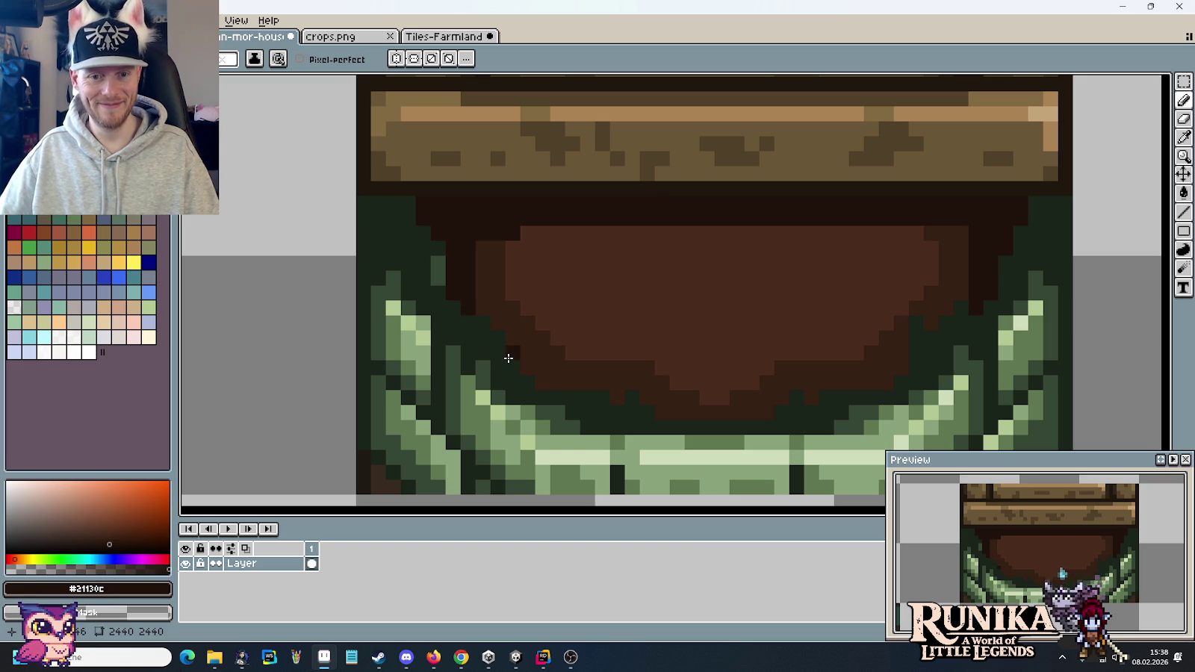
pyautogui.scroll(-4, 507, 359)
pyautogui.scroll(2, 613, 307)
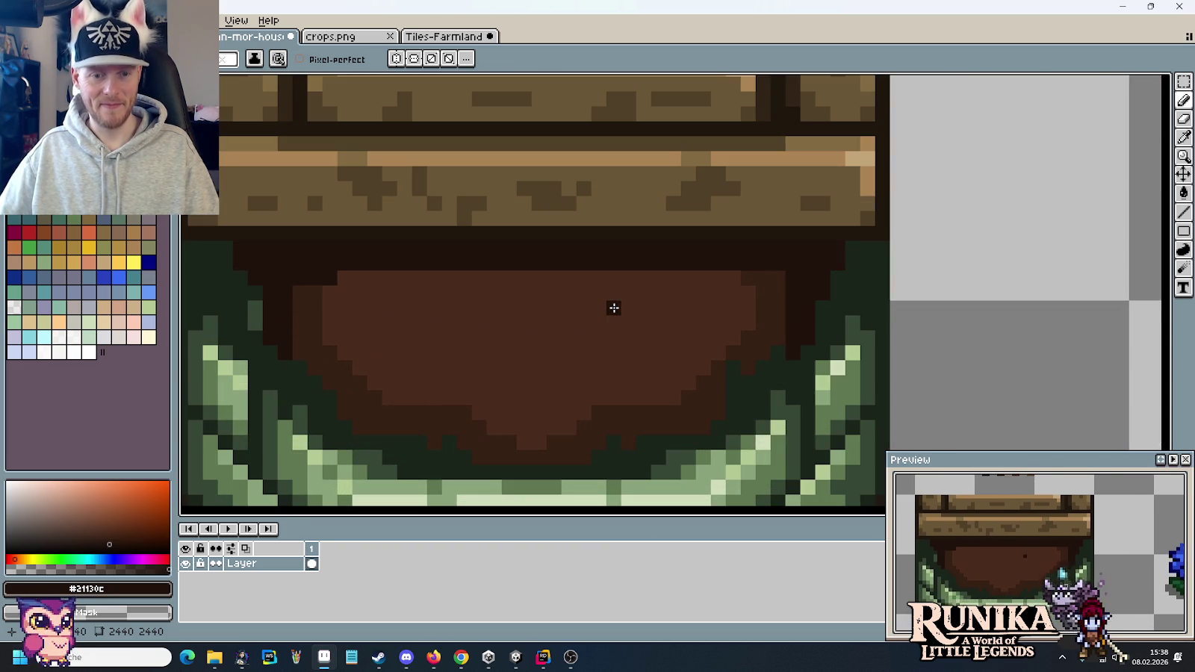
# - Marquee-select and copy the pair of dark dirt tiles from the Tiles-Farmland sheet
pyautogui.press('i')
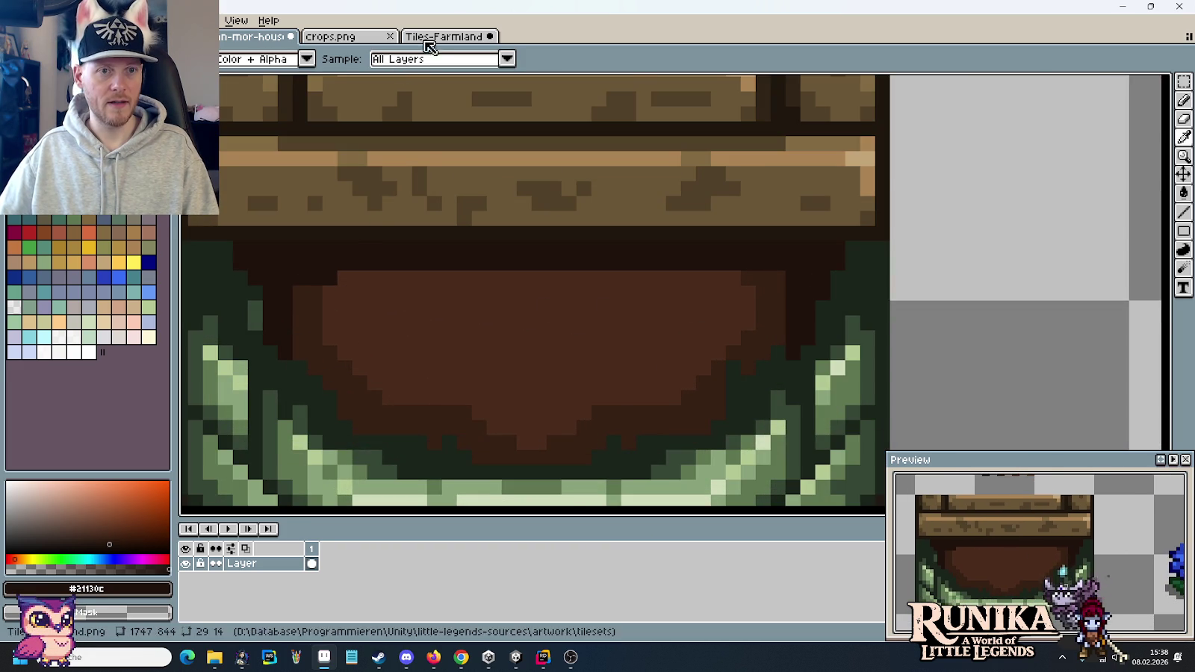
pyautogui.click(444, 36)
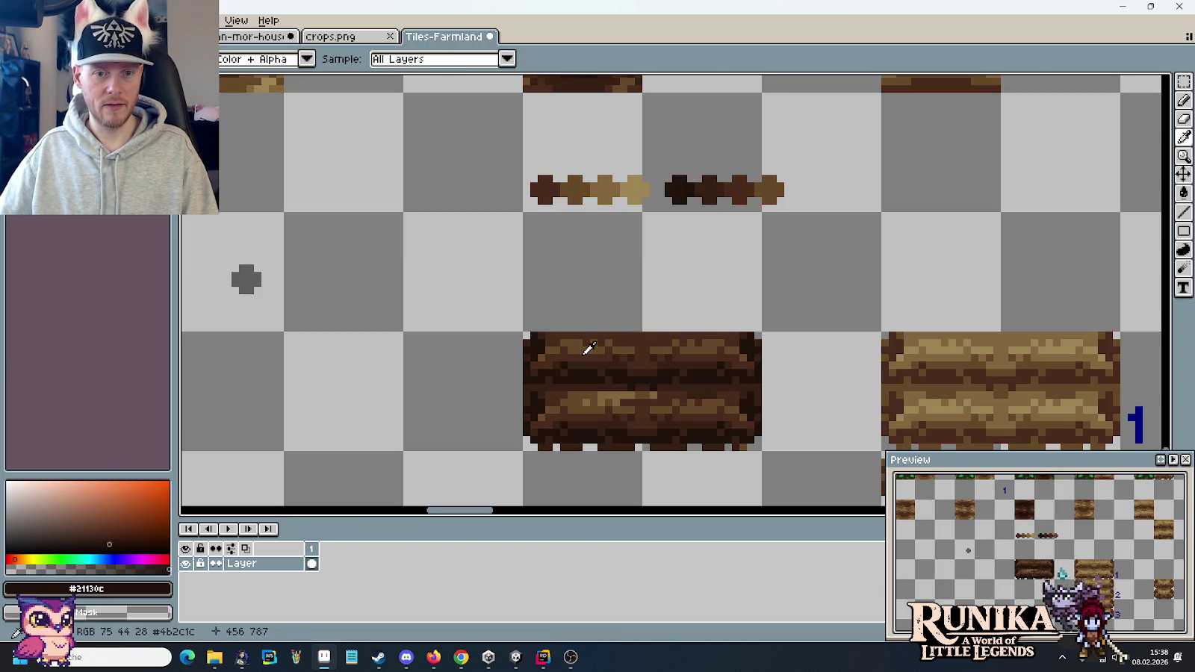
pyautogui.press('m')
pyautogui.scroll(-1, 594, 349)
pyautogui.scroll(-1, 777, 308)
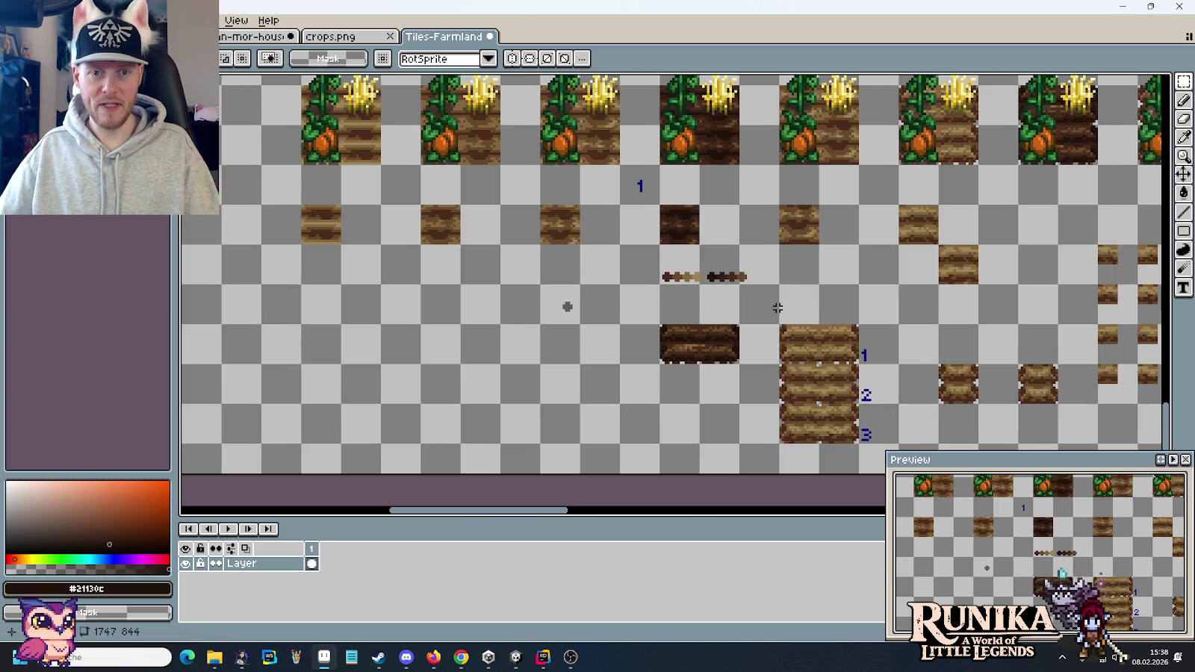
pyautogui.hscroll(2, 777, 307)
pyautogui.moveTo(609, 227); pyautogui.dragTo(644, 244)
pyautogui.hscroll(1, 657, 239)
pyautogui.hscroll(8, 769, 240)
pyautogui.hscroll(2, 954, 310)
pyautogui.moveTo(908, 301); pyautogui.dragTo(929, 309)
pyautogui.hotkey('ctrl', 'c')
# - Paste the dirt tiles into the house image, parked to the right of the arch
pyautogui.click(254, 36)
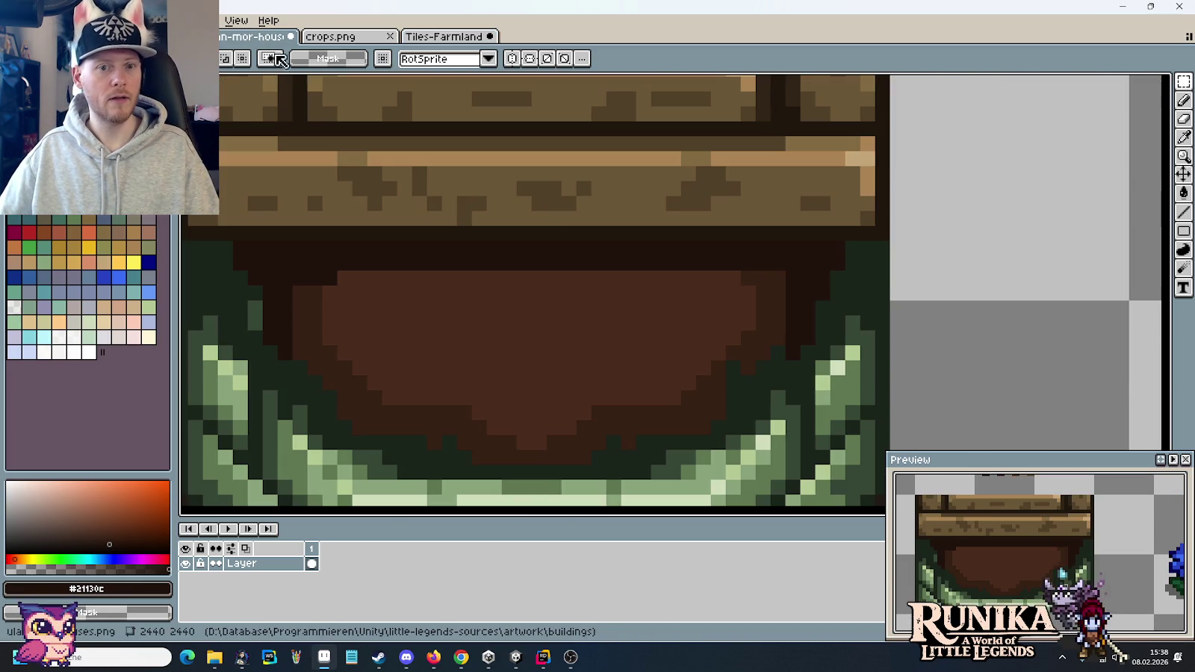
pyautogui.hotkey('ctrl', 'v')
pyautogui.moveTo(680, 315)
pyautogui.mouseDown()
pyautogui.moveTo(582, 336)
pyautogui.moveTo(558, 315)
pyautogui.moveTo(608, 315)
pyautogui.mouseUp()
pyautogui.scroll(-2, 607, 315)
pyautogui.moveTo(829, 322); pyautogui.dragTo(982, 177)
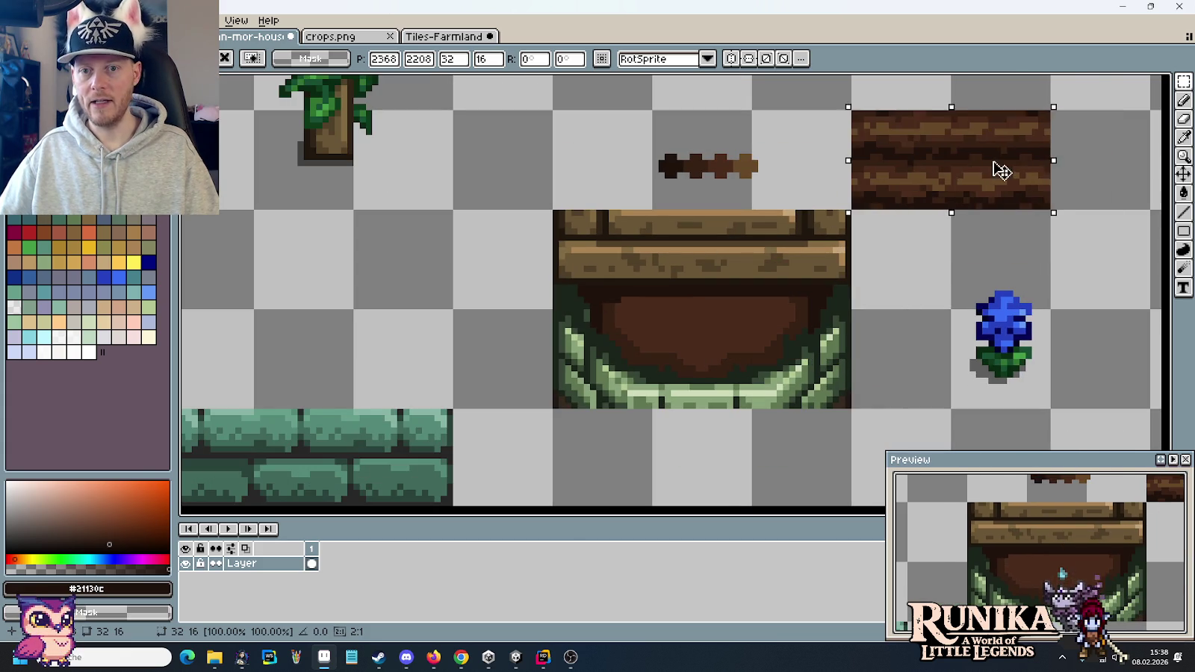
pyautogui.moveTo(848, 112); pyautogui.dragTo(1023, 150)
# - Move the strip's lower wood row into the arch opening
pyautogui.moveTo(1053, 203); pyautogui.dragTo(848, 146)
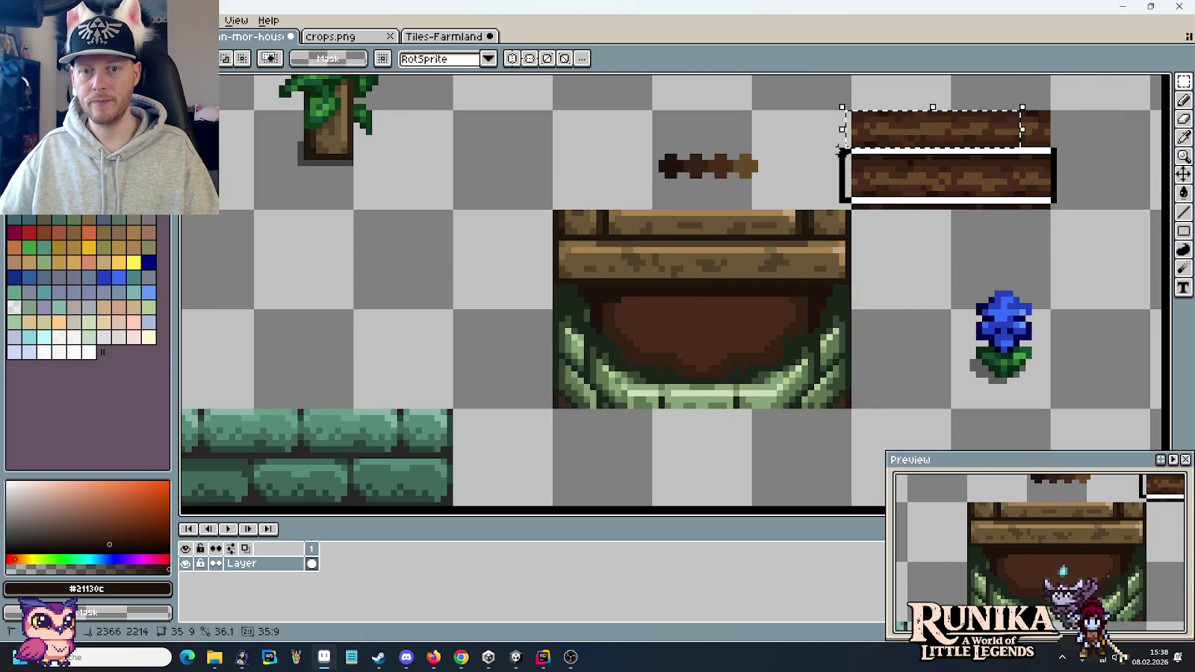
pyautogui.moveTo(907, 179); pyautogui.dragTo(692, 327)
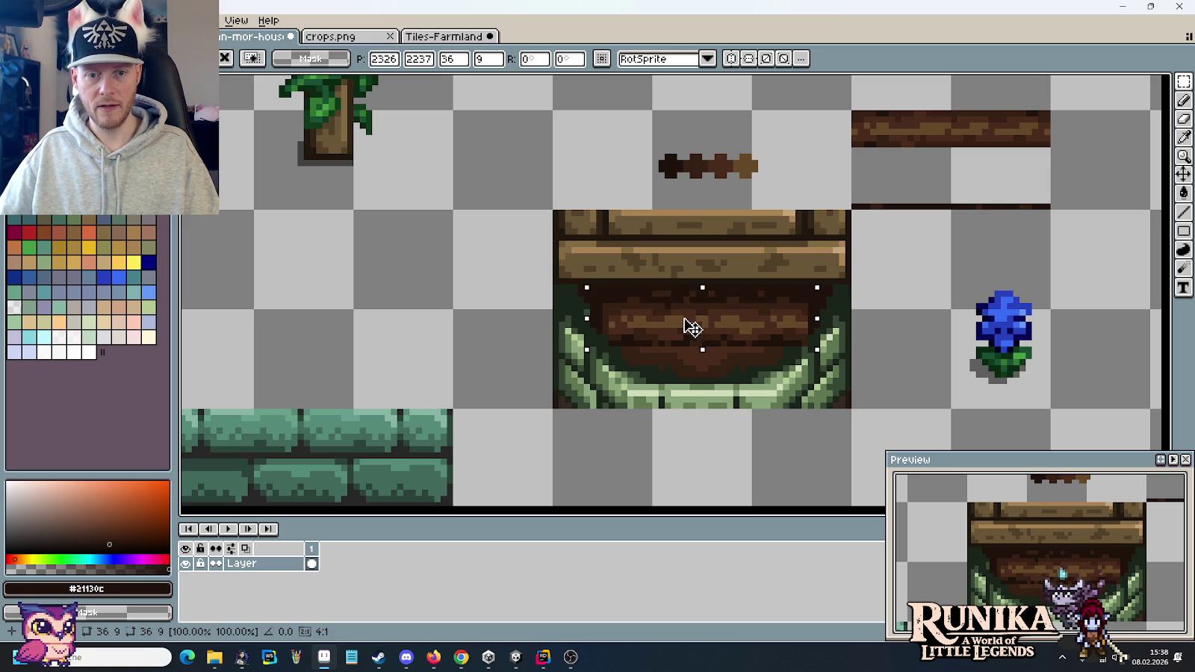
pyautogui.click(984, 156)
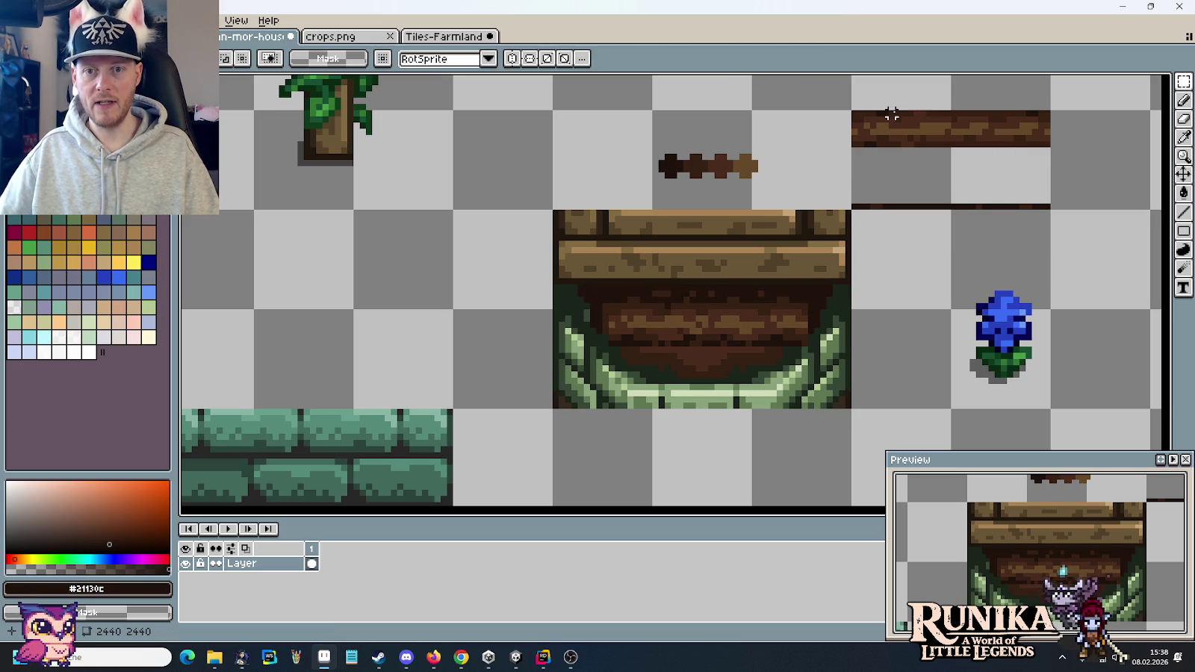
# - Duplicate a piece of the upper plank strip and place the copy beneath it
pyautogui.moveTo(942, 117); pyautogui.dragTo(1025, 142)
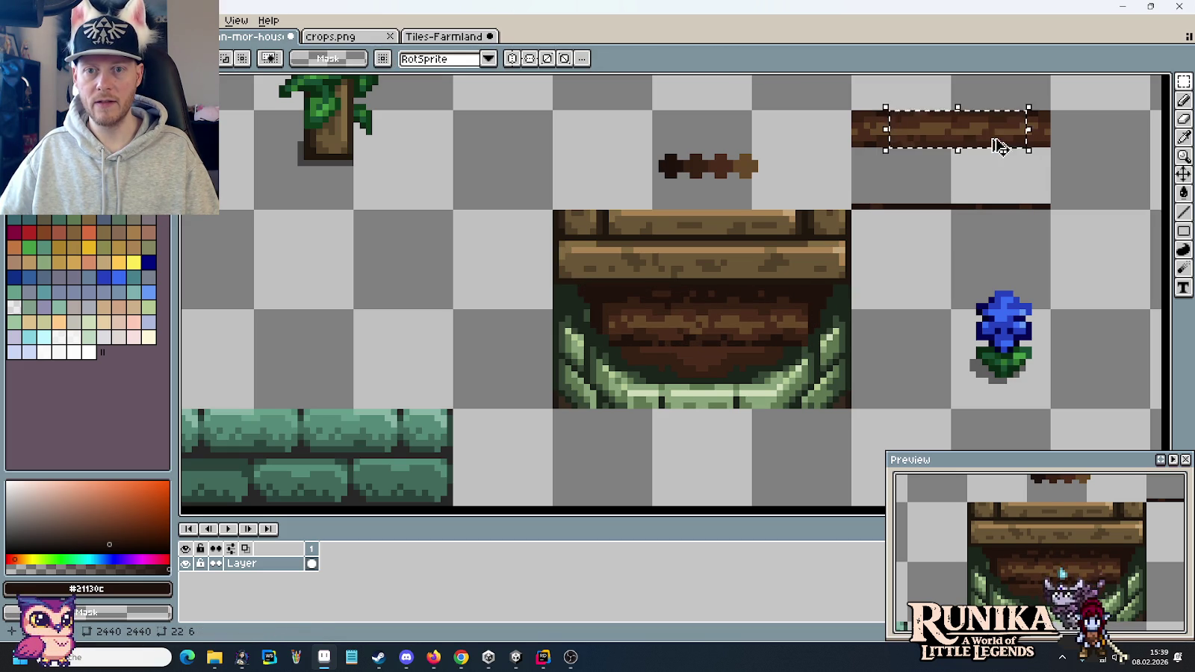
pyautogui.hotkey('ctrl', 'c')
pyautogui.hotkey('ctrl', 'v')
pyautogui.moveTo(734, 355)
pyautogui.mouseDown()
pyautogui.moveTo(740, 375)
pyautogui.moveTo(923, 198)
pyautogui.mouseUp()
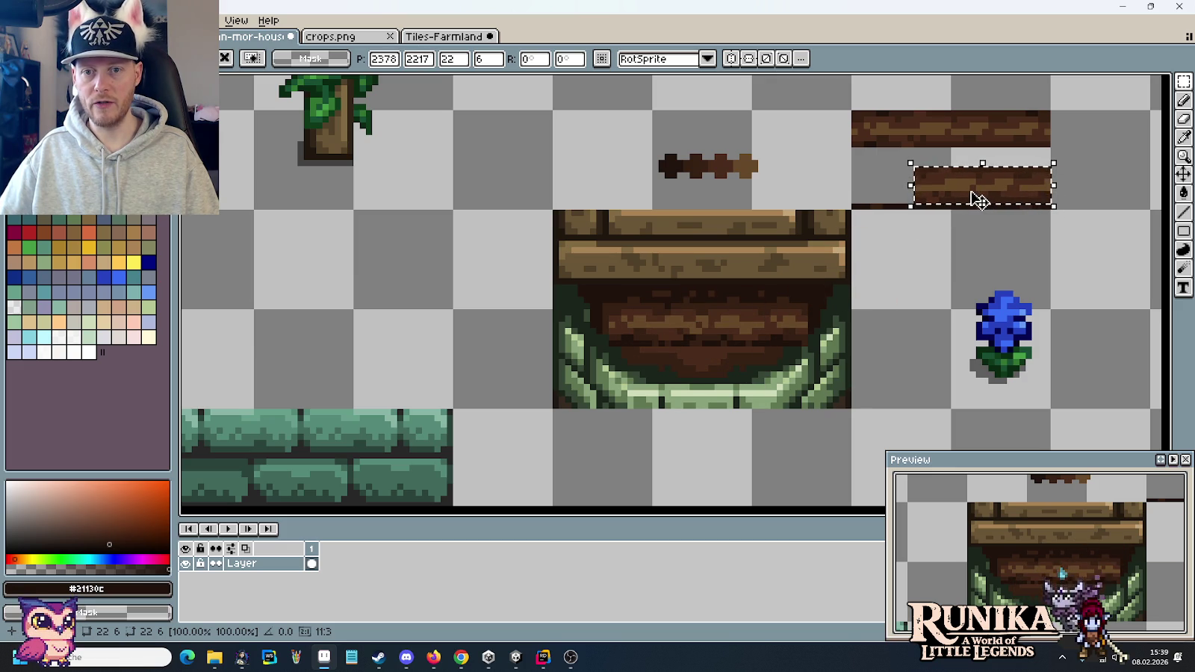
pyautogui.click(880, 160)
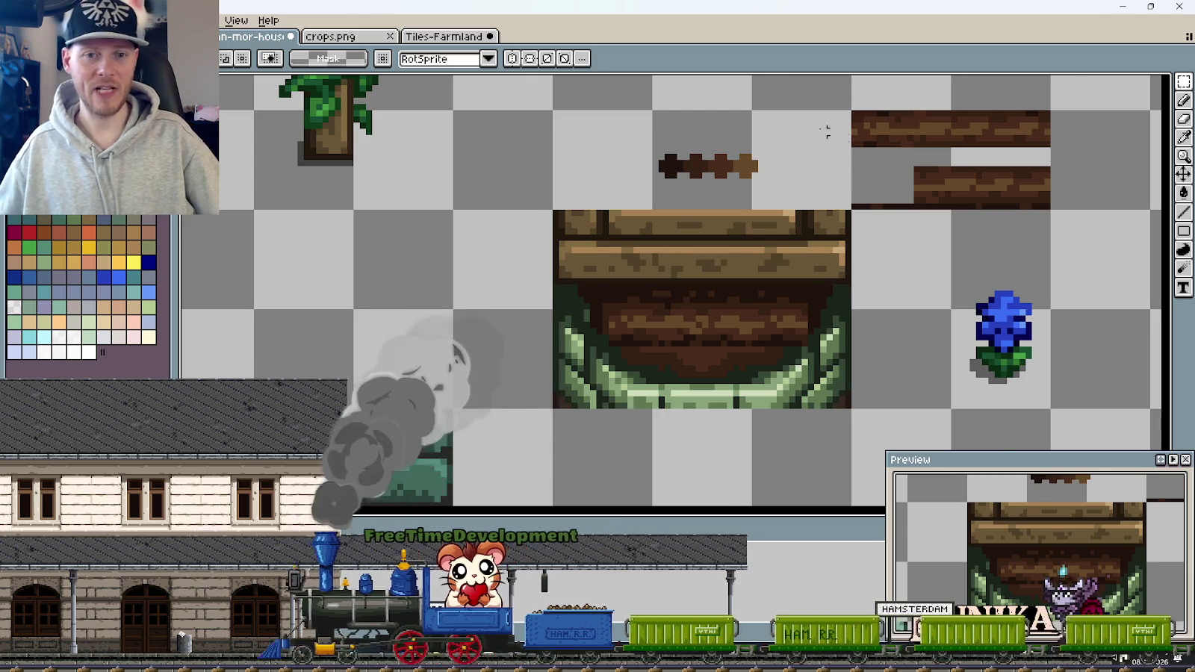
pyautogui.scroll(-3, 824, 127)
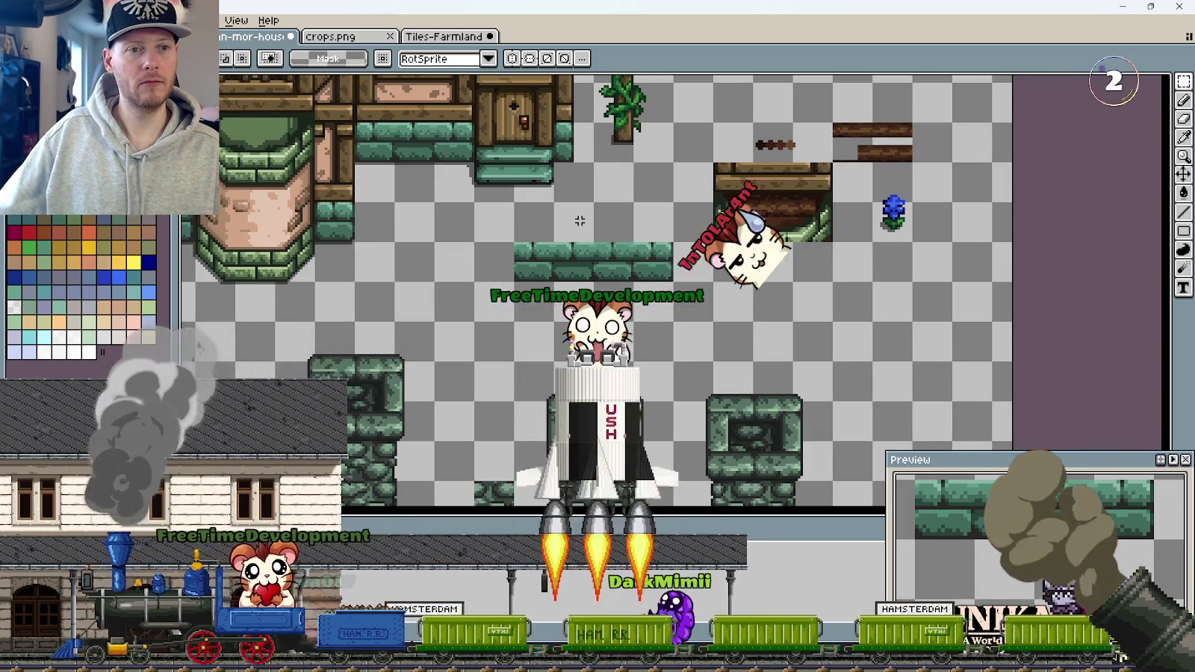
pyautogui.moveTo(781, 238); pyautogui.dragTo(1023, 434)
pyautogui.moveTo(754, 193)
pyautogui.mouseDown()
pyautogui.moveTo(573, 92)
pyautogui.moveTo(747, 313)
pyautogui.moveTo(768, 277)
pyautogui.moveTo(708, 217)
pyautogui.mouseUp()
pyautogui.moveTo(642, 213); pyautogui.dragTo(698, 433)
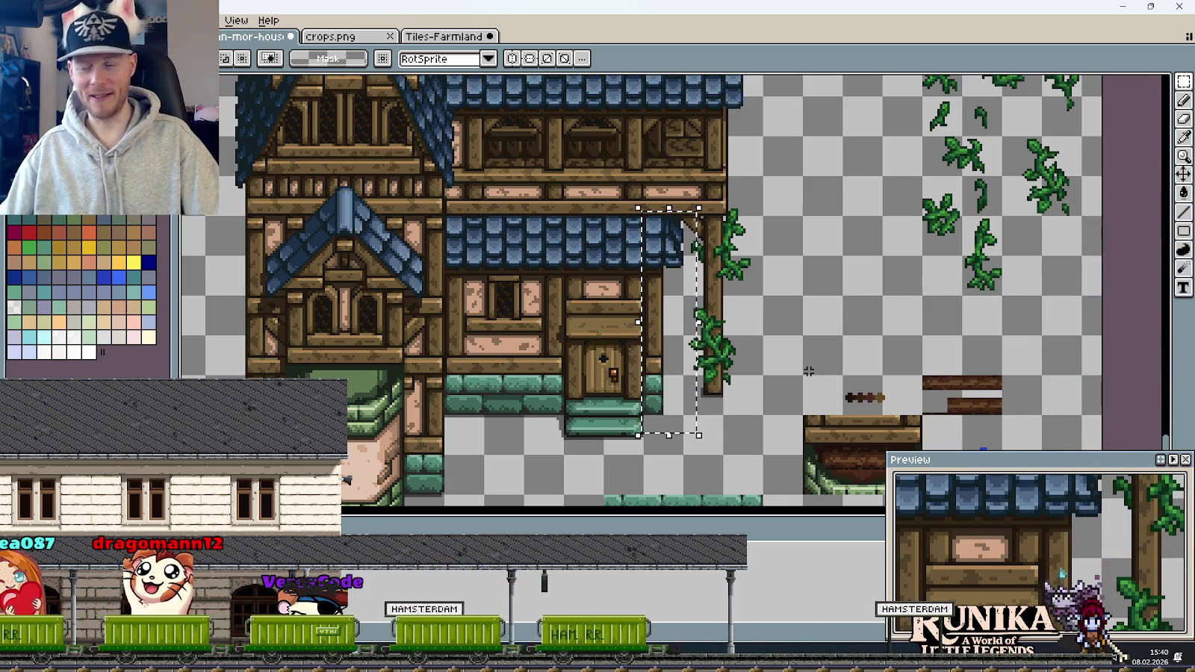
pyautogui.hotkey('ctrl', 'd')
# - Raise the plank rows inside the arch opening a few pixels
pyautogui.moveTo(792, 369); pyautogui.dragTo(676, 254)
pyautogui.scroll(2, 676, 254)
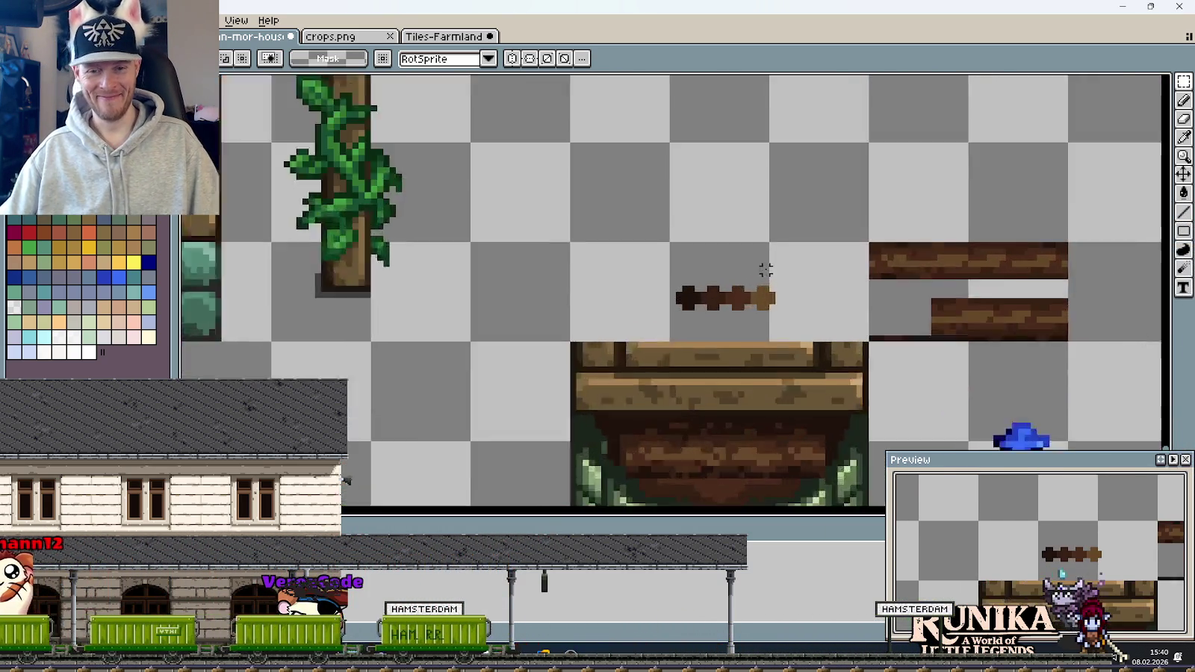
pyautogui.scroll(1, 802, 349)
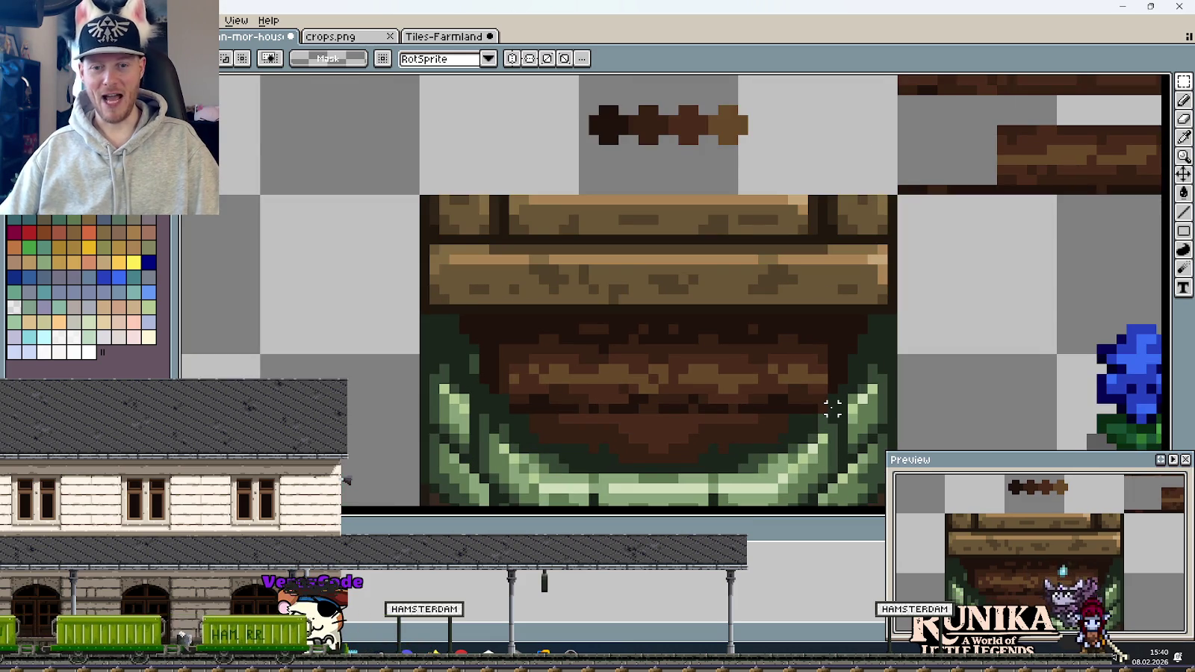
pyautogui.moveTo(828, 412)
pyautogui.mouseDown()
pyautogui.moveTo(564, 349)
pyautogui.moveTo(506, 321)
pyautogui.mouseUp()
pyautogui.moveTo(587, 375); pyautogui.dragTo(586, 365)
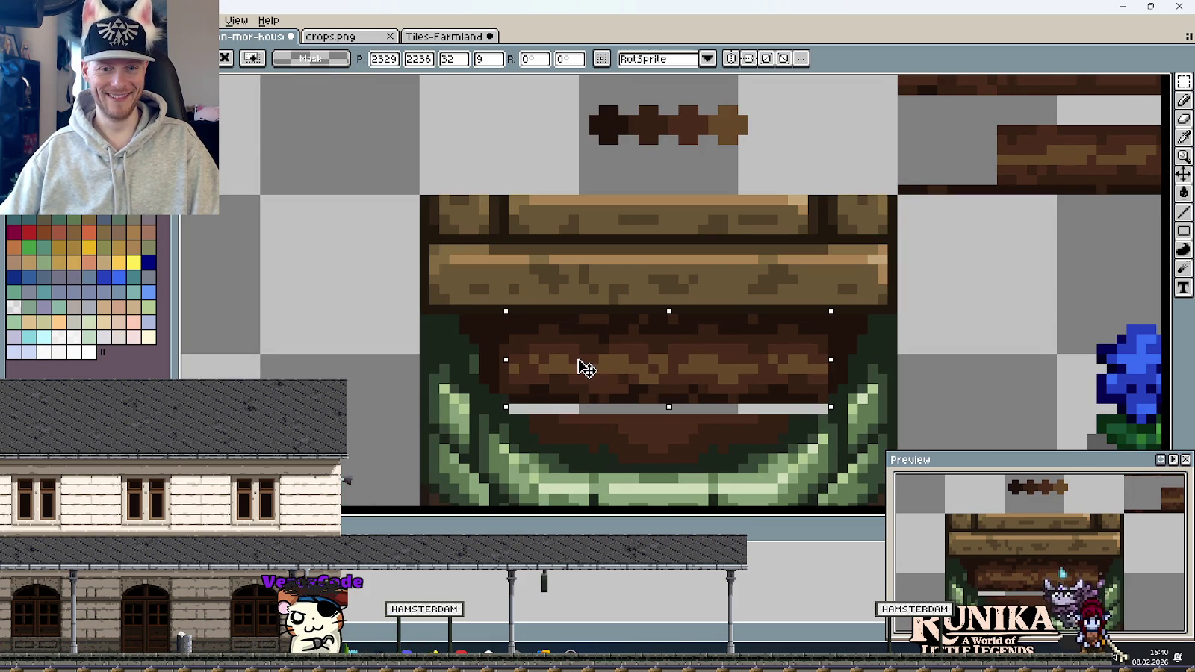
pyautogui.click(911, 359)
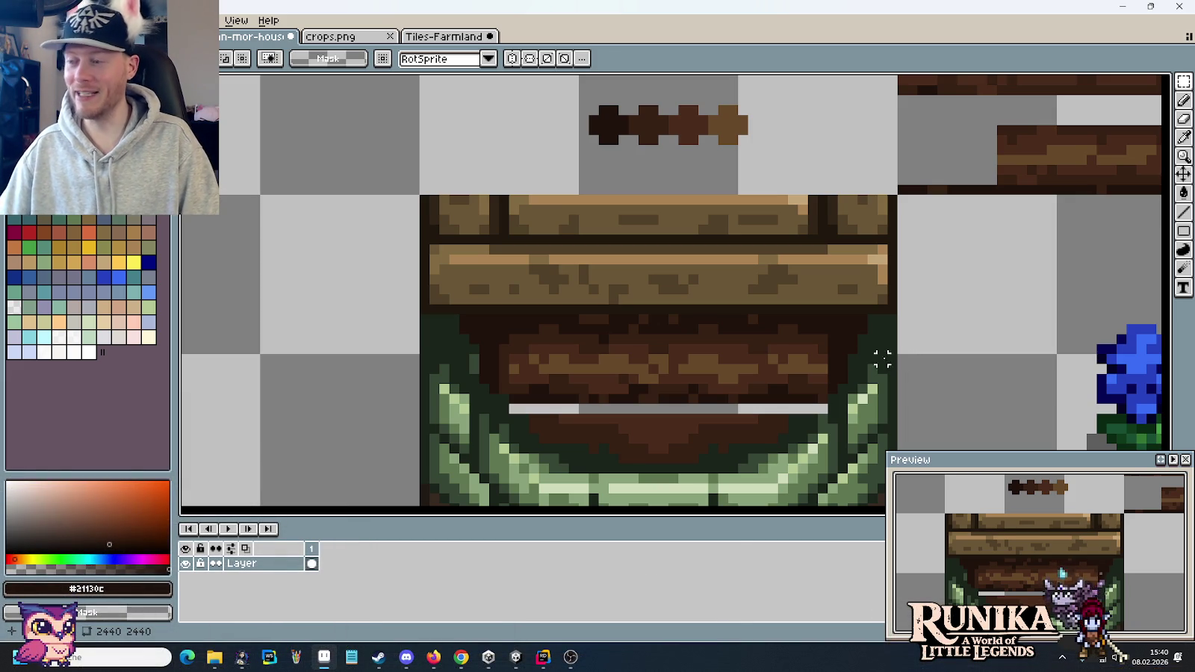
# - Nudge the arch's plank block up one more pixel
pyautogui.press('b')
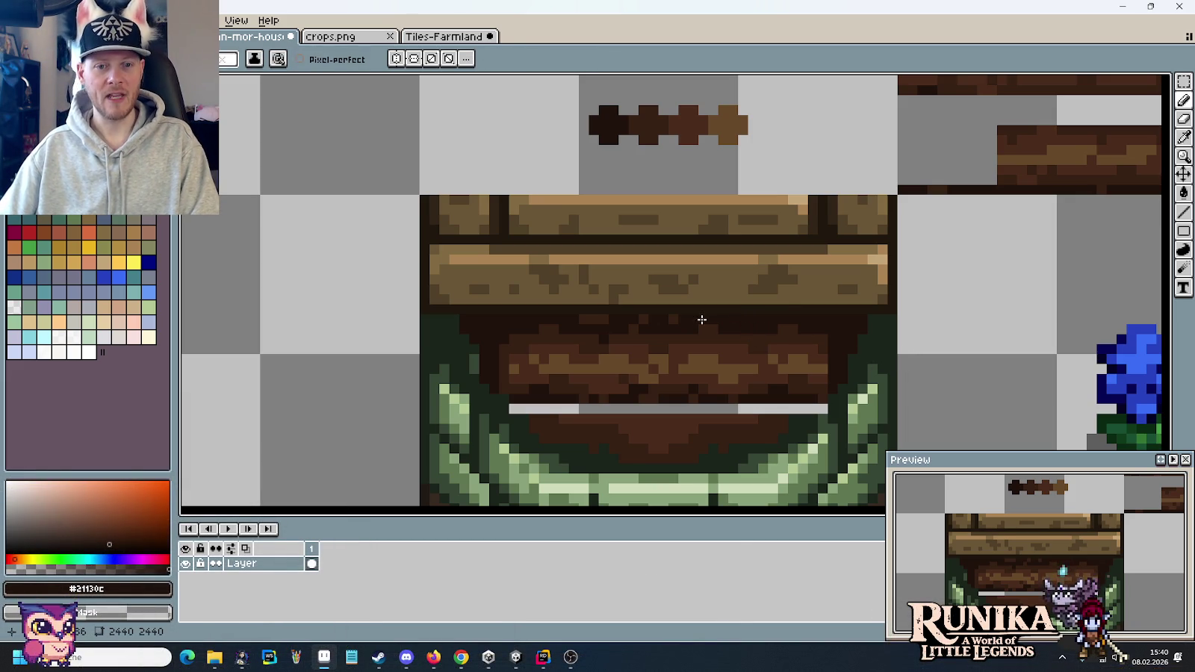
pyautogui.scroll(-4, 753, 365)
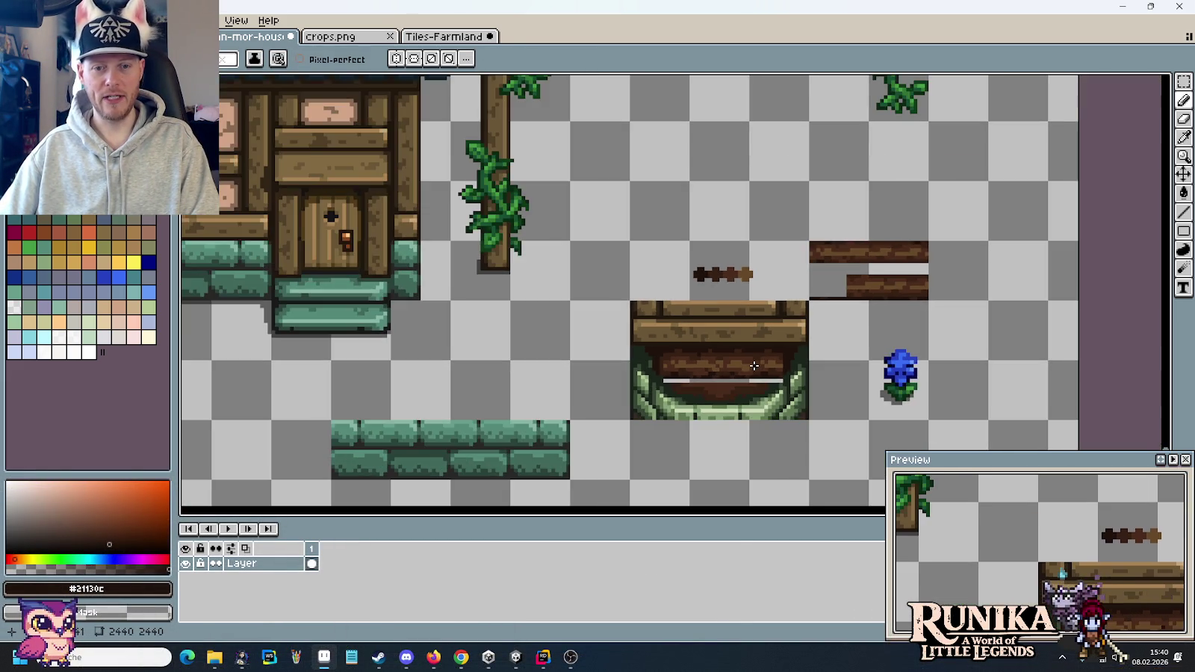
pyautogui.scroll(6, 753, 365)
pyautogui.press('m')
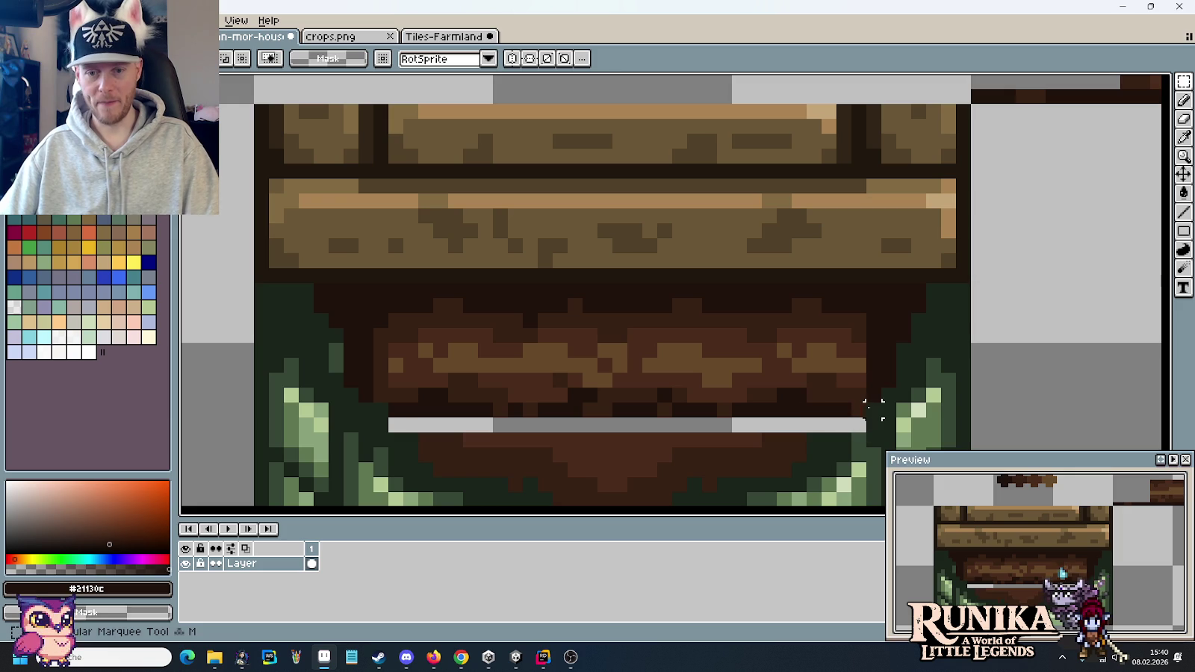
pyautogui.moveTo(866, 418); pyautogui.dragTo(370, 295)
pyautogui.press('Up')
pyautogui.press('Return')
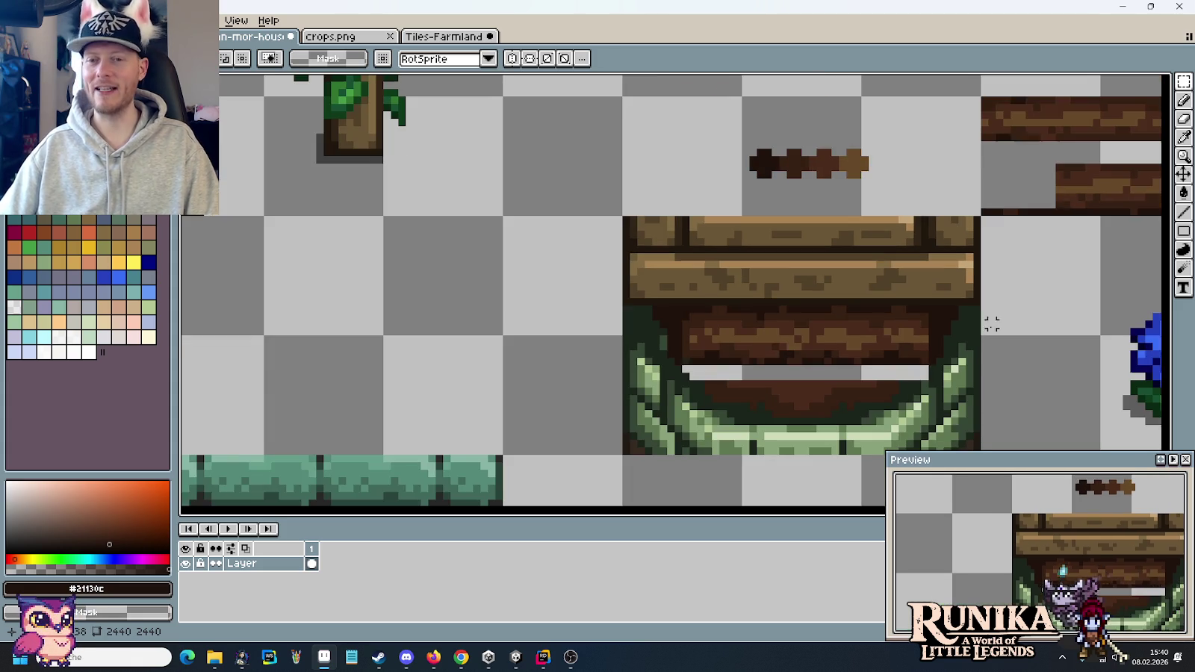
# - Try the plank copy in the arch gap, then move it back out
pyautogui.scroll(-3, 993, 319)
pyautogui.moveTo(1089, 234); pyautogui.dragTo(863, 266)
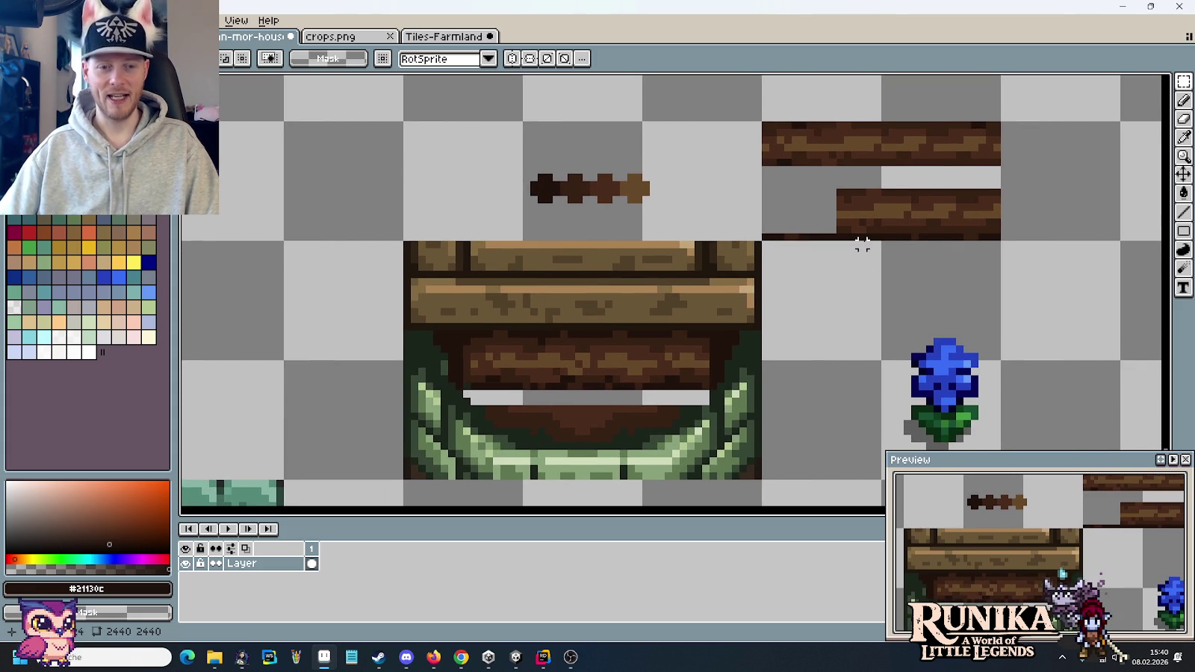
pyautogui.scroll(1, 860, 243)
pyautogui.moveTo(829, 176)
pyautogui.mouseDown()
pyautogui.moveTo(1039, 238)
pyautogui.moveTo(576, 453)
pyautogui.mouseUp()
pyautogui.scroll(-2, 579, 374)
pyautogui.moveTo(581, 321)
pyautogui.mouseDown()
pyautogui.moveTo(566, 323)
pyautogui.moveTo(949, 126)
pyautogui.moveTo(1017, 193)
pyautogui.mouseUp()
pyautogui.scroll(2, 949, 126)
pyautogui.moveTo(758, 126); pyautogui.dragTo(1054, 193)
pyautogui.moveTo(899, 187)
pyautogui.mouseDown()
pyautogui.moveTo(573, 439)
pyautogui.moveTo(571, 429)
pyautogui.mouseUp()
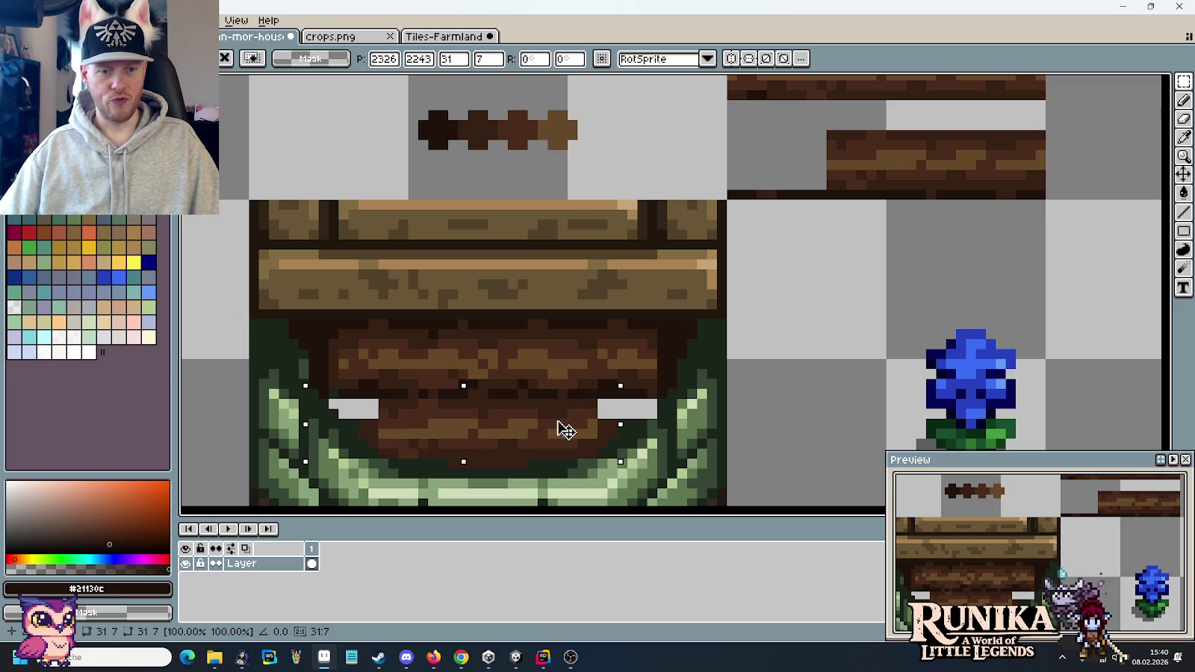
pyautogui.moveTo(566, 430)
pyautogui.mouseDown()
pyautogui.moveTo(1053, 200)
pyautogui.moveTo(1014, 162)
pyautogui.mouseUp()
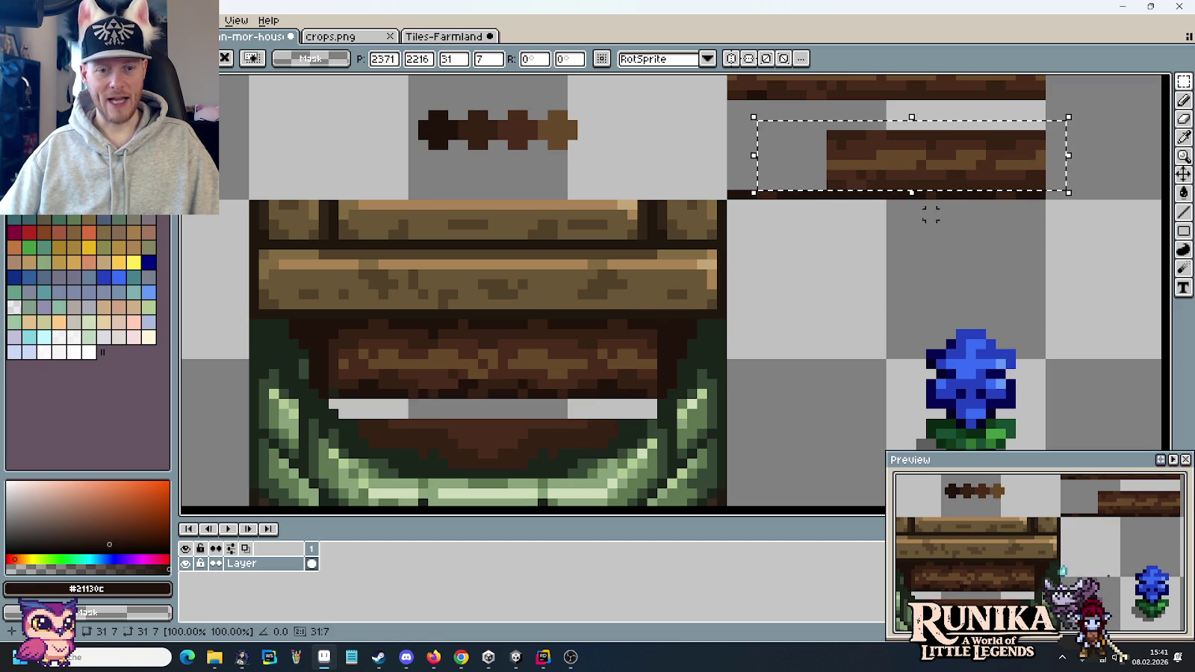
# - Nudge the arch's plank block up another pixel
pyautogui.moveTo(656, 401)
pyautogui.mouseDown()
pyautogui.moveTo(452, 401)
pyautogui.moveTo(321, 381)
pyautogui.mouseUp()
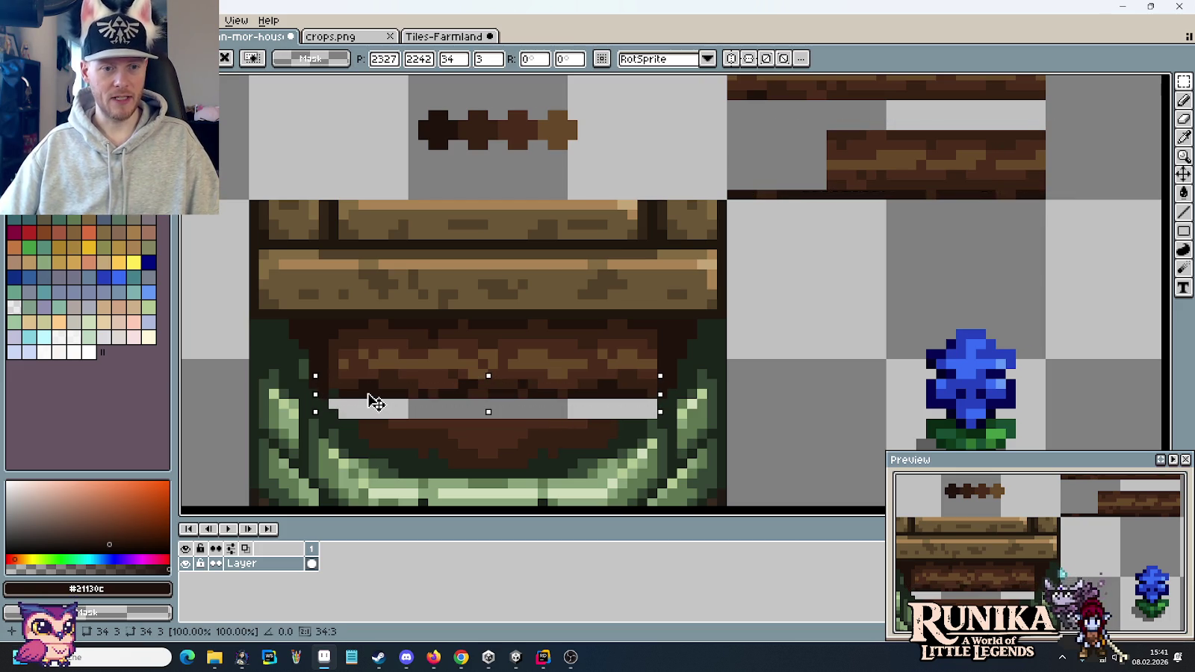
pyautogui.hotkey('ctrl', 'd')
pyautogui.moveTo(656, 407); pyautogui.dragTo(315, 346)
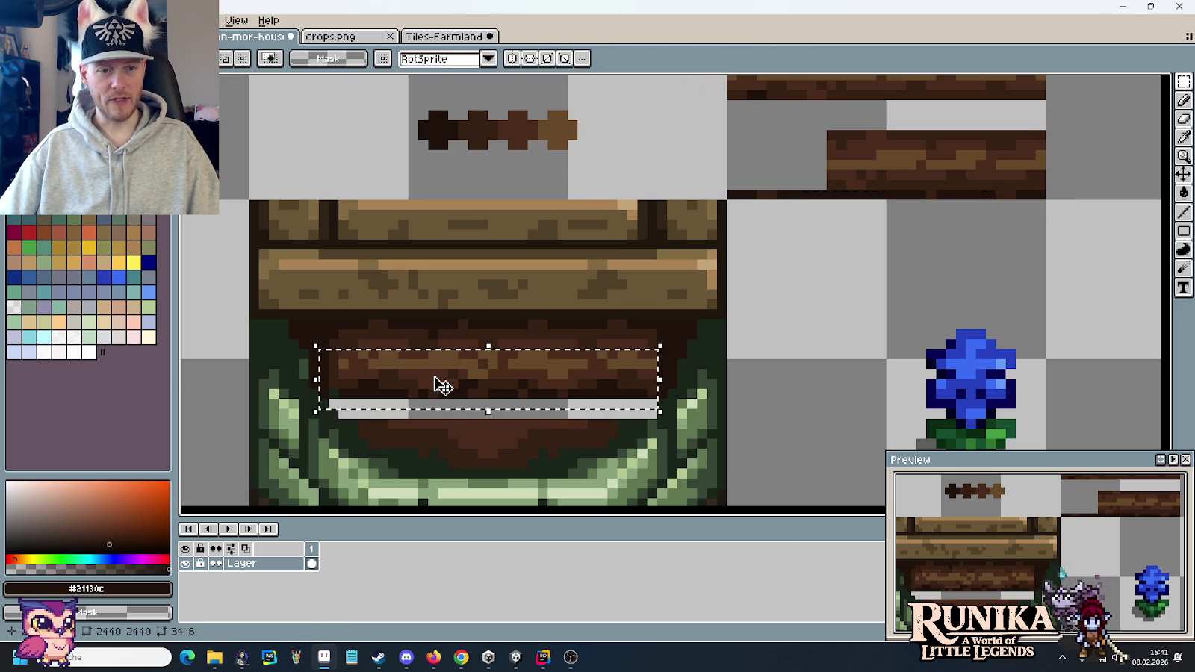
pyautogui.press('Up')
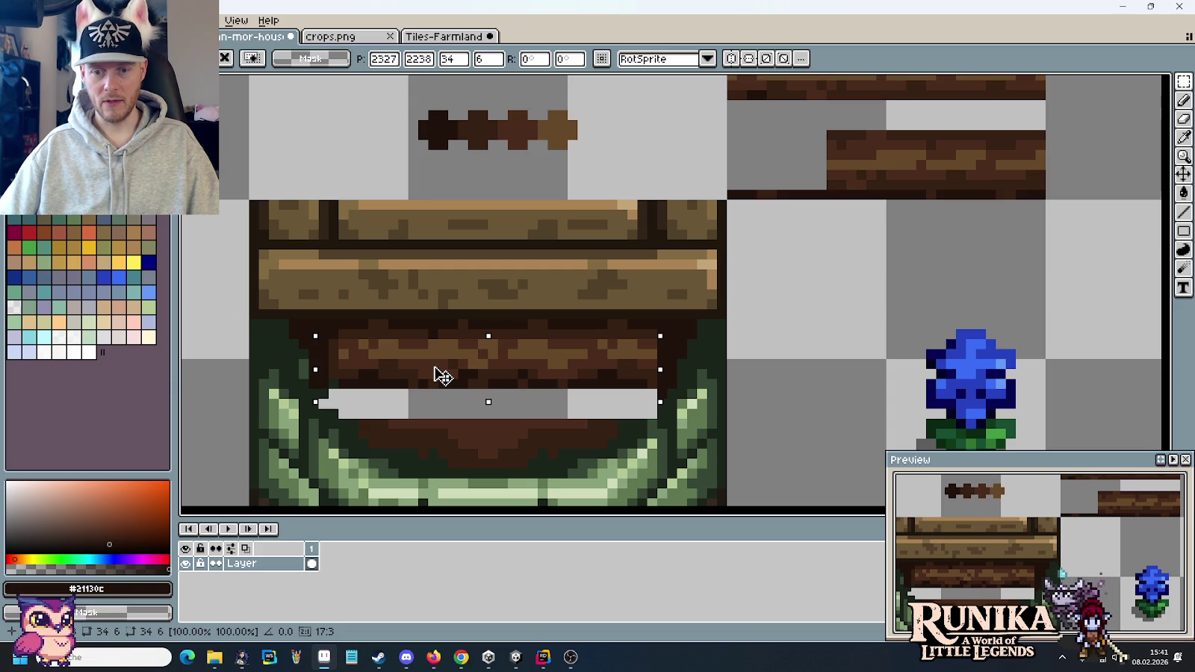
pyautogui.moveTo(1056, 240); pyautogui.dragTo(822, 155)
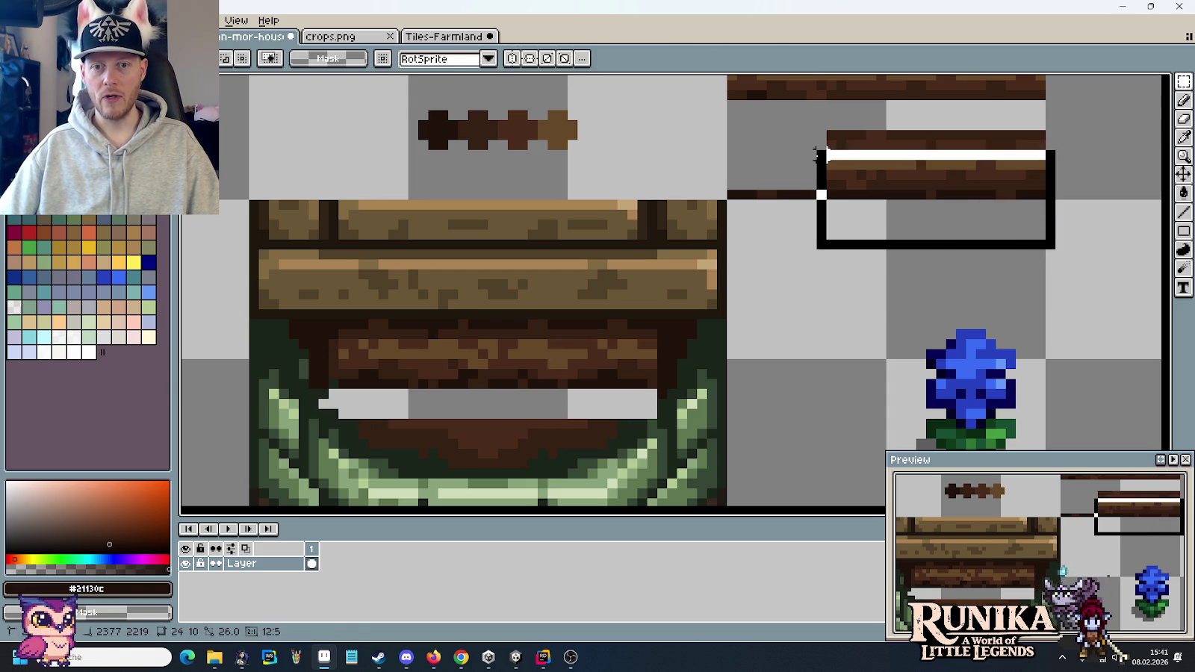
# - Copy the top-right plank strip into the arch opening, one pixel left
pyautogui.moveTo(883, 192); pyautogui.dragTo(854, 159)
pyautogui.moveTo(788, 101)
pyautogui.mouseDown()
pyautogui.moveTo(1046, 217)
pyautogui.moveTo(821, 127)
pyautogui.mouseUp()
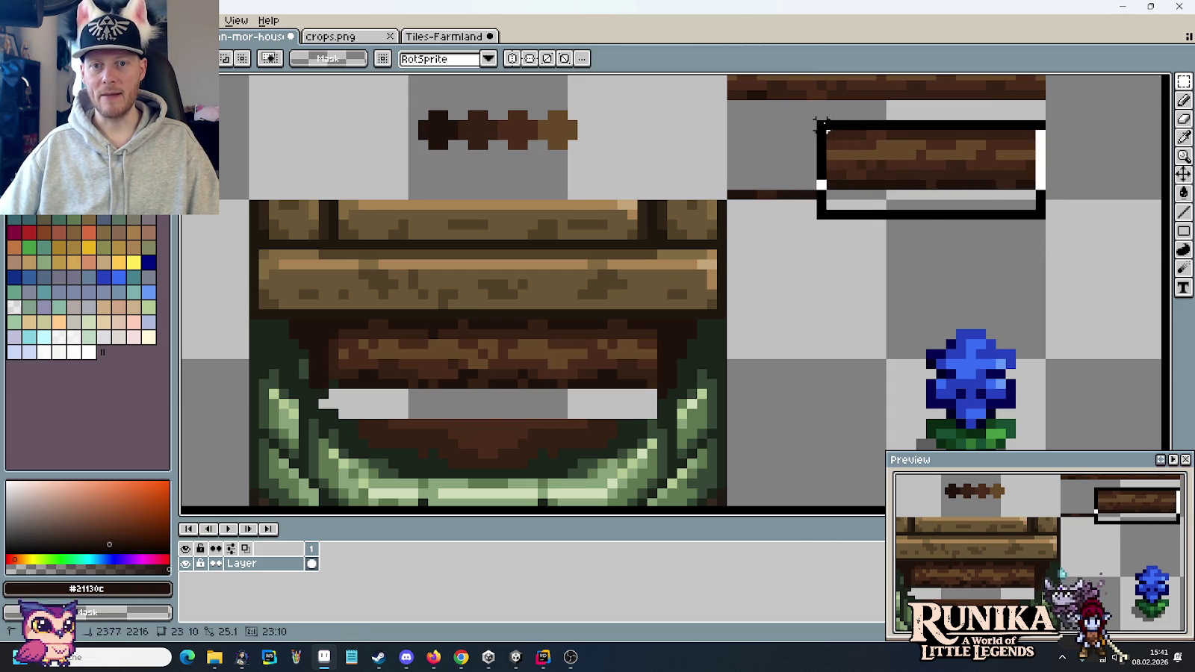
pyautogui.moveTo(906, 165); pyautogui.dragTo(467, 433)
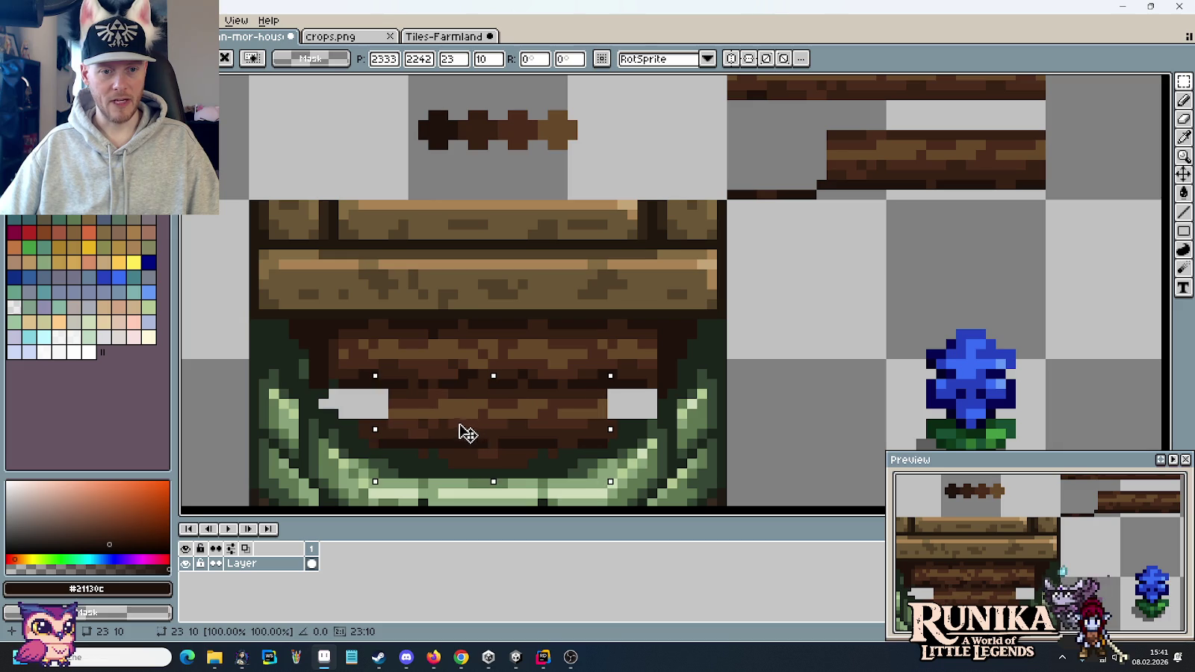
pyautogui.moveTo(467, 433); pyautogui.dragTo(463, 433)
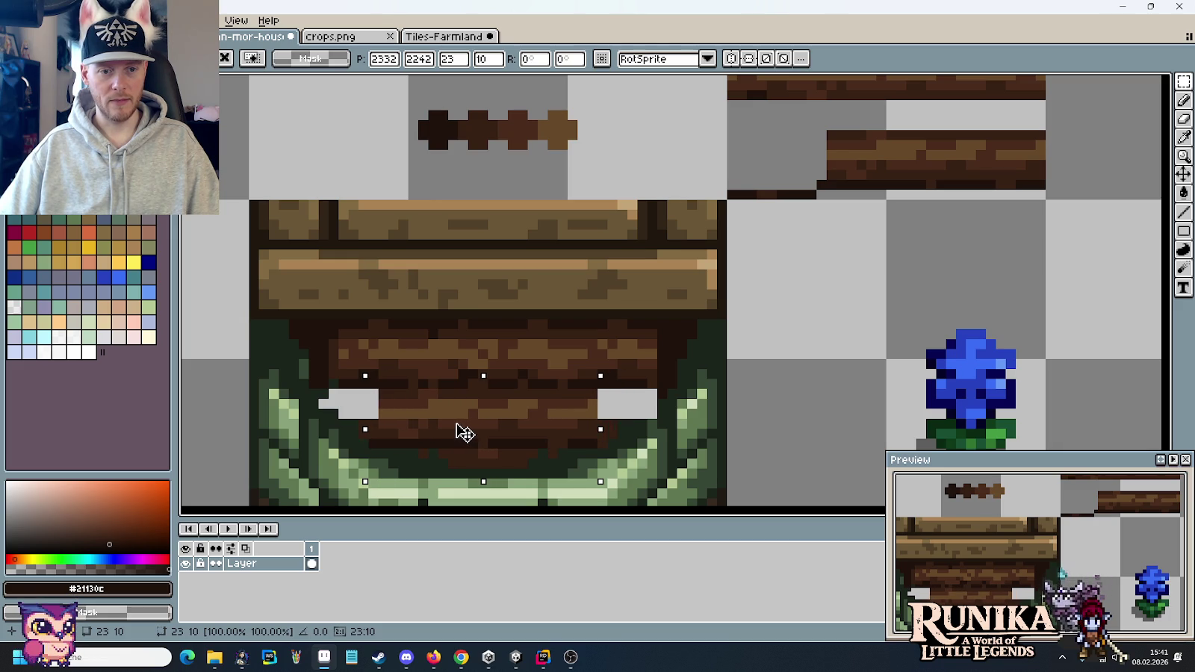
pyautogui.click(667, 407)
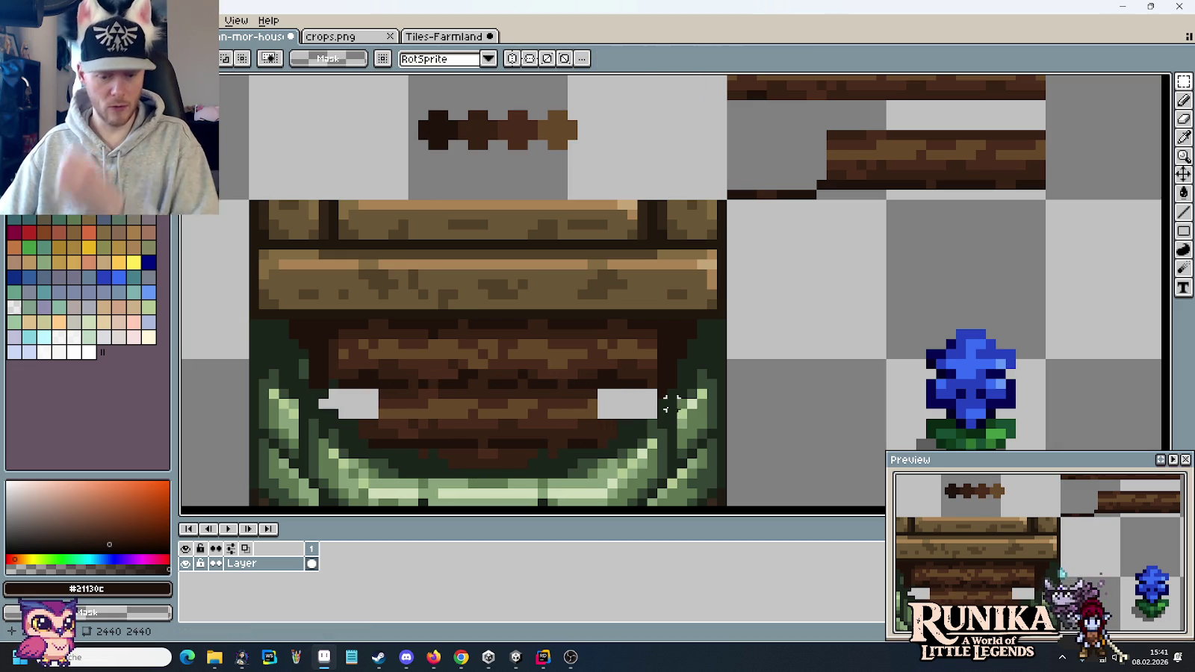
# - Sample the mid-brown #4b2c1c from the planks and switch over to Discord
pyautogui.scroll(-2, 667, 408)
pyautogui.scroll(-1, 667, 407)
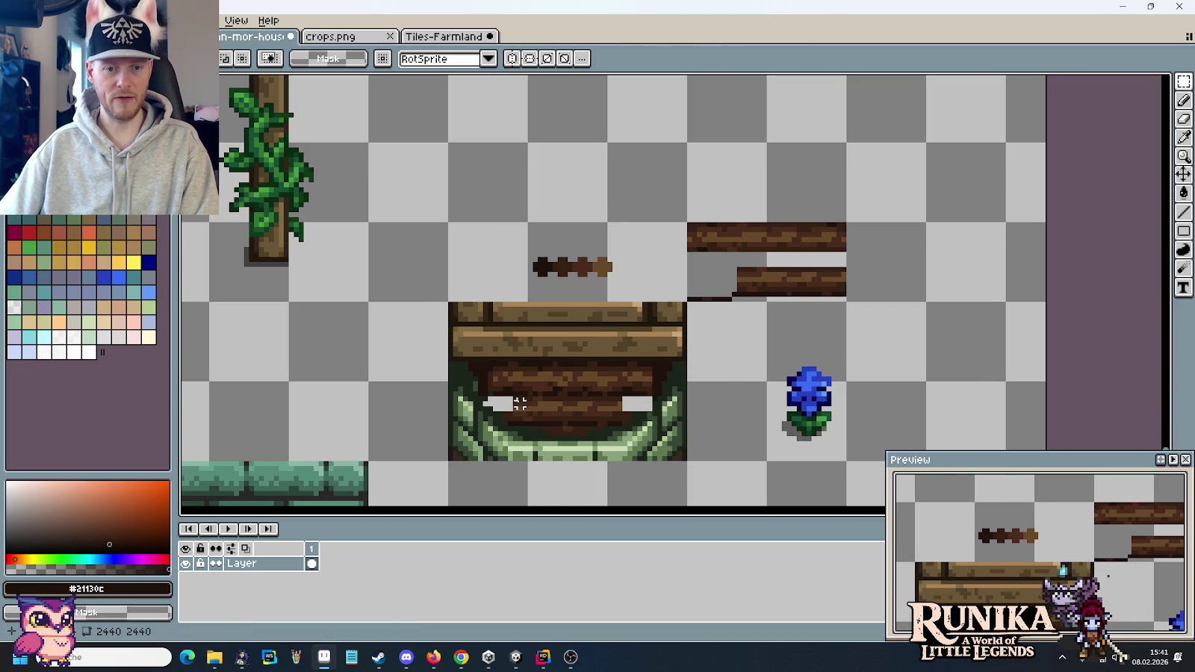
pyautogui.scroll(1, 520, 403)
pyautogui.scroll(1, 515, 398)
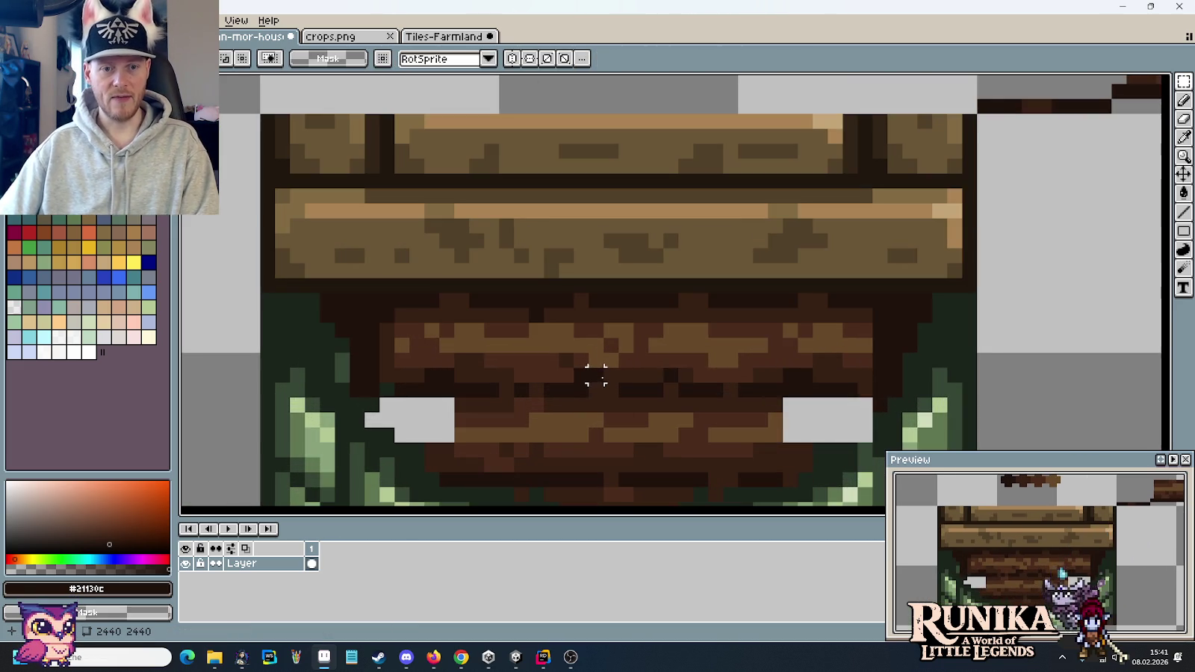
pyautogui.press('b')
pyautogui.keyDown('alt'); pyautogui.click(521, 329); pyautogui.keyUp('alt')
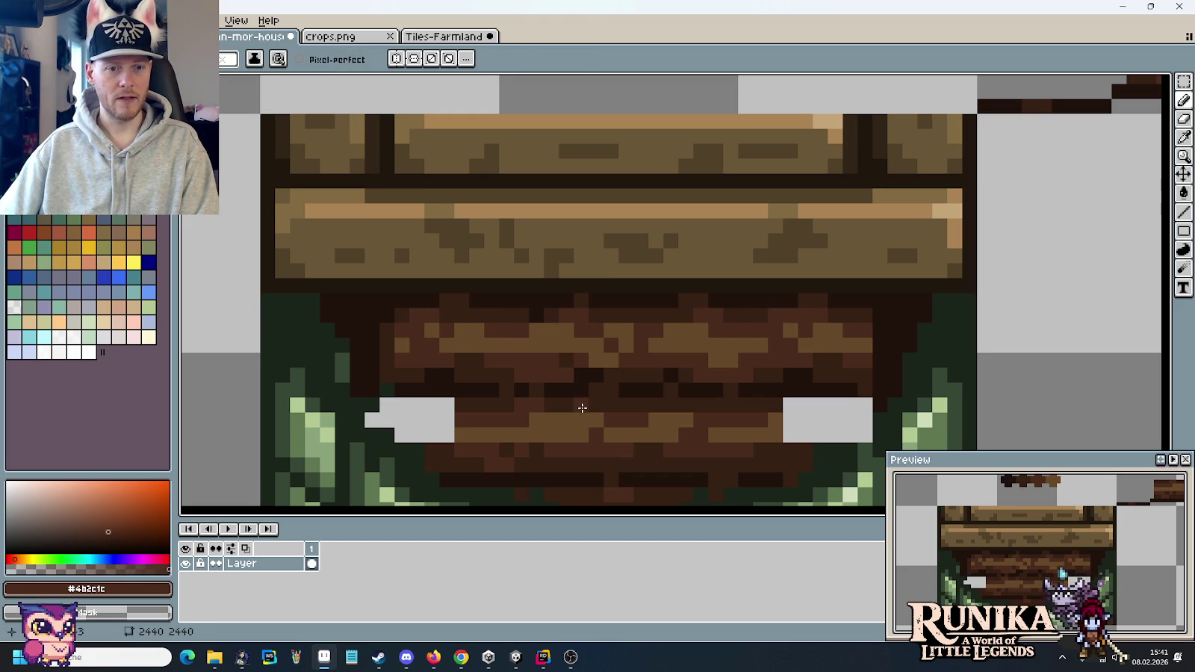
pyautogui.moveTo(580, 407); pyautogui.dragTo(576, 365)
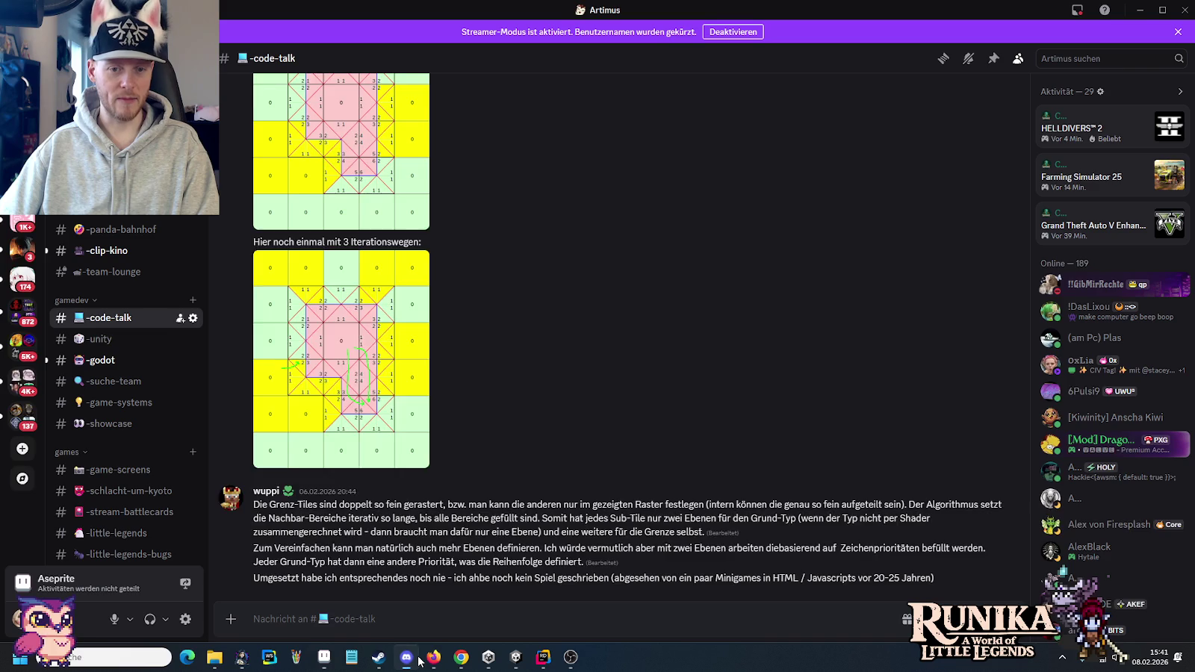
pyautogui.click(415, 657)
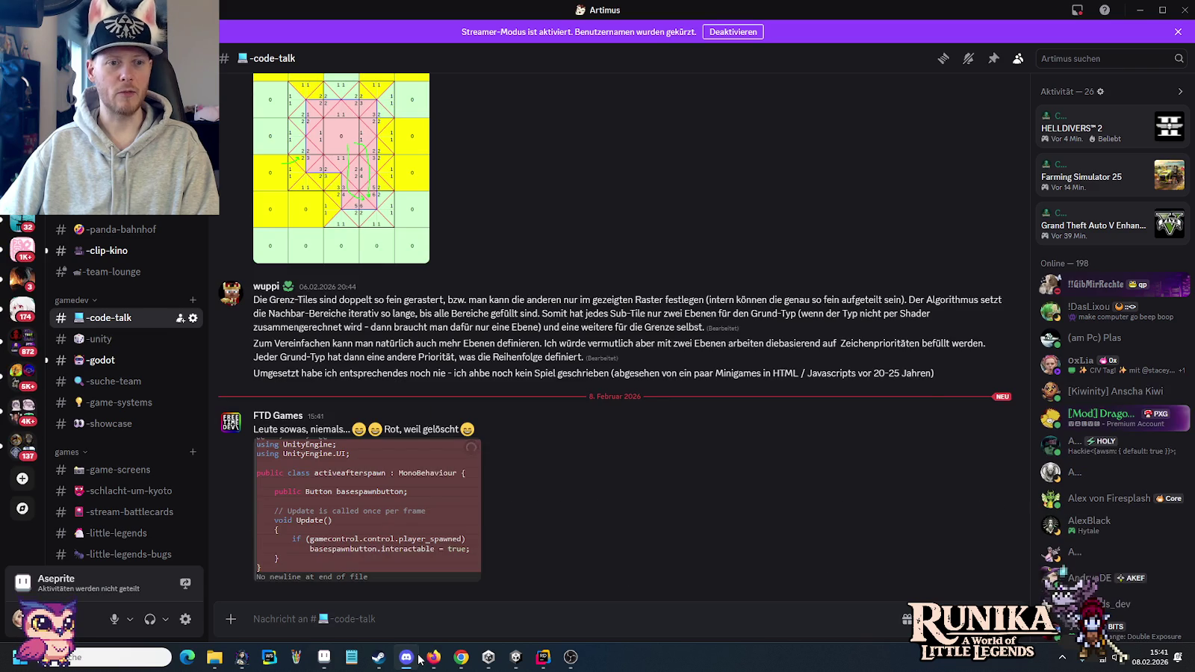
# - View the Unity code image from #code-talk enlarged, then shrink and close the viewer
pyautogui.click(401, 542)
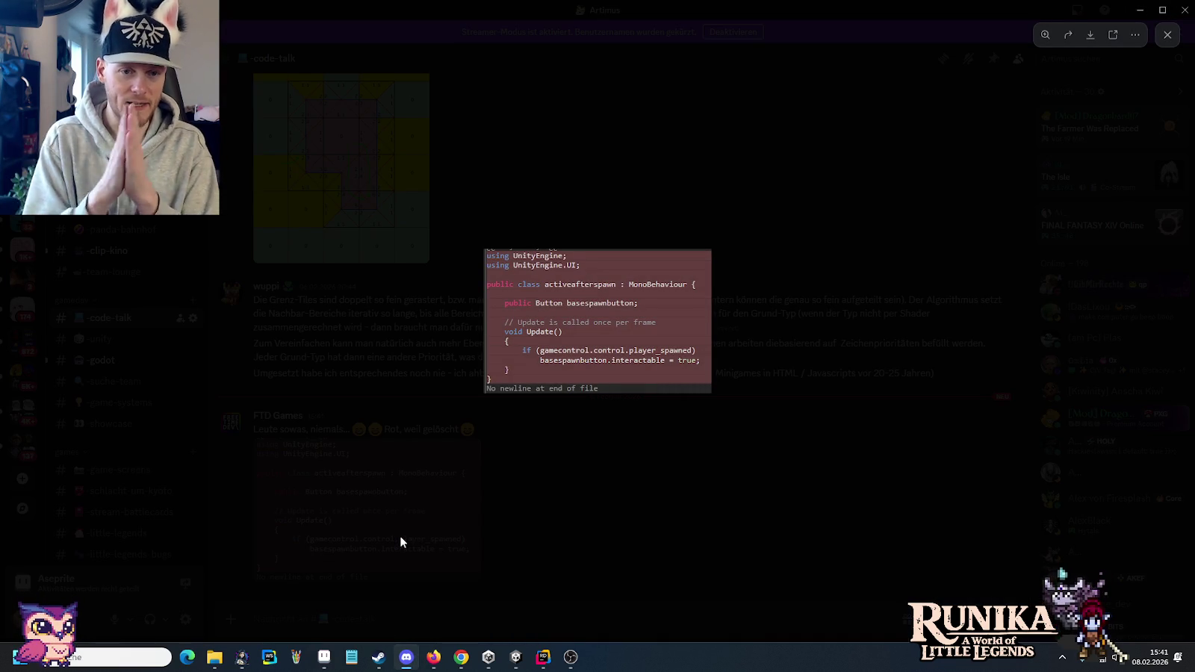
pyautogui.click(575, 340)
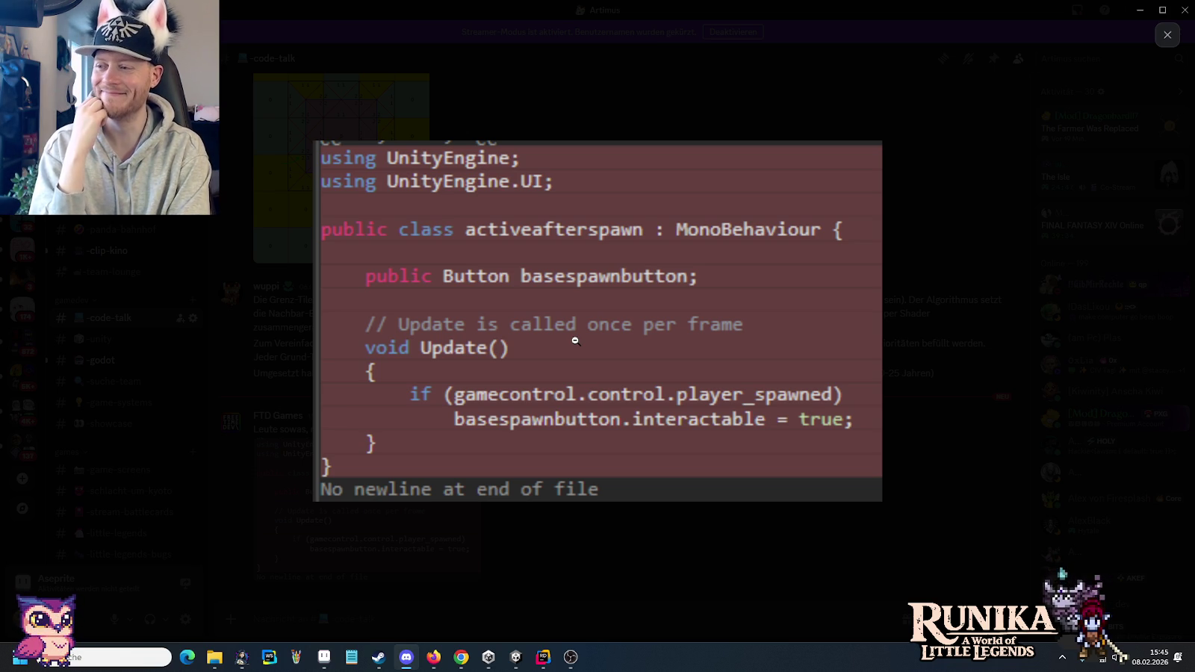
pyautogui.click(575, 341)
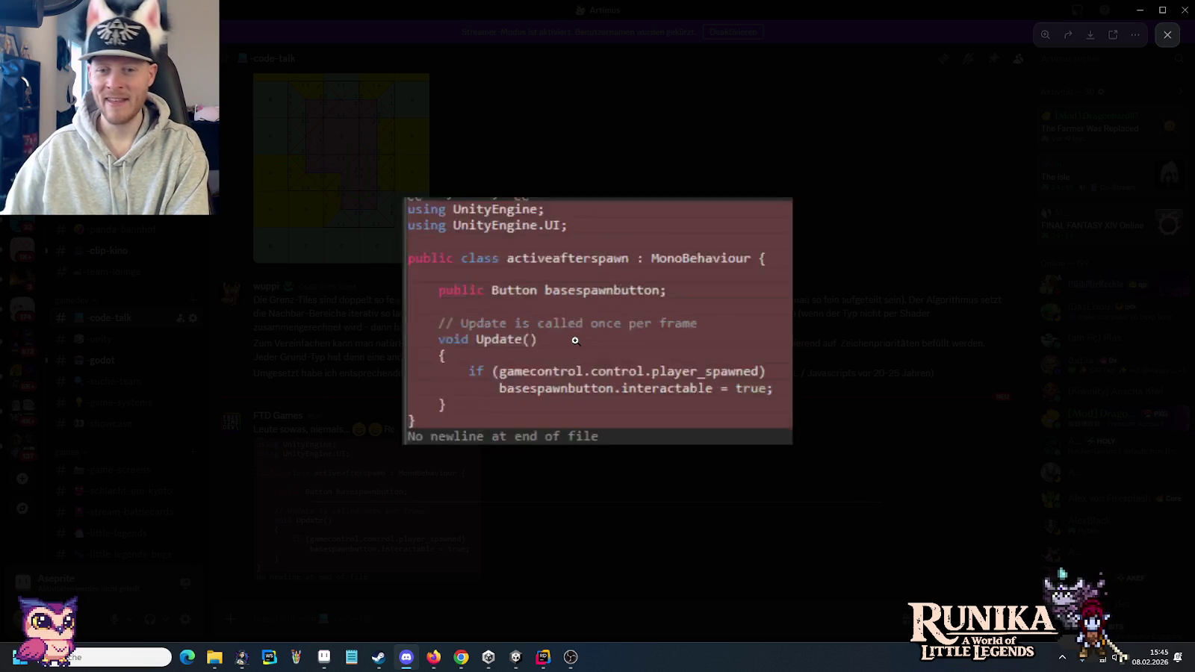
pyautogui.click(956, 320)
# - Return to Aseprite and bring the house with the tower into view
pyautogui.hotkey('alt', 'Tab')
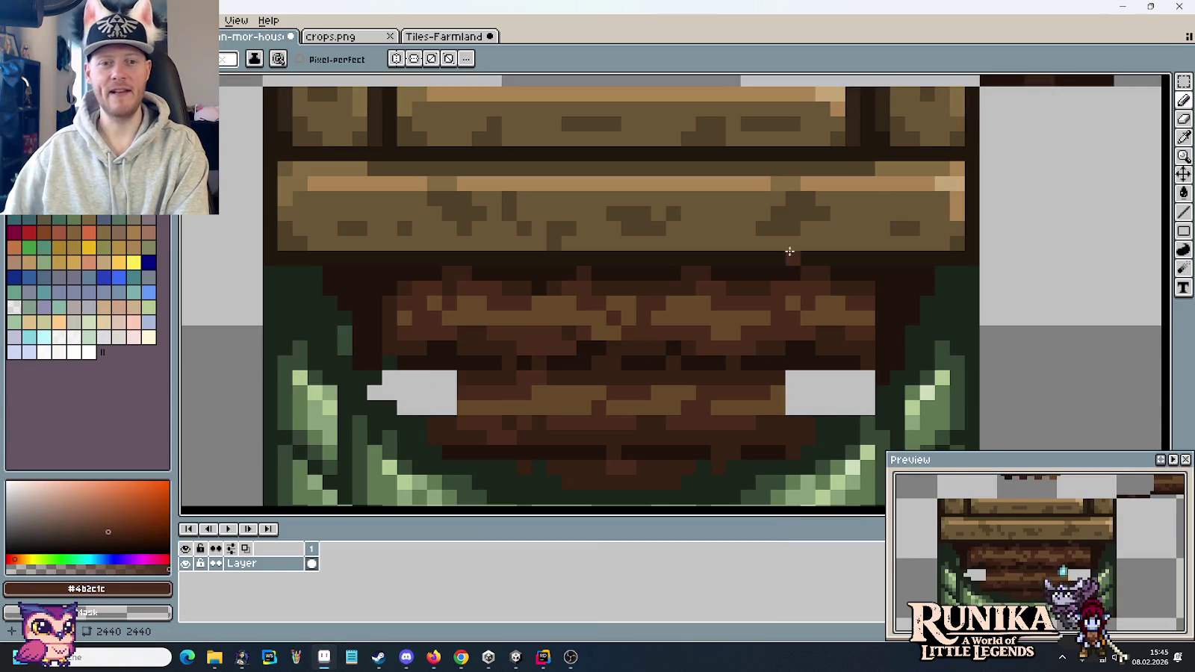
pyautogui.scroll(-2, 669, 352)
pyautogui.scroll(-1, 667, 354)
pyautogui.scroll(-1, 664, 354)
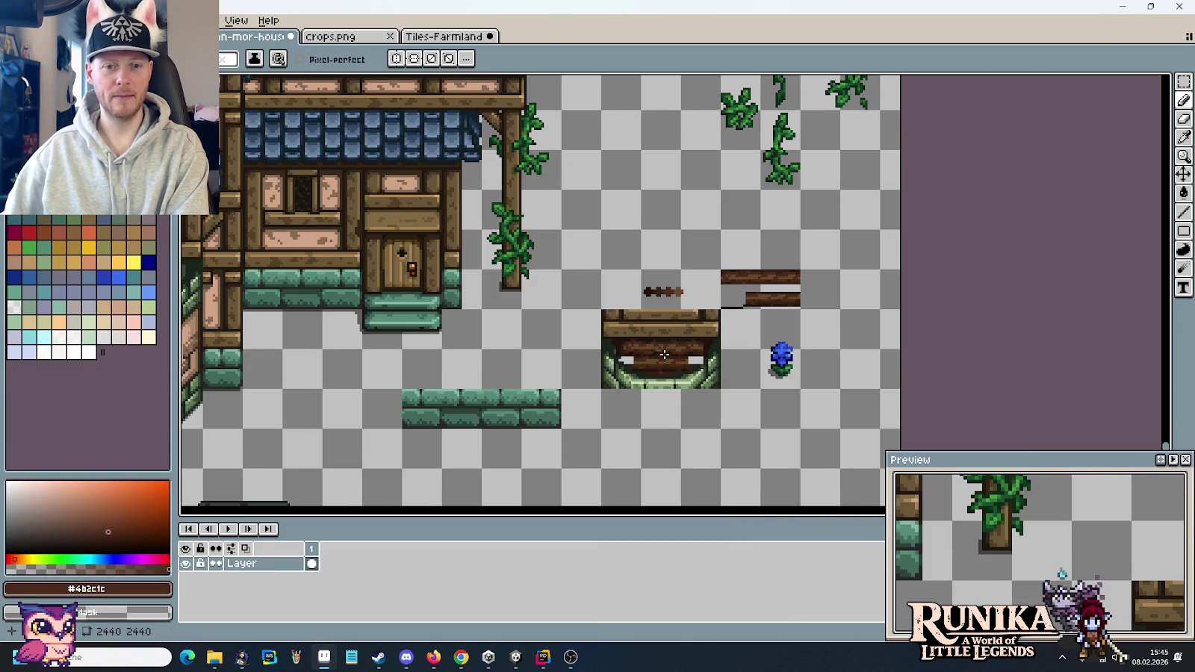
pyautogui.moveTo(378, 305); pyautogui.dragTo(730, 279)
pyautogui.moveTo(645, 217); pyautogui.dragTo(628, 369)
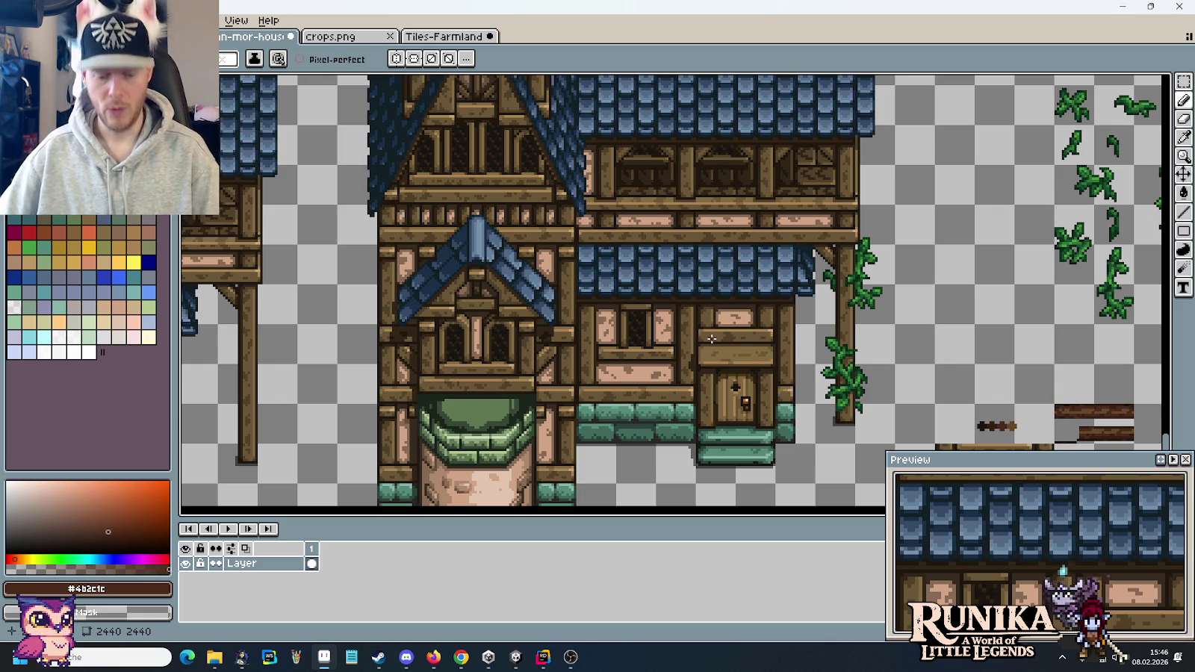
# - Zoom to the blue flower by the arch and sample its #282828 shadow
pyautogui.moveTo(993, 414); pyautogui.dragTo(627, 370)
pyautogui.scroll(3, 657, 411)
pyautogui.moveTo(657, 411); pyautogui.dragTo(560, 186)
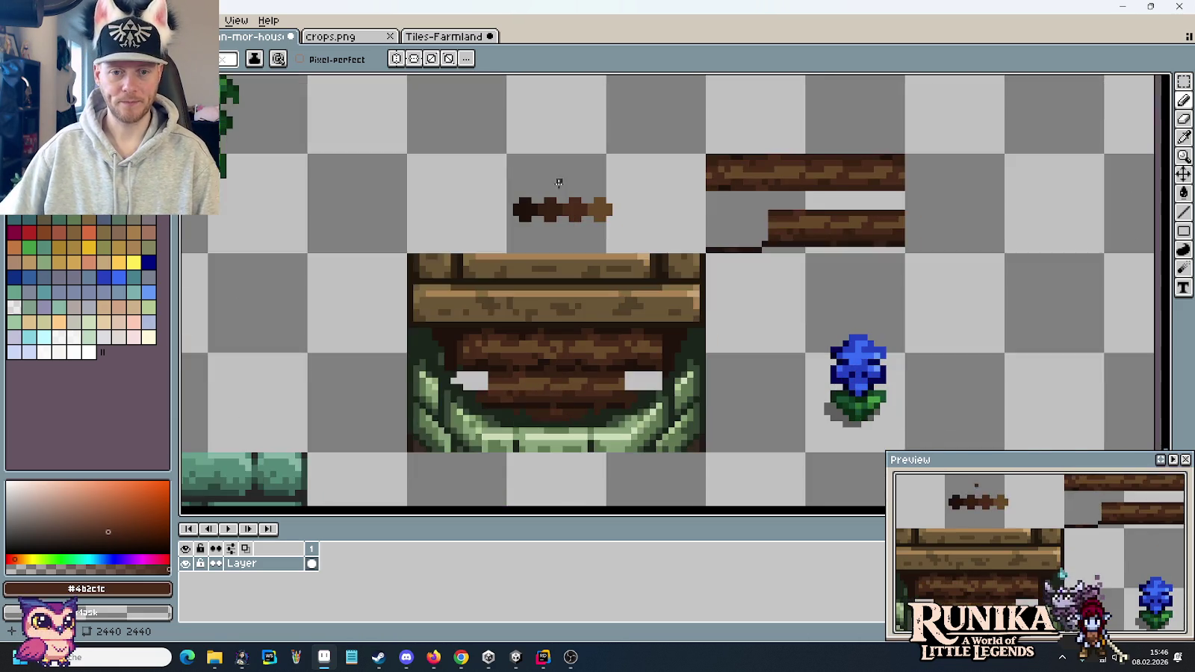
pyautogui.scroll(1, 733, 381)
pyautogui.moveTo(733, 381); pyautogui.dragTo(765, 319)
pyautogui.scroll(1, 784, 313)
pyautogui.press('i')
pyautogui.click(828, 277)
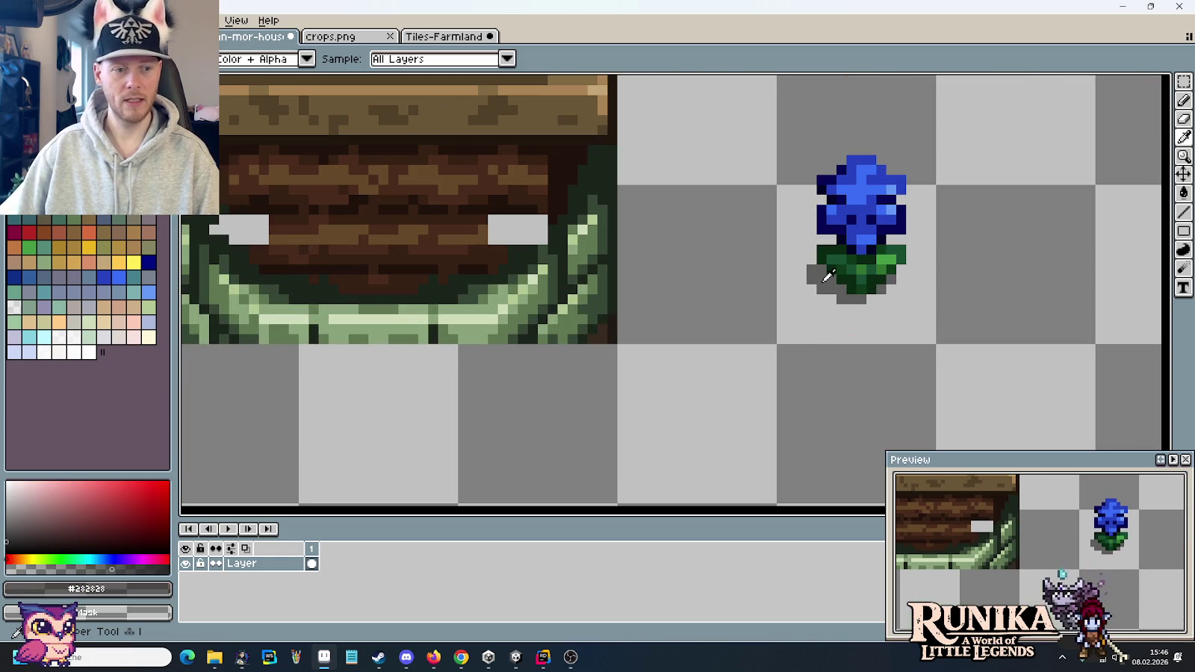
# - Darken the seams between the lower plank rows with #21130c brown
pyautogui.scroll(-1, 825, 284)
pyautogui.scroll(-1, 822, 299)
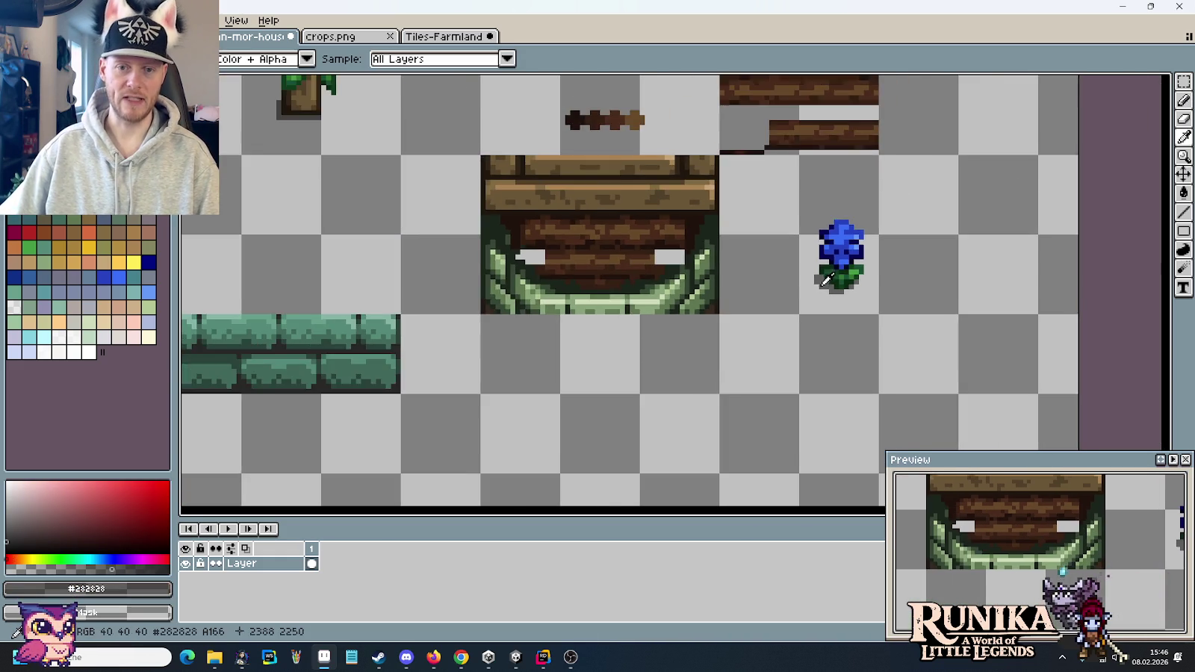
pyautogui.scroll(-1, 817, 313)
pyautogui.scroll(1, 816, 320)
pyautogui.scroll(1, 760, 345)
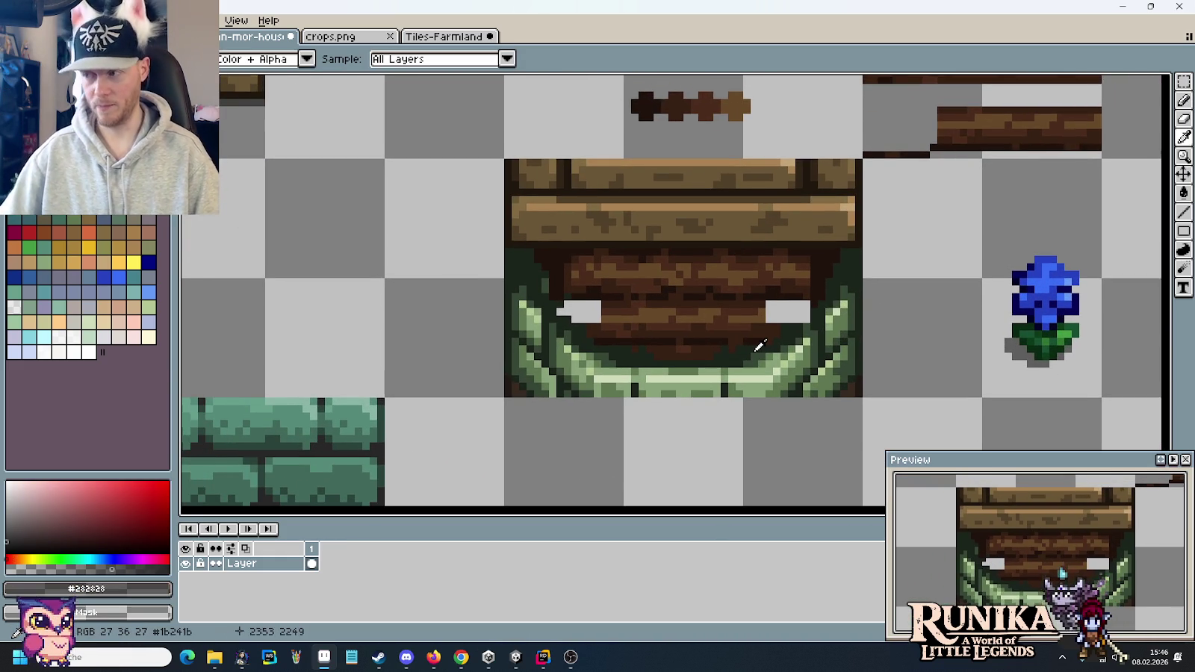
pyautogui.scroll(1, 683, 300)
pyautogui.scroll(1, 683, 300)
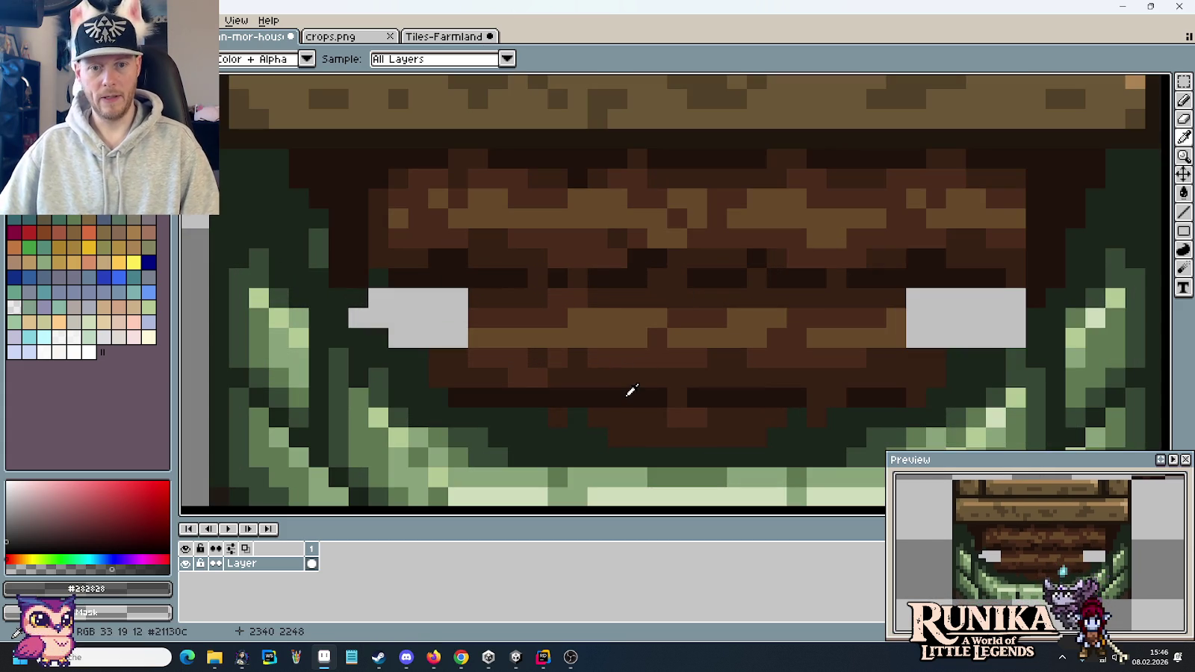
pyautogui.keyDown('alt'); pyautogui.click(627, 395); pyautogui.keyUp('alt')
pyautogui.moveTo(612, 419)
pyautogui.mouseDown()
pyautogui.moveTo(650, 416)
pyautogui.moveTo(567, 413)
pyautogui.mouseUp()
pyautogui.click(562, 413)
pyautogui.click(634, 439)
pyautogui.moveTo(633, 439)
pyautogui.mouseDown()
pyautogui.moveTo(622, 435)
pyautogui.moveTo(752, 440)
pyautogui.moveTo(768, 421)
pyautogui.moveTo(716, 421)
pyautogui.mouseUp()
pyautogui.click(797, 417)
pyautogui.keyDown('alt'); pyautogui.click(675, 395); pyautogui.keyUp('alt')
# - Fill the left grey gap and edge green pixels with #362014 and #21130c browns
pyautogui.click(694, 416)
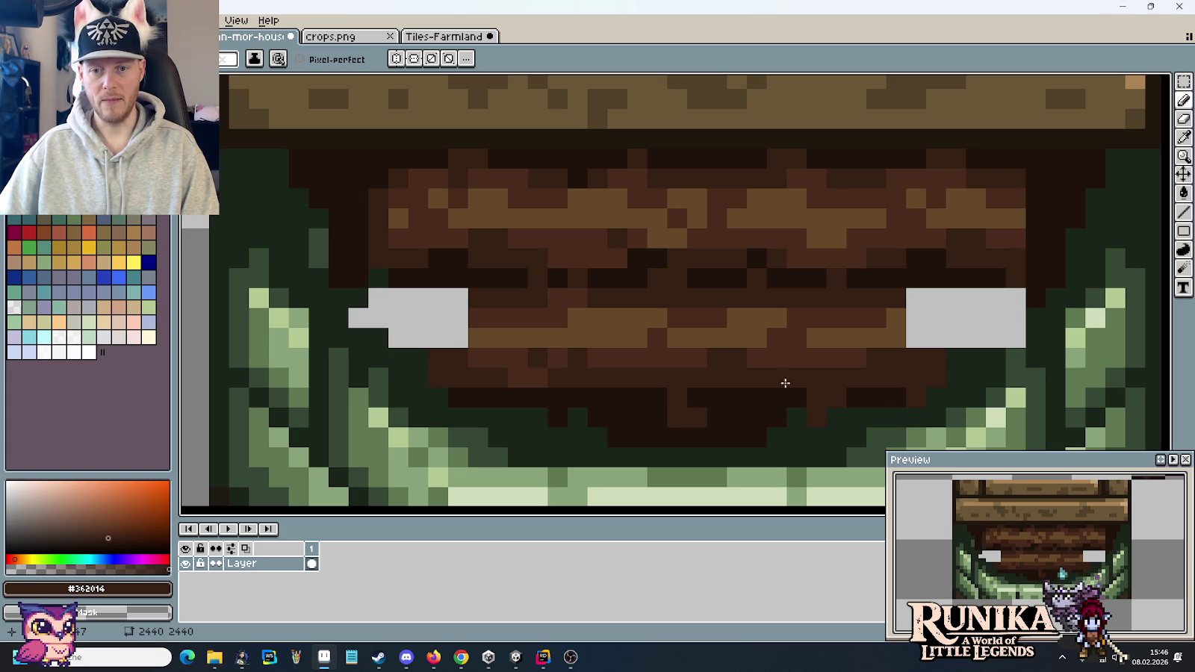
pyautogui.scroll(-4, 784, 416)
pyautogui.scroll(3, 776, 417)
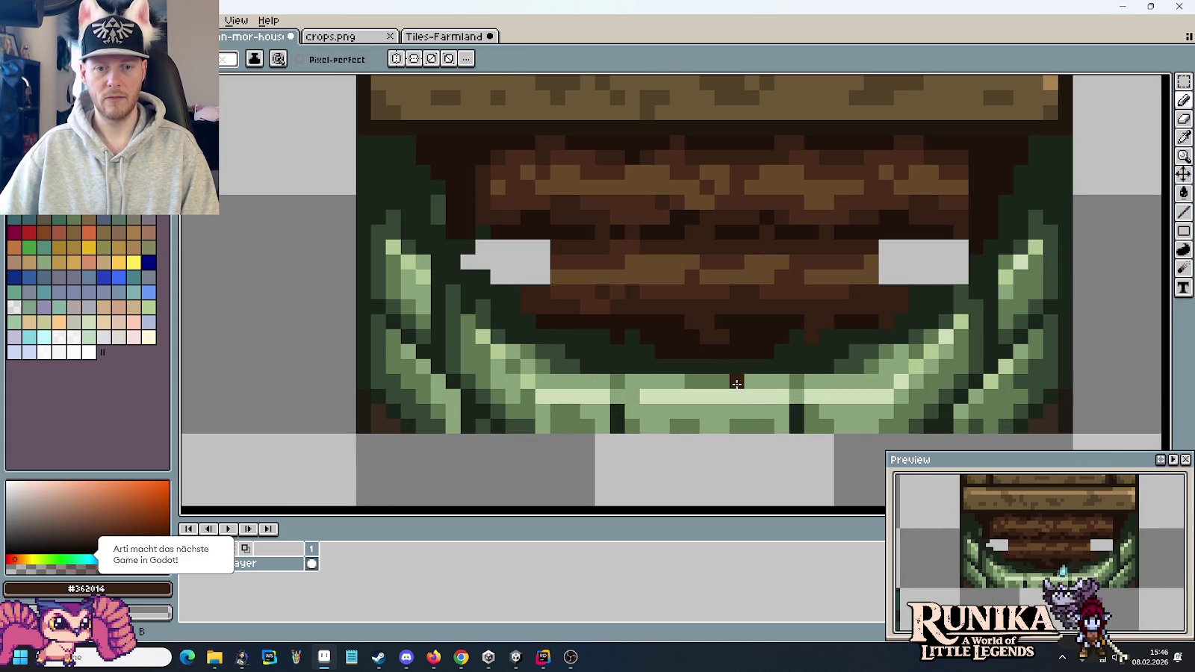
pyautogui.scroll(-3, 699, 324)
pyautogui.scroll(4, 656, 349)
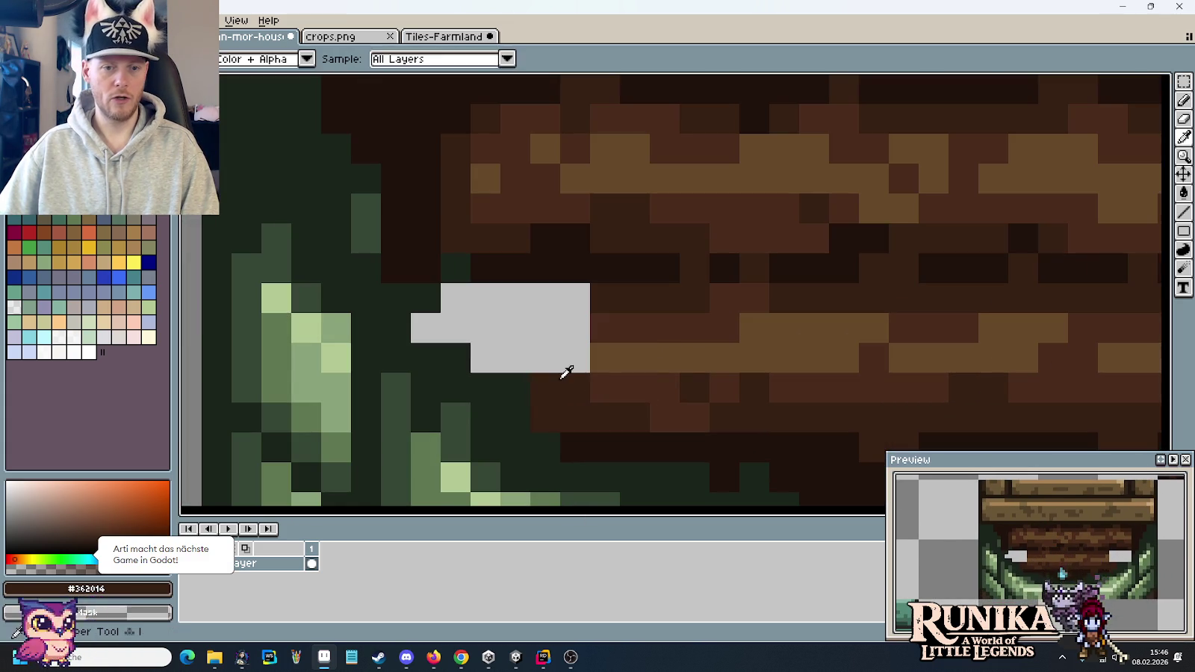
pyautogui.click(515, 357)
pyautogui.click(485, 357)
pyautogui.keyDown('alt'); pyautogui.click(595, 443); pyautogui.keyUp('alt')
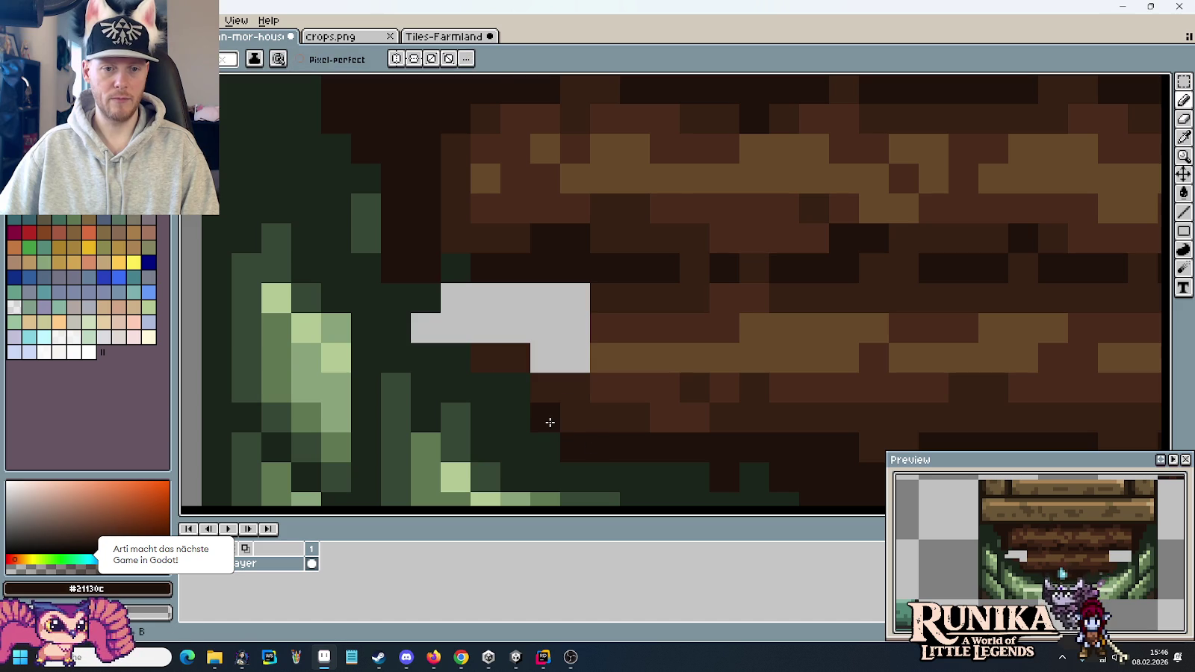
pyautogui.moveTo(523, 418)
pyautogui.mouseDown()
pyautogui.moveTo(515, 392)
pyautogui.moveTo(485, 383)
pyautogui.moveTo(434, 325)
pyautogui.moveTo(456, 328)
pyautogui.moveTo(456, 305)
pyautogui.moveTo(477, 299)
pyautogui.moveTo(507, 333)
pyautogui.moveTo(532, 331)
pyautogui.moveTo(514, 301)
pyautogui.moveTo(545, 299)
pyautogui.moveTo(576, 326)
pyautogui.mouseUp()
pyautogui.keyDown('alt'); pyautogui.click(515, 347); pyautogui.keyUp('alt')
pyautogui.keyDown('alt'); pyautogui.click(608, 325); pyautogui.keyUp('alt')
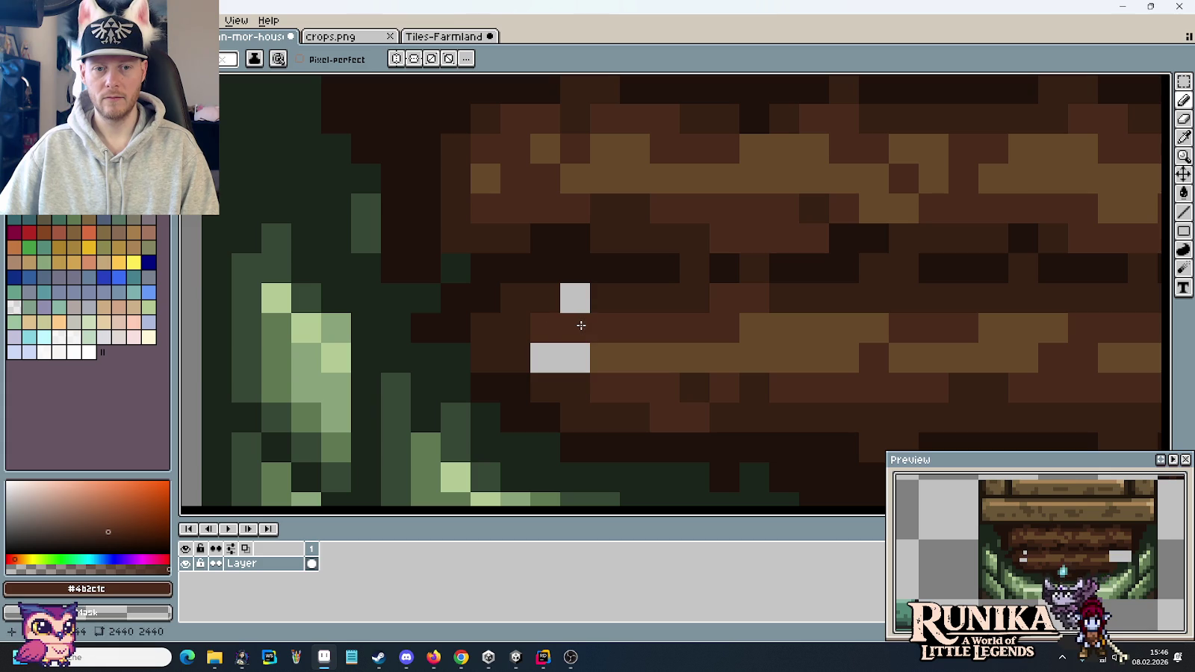
# - Paint #362014 brown pixels along the planks' left ends
pyautogui.keyDown('alt'); pyautogui.click(514, 338); pyautogui.keyUp('alt')
pyautogui.scroll(-2, 603, 408)
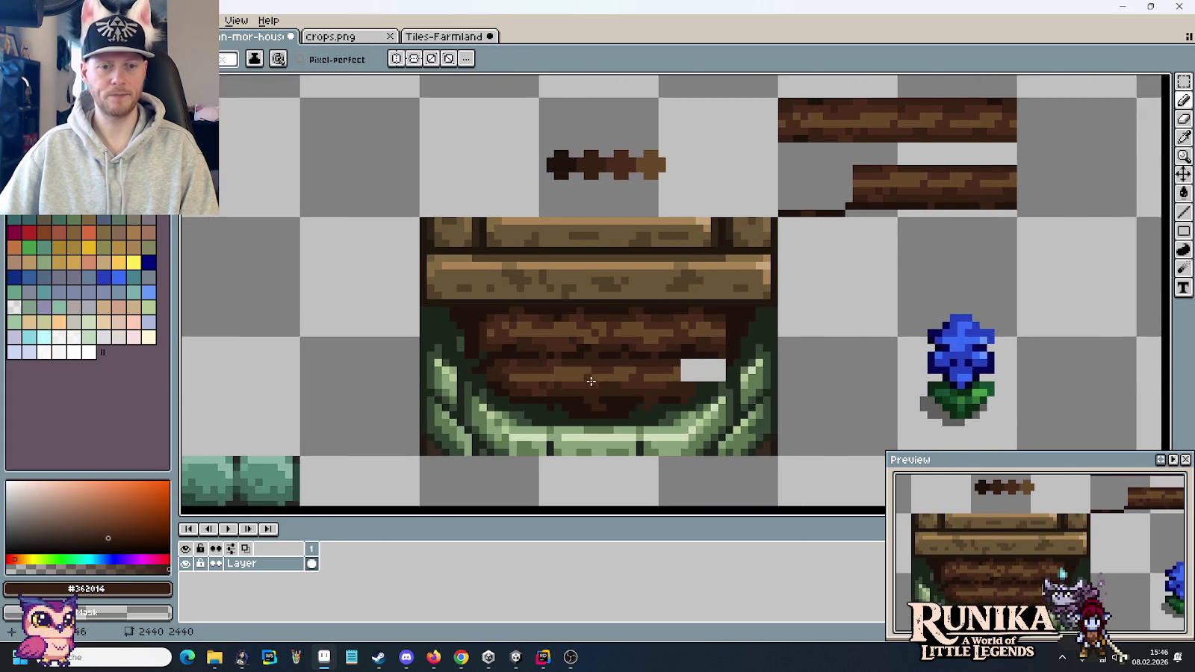
pyautogui.scroll(3, 454, 413)
pyautogui.keyDown('alt'); pyautogui.click(430, 411); pyautogui.keyUp('alt')
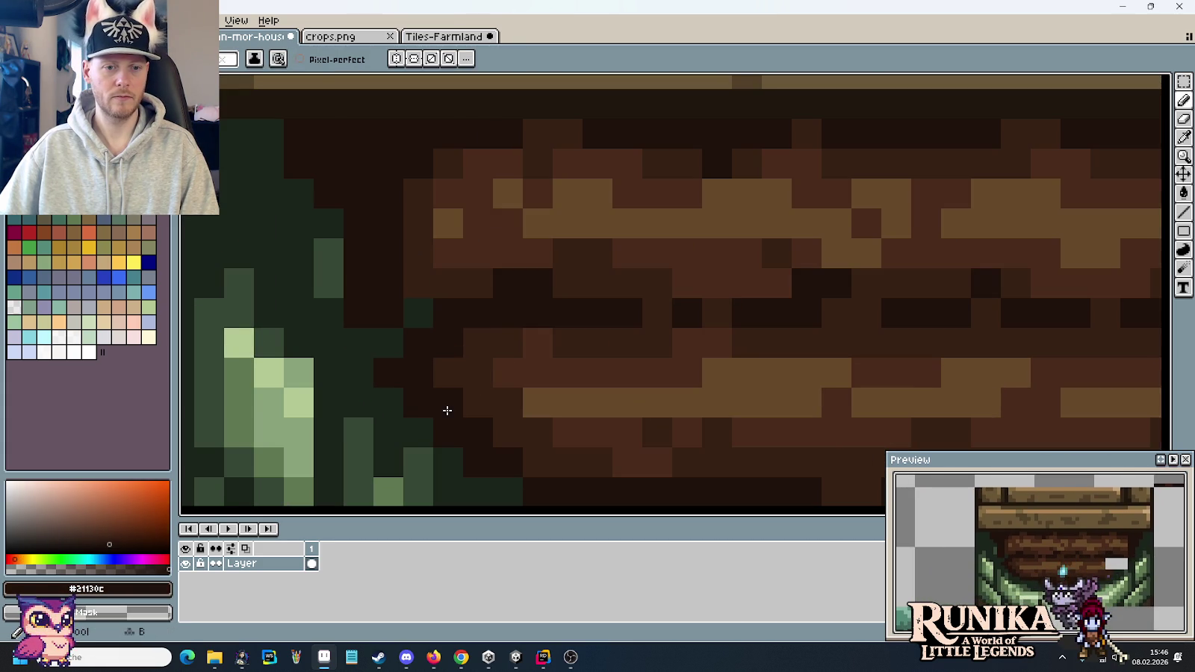
pyautogui.scroll(-2, 590, 403)
pyautogui.scroll(-1, 699, 406)
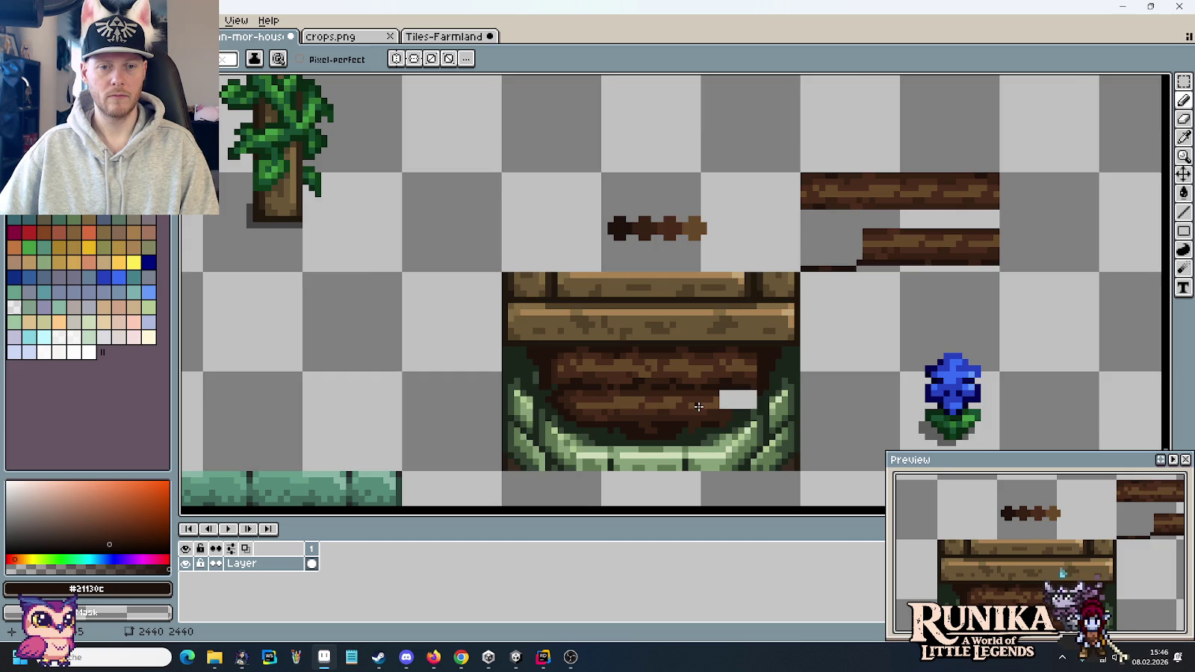
pyautogui.scroll(5, 698, 406)
pyautogui.scroll(1, 592, 333)
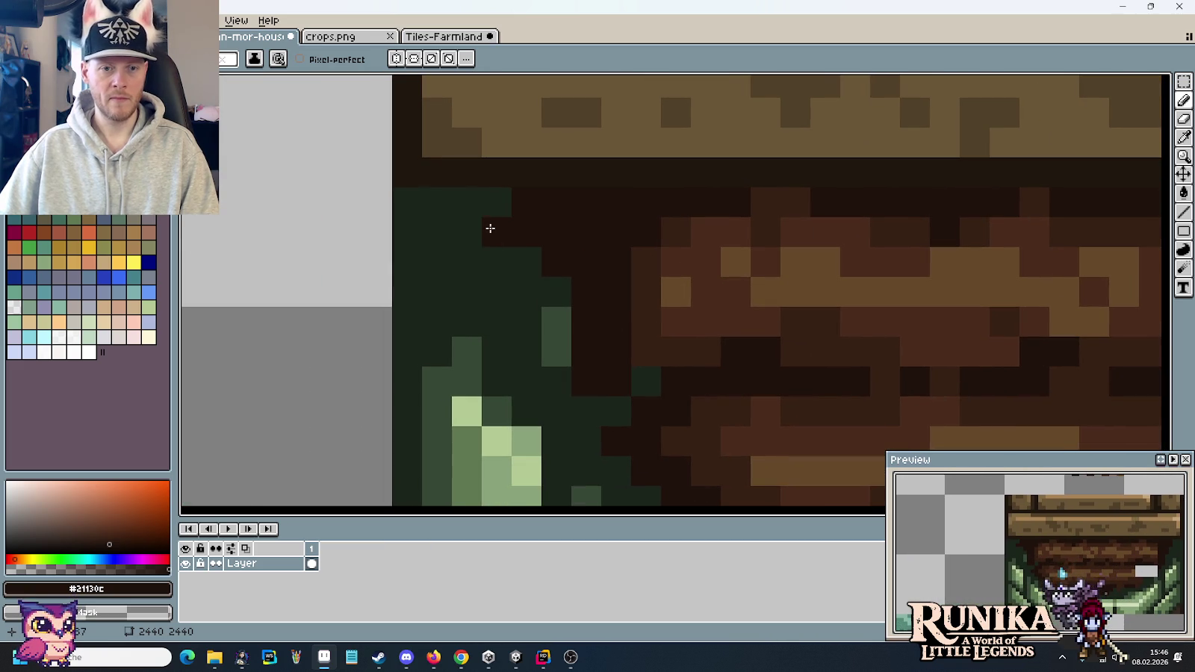
pyautogui.keyDown('alt'); pyautogui.click(648, 323); pyautogui.keyUp('alt')
pyautogui.moveTo(623, 315)
pyautogui.mouseDown()
pyautogui.moveTo(582, 307)
pyautogui.moveTo(624, 269)
pyautogui.mouseUp()
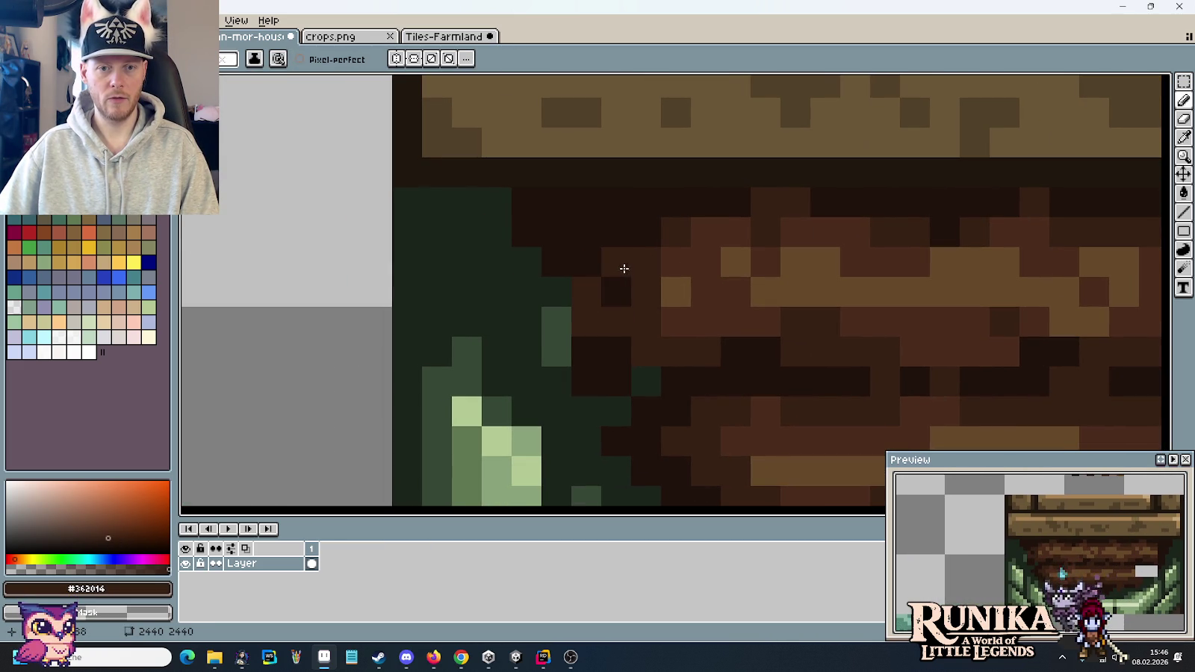
pyautogui.click(644, 236)
# - Add light #67492a plank highlights and darken the green arch-corner pixel with #21130c
pyautogui.press('alt')
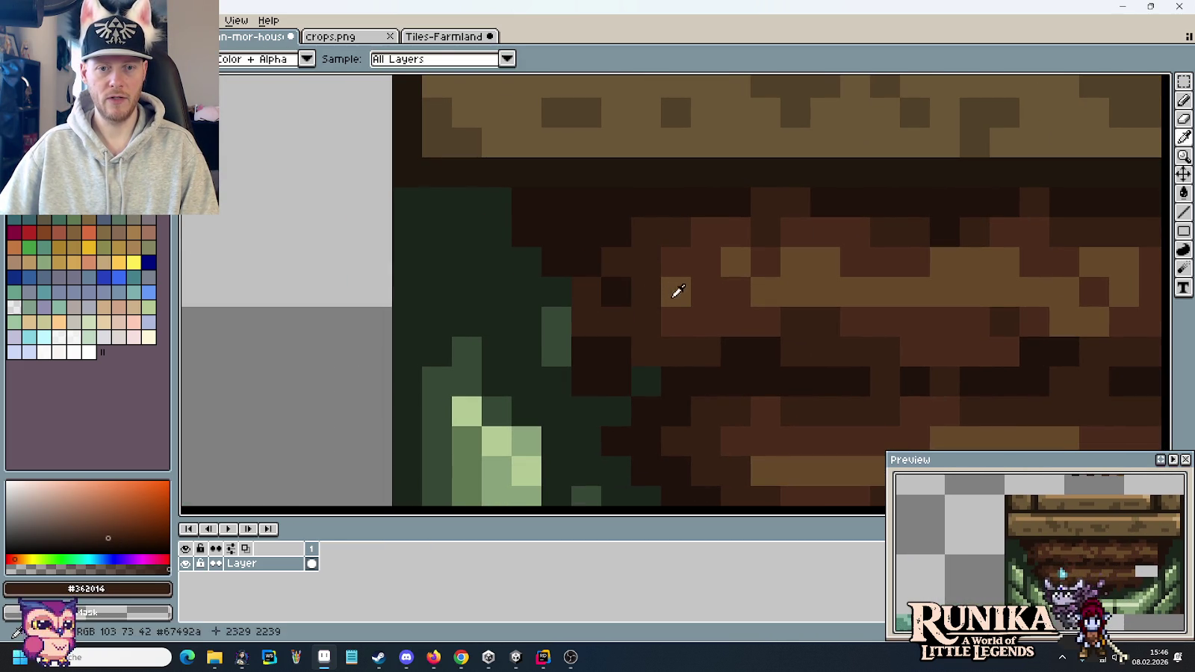
pyautogui.click(642, 292)
pyautogui.keyDown('alt'); pyautogui.click(640, 289); pyautogui.keyUp('alt')
pyautogui.click(668, 340)
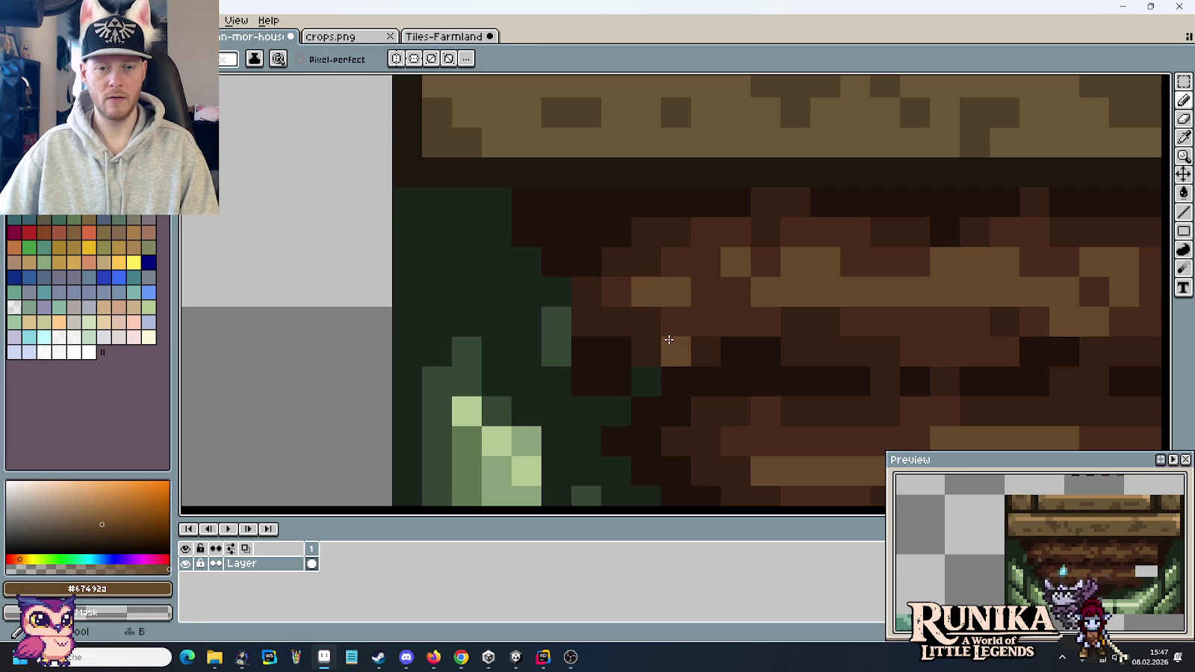
pyautogui.scroll(-4, 669, 340)
pyautogui.scroll(2, 619, 339)
pyautogui.keyDown('alt'); pyautogui.click(702, 321); pyautogui.keyUp('alt')
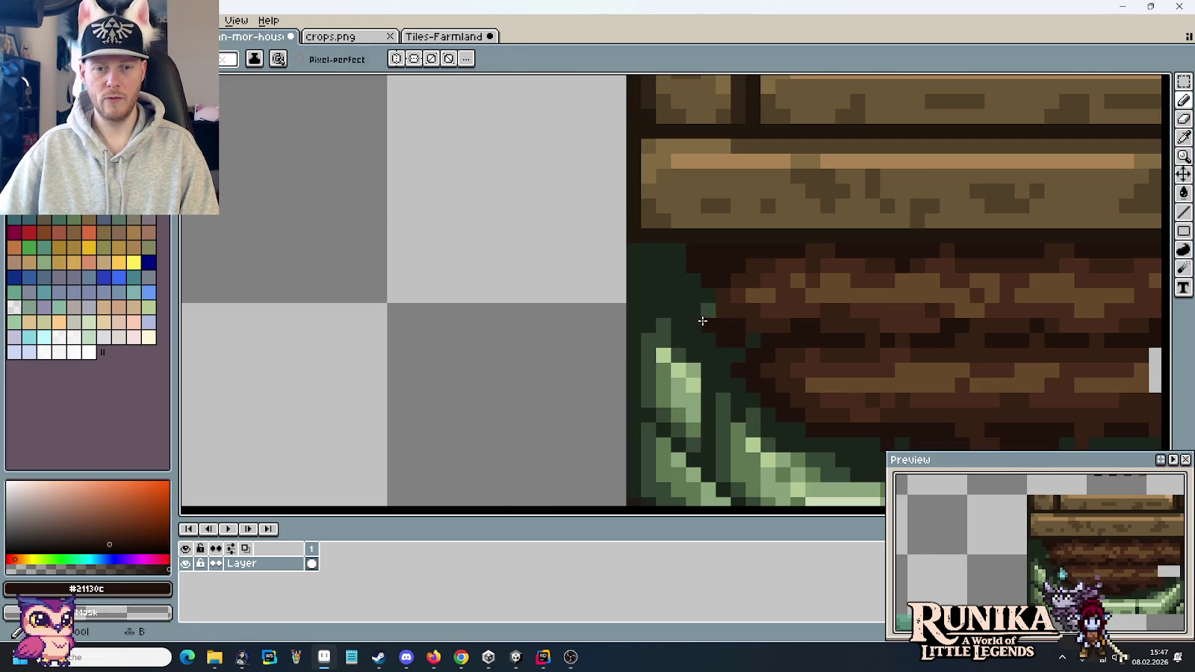
pyautogui.click(707, 306)
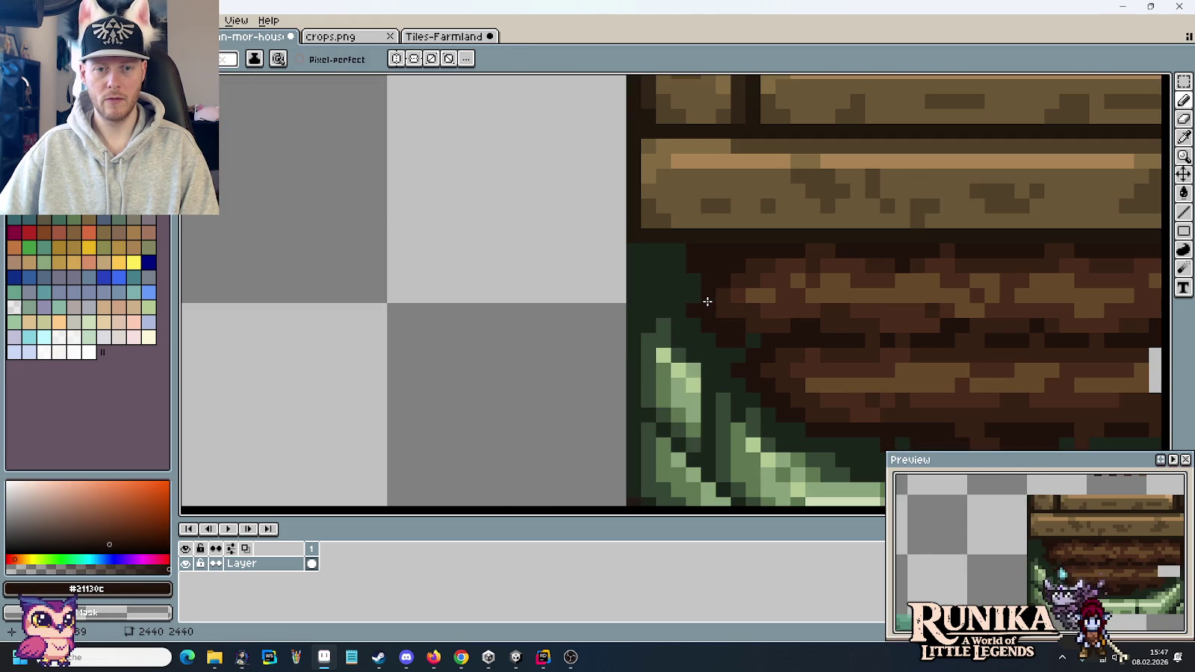
pyautogui.scroll(-3, 746, 352)
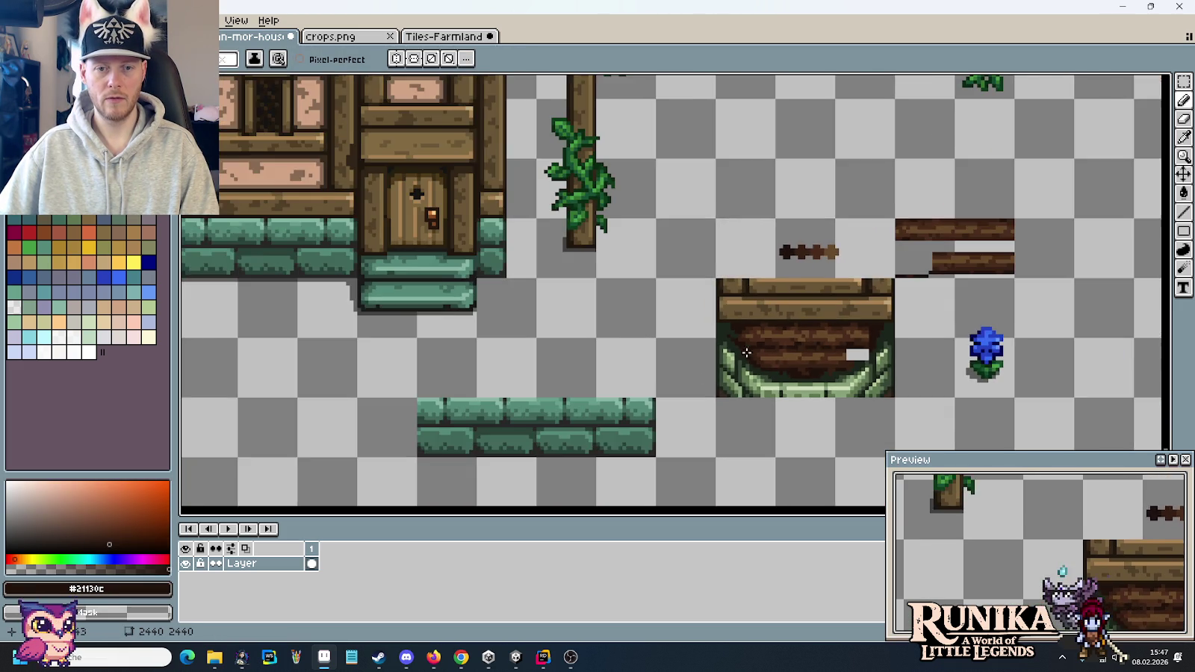
# - Thicken the arch's right rim with dark green and add a lighter green pixel
pyautogui.scroll(2, 746, 353)
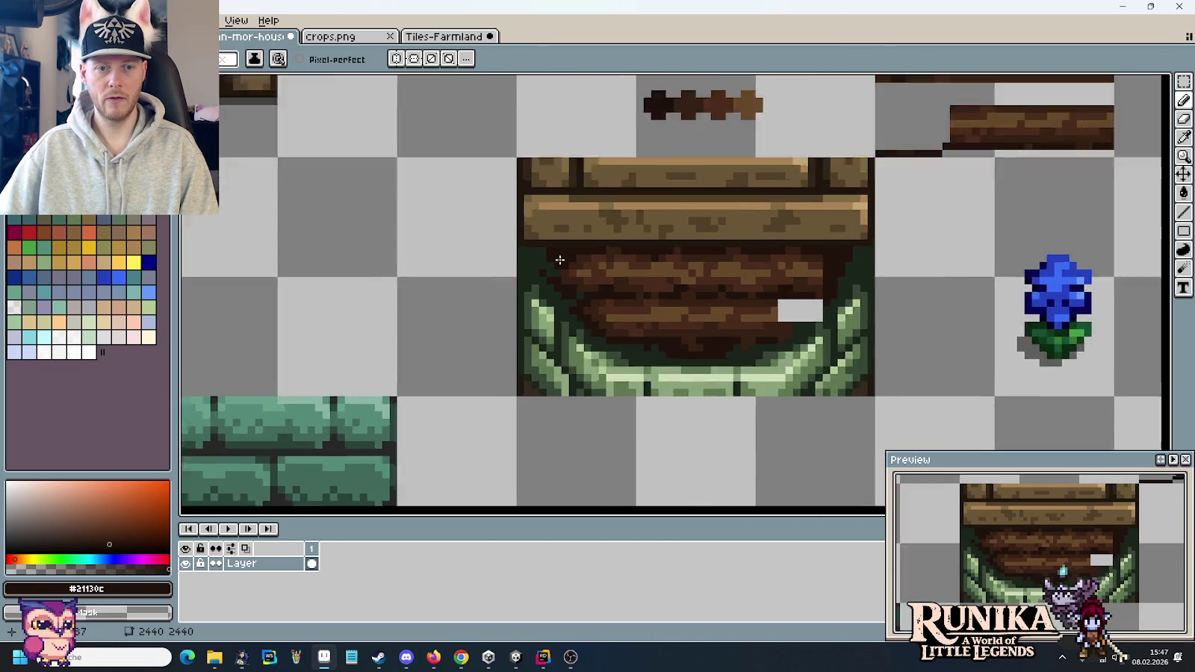
pyautogui.scroll(3, 561, 262)
pyautogui.keyDown('alt'); pyautogui.click(496, 326); pyautogui.keyUp('alt')
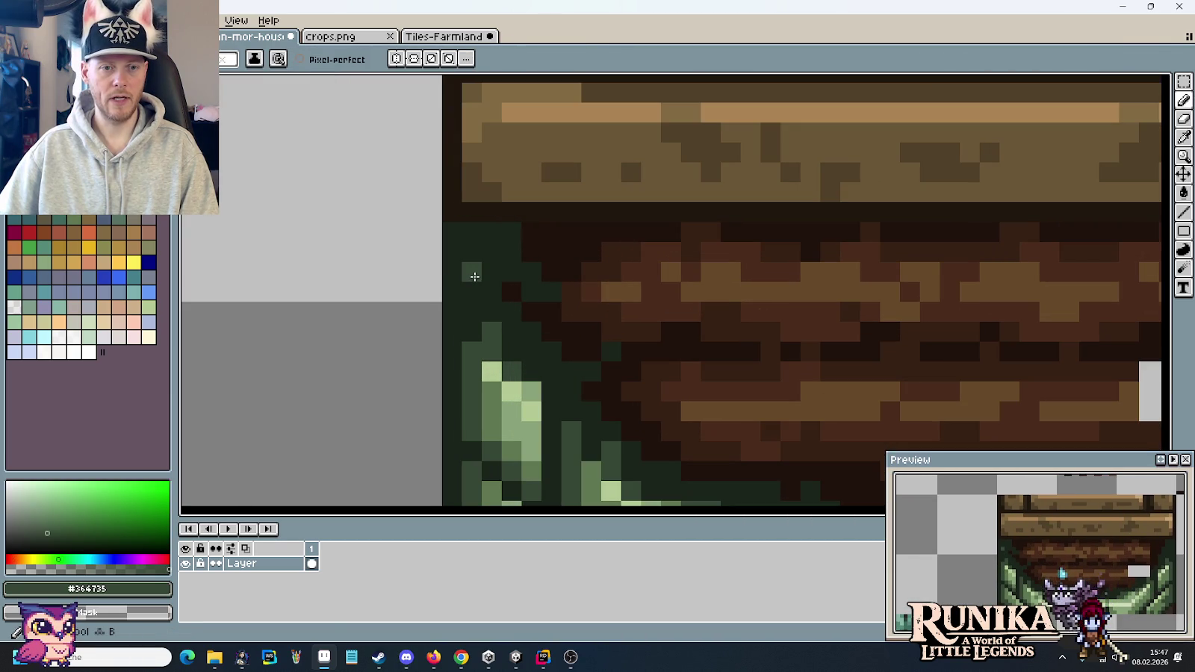
pyautogui.scroll(-1, 587, 346)
pyautogui.scroll(-1, 544, 329)
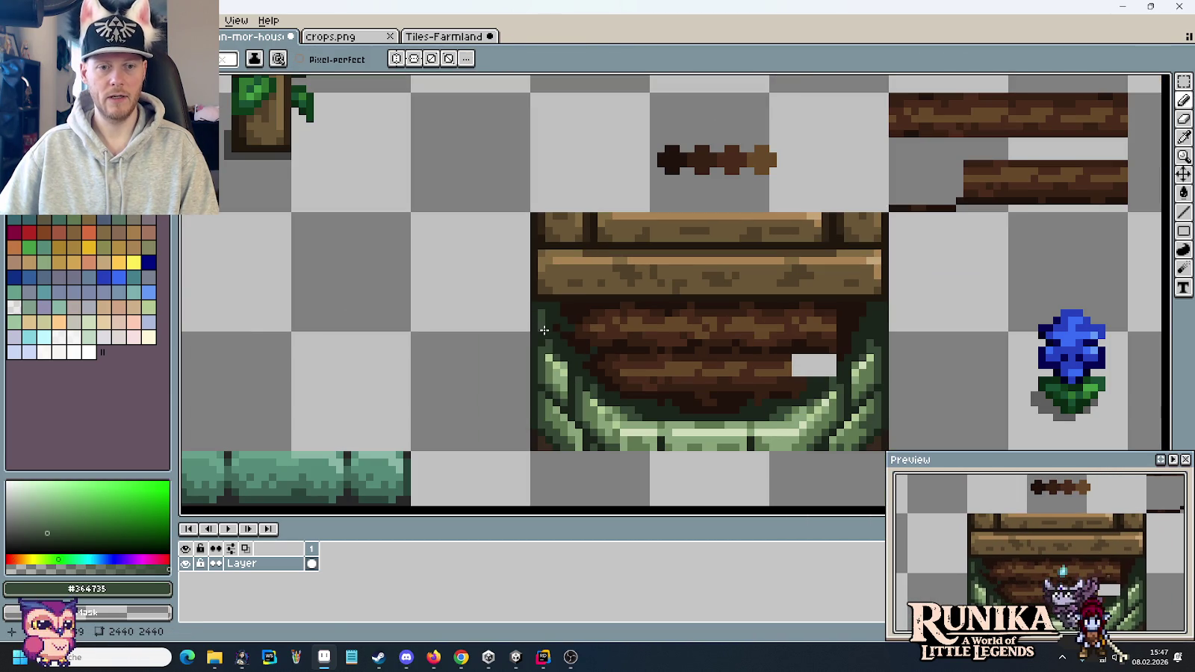
pyautogui.scroll(2, 751, 253)
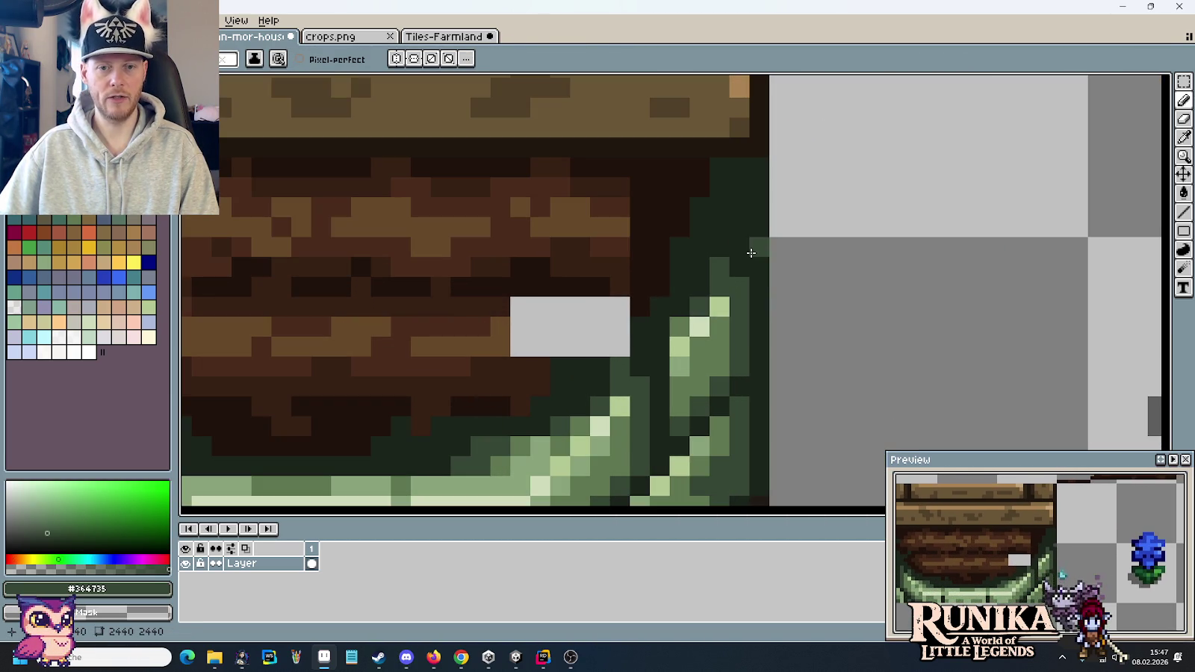
pyautogui.moveTo(739, 208); pyautogui.dragTo(743, 222)
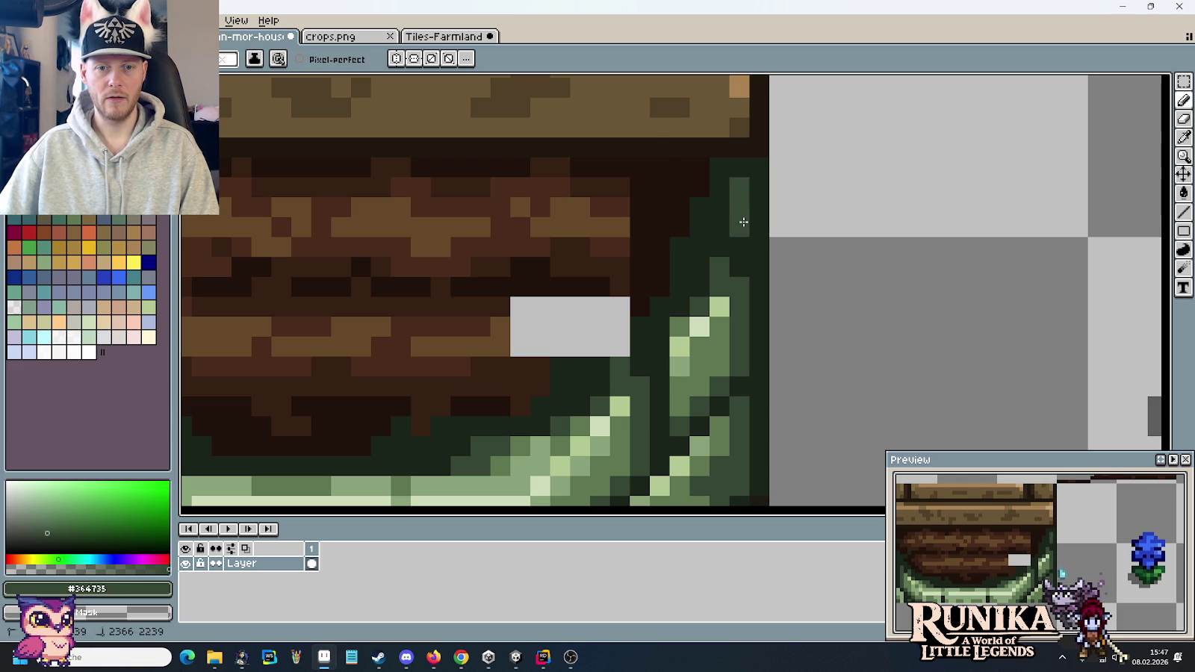
pyautogui.keyDown('alt'); pyautogui.click(721, 333); pyautogui.keyUp('alt')
pyautogui.click(739, 226)
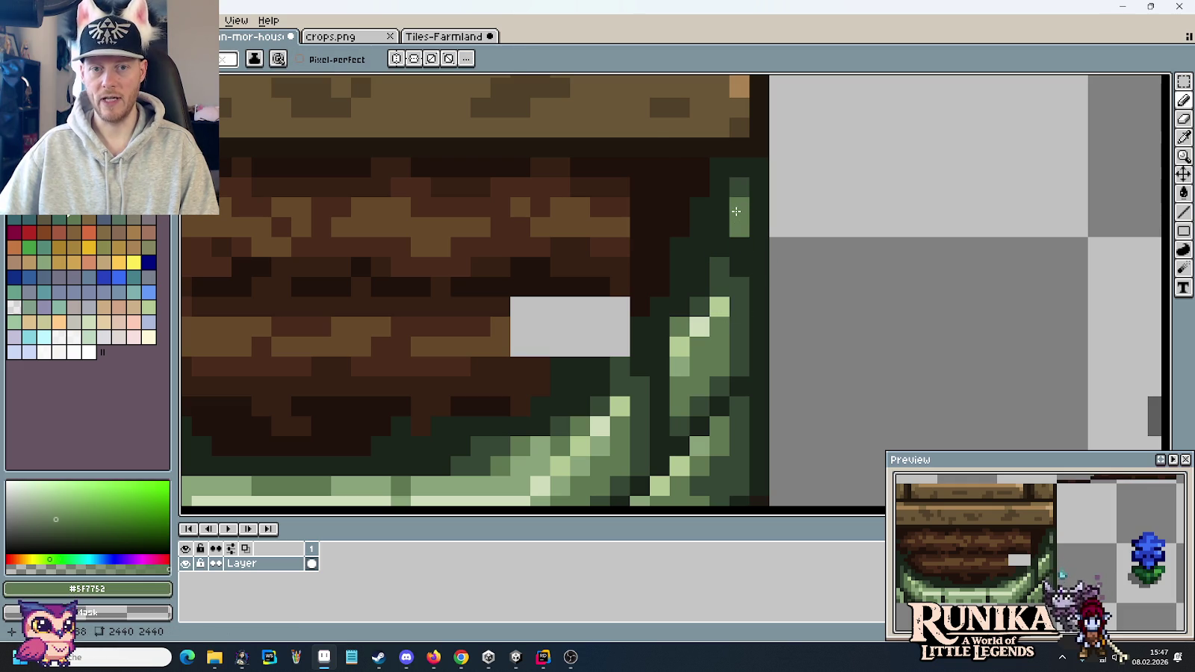
# - Paint dark brown along the grey gap's lower edge and across its top row
pyautogui.scroll(-3, 737, 242)
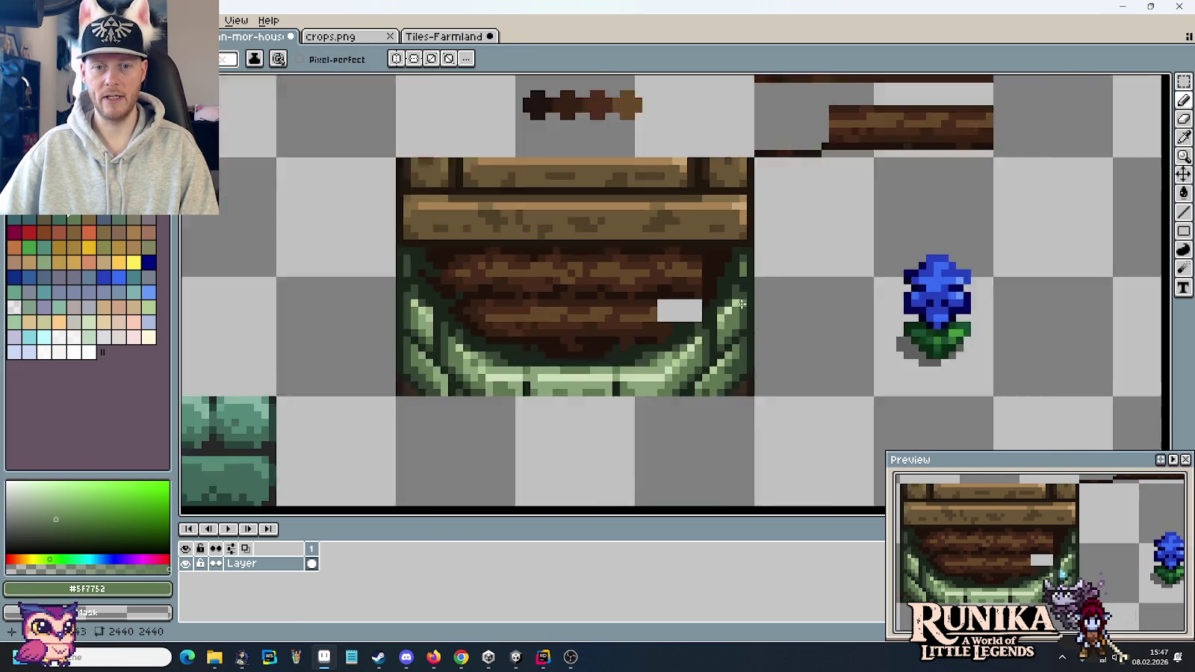
pyautogui.scroll(1, 708, 322)
pyautogui.scroll(2, 708, 322)
pyautogui.keyDown('alt'); pyautogui.click(814, 165); pyautogui.keyUp('alt')
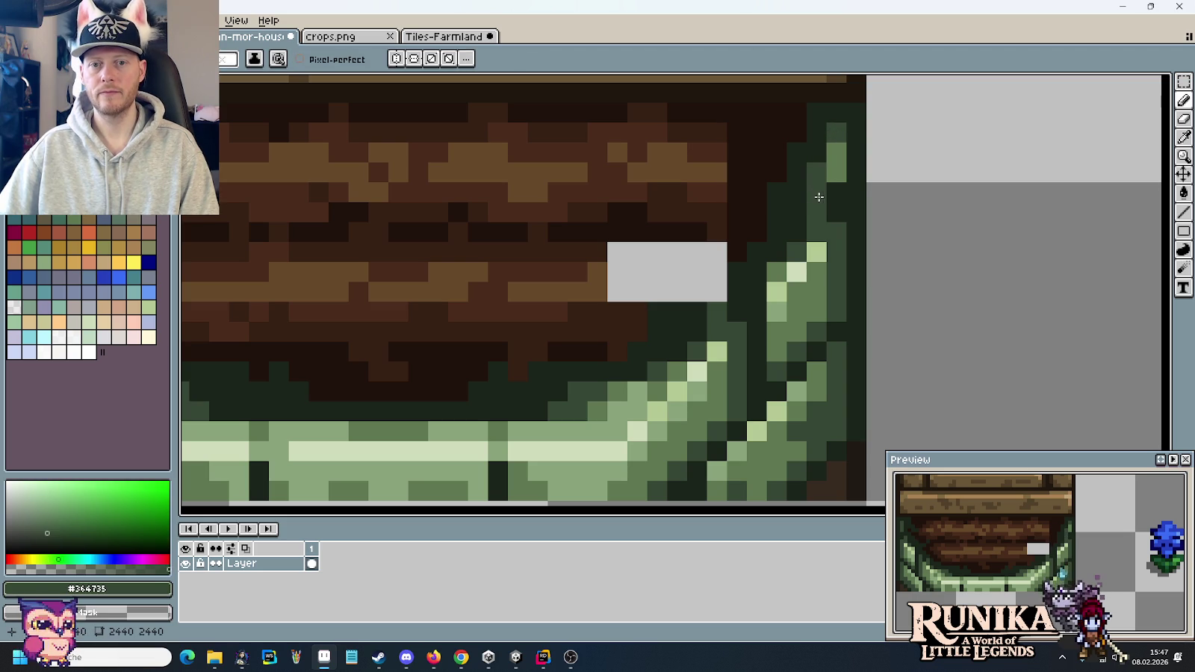
pyautogui.scroll(-2, 819, 196)
pyautogui.scroll(-1, 819, 196)
pyautogui.scroll(1, 788, 282)
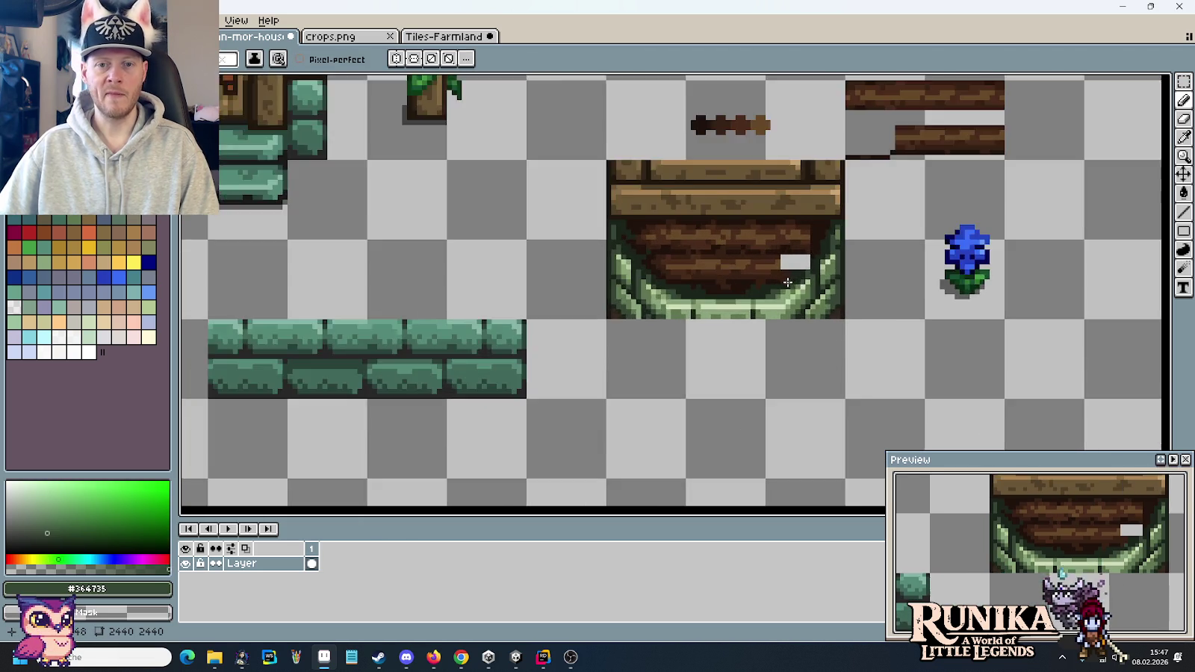
pyautogui.scroll(1, 788, 283)
pyautogui.scroll(2, 733, 326)
pyautogui.scroll(-1, 753, 290)
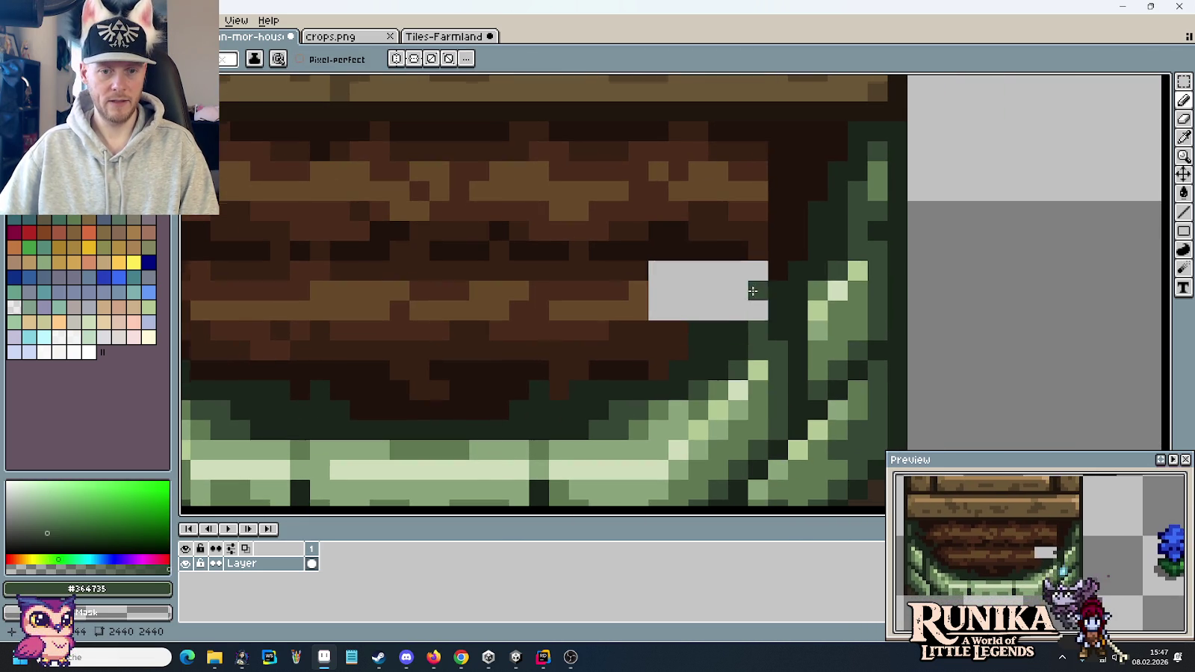
pyautogui.keyDown('alt'); pyautogui.click(689, 356); pyautogui.keyUp('alt')
pyautogui.moveTo(688, 353); pyautogui.dragTo(717, 331)
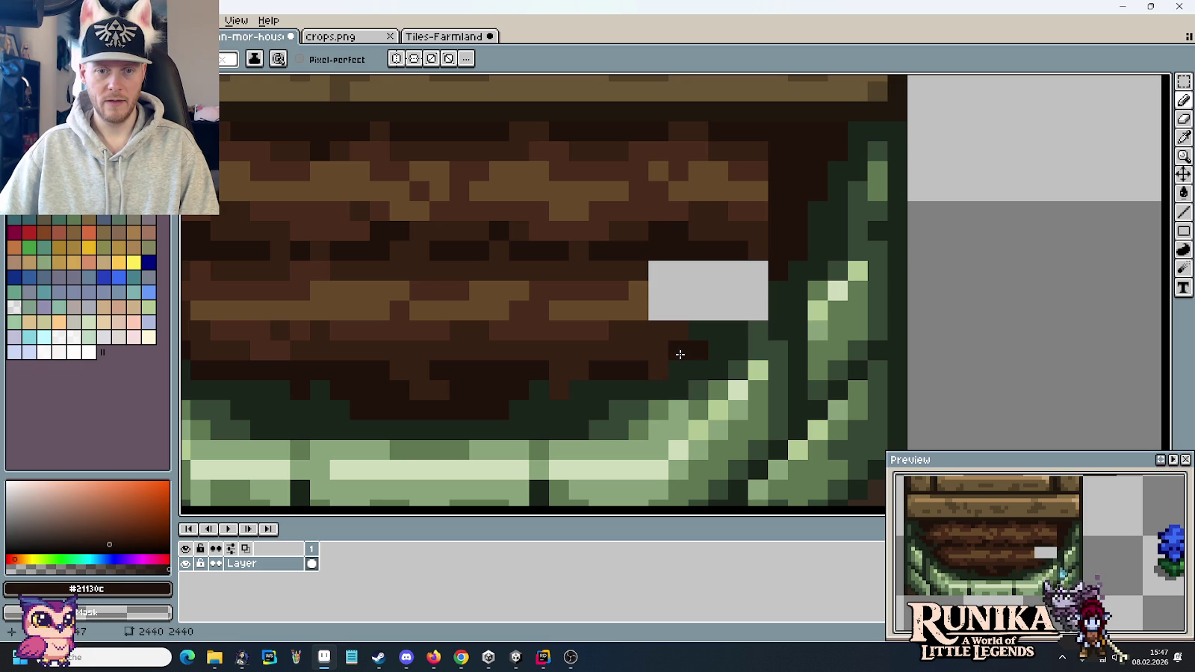
pyautogui.click(719, 270)
pyautogui.moveTo(719, 270)
pyautogui.mouseDown()
pyautogui.moveTo(745, 292)
pyautogui.moveTo(647, 258)
pyautogui.moveTo(661, 306)
pyautogui.moveTo(678, 310)
pyautogui.moveTo(678, 289)
pyautogui.moveTo(646, 295)
pyautogui.mouseUp()
# - Fill most remaining grey pixels with deep brown and a stray one with medium brown
pyautogui.keyDown('alt'); pyautogui.click(642, 263); pyautogui.keyUp('alt')
pyautogui.keyDown('alt'); pyautogui.click(646, 295); pyautogui.keyUp('alt')
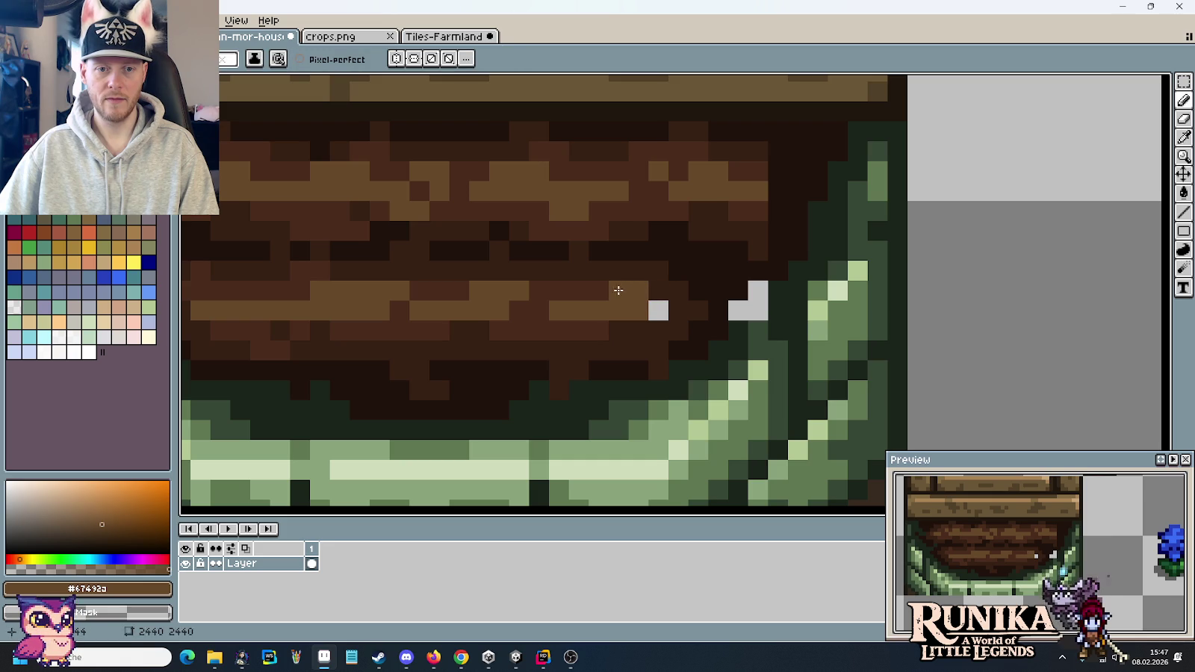
pyautogui.keyDown('alt'); pyautogui.click(635, 293); pyautogui.keyUp('alt')
pyautogui.click(659, 308)
pyautogui.scroll(-4, 693, 325)
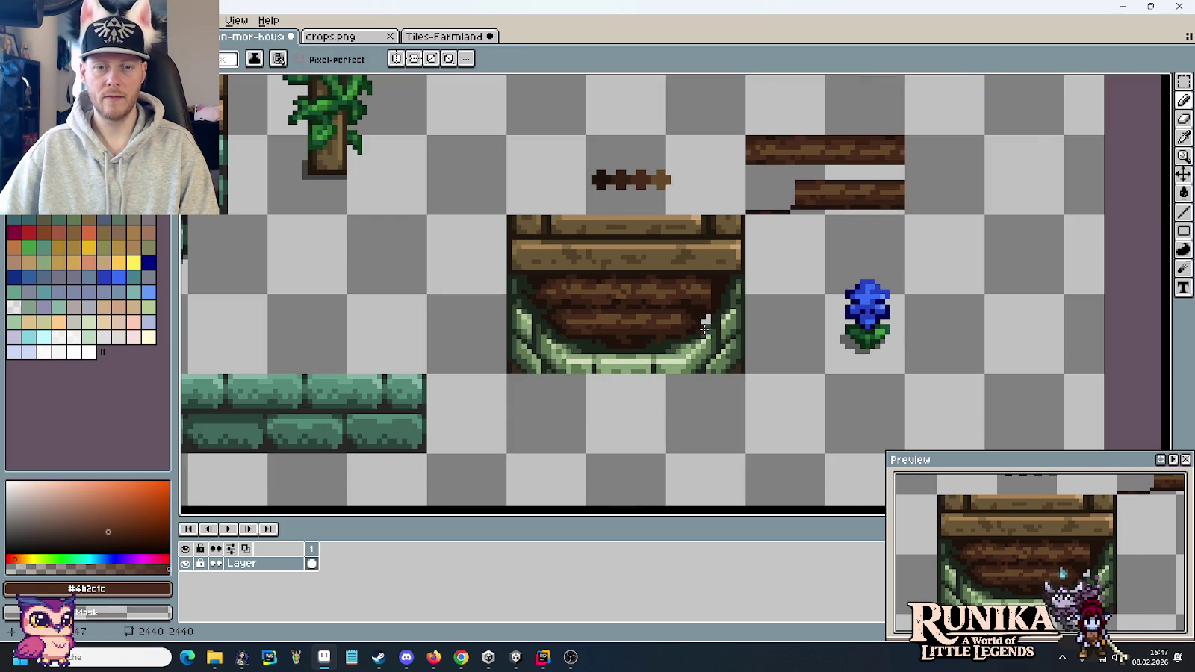
pyautogui.scroll(3, 710, 320)
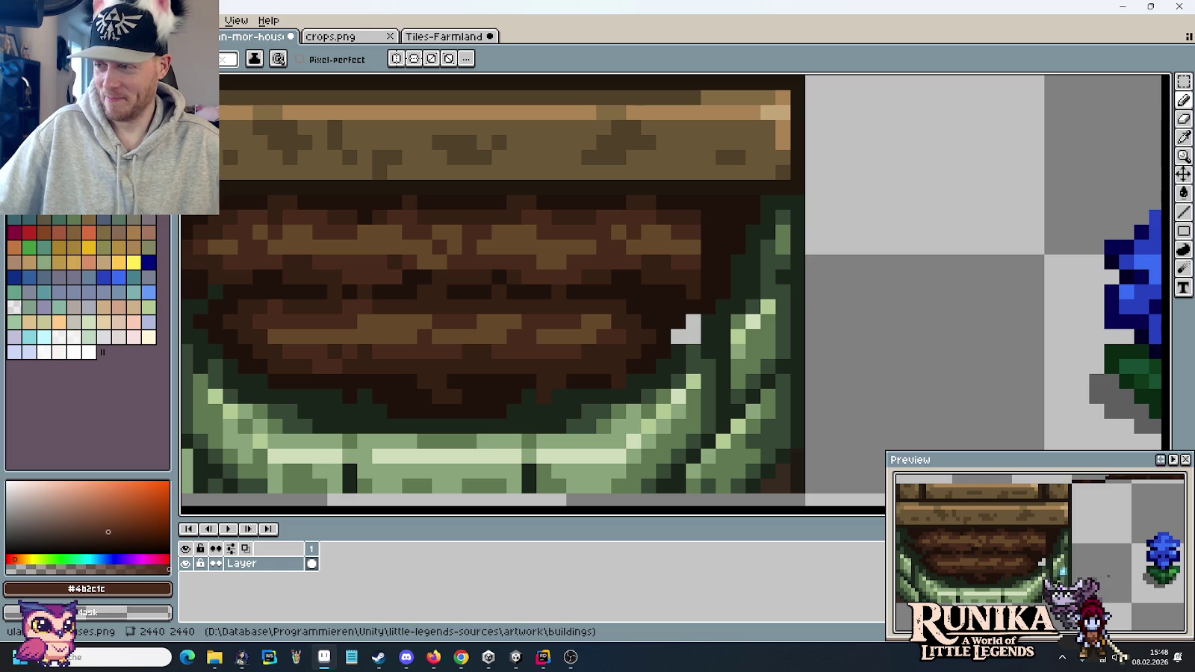
pyautogui.click(718, 192)
# - Undo the stray brown pixel and re-pick the deep plank brown
pyautogui.hotkey('ctrl', 'z')
pyautogui.hscroll(2, 777, 230)
pyautogui.press('i')
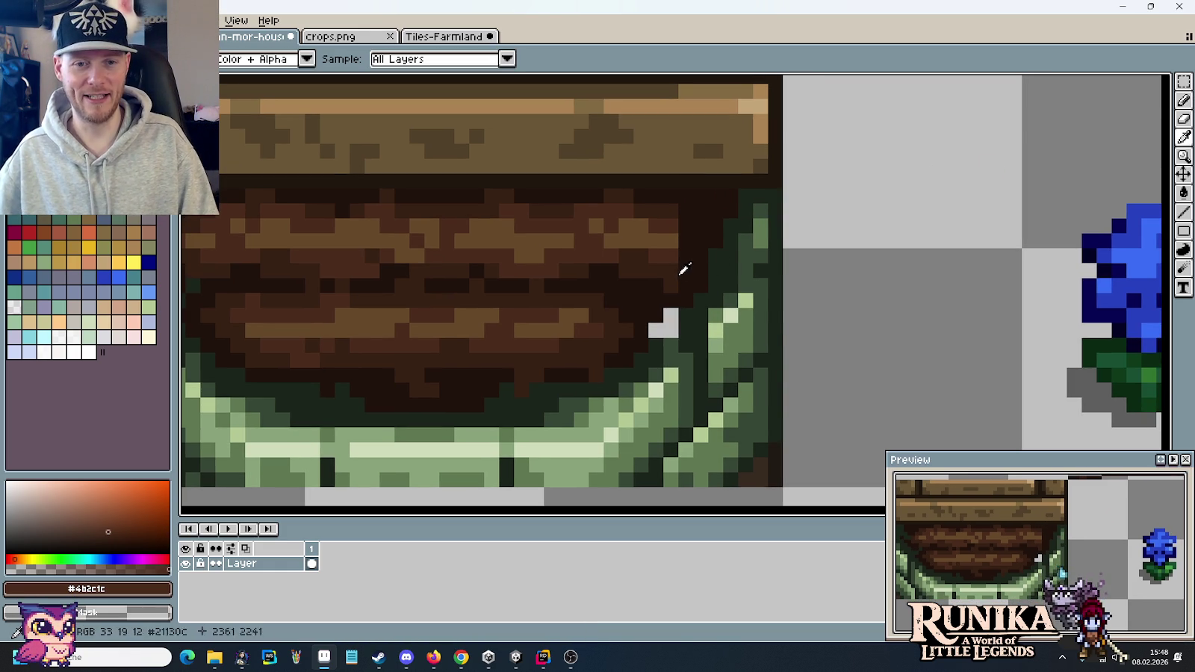
pyautogui.click(685, 268)
pyautogui.press('b')
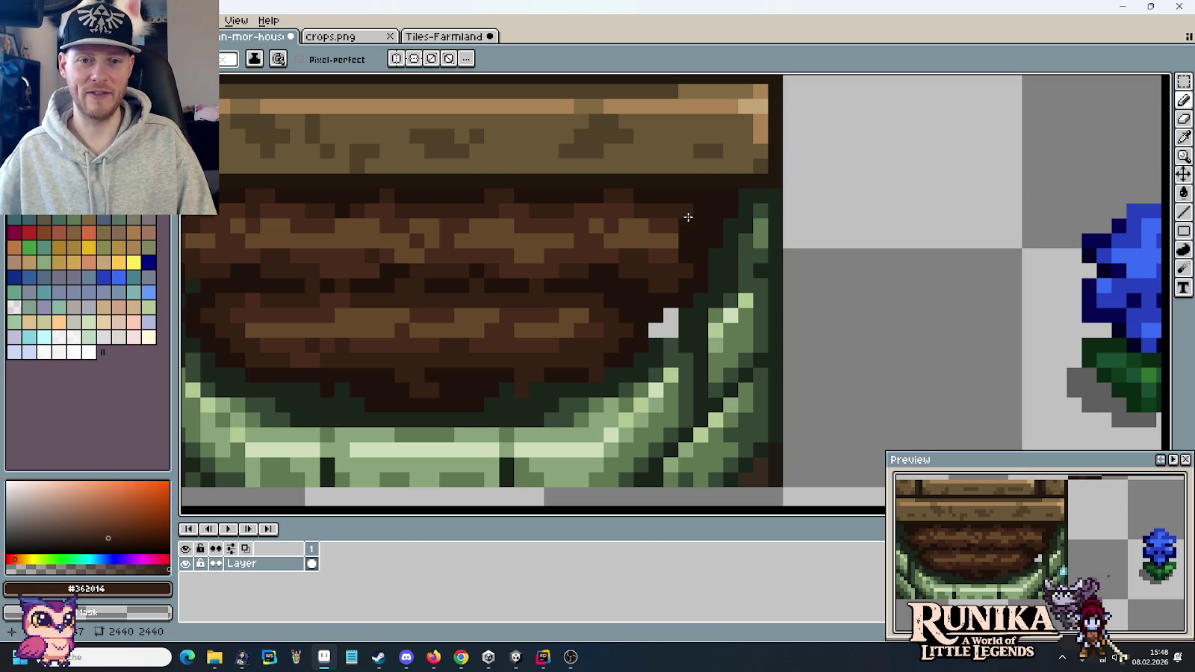
# - Sample the medium, deep and darkest browns from the planks in turn
pyautogui.keyDown('alt'); pyautogui.click(679, 227); pyautogui.keyUp('alt')
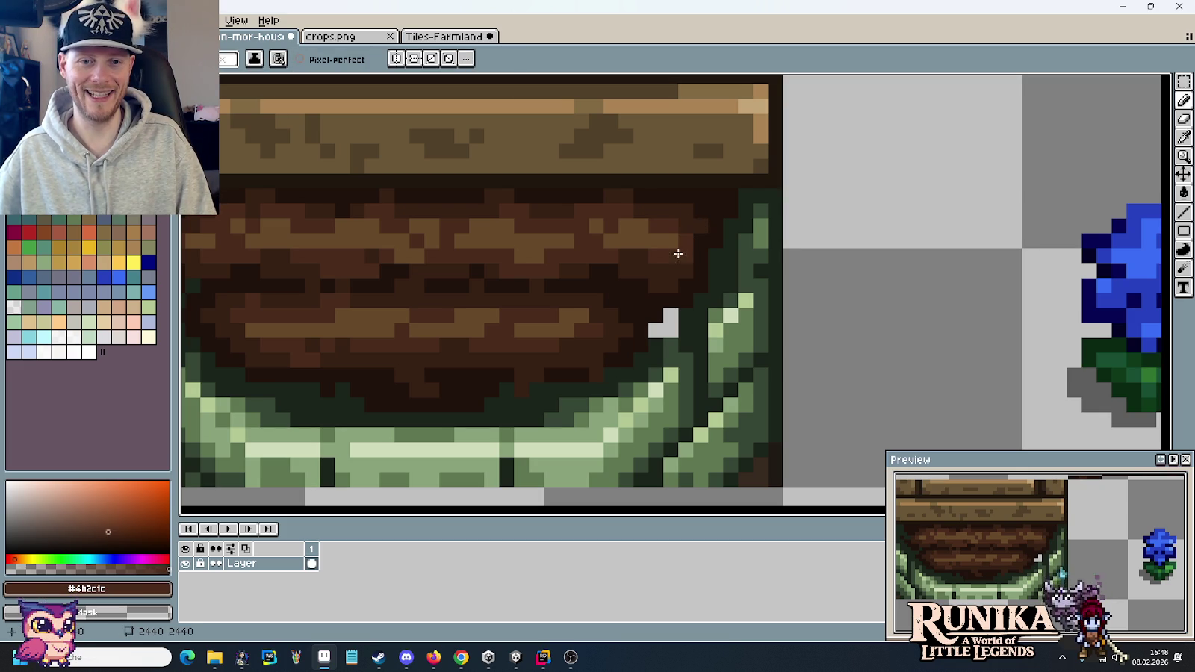
pyautogui.scroll(-3, 749, 304)
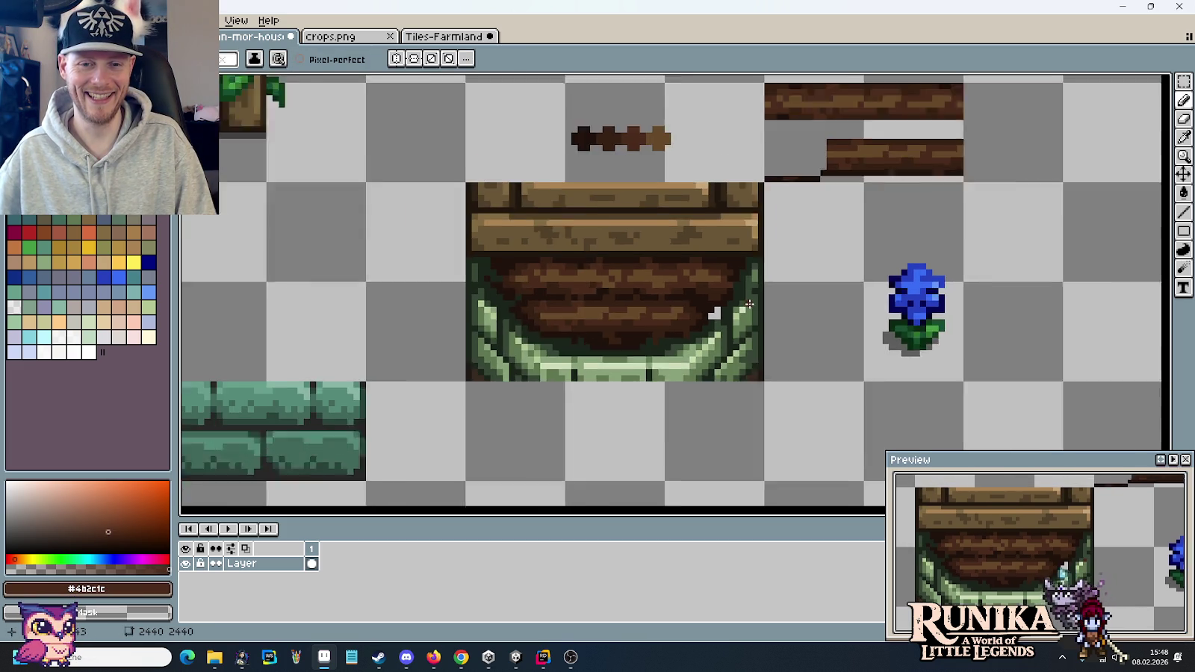
pyautogui.scroll(-1, 749, 303)
pyautogui.scroll(3, 735, 307)
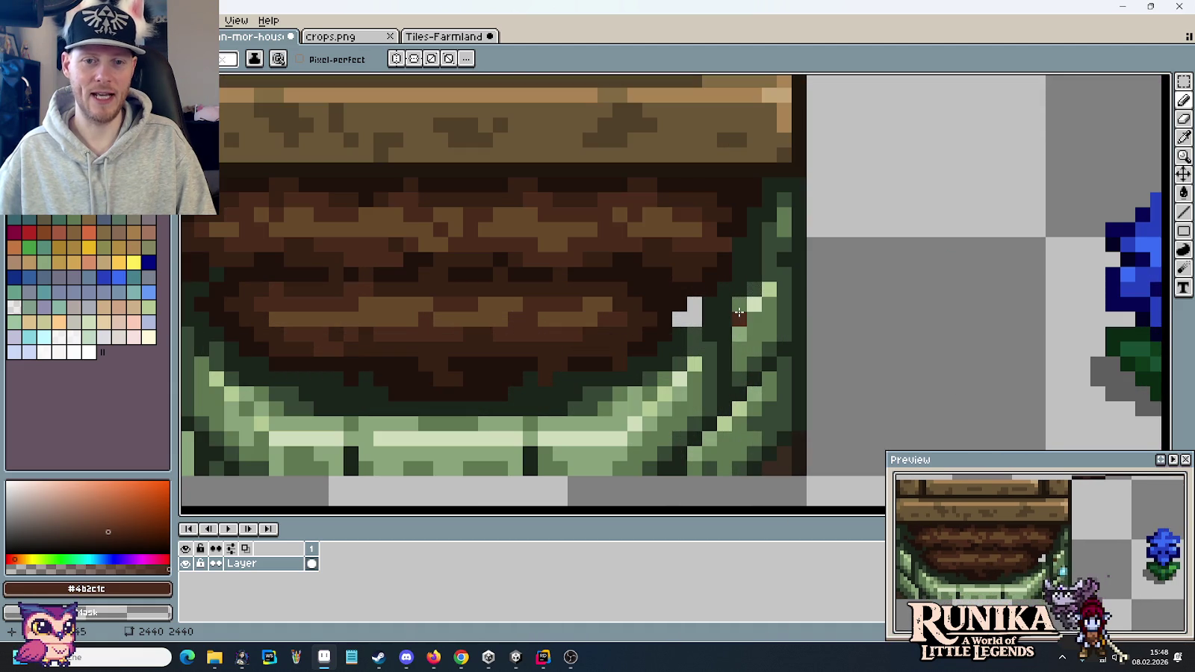
pyautogui.keyDown('alt'); pyautogui.click(716, 241); pyautogui.keyUp('alt')
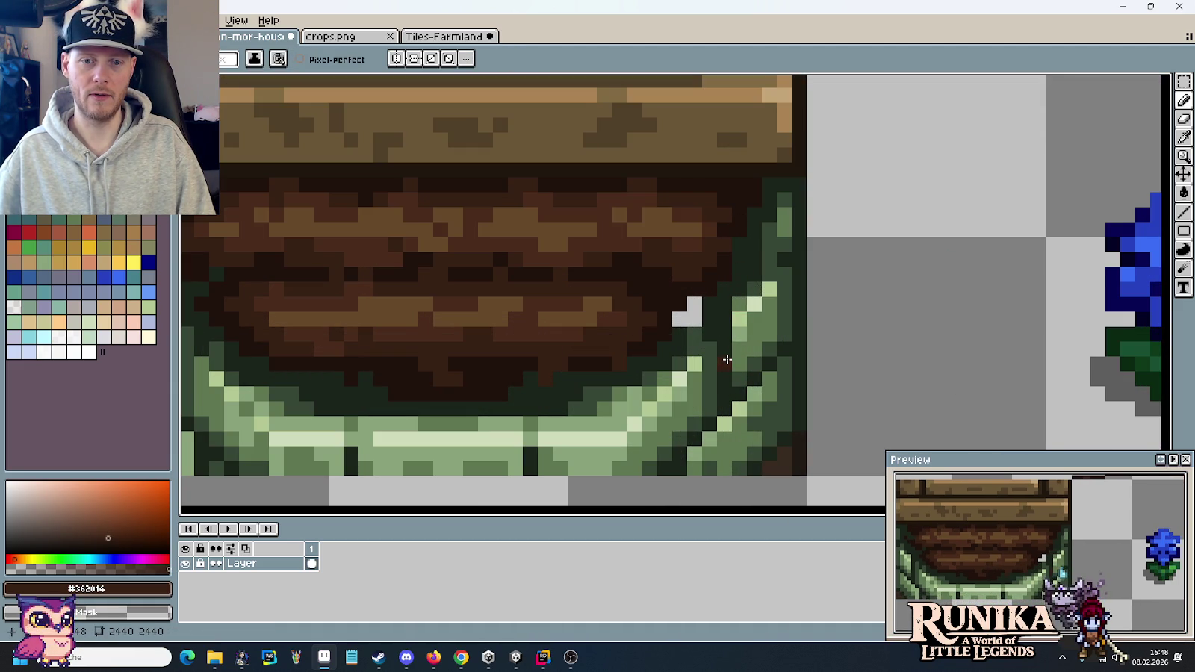
pyautogui.keyDown('alt'); pyautogui.click(710, 243); pyautogui.keyUp('alt')
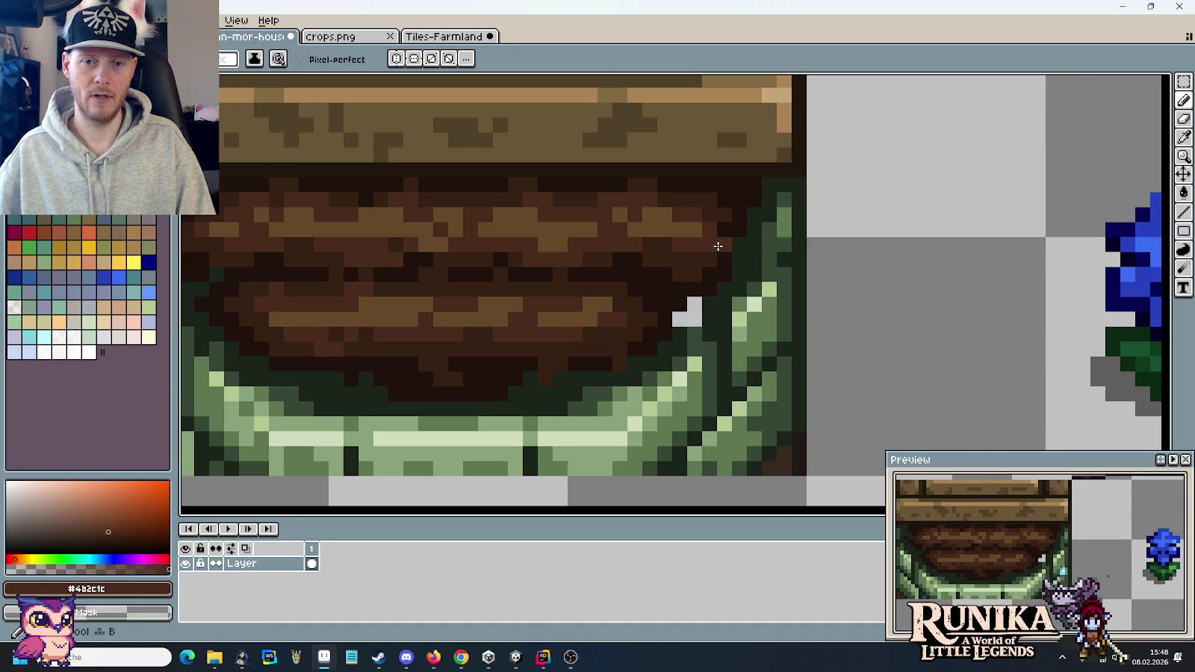
pyautogui.keyDown('alt'); pyautogui.click(737, 248); pyautogui.keyUp('alt')
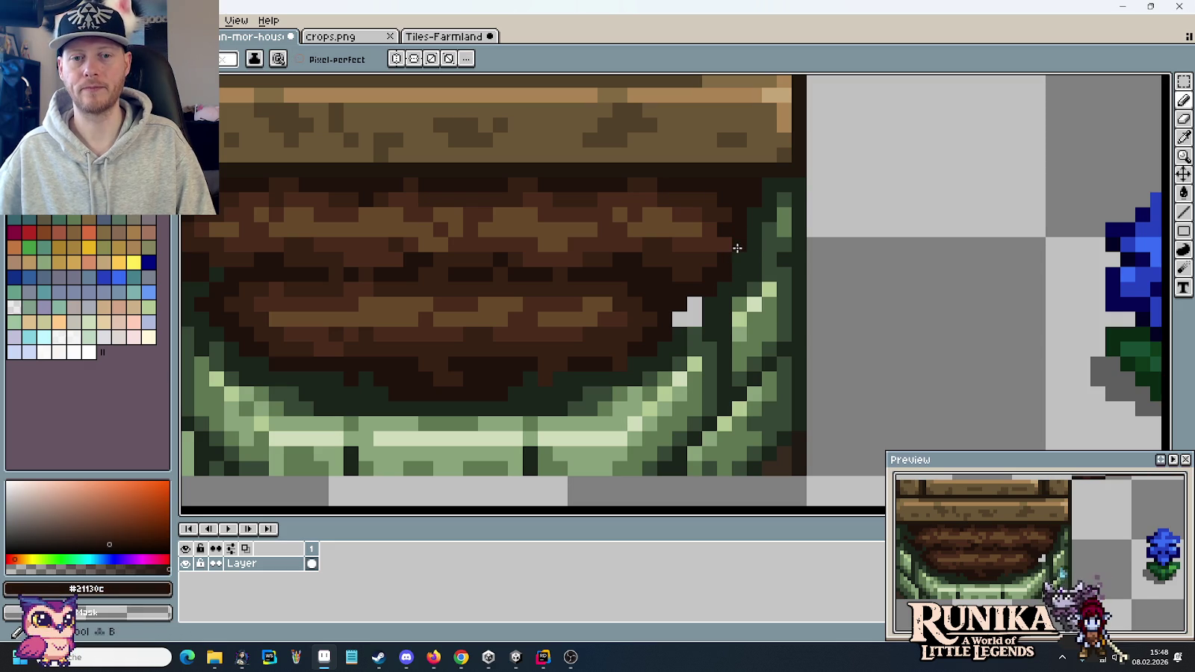
pyautogui.scroll(-1, 672, 306)
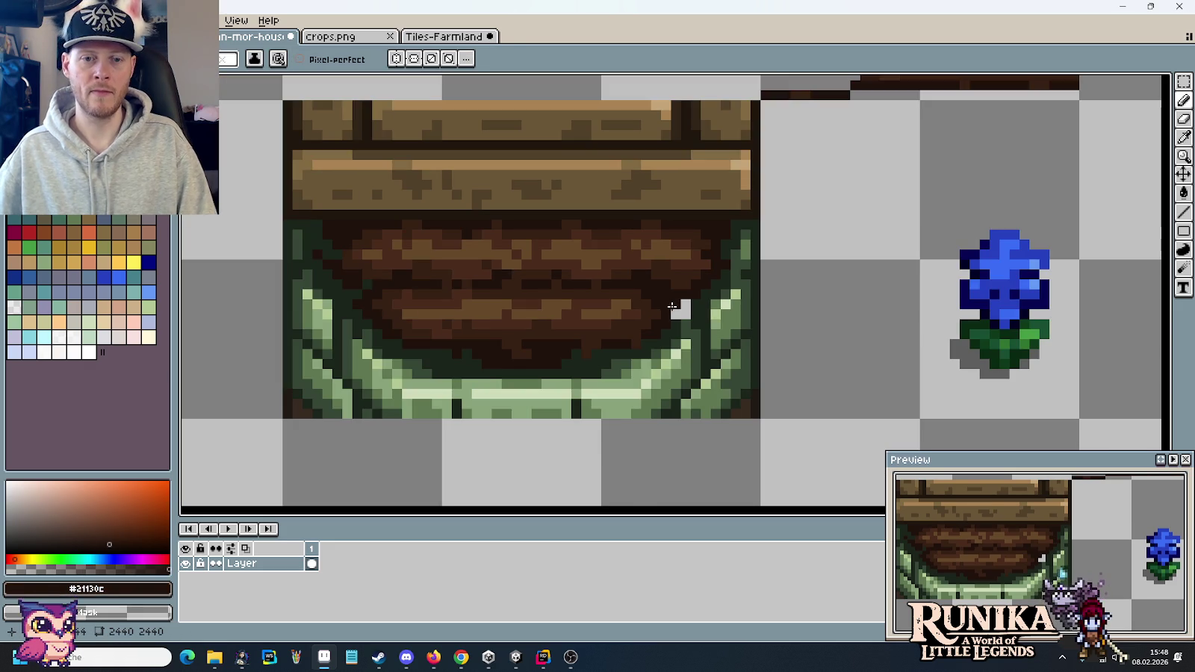
pyautogui.scroll(1, 696, 316)
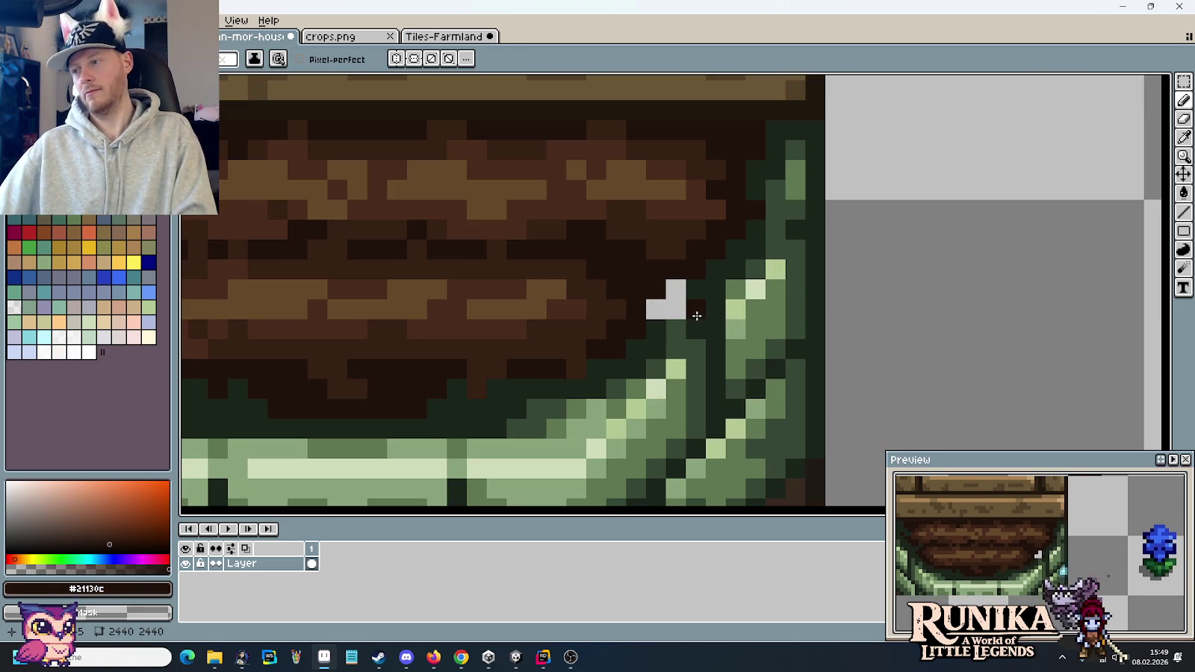
# - Fill the leftover grey pixels beside the right rim with the darkest rim green
pyautogui.press('i')
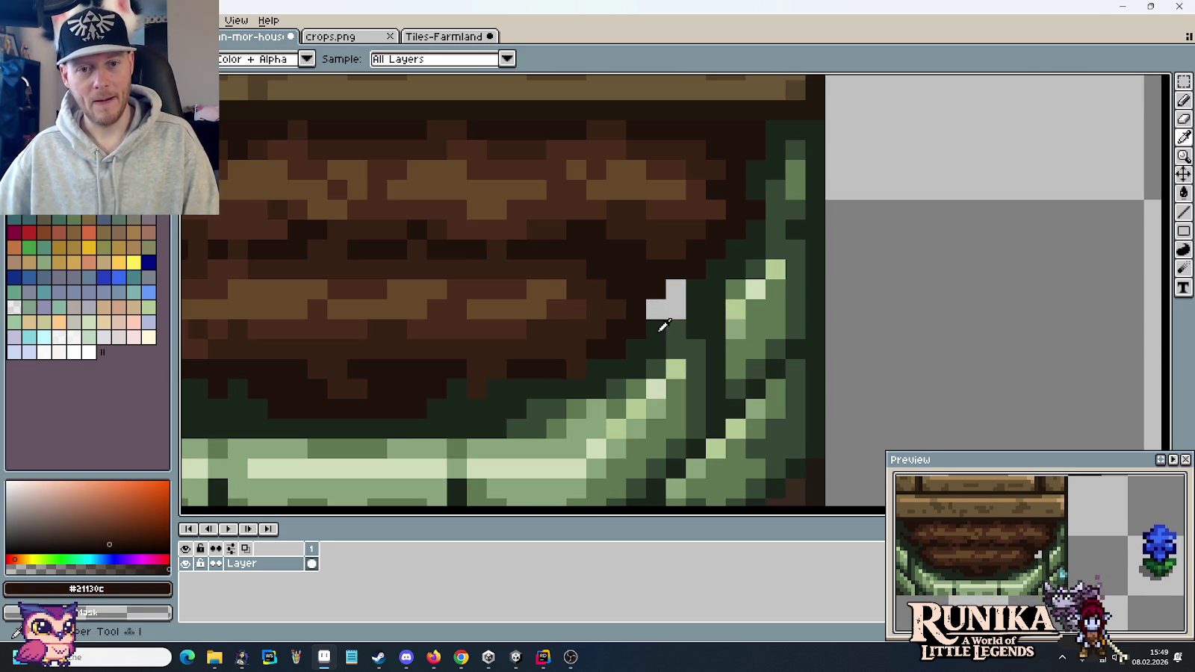
pyautogui.click(663, 326)
pyautogui.moveTo(656, 310); pyautogui.dragTo(676, 309)
pyautogui.click(676, 290)
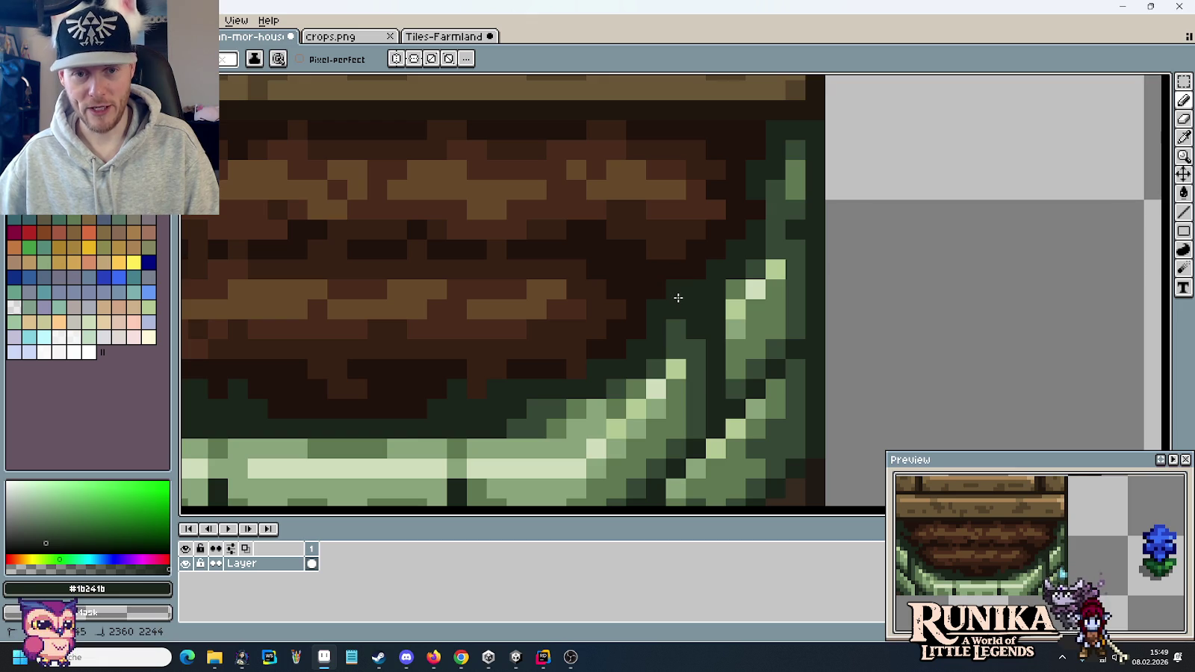
pyautogui.scroll(-2, 677, 297)
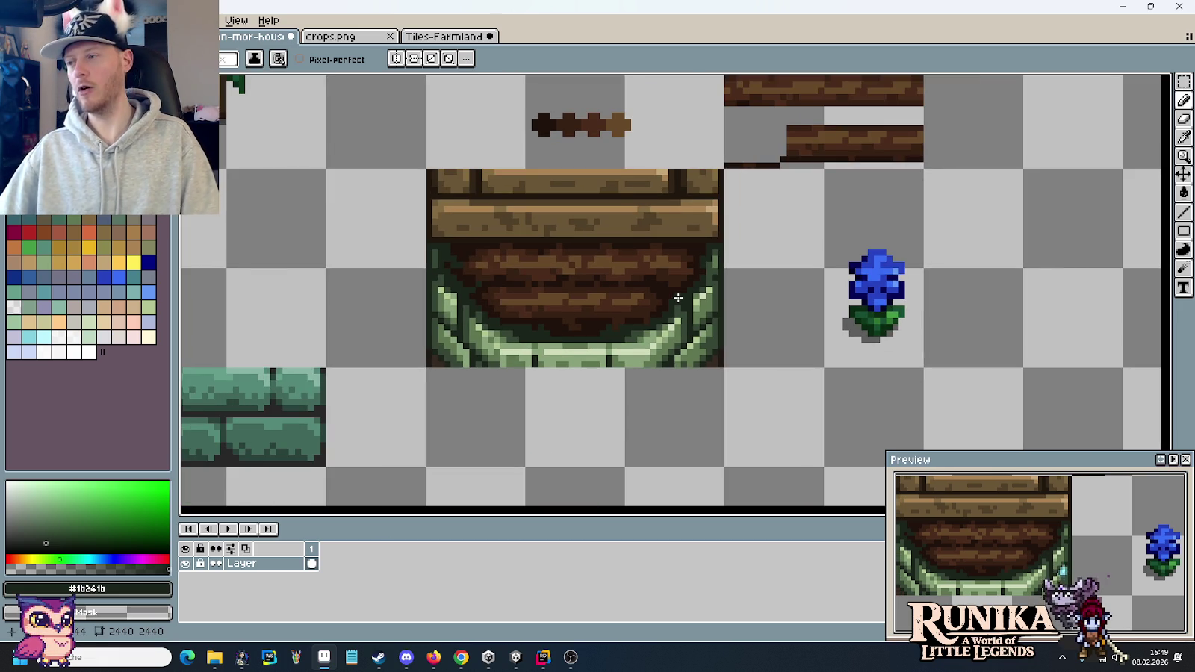